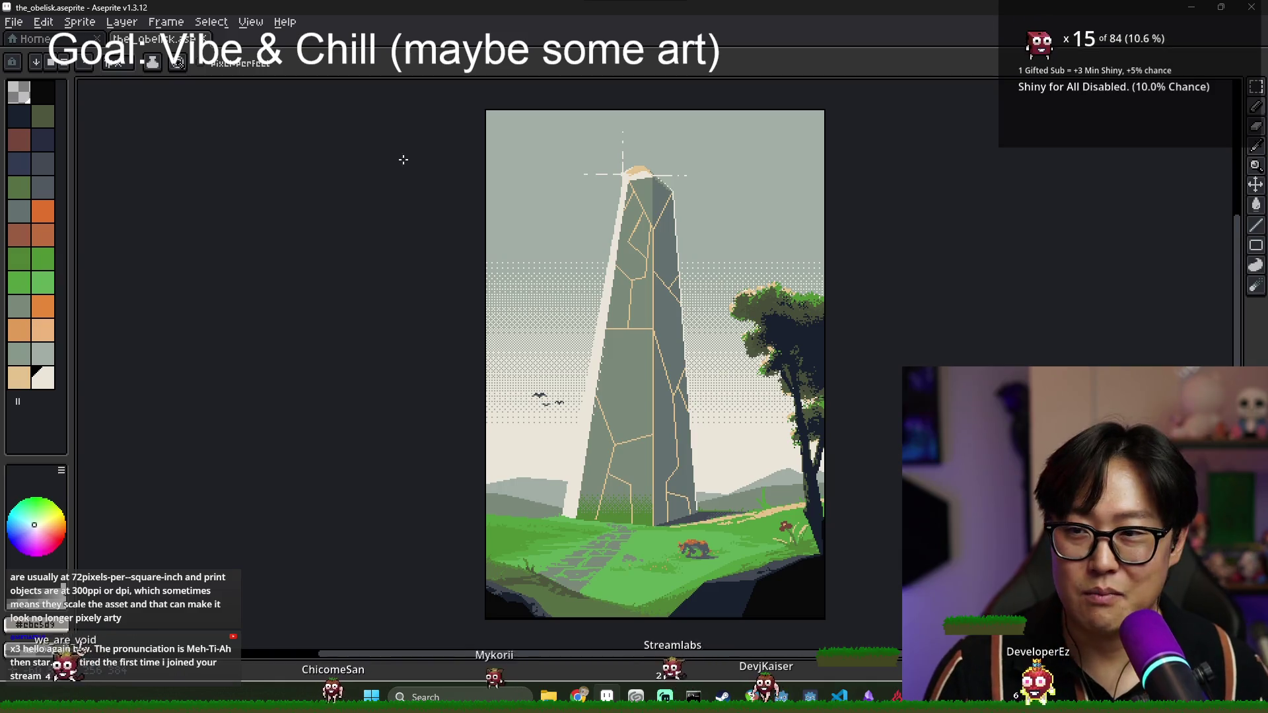
# - Widen the palette panel, reveal the layer timeline, and shrink it to enlarge the obelisk artwork
pyautogui.moveTo(72, 184)
pyautogui.mouseDown()
pyautogui.moveTo(196, 184)
pyautogui.moveTo(174, 184)
pyautogui.mouseUp()
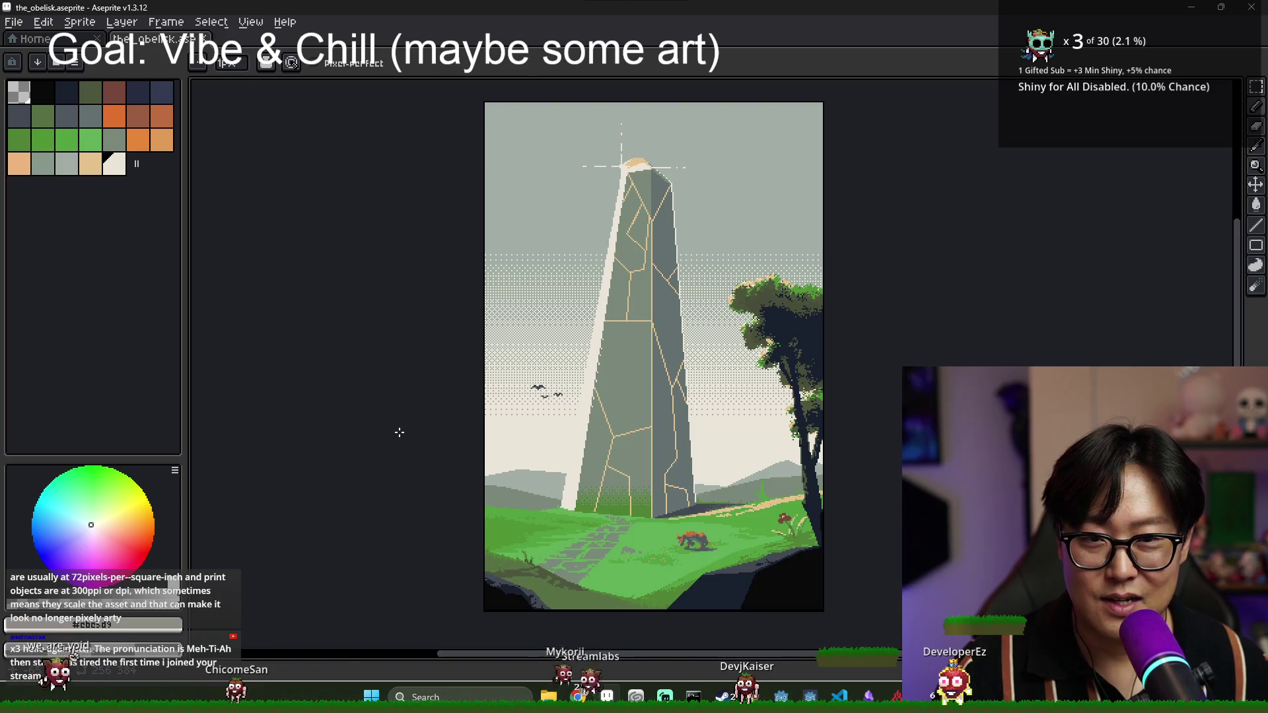
pyautogui.press('Tab')
pyautogui.moveTo(397, 495); pyautogui.dragTo(399, 603)
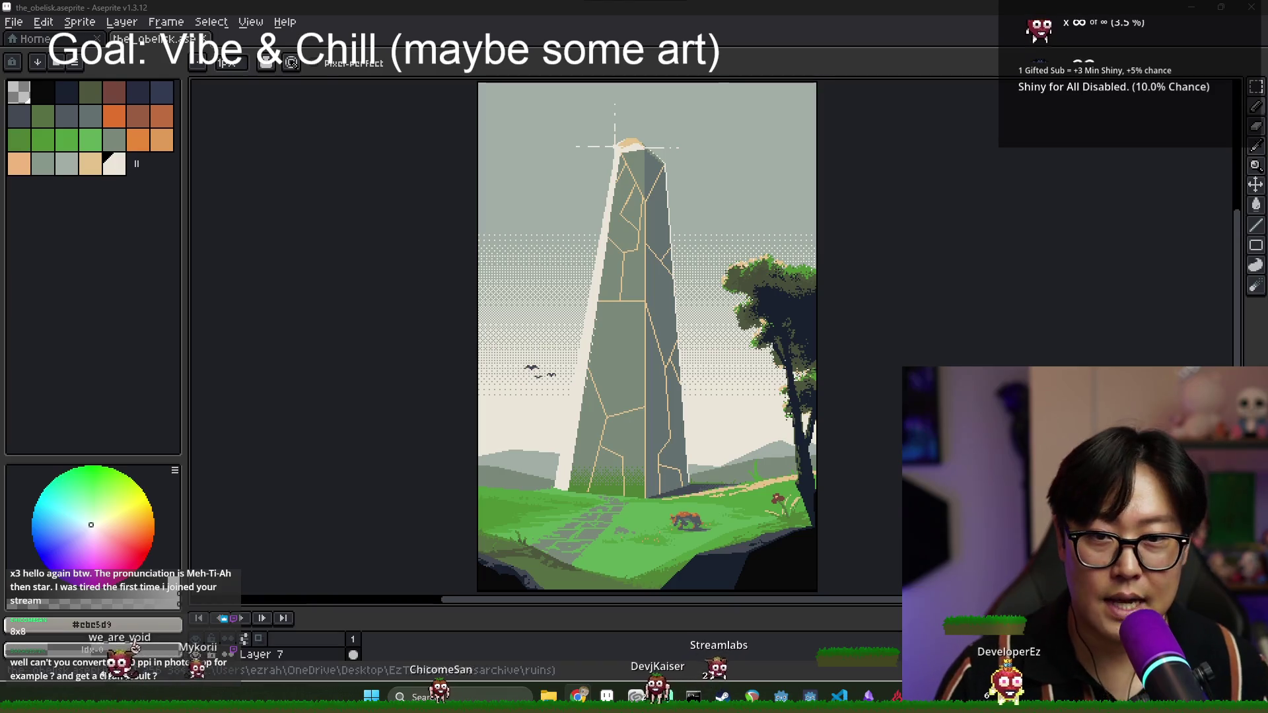
pyautogui.hotkey('alt', 'Tab')
pyautogui.click(595, 308)
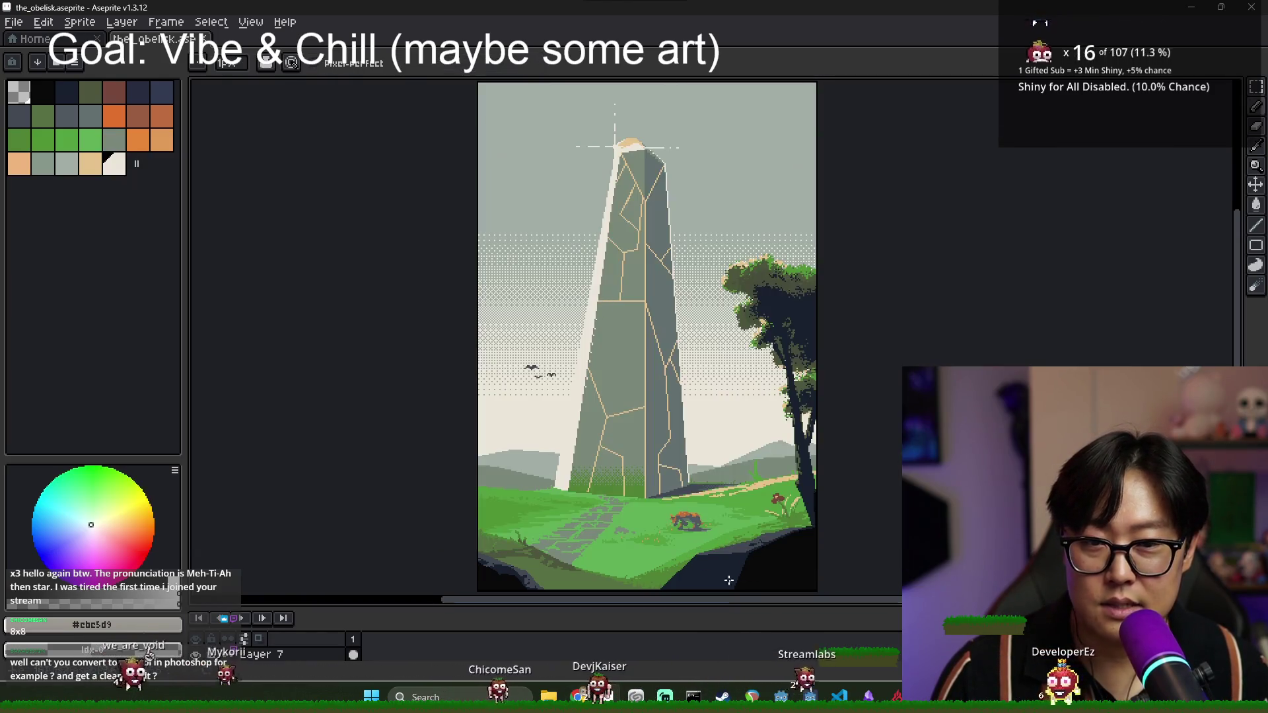
# - Start Clip Studio Paint from the CLIP STUDIO launcher and maximize its window to full screen
pyautogui.click(636, 696)
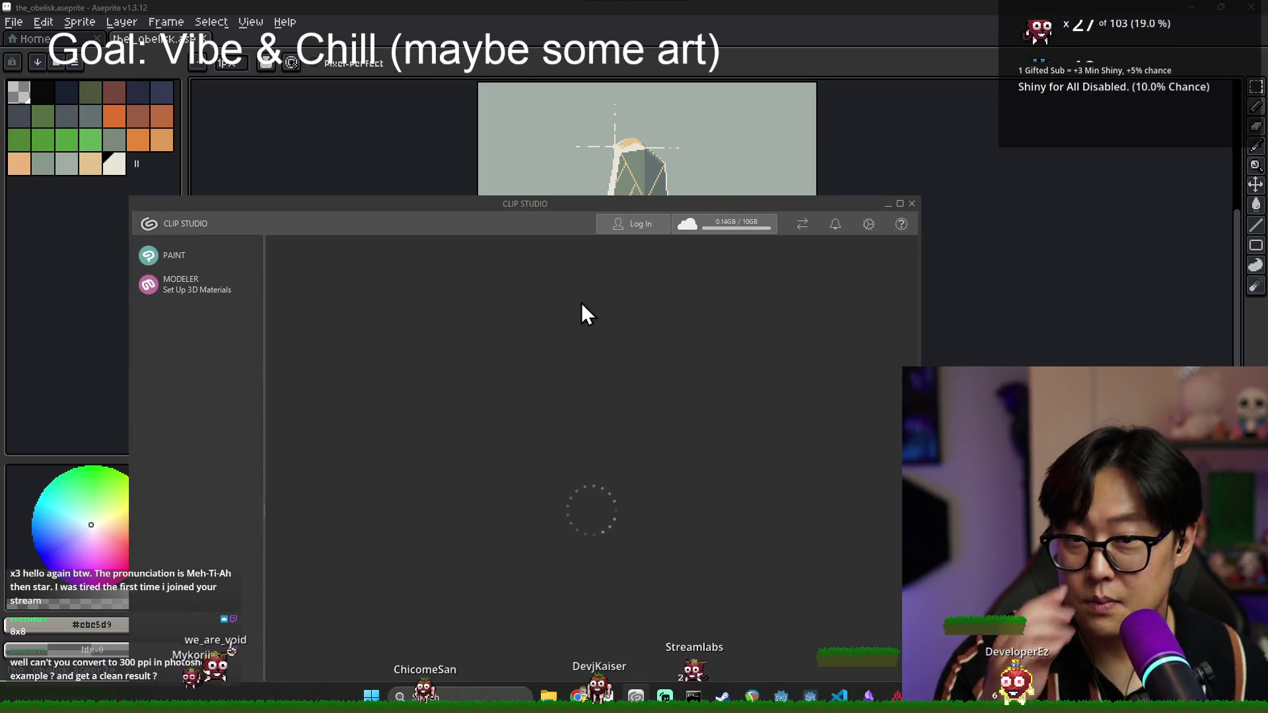
pyautogui.doubleClick(585, 206)
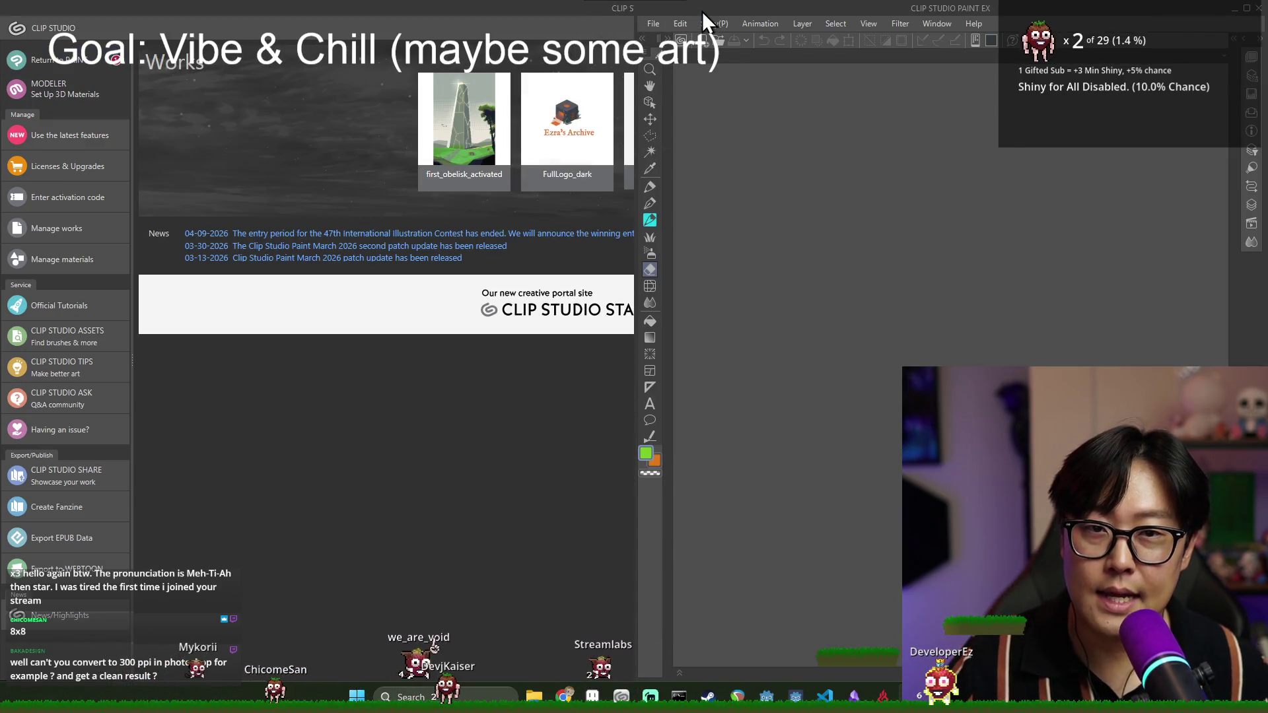
pyautogui.moveTo(702, 10); pyautogui.dragTo(386, 2)
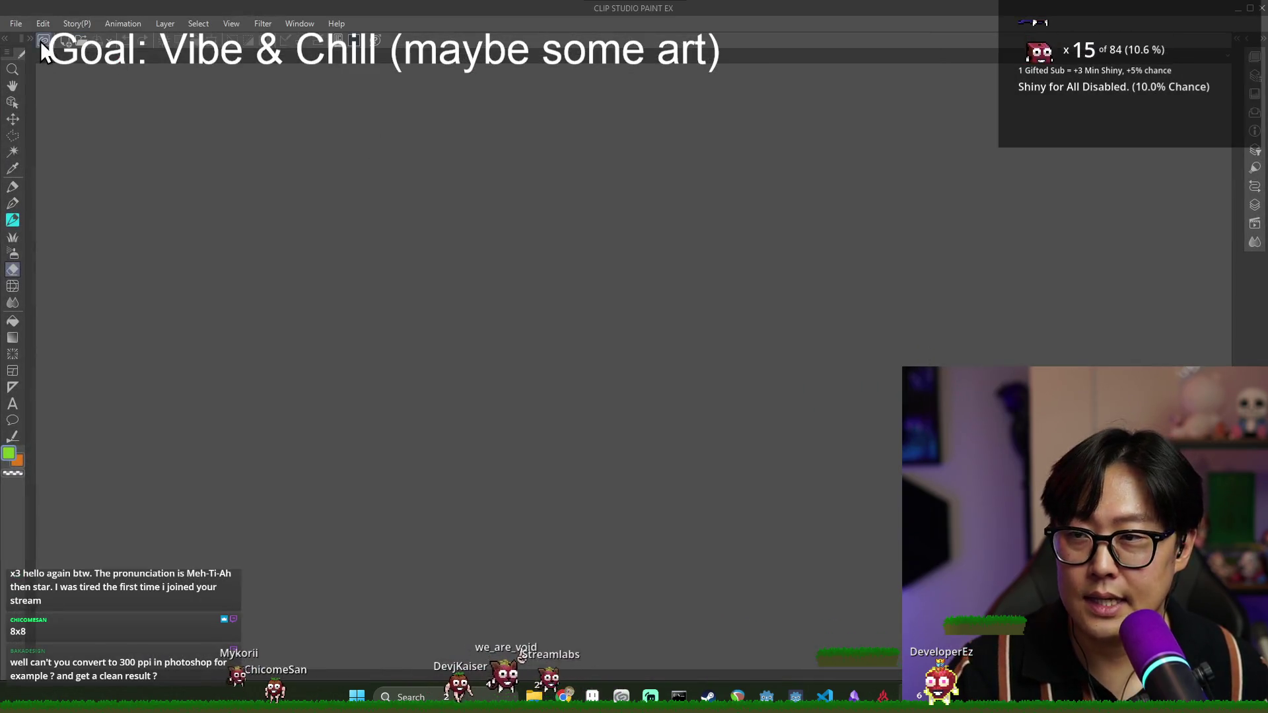
pyautogui.click(65, 45)
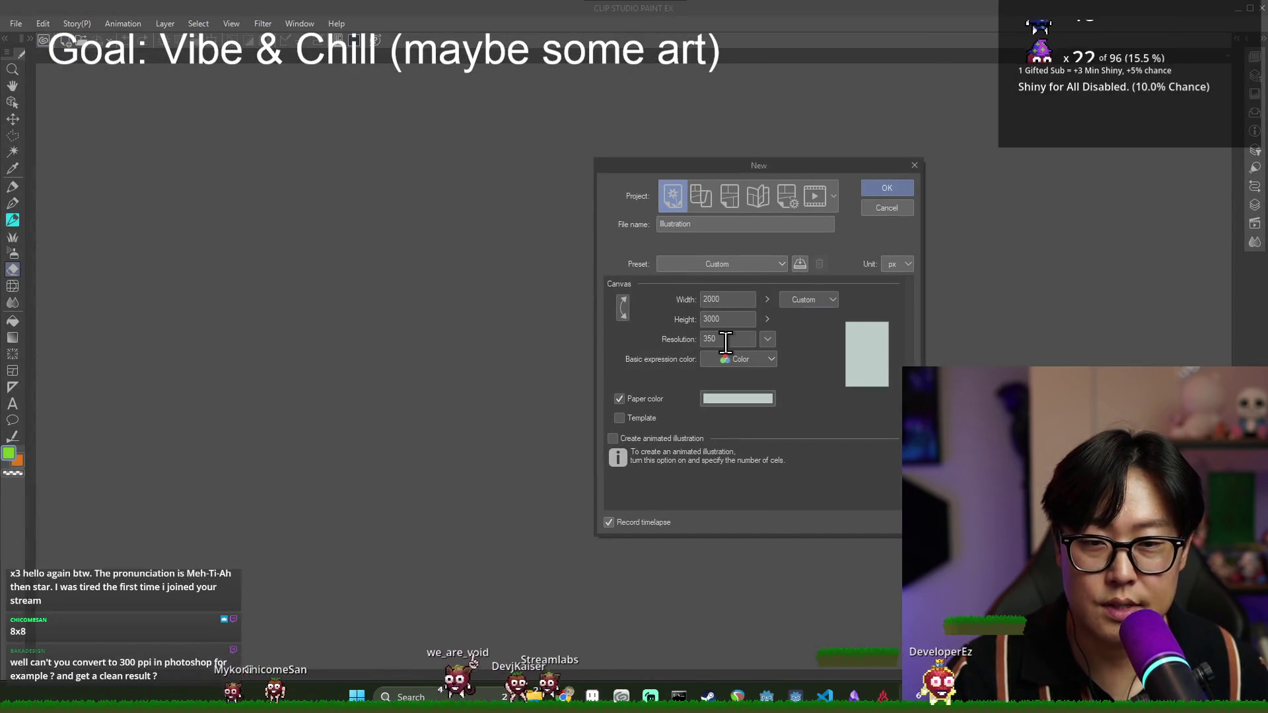
# - Switch the canvas unit to inches and enter a 24 × 36 portrait size
pyautogui.click(802, 300)
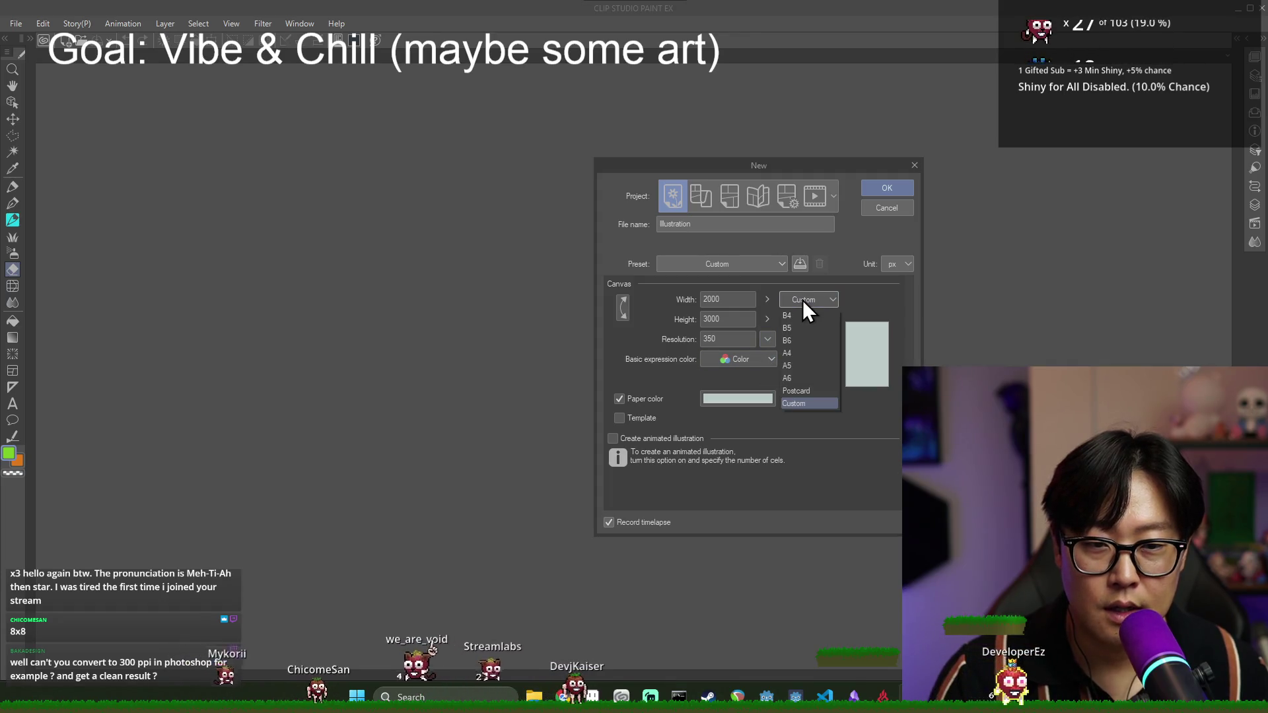
pyautogui.click(803, 300)
pyautogui.click(744, 298)
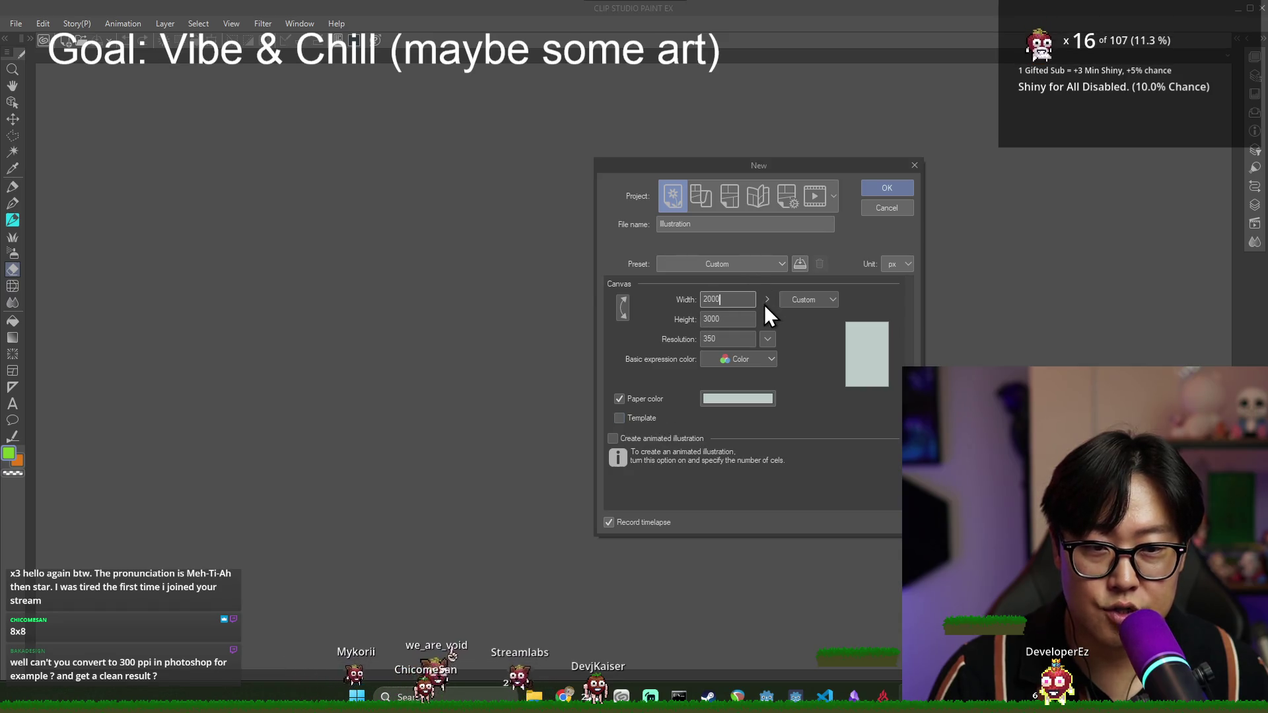
pyautogui.click(895, 308)
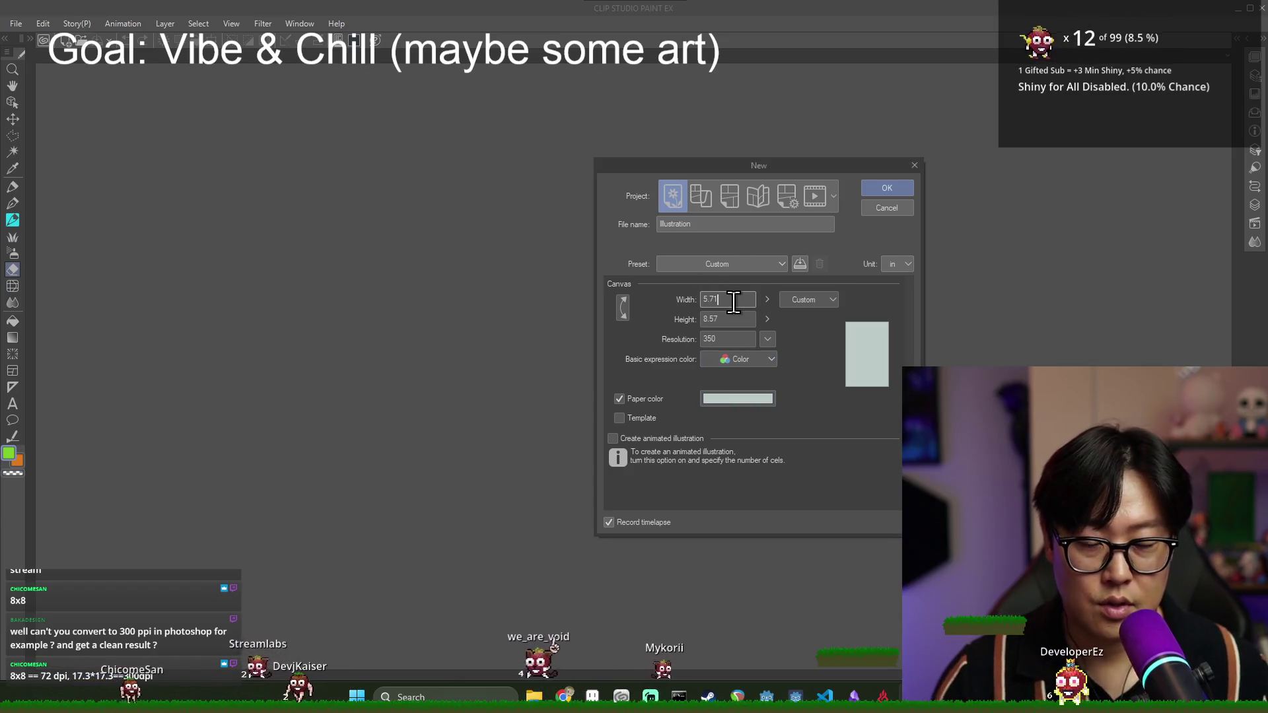
pyautogui.click(747, 319)
pyautogui.moveTo(748, 320); pyautogui.dragTo(719, 306)
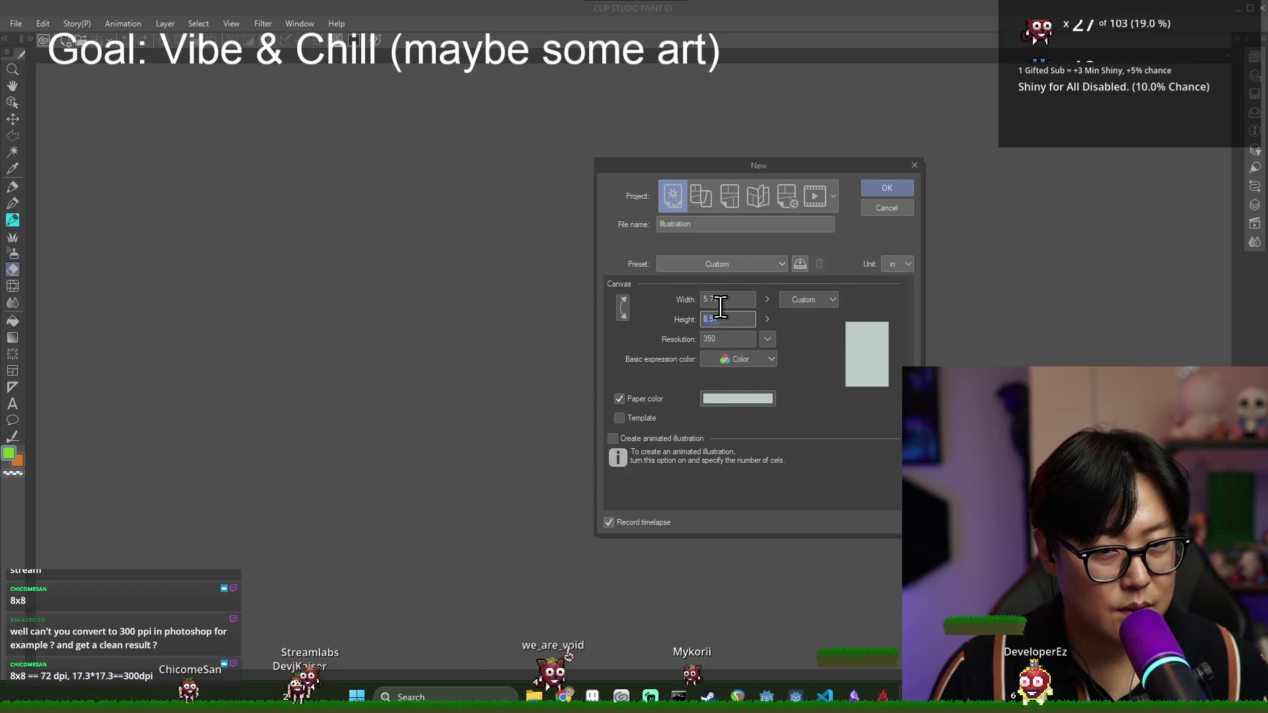
pyautogui.write('2436')
pyautogui.click(735, 319)
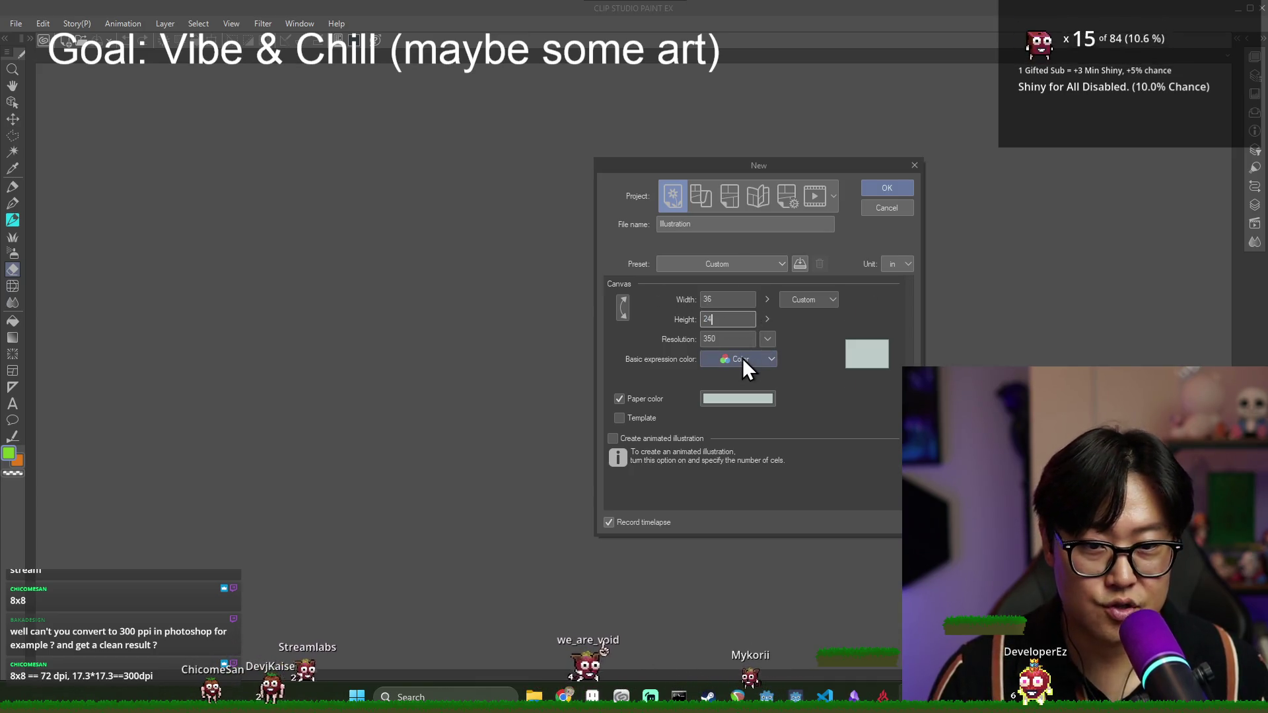
pyautogui.moveTo(719, 319); pyautogui.dragTo(700, 320)
pyautogui.click(622, 302)
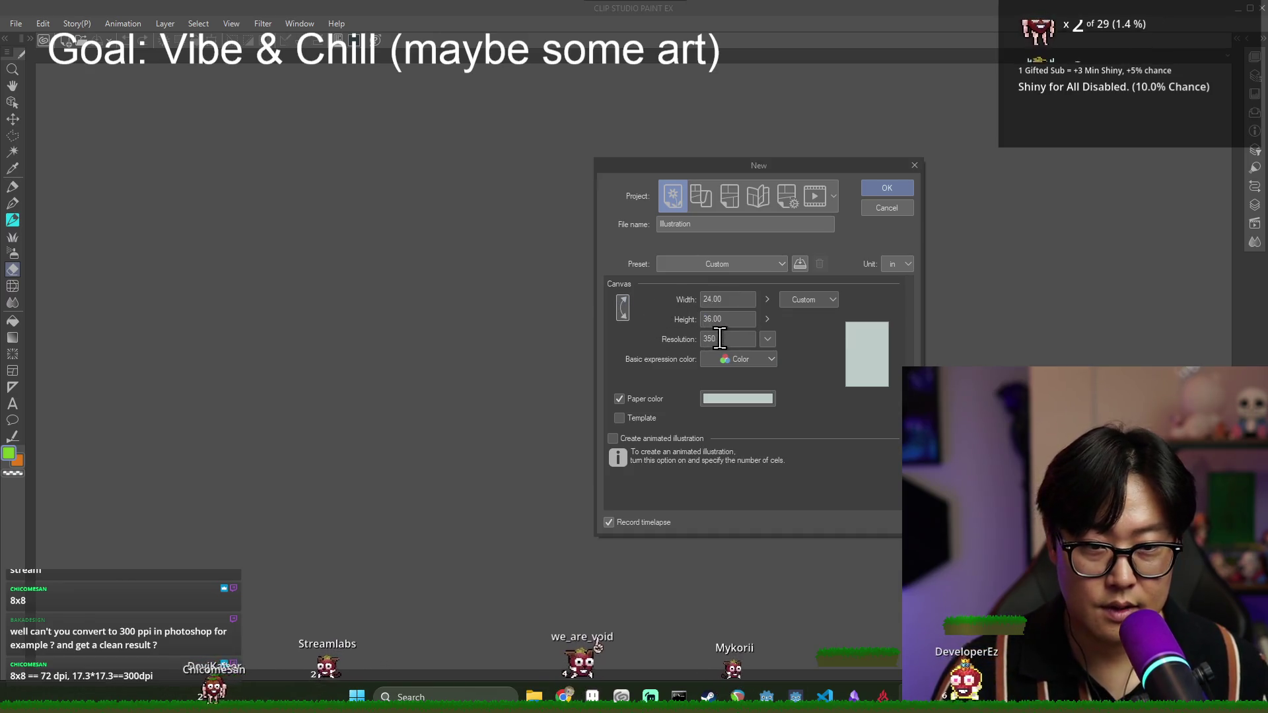
# - Set the resolution to 300 dpi and create the canvas
pyautogui.click(769, 339)
pyautogui.click(783, 380)
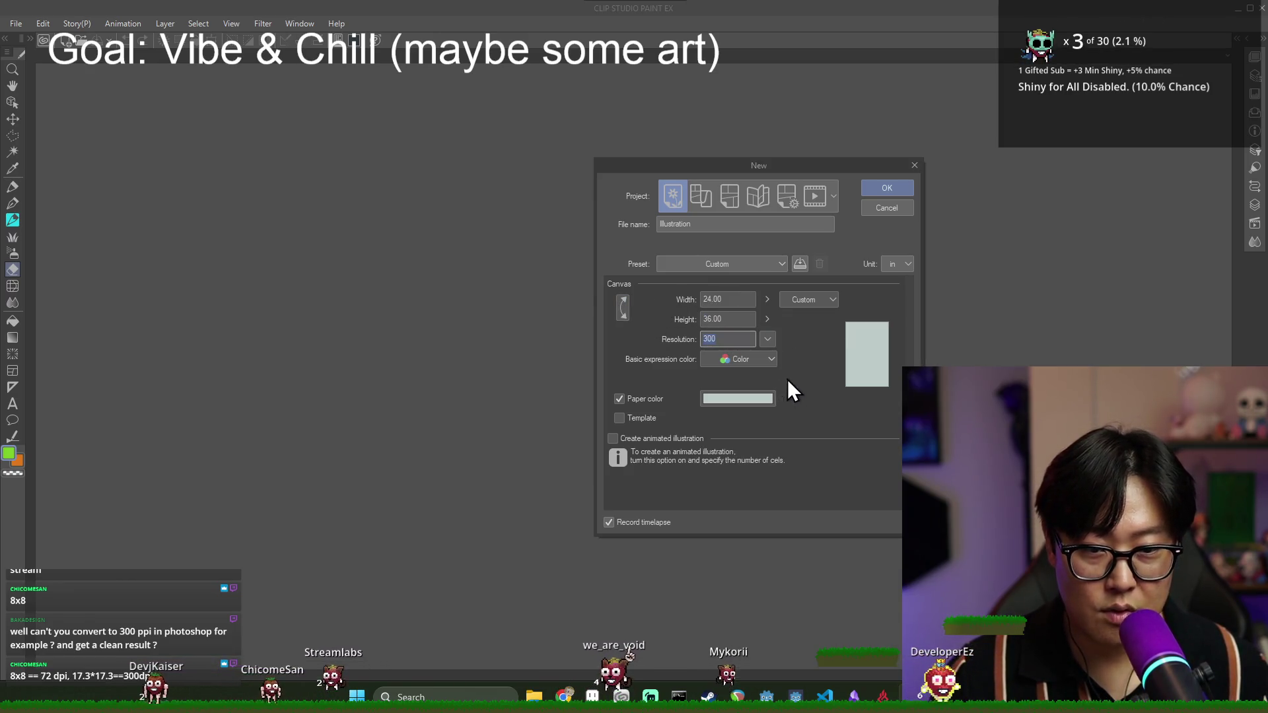
pyautogui.moveTo(746, 166); pyautogui.dragTo(599, 165)
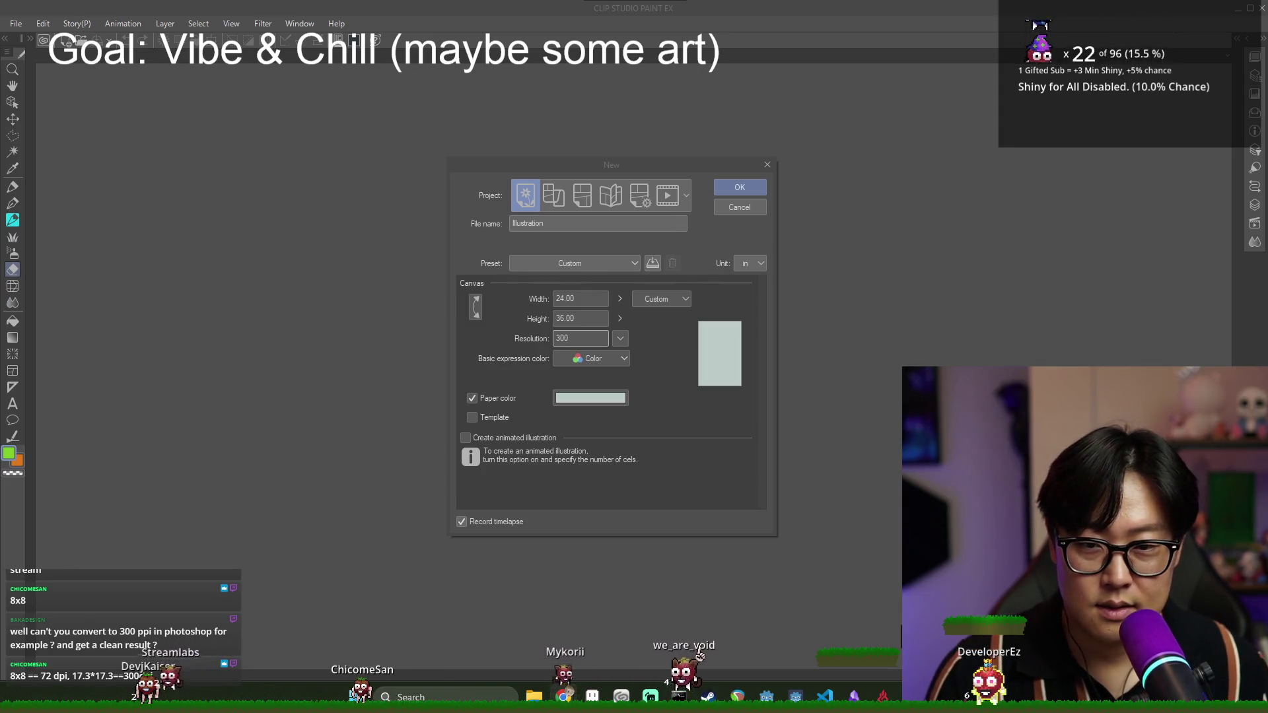
pyautogui.click(741, 187)
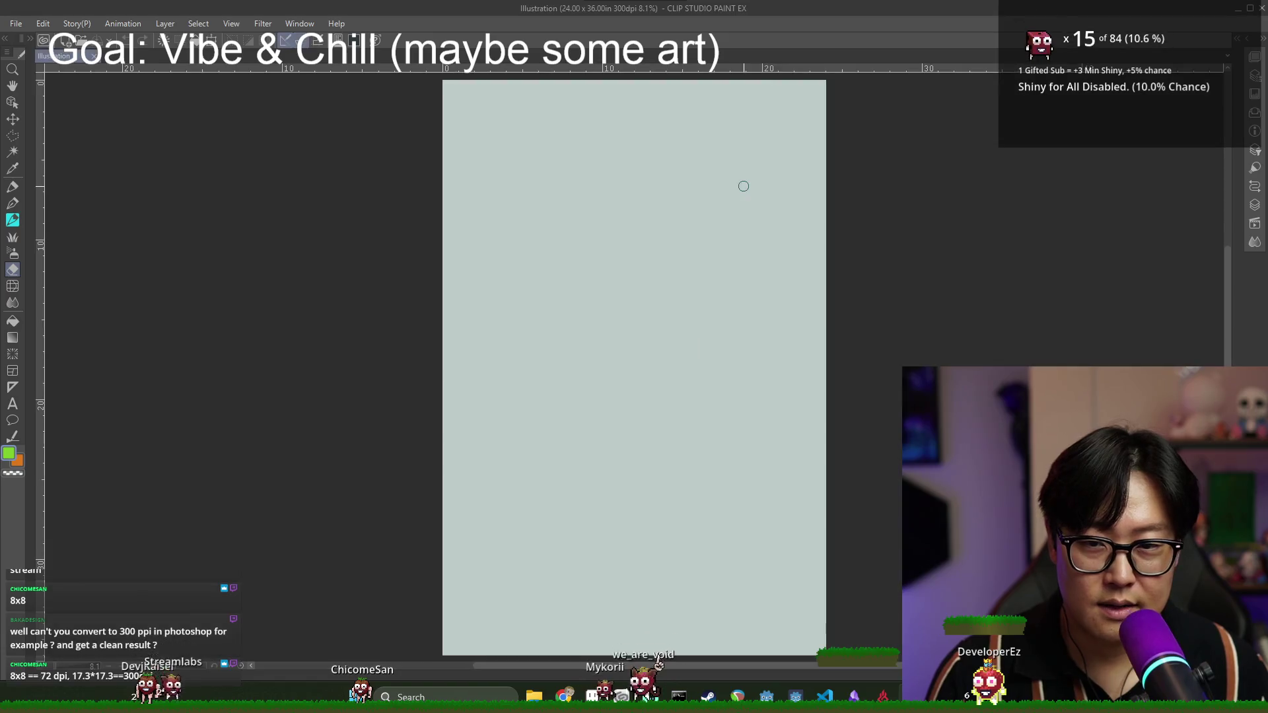
# - Import the_obelisk.png and drag it to the canvas's top-left corner
pyautogui.click(15, 23)
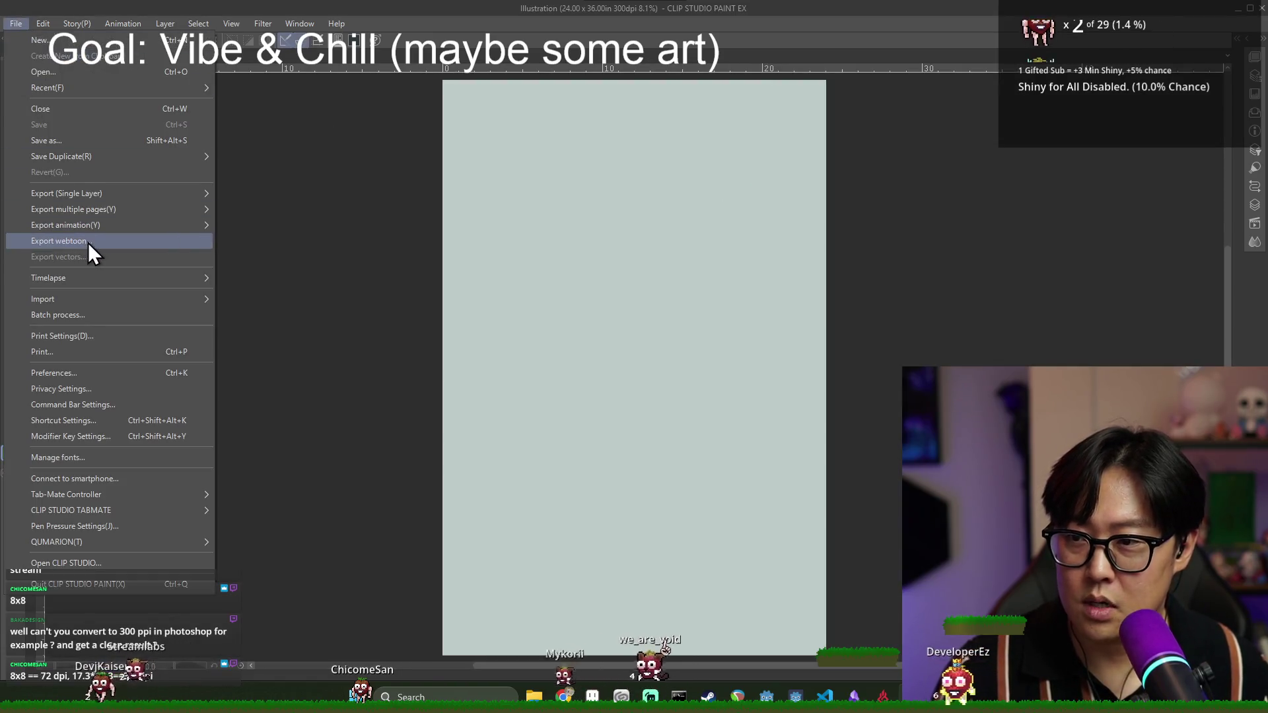
pyautogui.moveTo(209, 305)
pyautogui.click(258, 301)
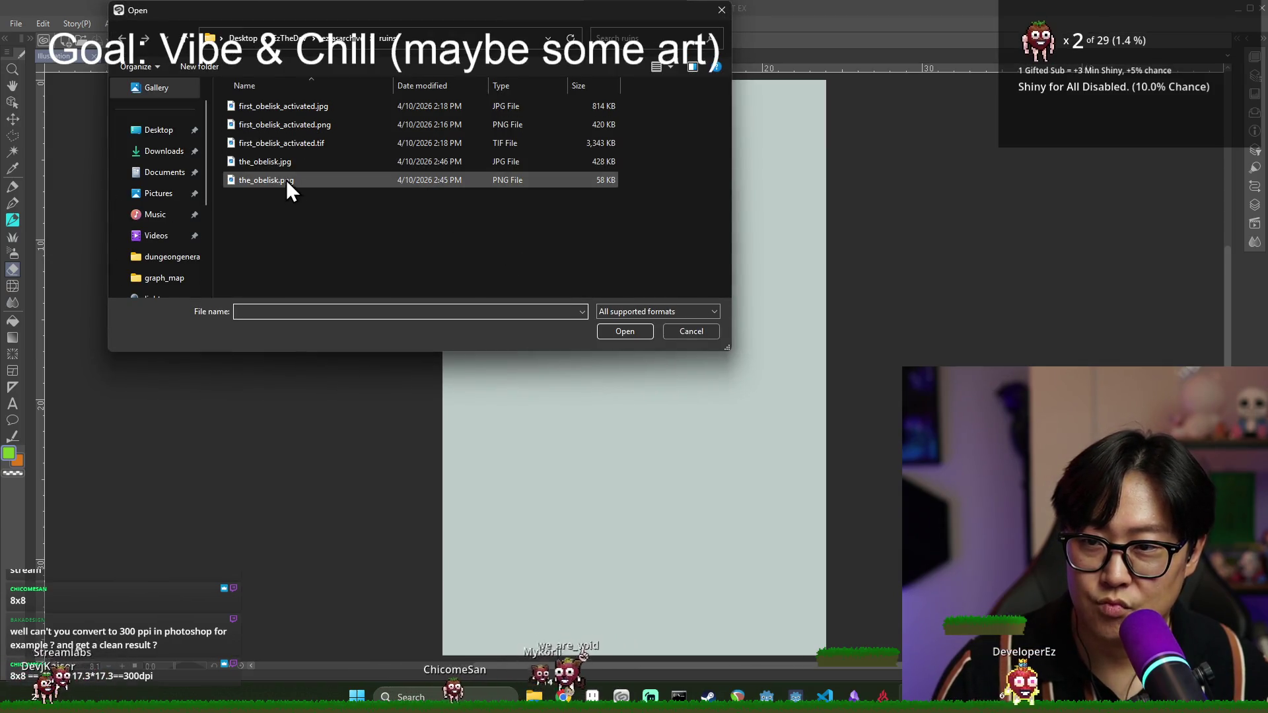
pyautogui.doubleClick(292, 182)
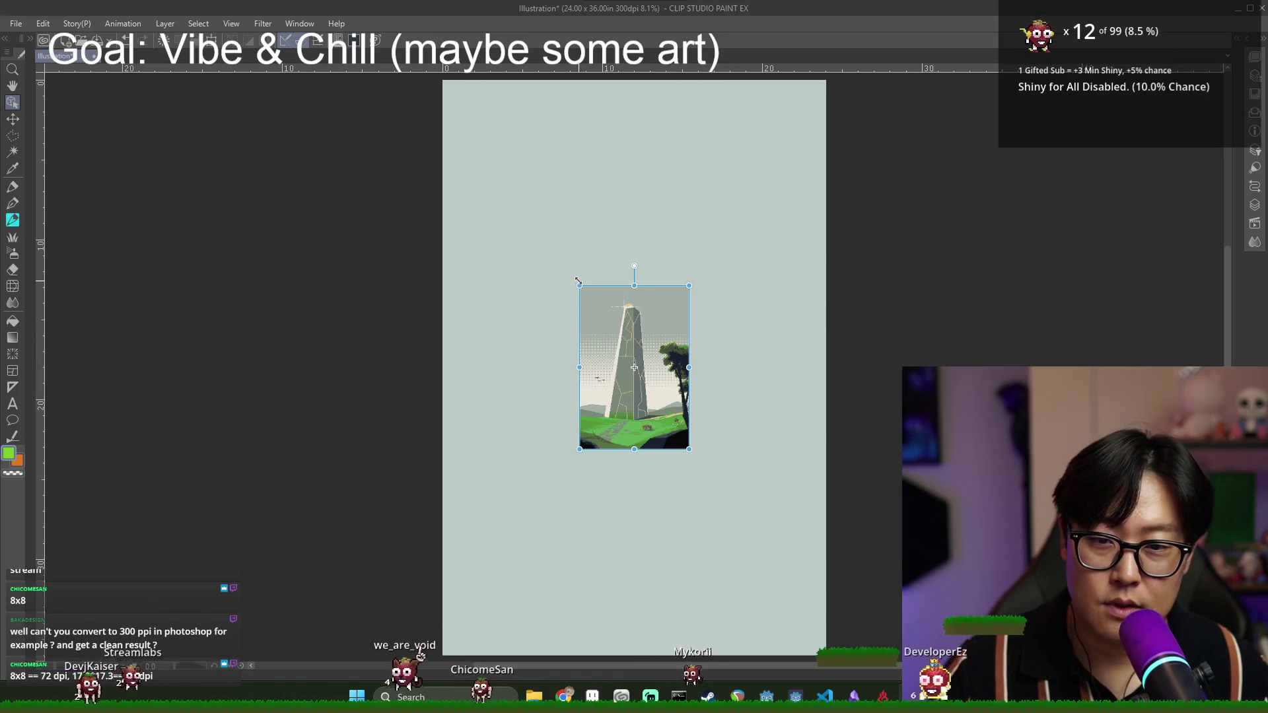
pyautogui.moveTo(631, 319)
pyautogui.mouseDown()
pyautogui.moveTo(509, 129)
pyautogui.moveTo(865, 132)
pyautogui.moveTo(621, 276)
pyautogui.moveTo(517, 290)
pyautogui.moveTo(509, 589)
pyautogui.moveTo(508, 129)
pyautogui.mouseUp()
# - Bring the CLIP STUDIO launcher forward, then switch back to the obelisk in Aseprite
pyautogui.hotkey('alt', 'Tab')
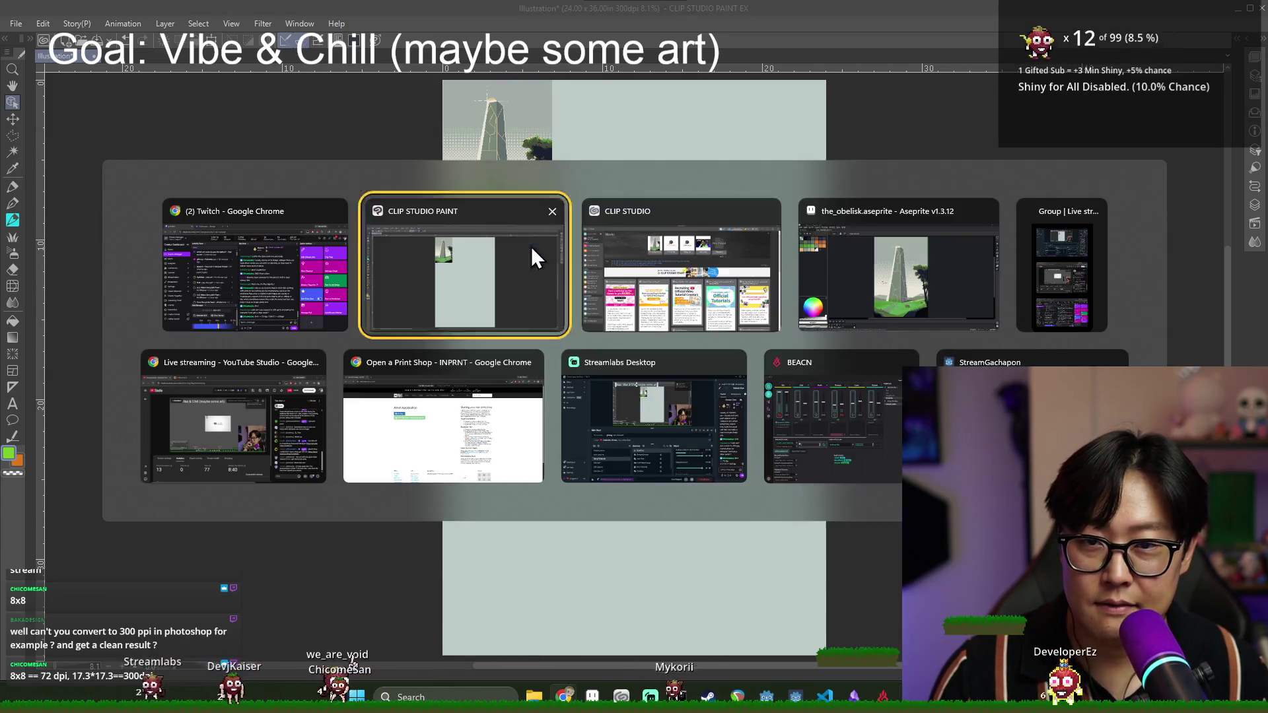
pyautogui.click(629, 287)
pyautogui.hotkey('alt', 'Tab')
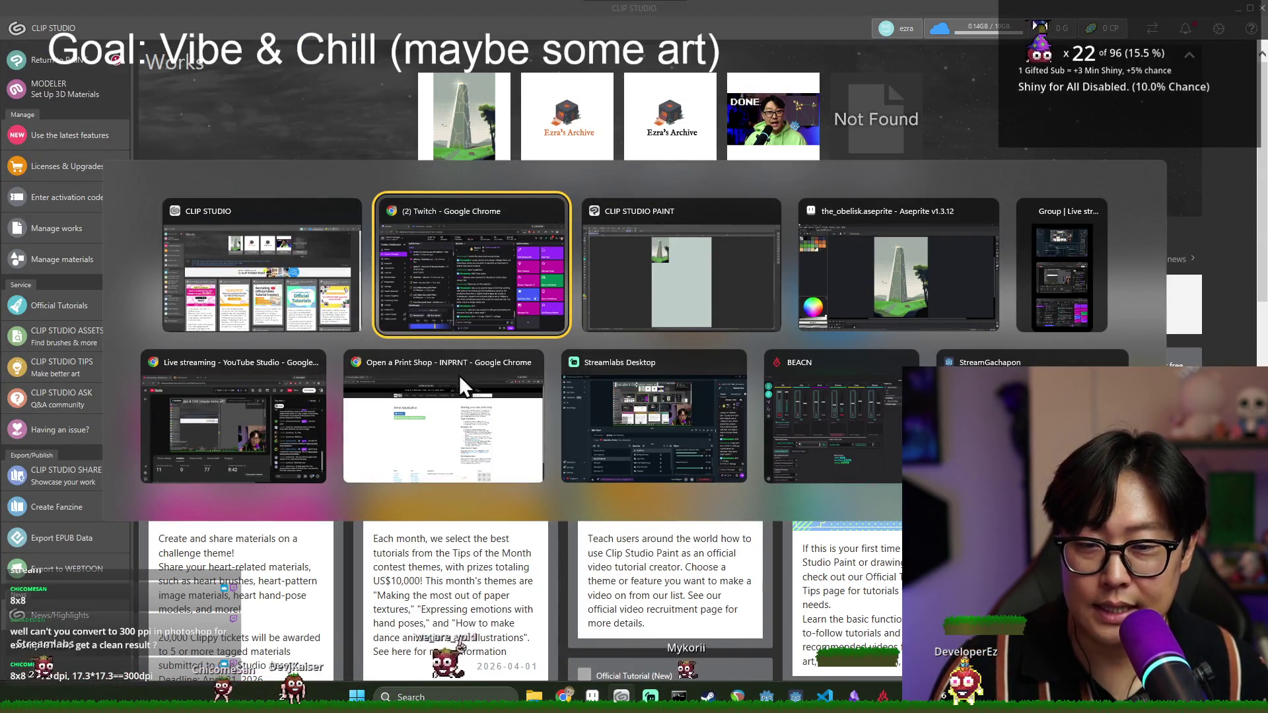
pyautogui.click(865, 310)
# - Undo the obelisk image move in Clip Studio Paint, then return to Aseprite
pyautogui.click(13, 21)
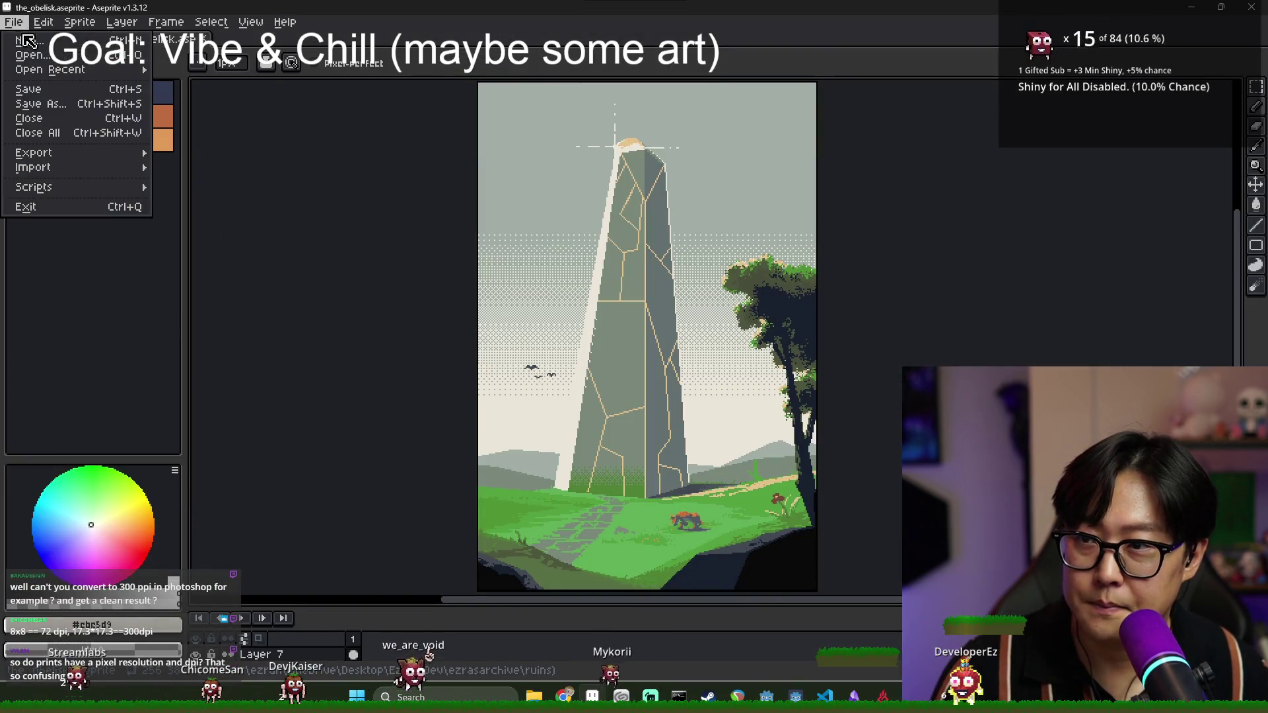
pyautogui.moveTo(79, 153)
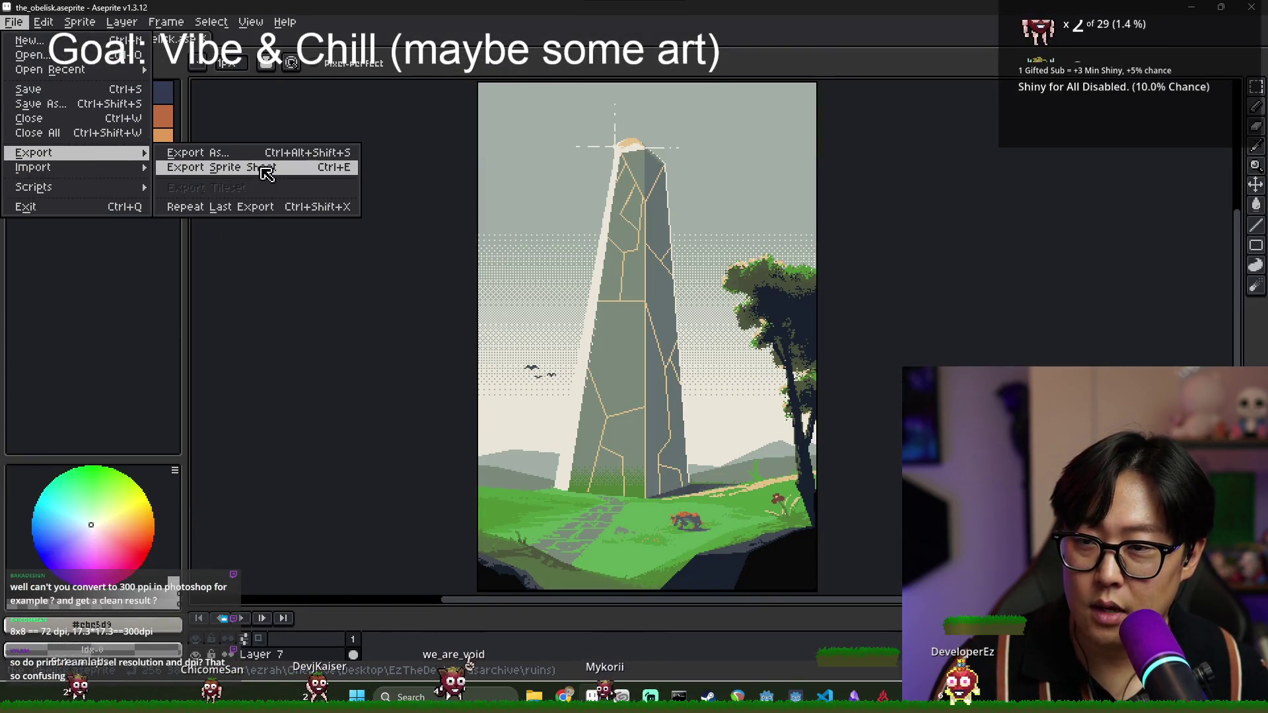
pyautogui.hotkey('alt', 'Tab')
pyautogui.click(878, 277)
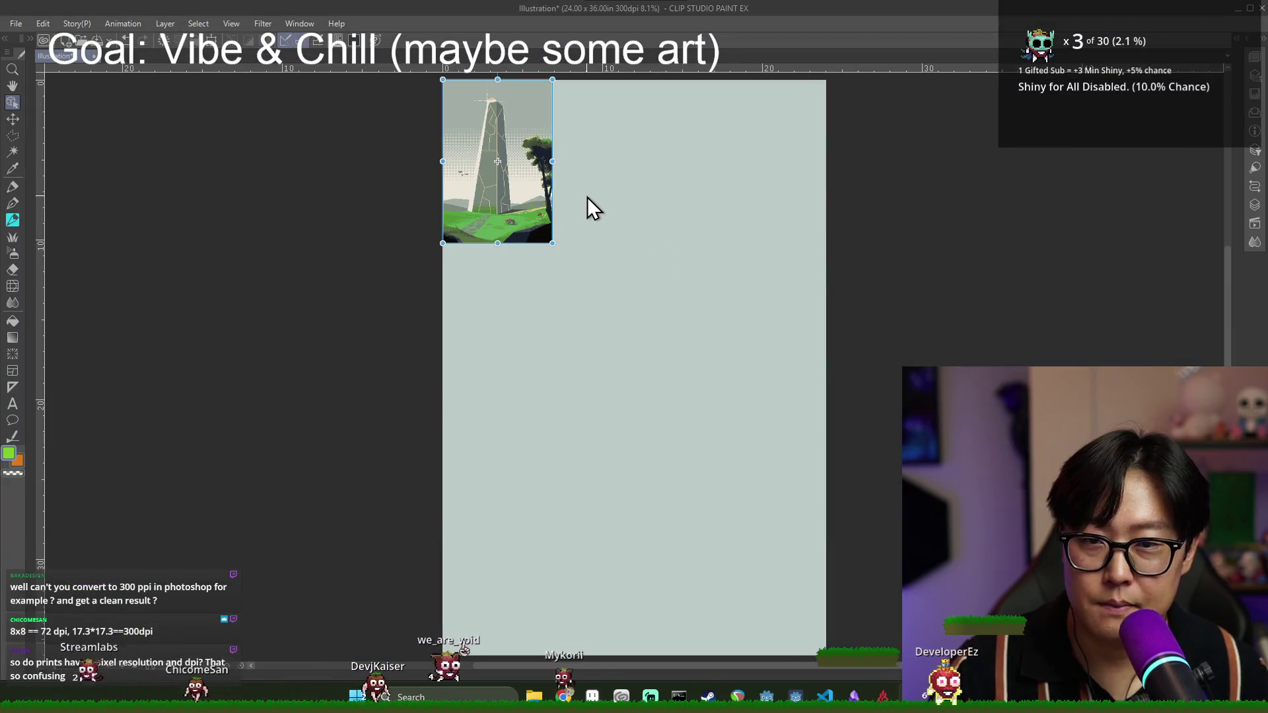
pyautogui.hotkey('ctrl', 'z')
pyautogui.hotkey('ctrl', 'z')
pyautogui.hotkey('alt', 'Tab')
# - Back out of the sprite sheet export and open Aseprite's Export File settings instead
pyautogui.click(13, 22)
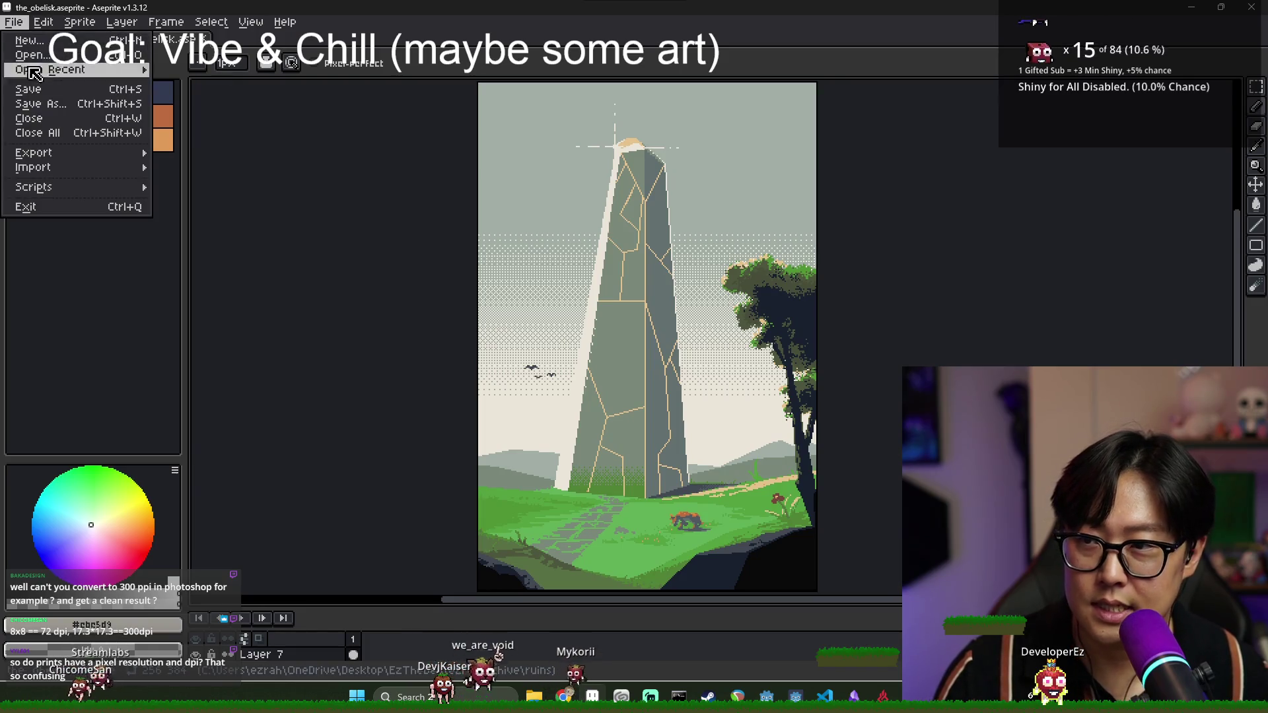
pyautogui.moveTo(66, 153)
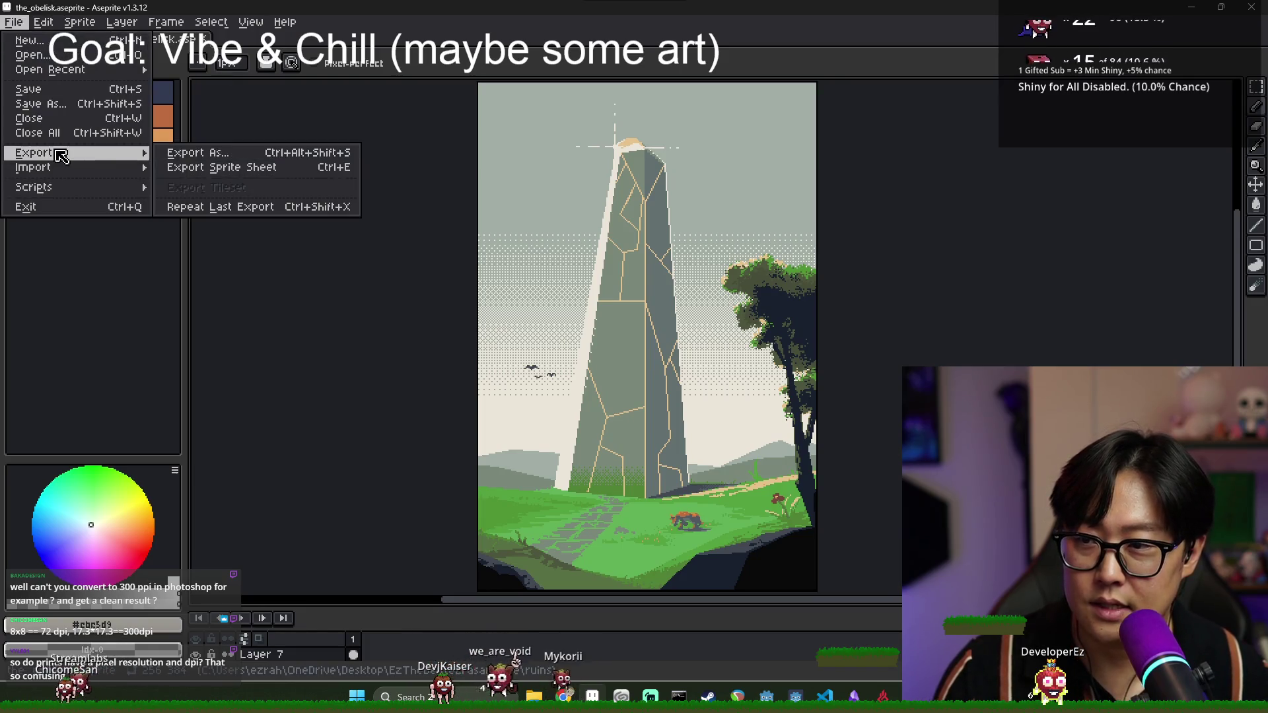
pyautogui.click(258, 177)
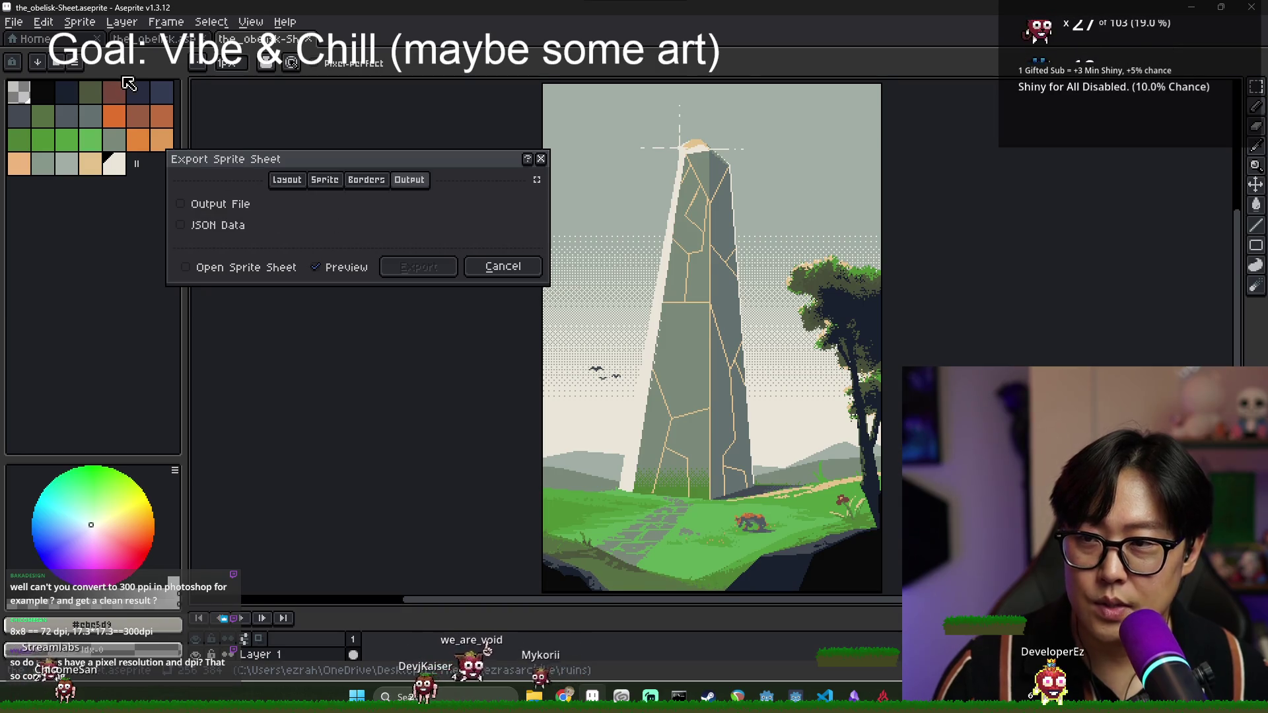
pyautogui.press('Escape')
pyautogui.click(14, 22)
pyautogui.moveTo(66, 153)
pyautogui.click(198, 152)
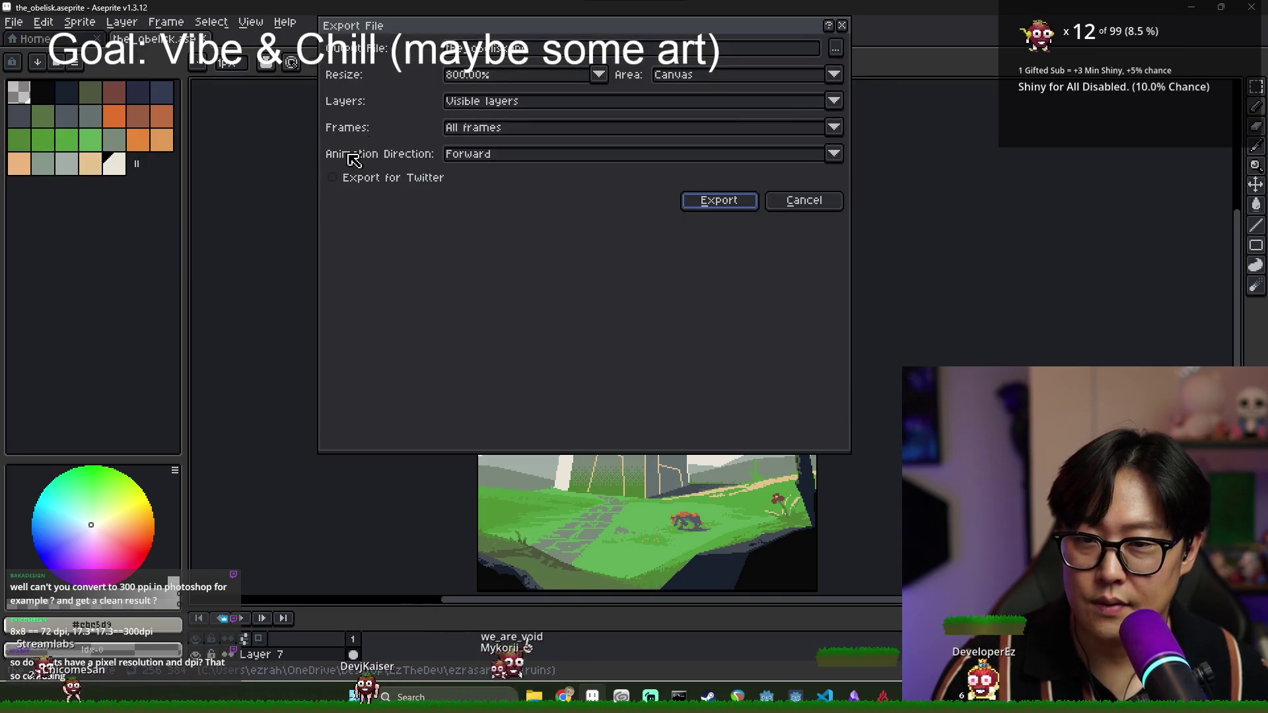
# - Work out 800 × 3.5 in Calculator and set the export resize to 2800%
pyautogui.click(551, 78)
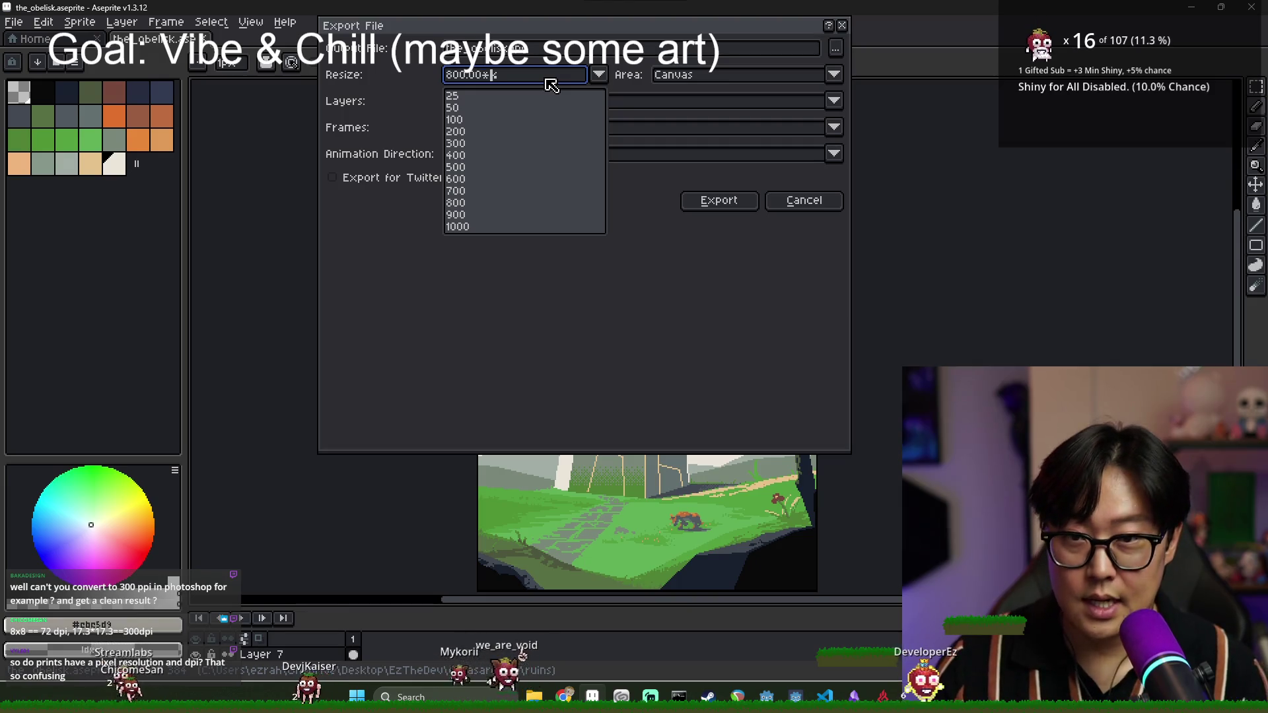
pyautogui.write('3.5')
pyautogui.press('Return')
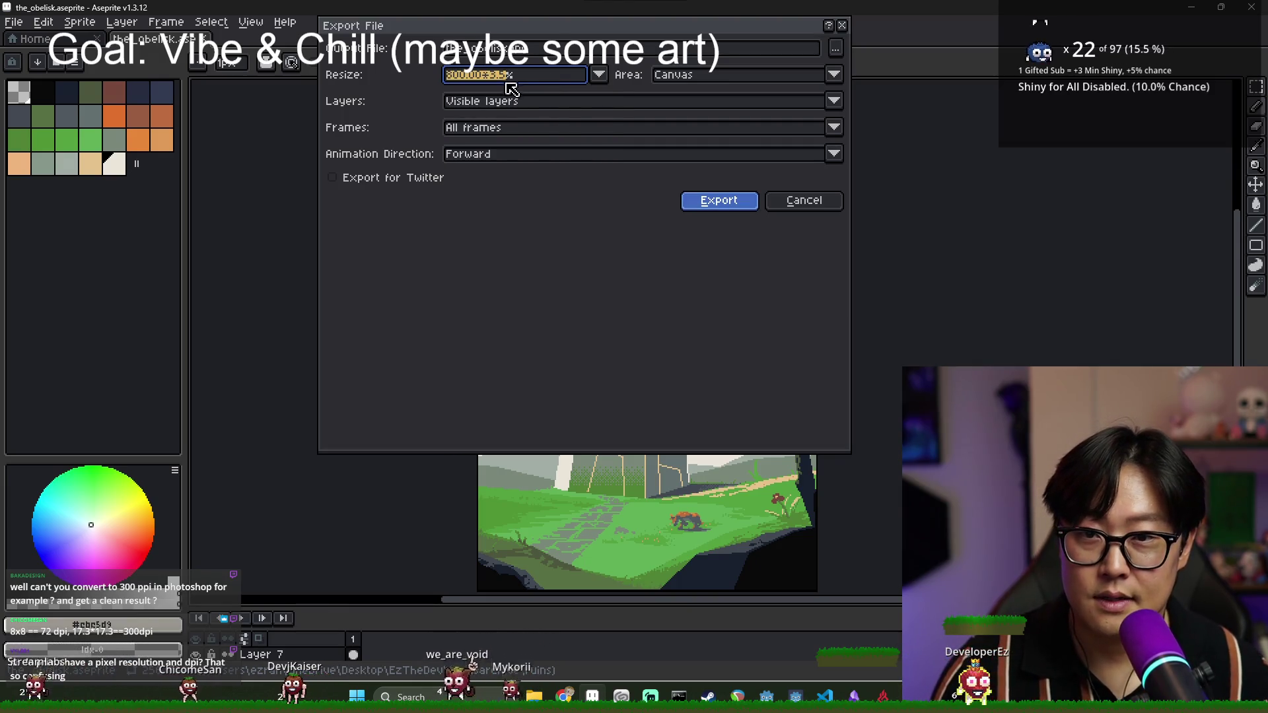
pyautogui.click(508, 83)
pyautogui.press('super')
pyautogui.write('calculator')
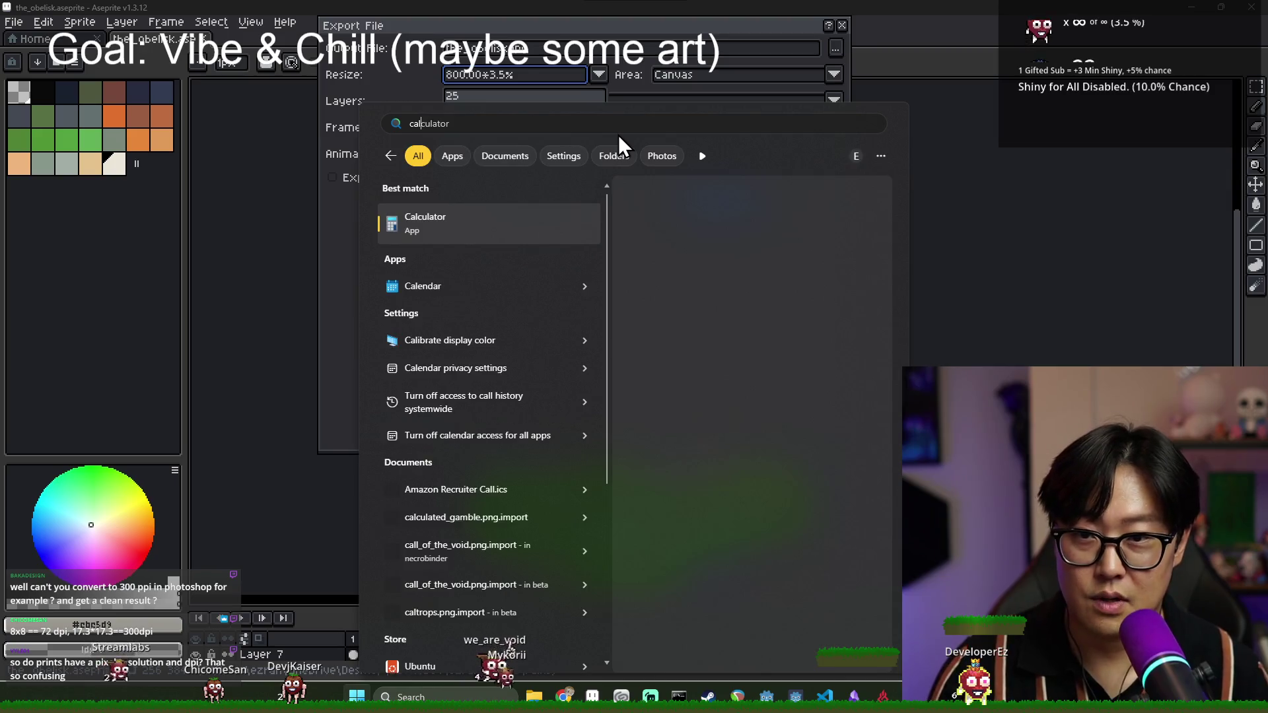
pyautogui.press('Return')
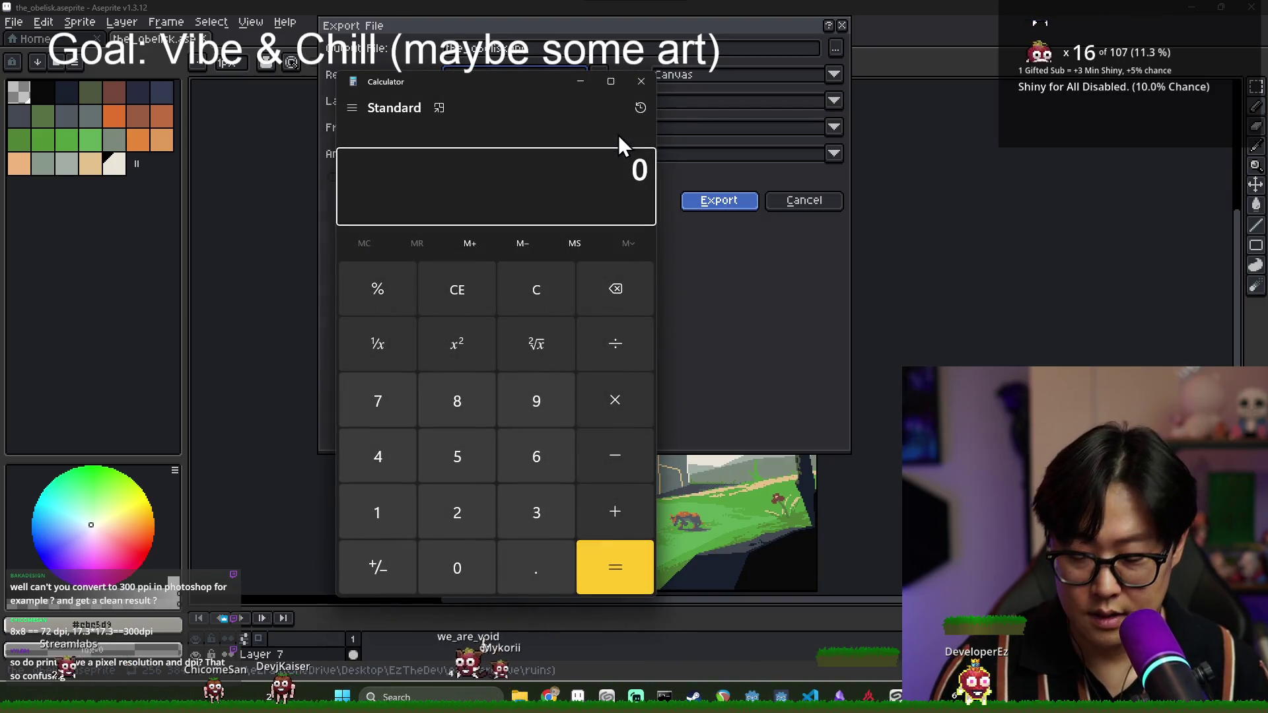
pyautogui.write('800*3.5')
pyautogui.press('Return')
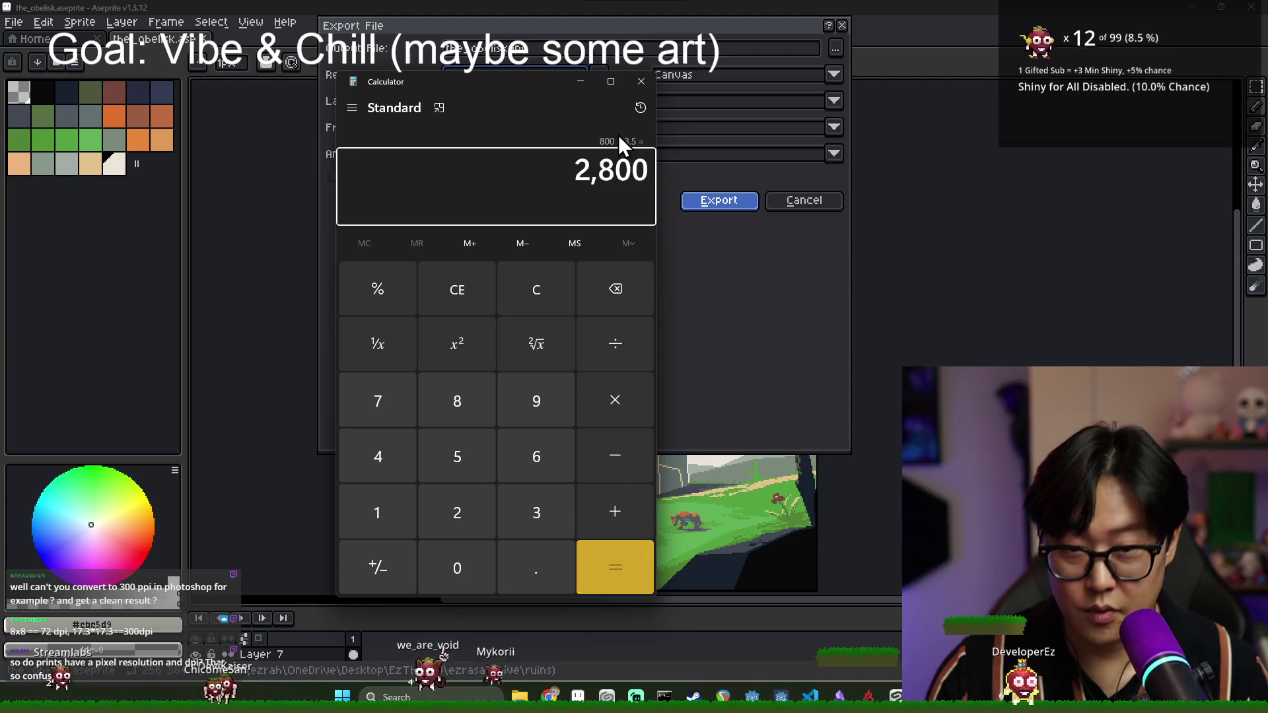
pyautogui.click(644, 82)
pyautogui.click(543, 80)
pyautogui.write('2800')
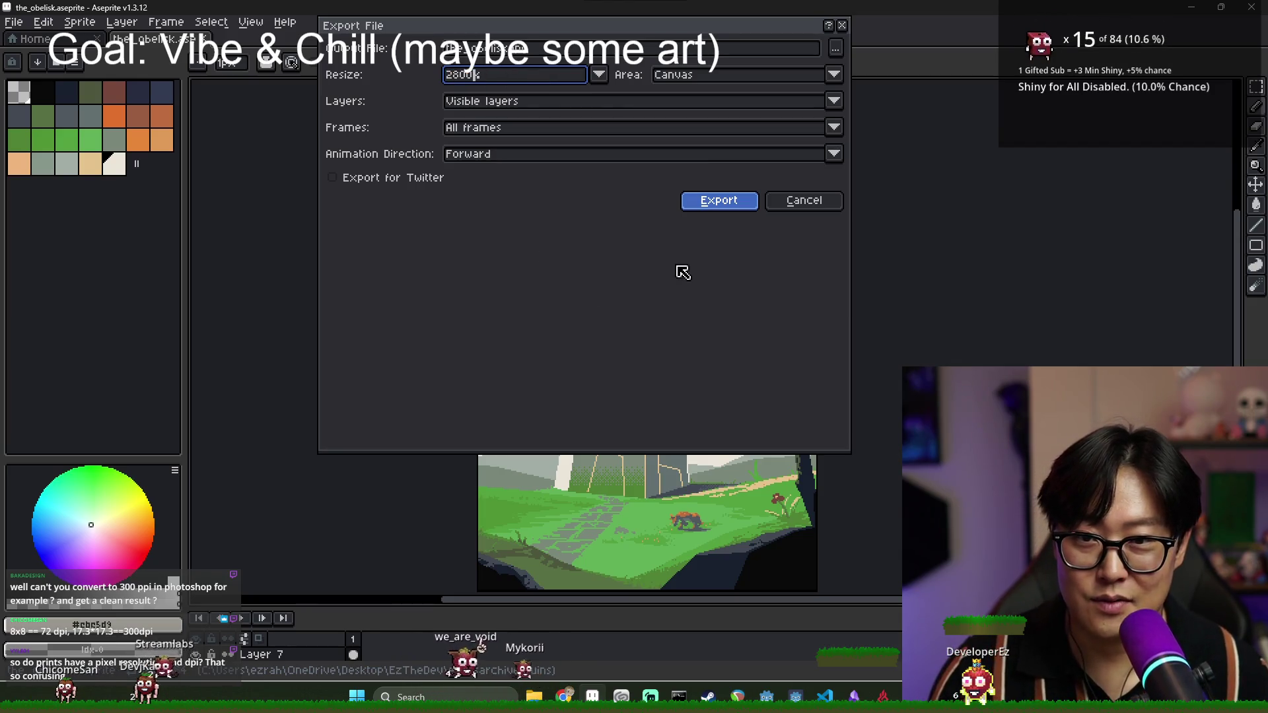
# - Export the enlarged JPEG, overwriting the earlier file and accepting the default JPEG options
pyautogui.click(731, 206)
pyautogui.click(667, 389)
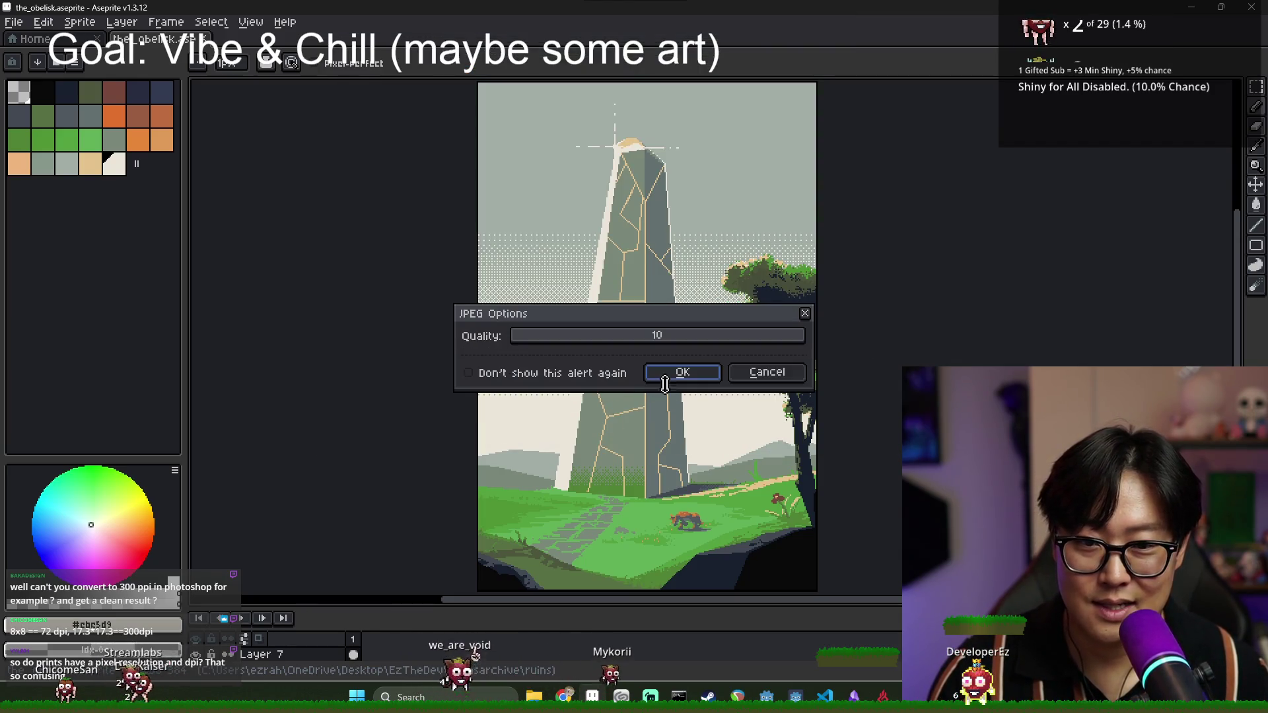
pyautogui.click(702, 377)
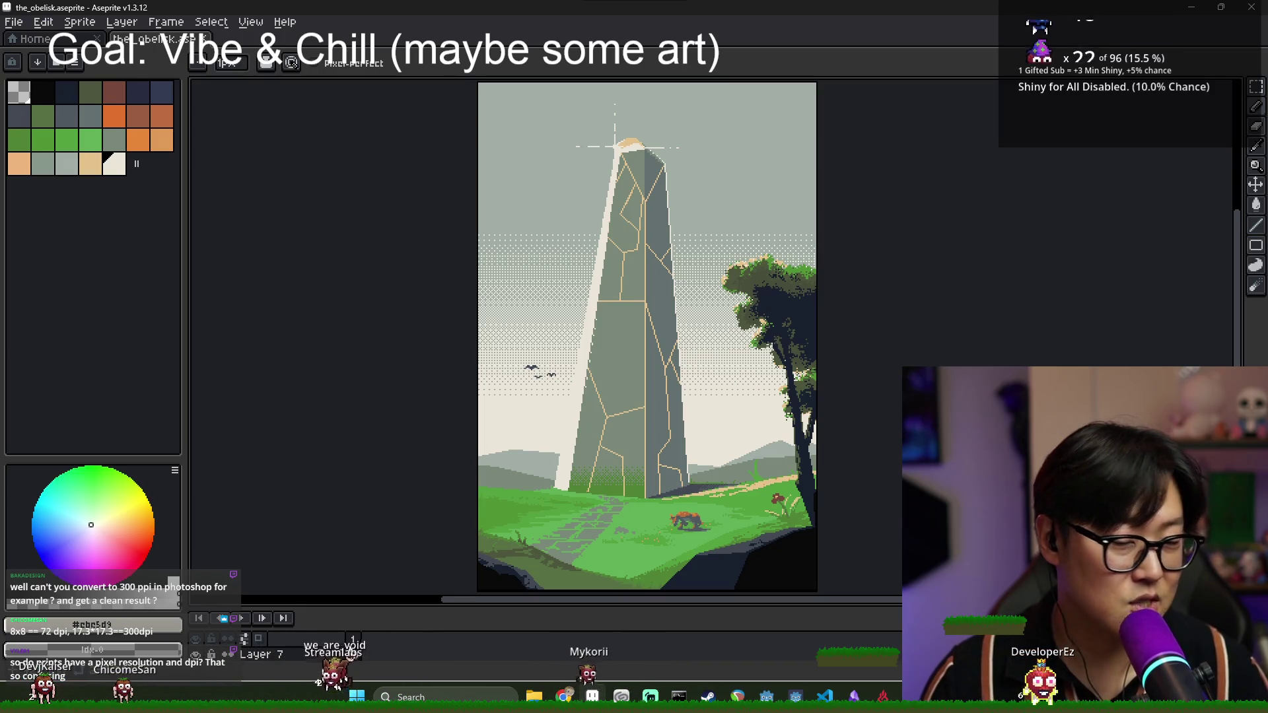
pyautogui.hotkey('alt', 'Tab')
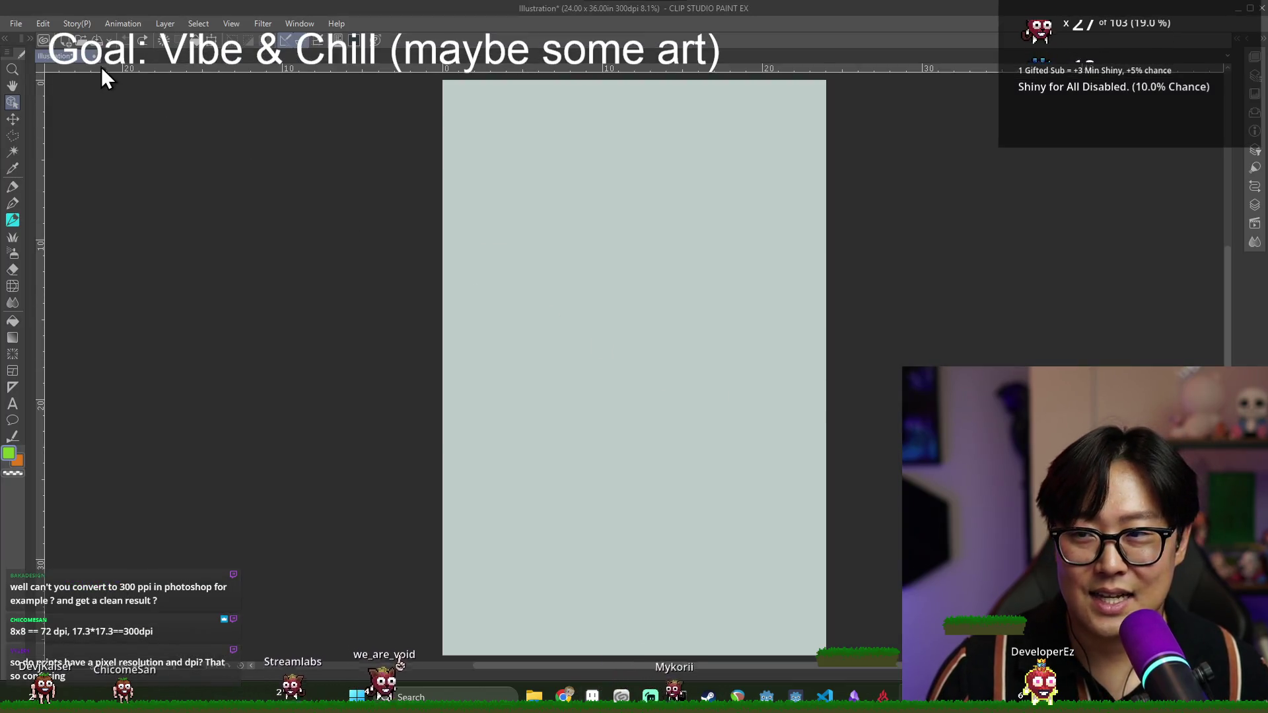
# - Open the_obelisk.png as its own document and zoom in and out to inspect its pixels
pyautogui.hotkey('ctrl', 'o')
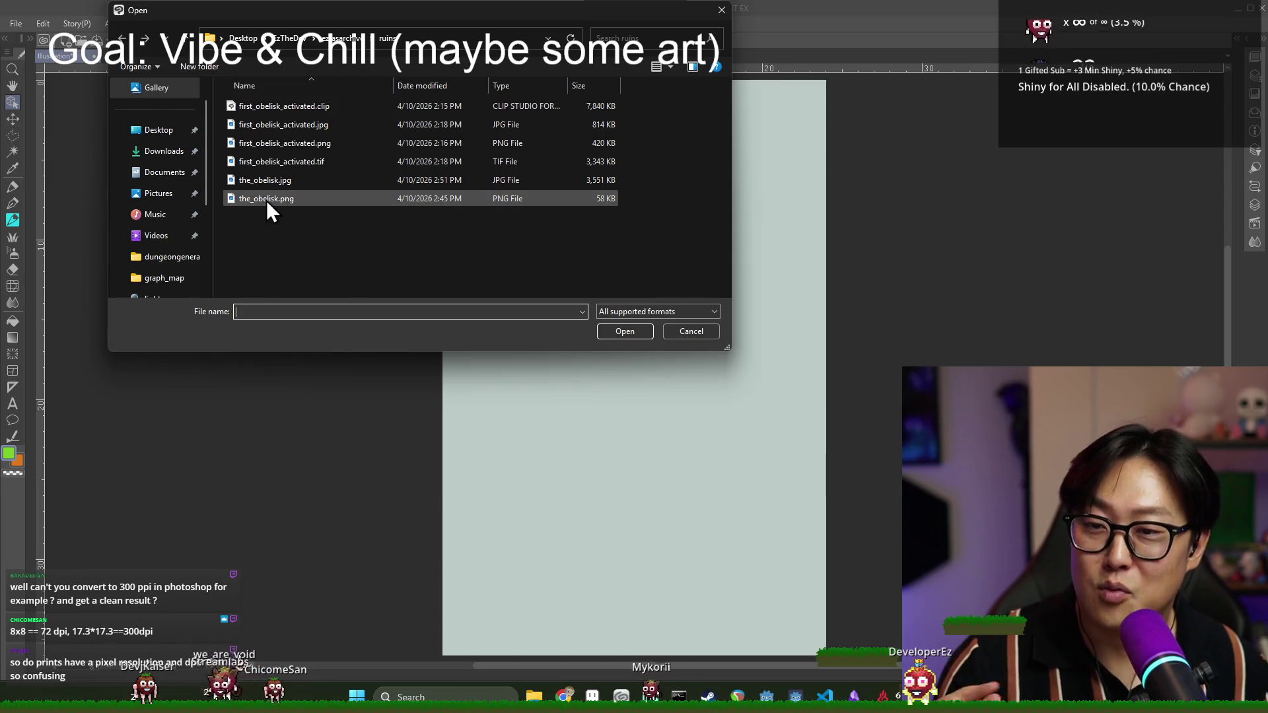
pyautogui.moveTo(284, 201)
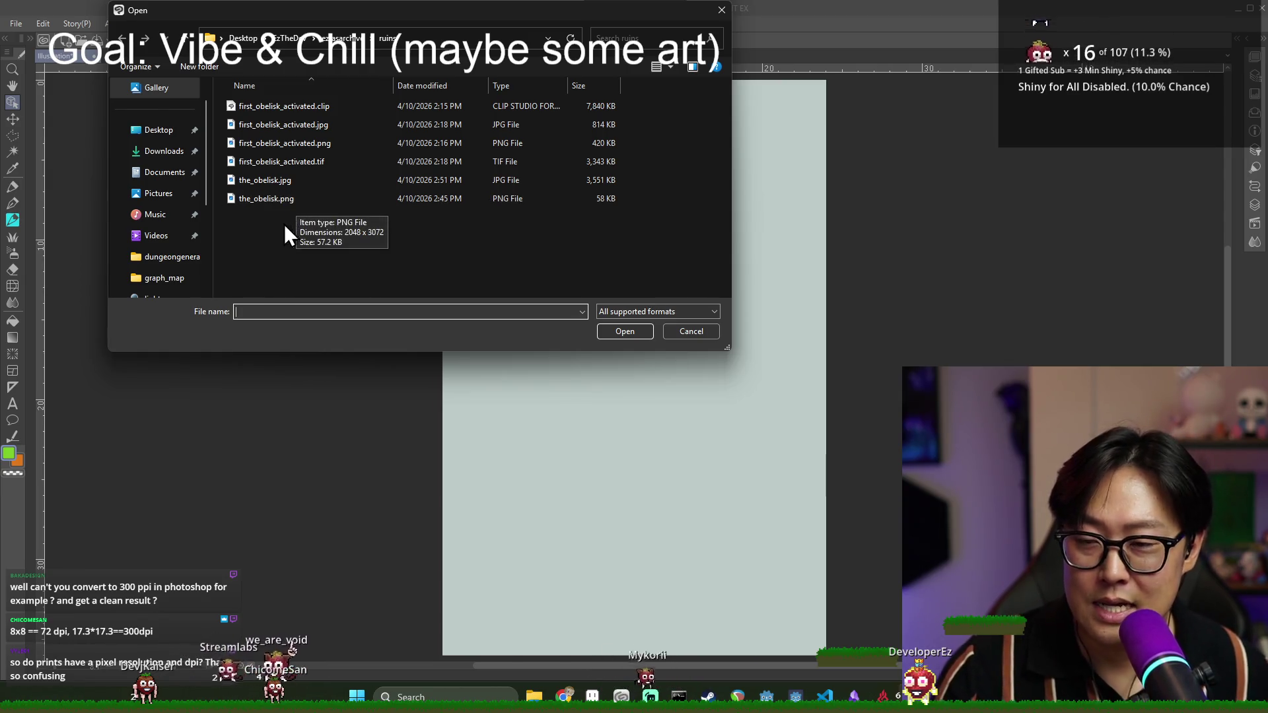
pyautogui.click(297, 201)
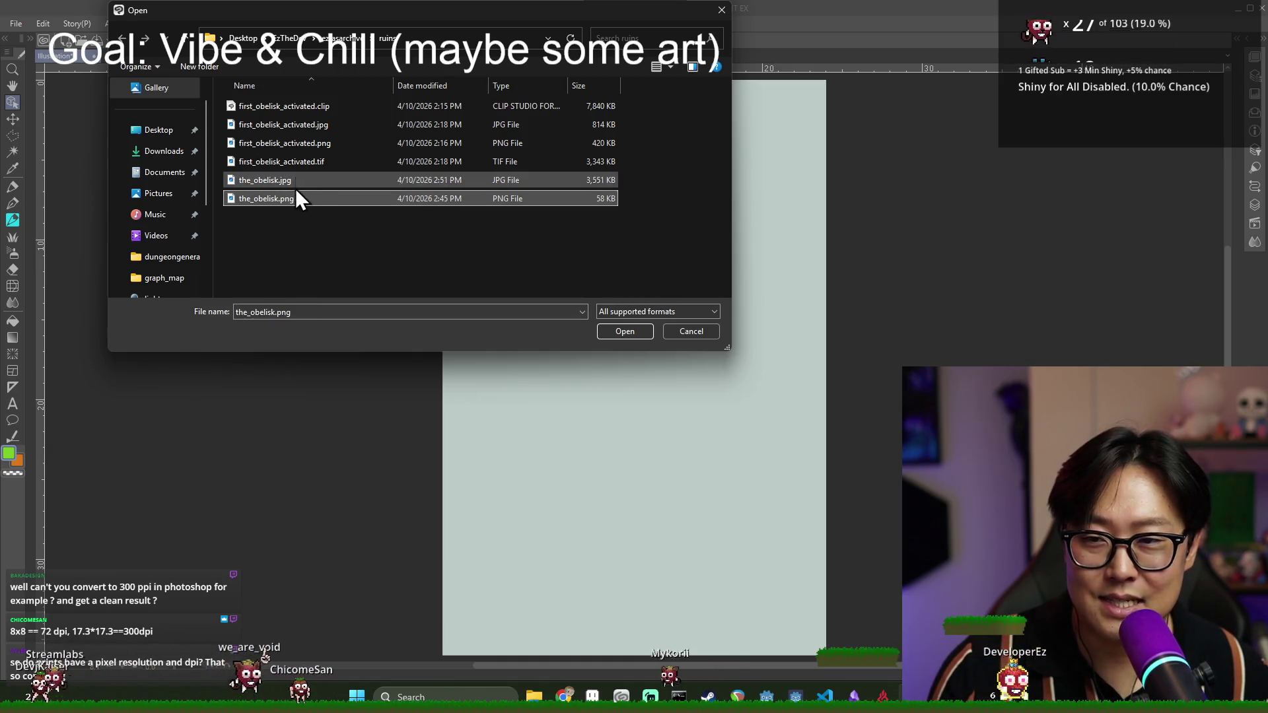
pyautogui.doubleClick(293, 201)
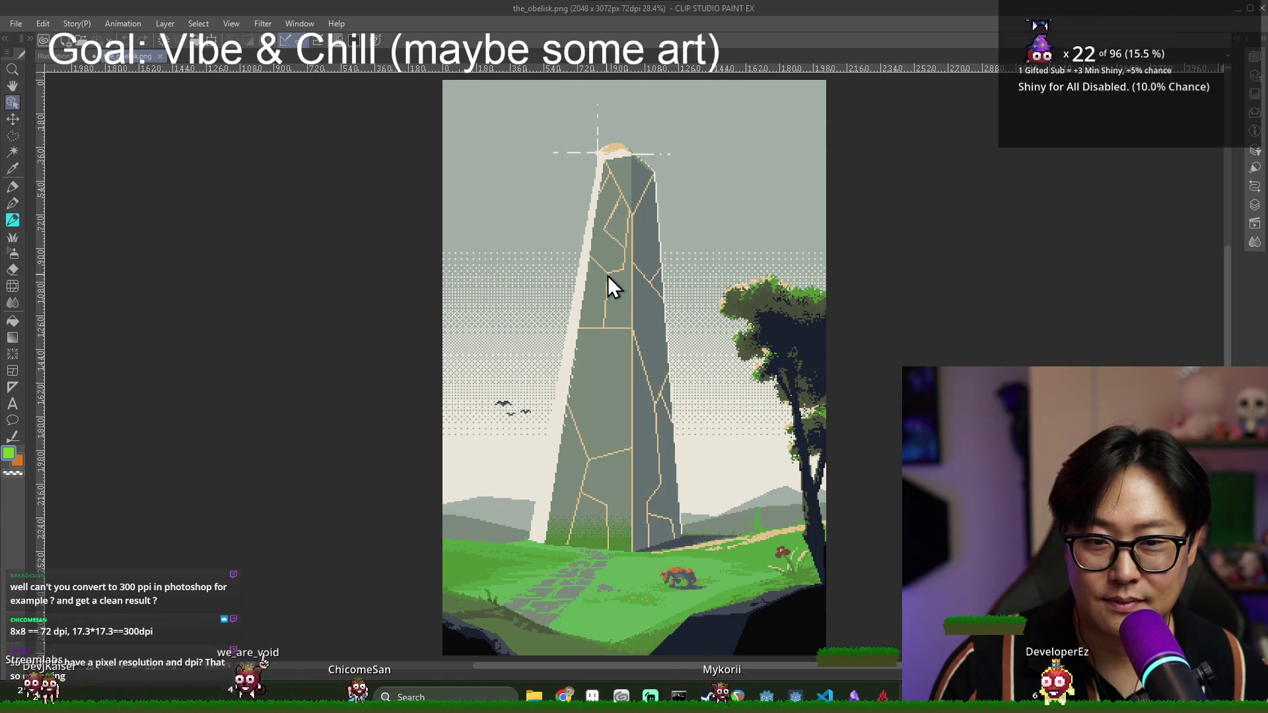
pyautogui.scroll(-1, 631, 275)
pyautogui.scroll(5, 644, 288)
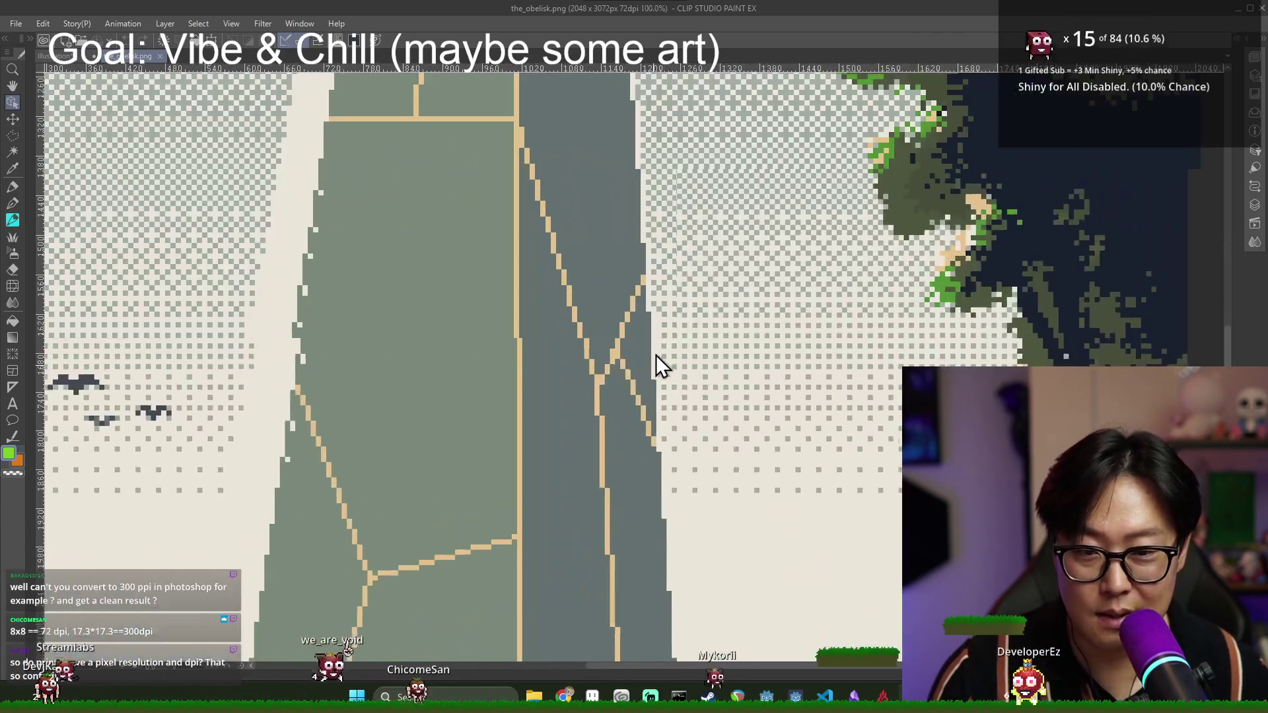
pyautogui.scroll(8, 656, 354)
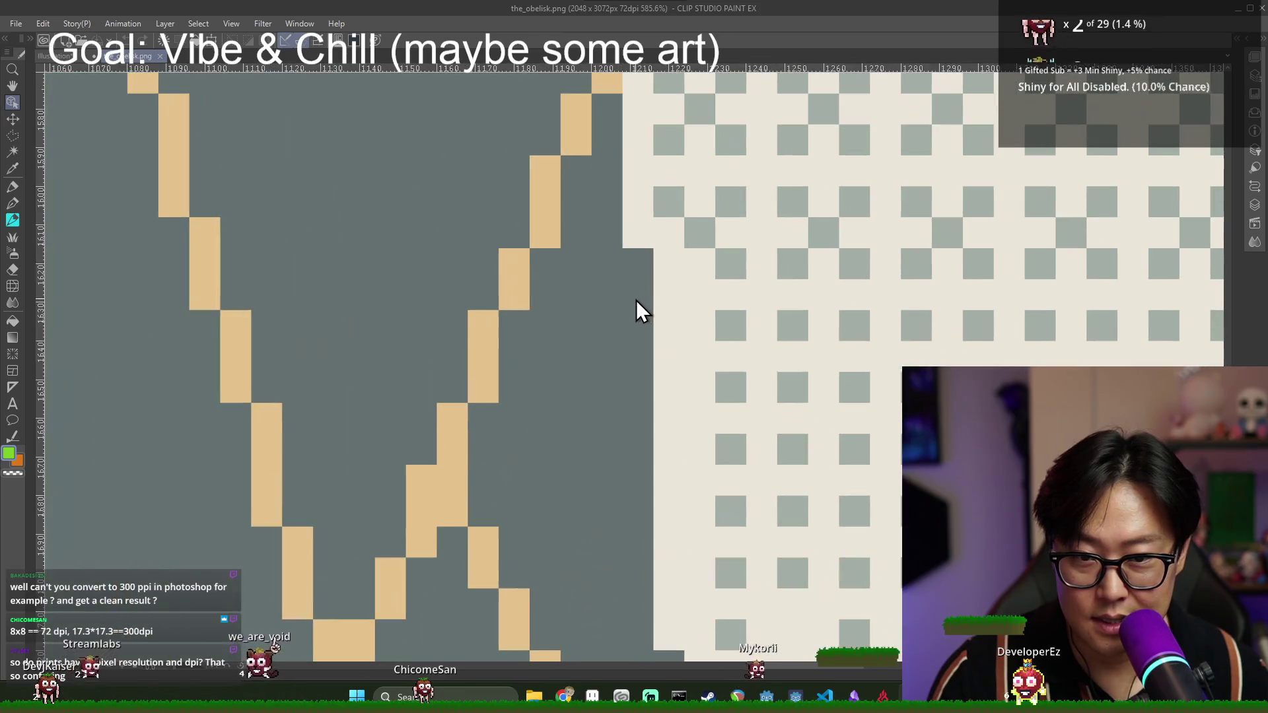
pyautogui.scroll(-12, 636, 300)
pyautogui.scroll(-2, 652, 338)
pyautogui.scroll(3, 652, 338)
pyautogui.scroll(-4, 648, 352)
pyautogui.scroll(1, 648, 343)
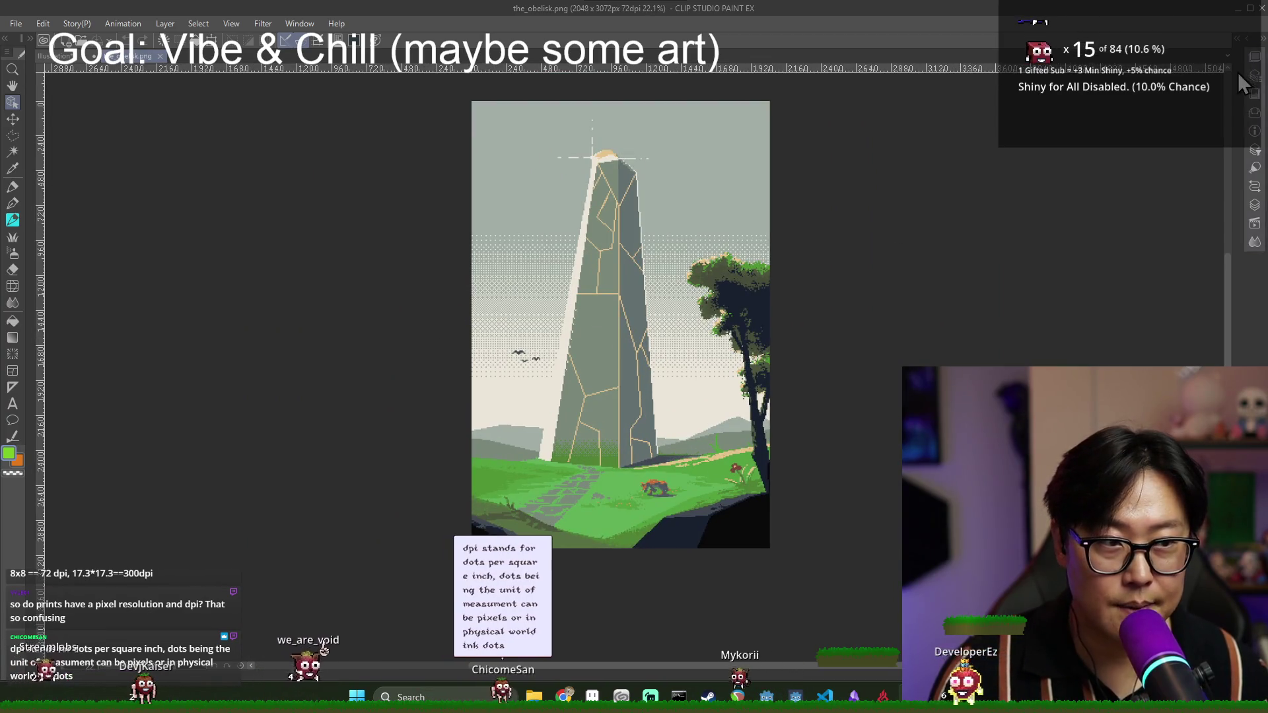
# - Show the Navigator and Layer panels, narrow the right dock, and return to the Illustration canvas
pyautogui.click(1254, 56)
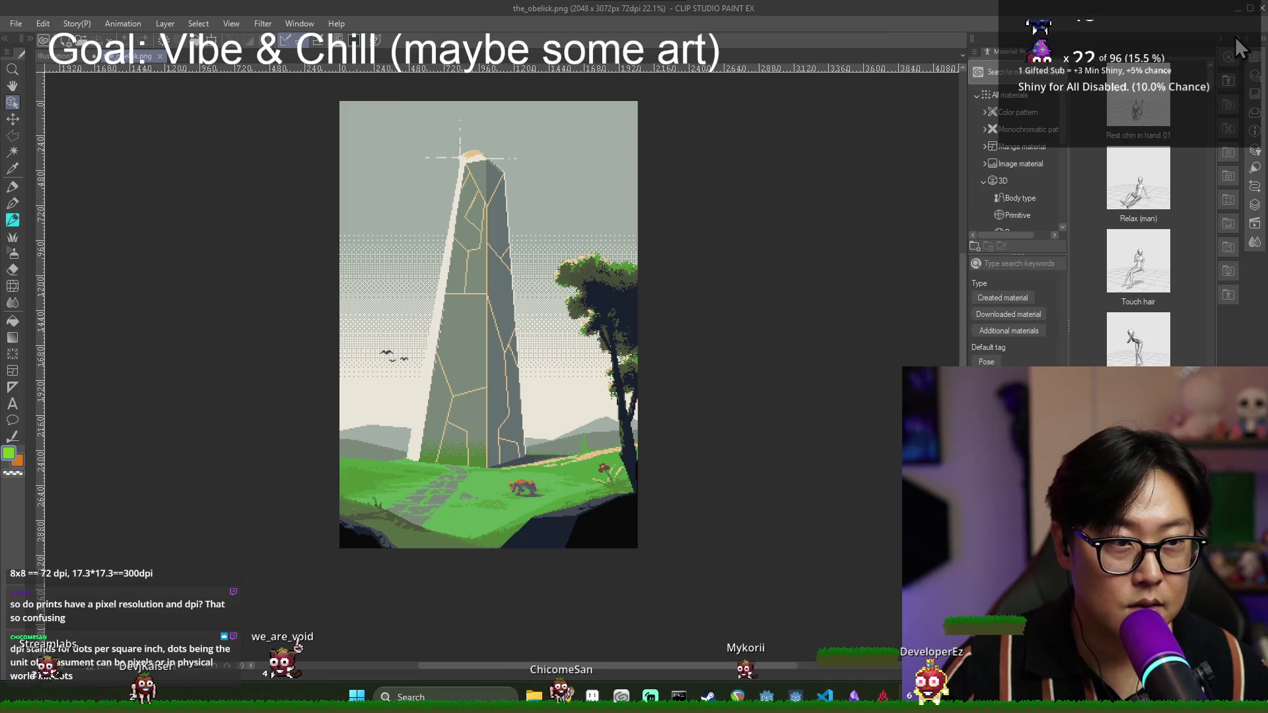
pyautogui.click(1234, 37)
pyautogui.click(1249, 45)
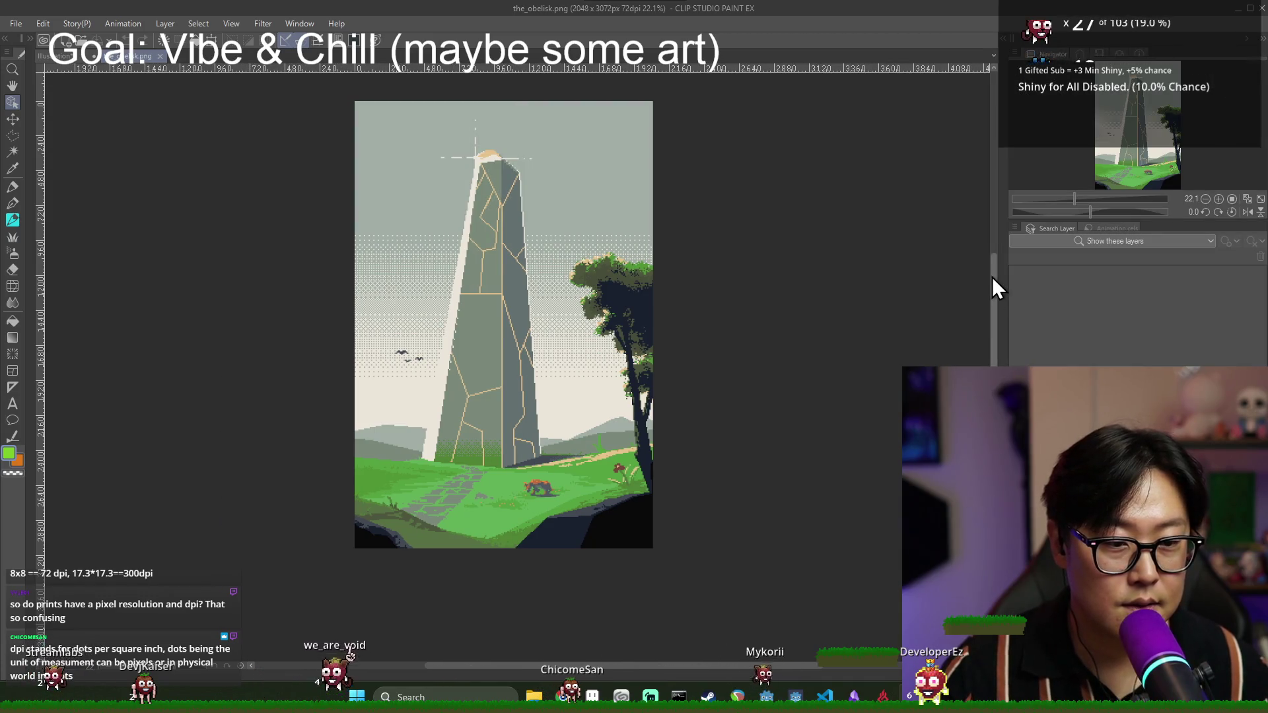
pyautogui.moveTo(1008, 277); pyautogui.dragTo(1040, 276)
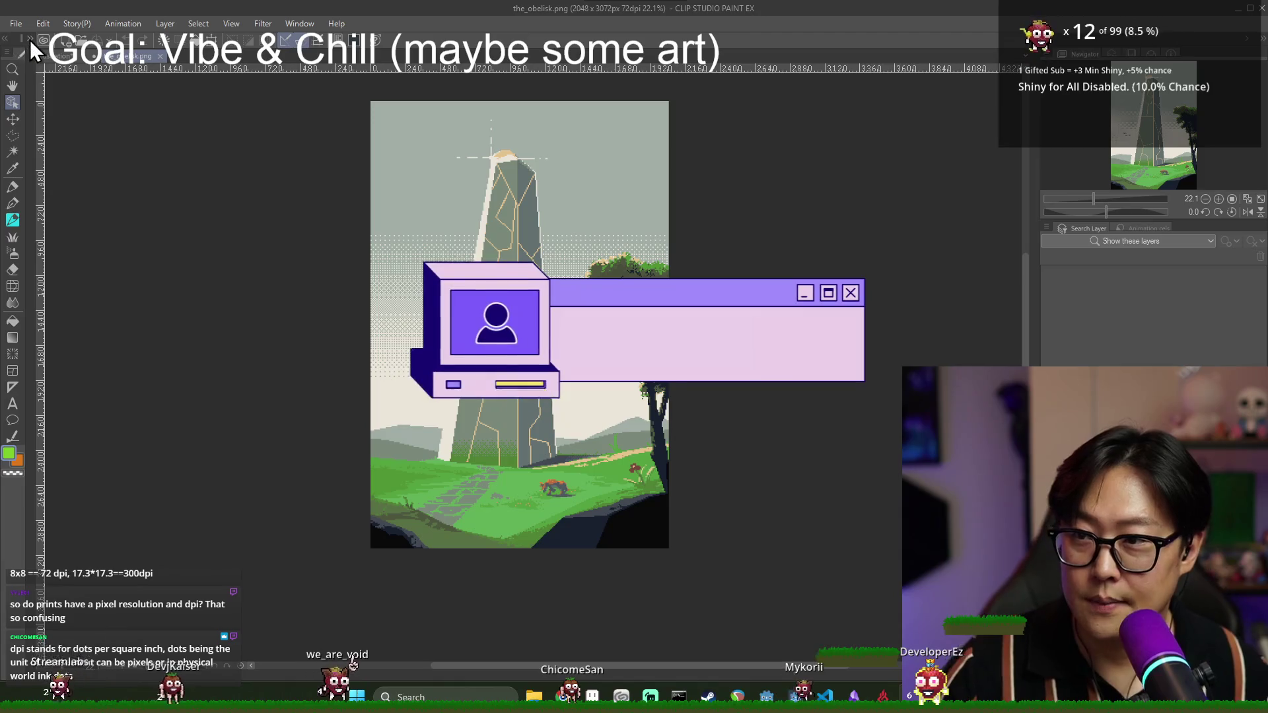
pyautogui.click(31, 38)
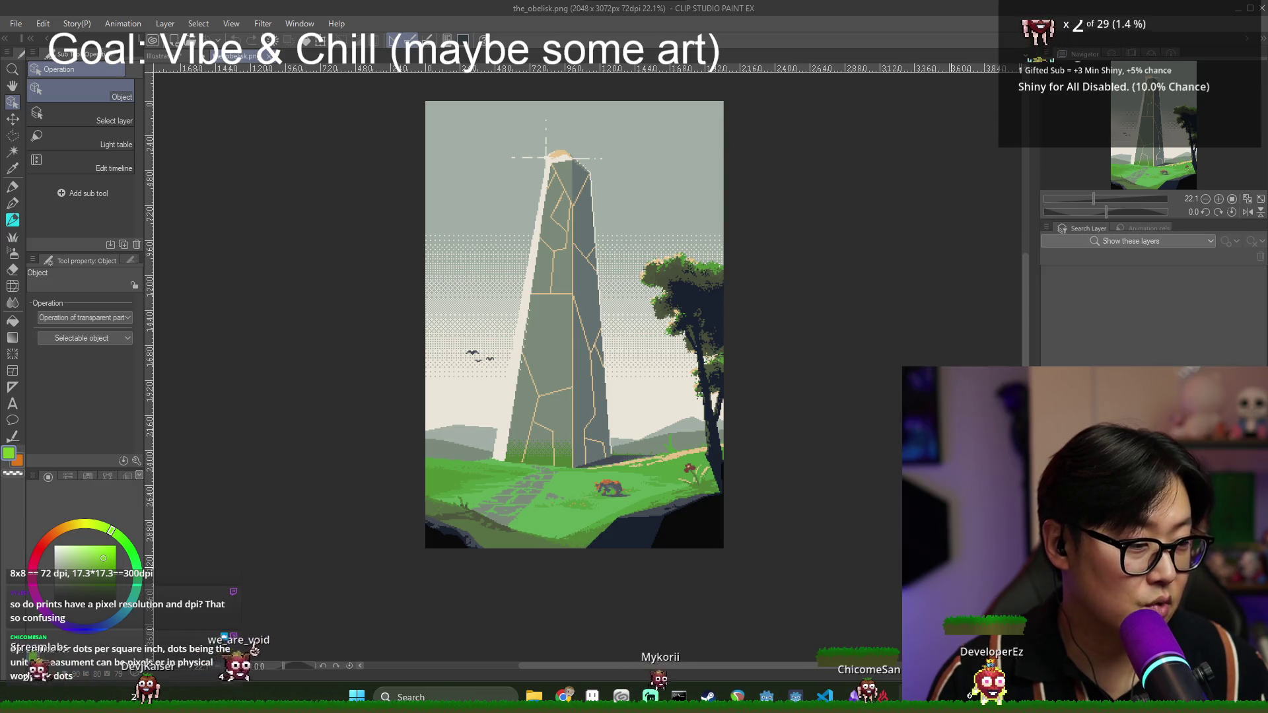
pyautogui.scroll(5, 623, 424)
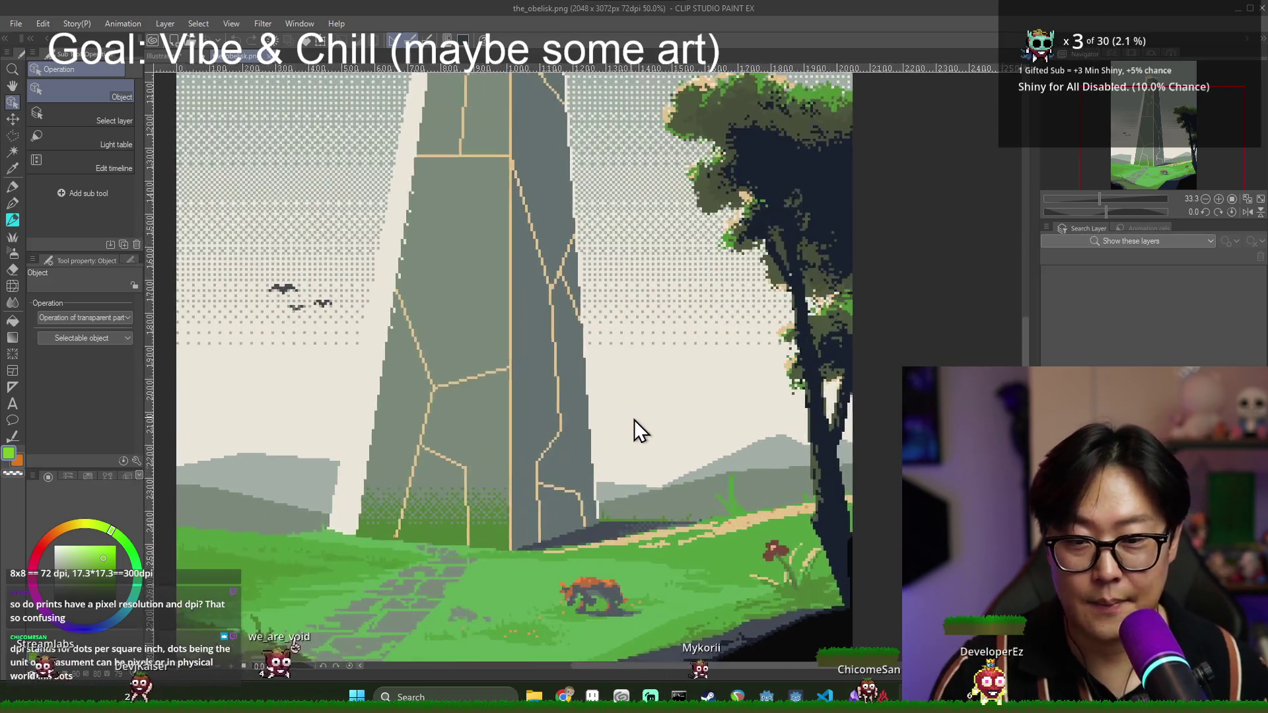
pyautogui.scroll(-5, 636, 470)
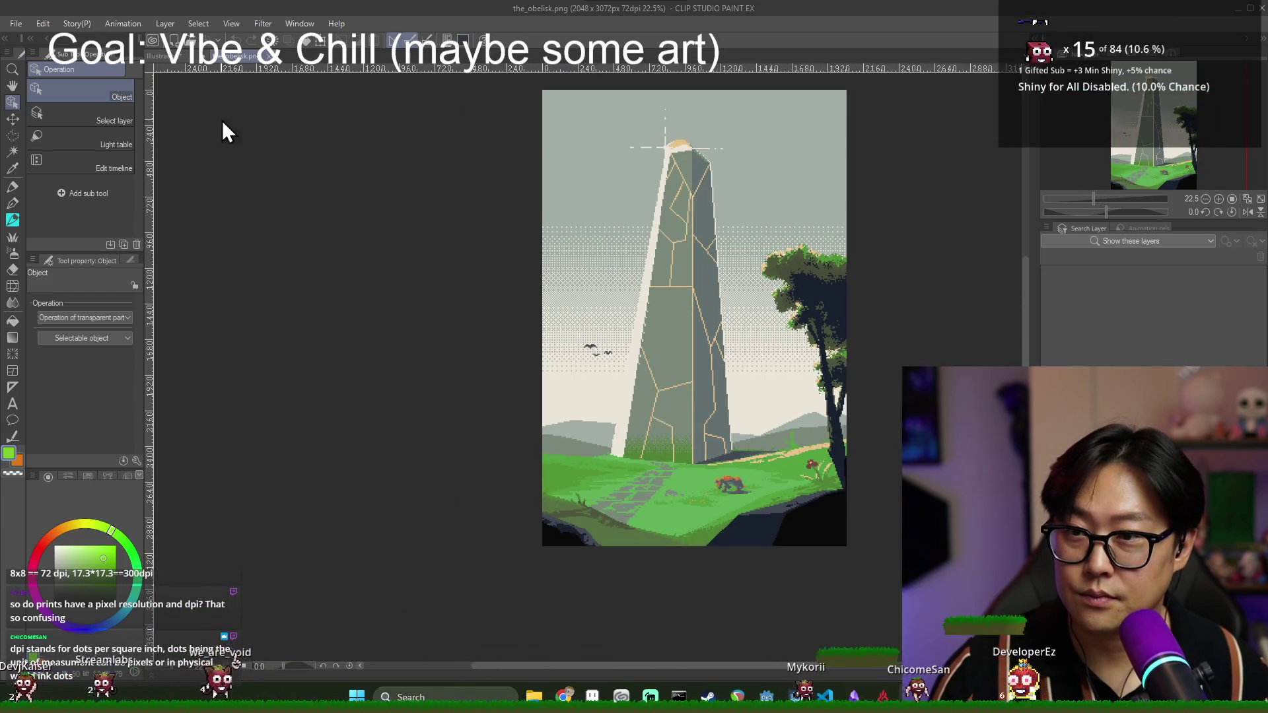
pyautogui.click(185, 55)
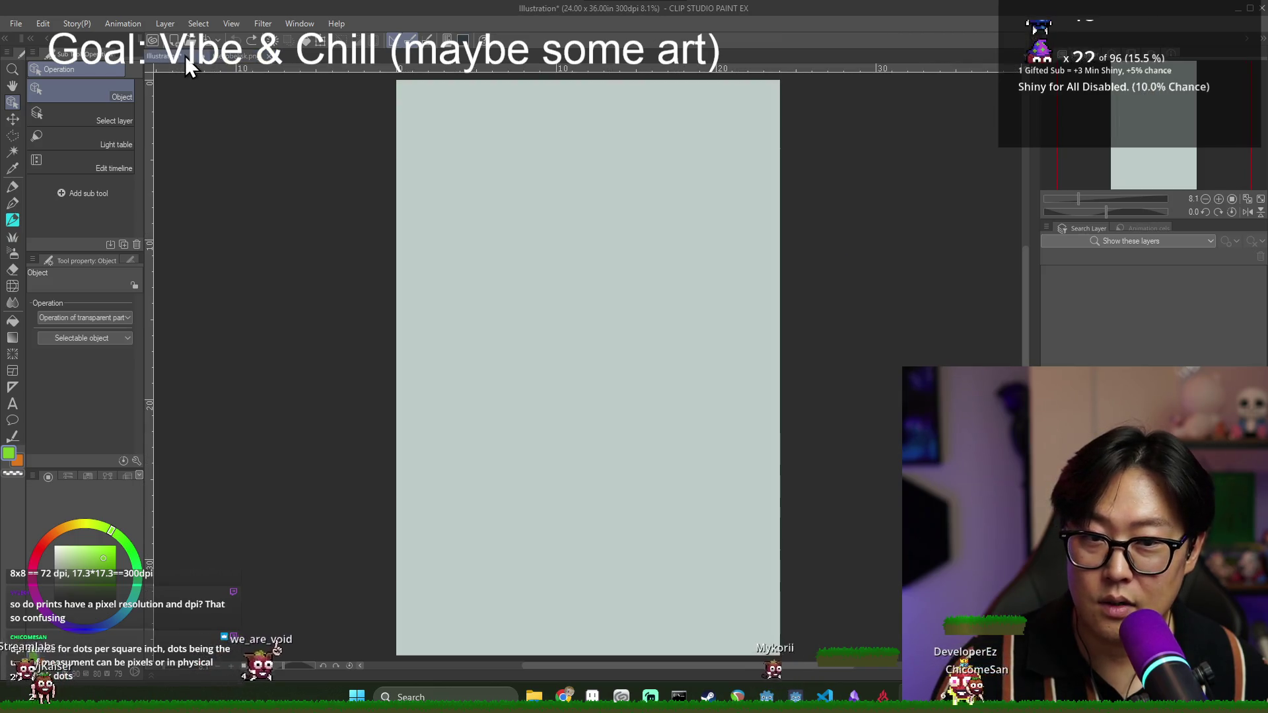
# - Import the_obelisk.png onto the illustration, then undo it
pyautogui.click(12, 23)
pyautogui.moveTo(84, 302)
pyautogui.click(257, 303)
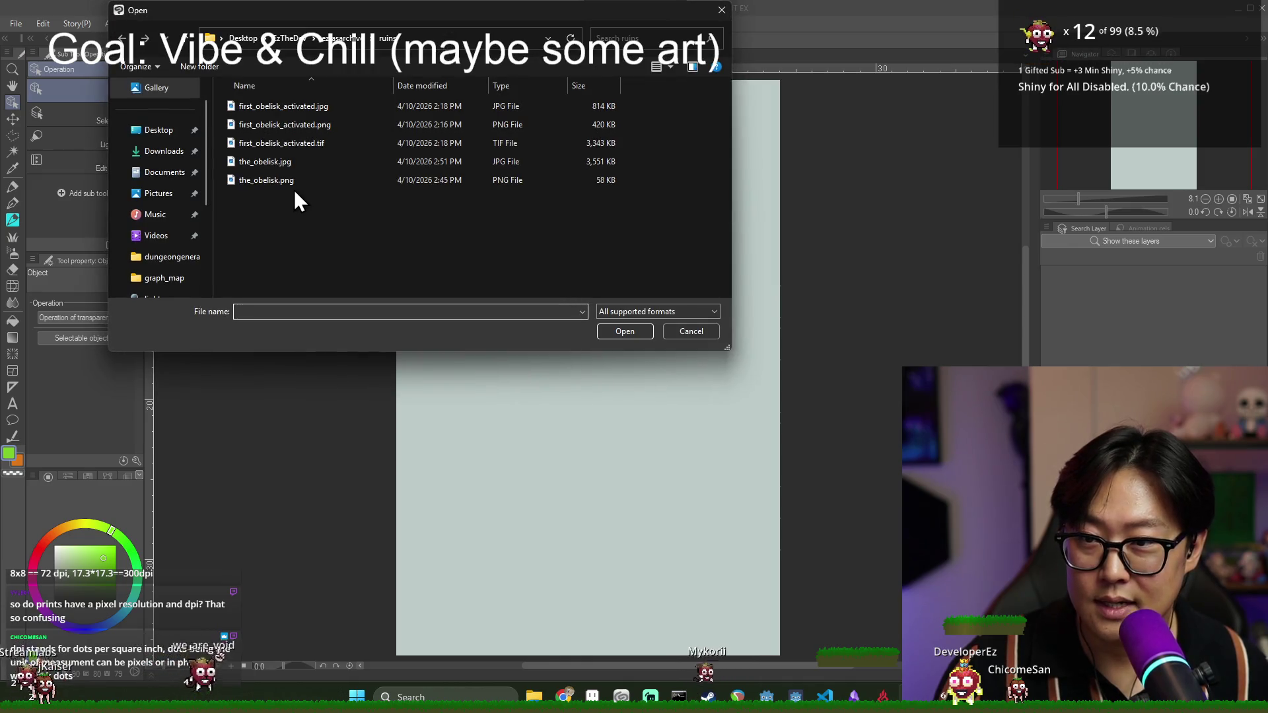
pyautogui.doubleClick(295, 179)
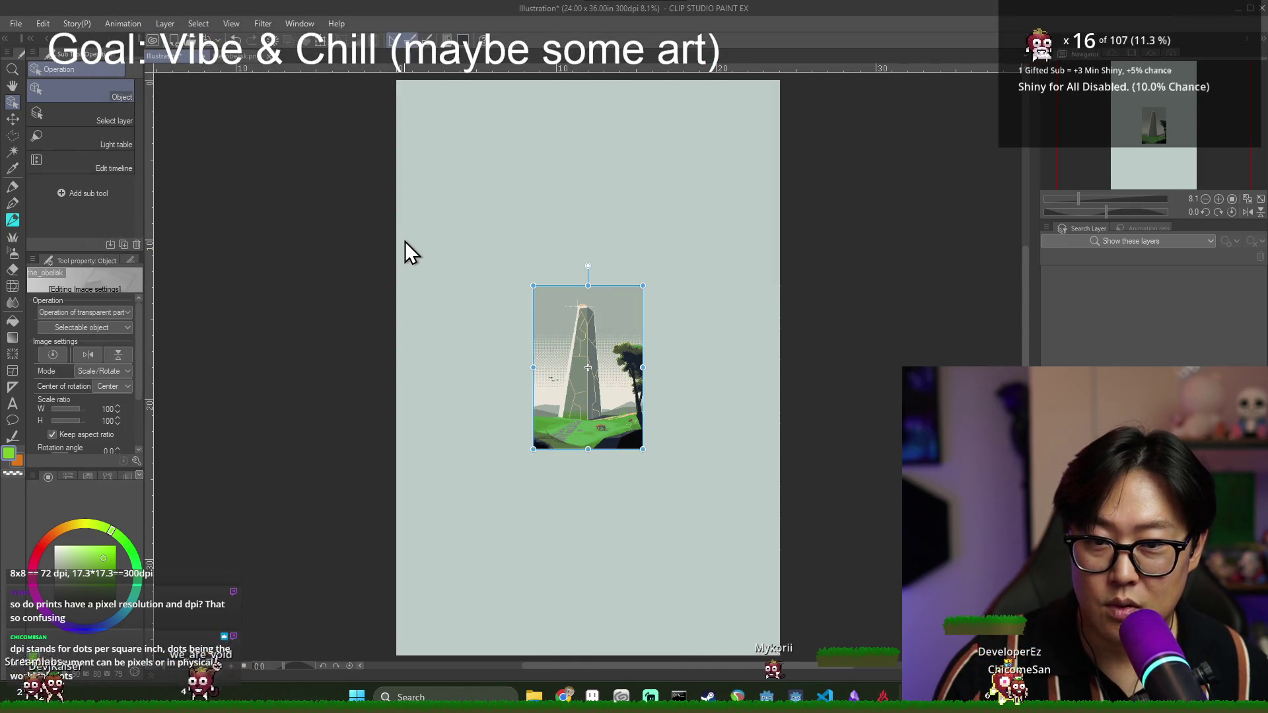
pyautogui.hotkey('ctrl', 'z')
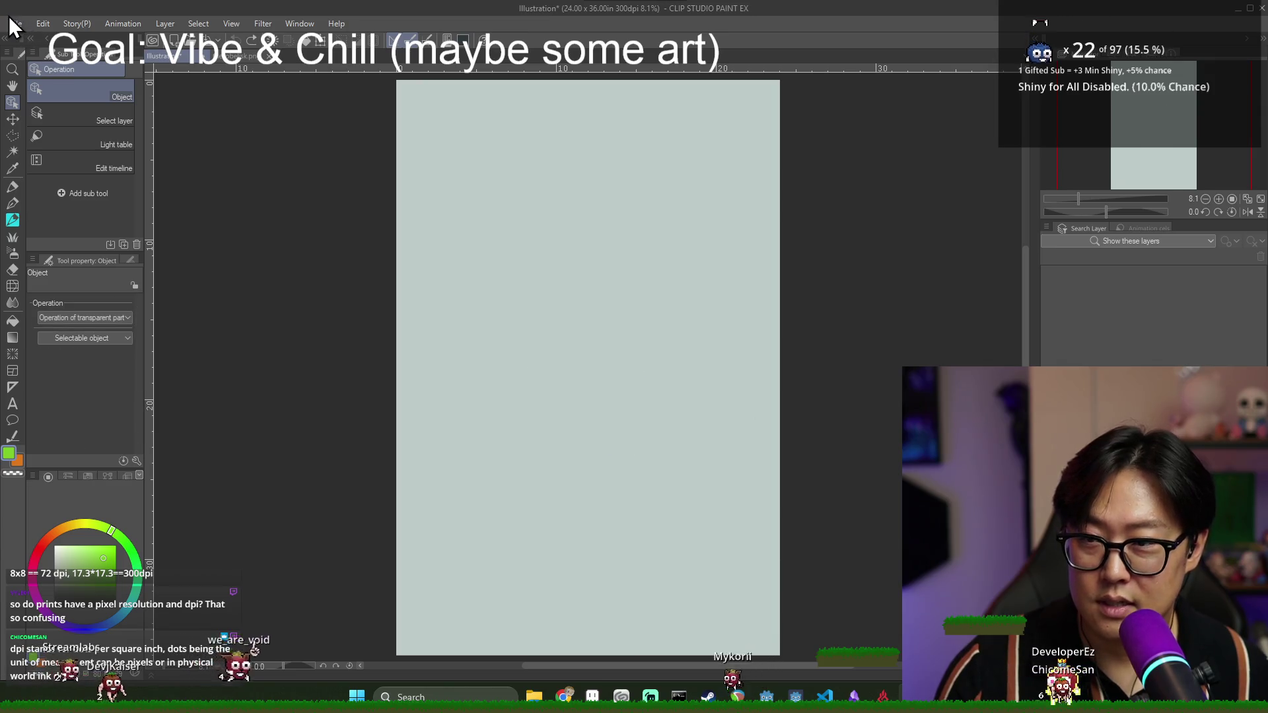
# - Import the_obelisk.jpg so the artwork fills the entire 24 × 36 in page
pyautogui.click(16, 23)
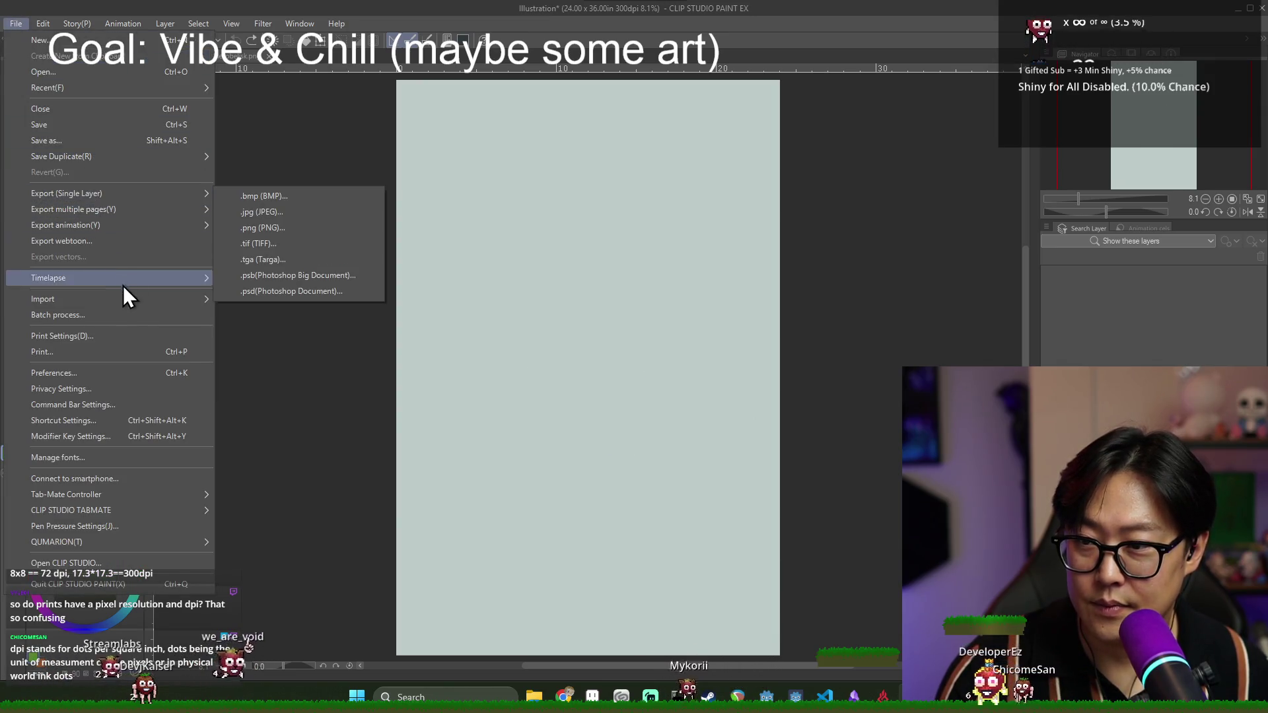
pyautogui.moveTo(210, 302)
pyautogui.click(262, 305)
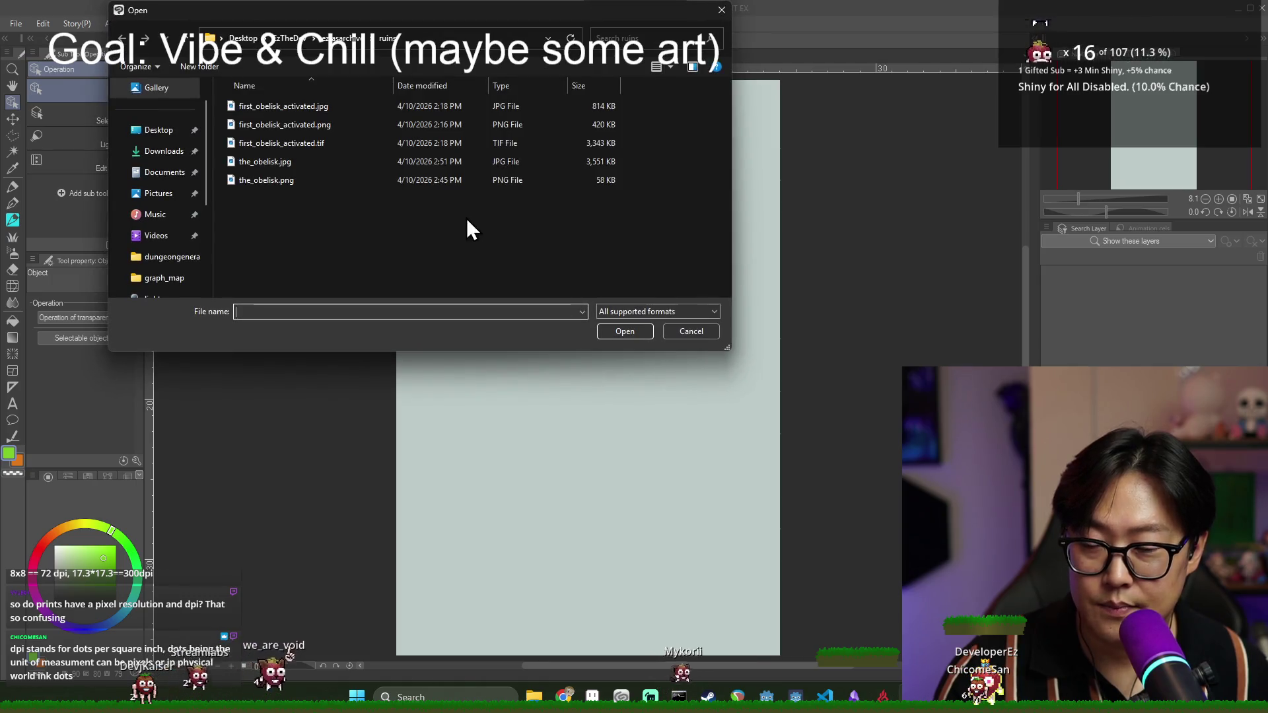
pyautogui.click(285, 167)
pyautogui.doubleClick(283, 167)
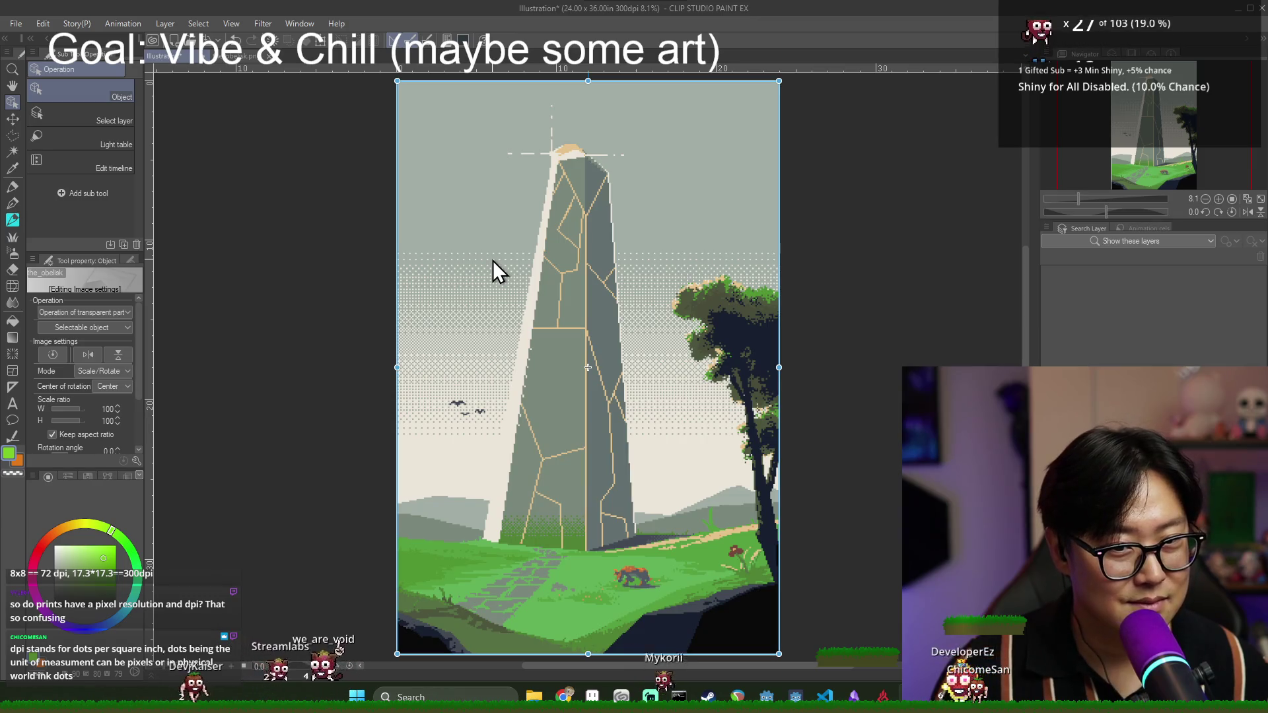
pyautogui.scroll(8, 735, 338)
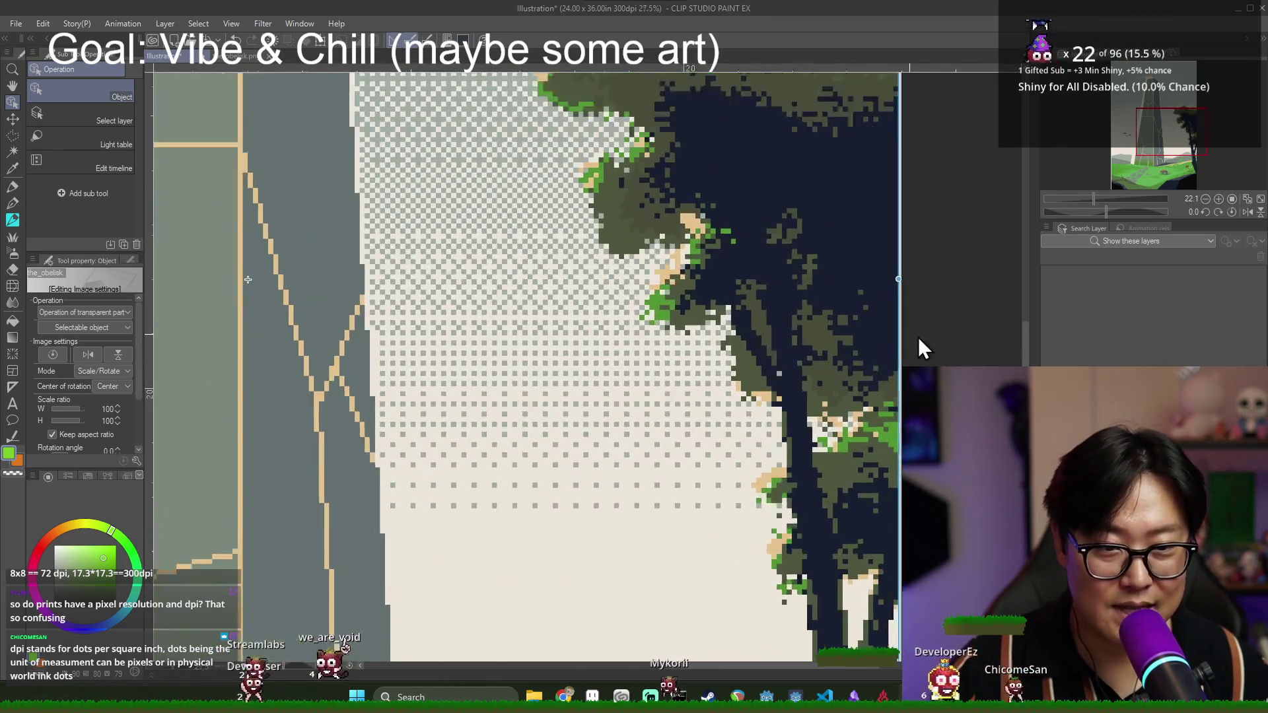
pyautogui.scroll(4, 888, 347)
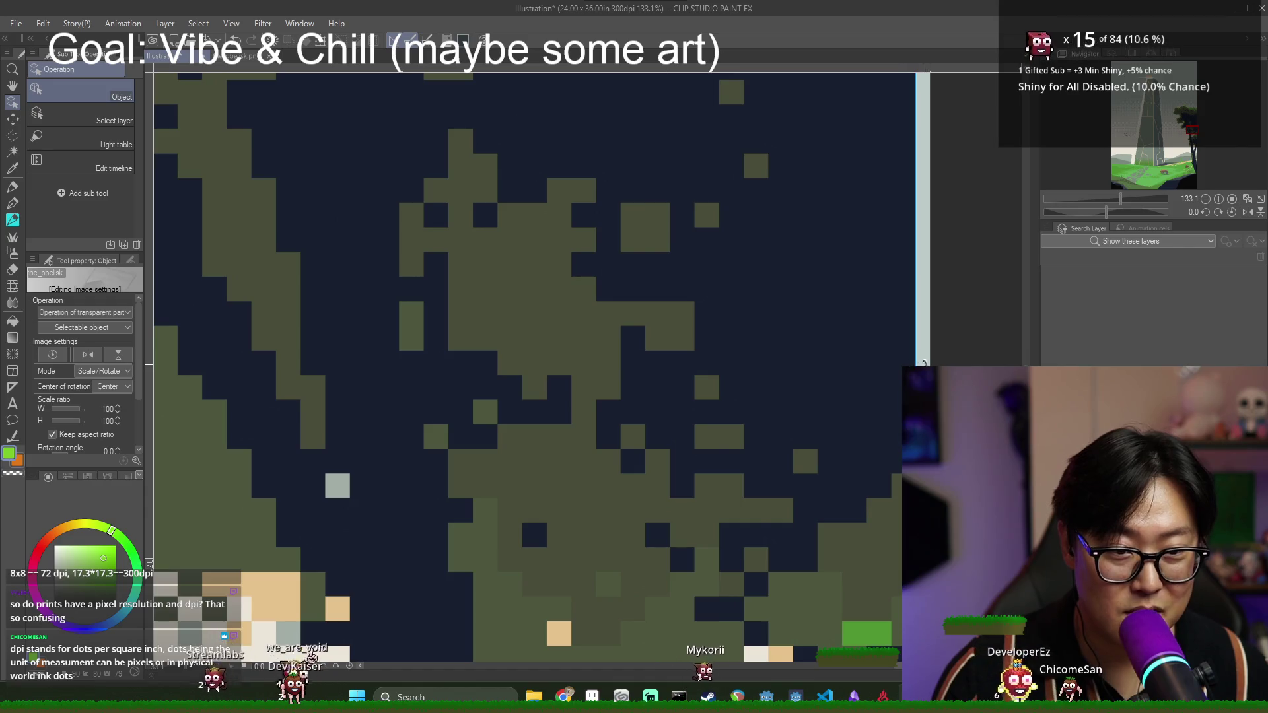
pyautogui.scroll(-3, 887, 344)
pyautogui.scroll(-6, 500, 352)
pyautogui.scroll(2, 500, 352)
pyautogui.scroll(10, 500, 352)
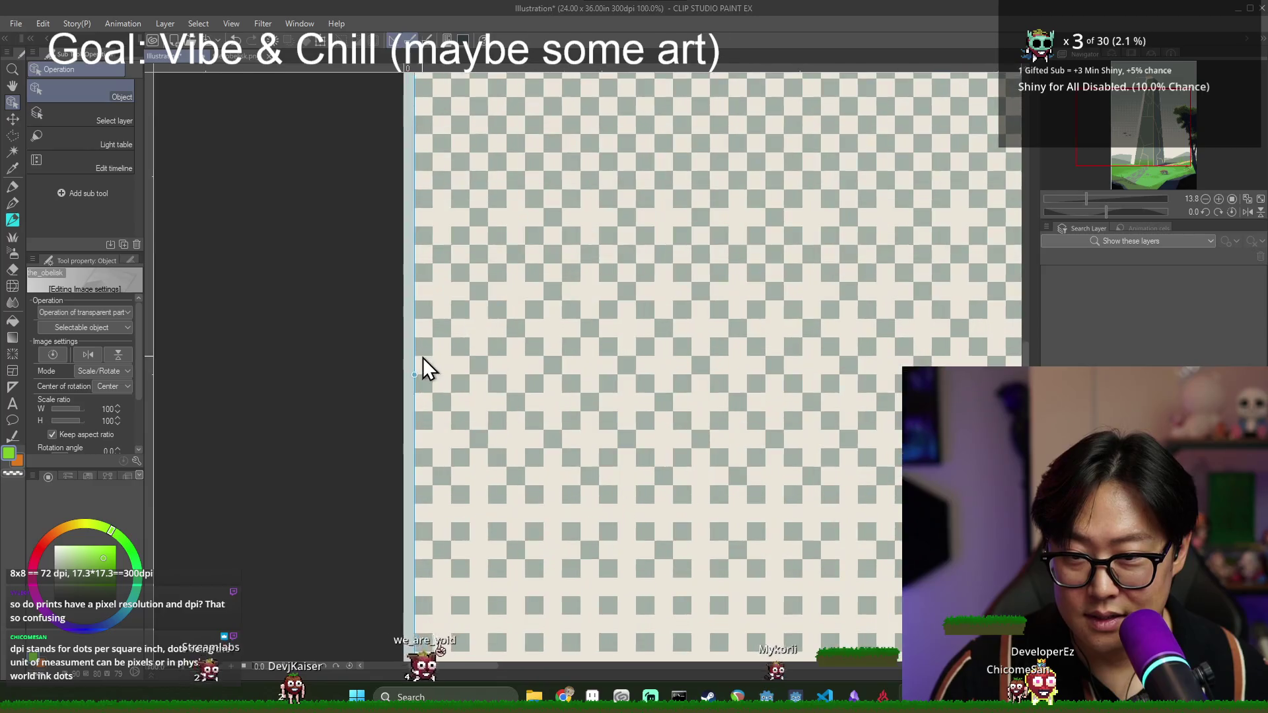
pyautogui.scroll(-12, 385, 370)
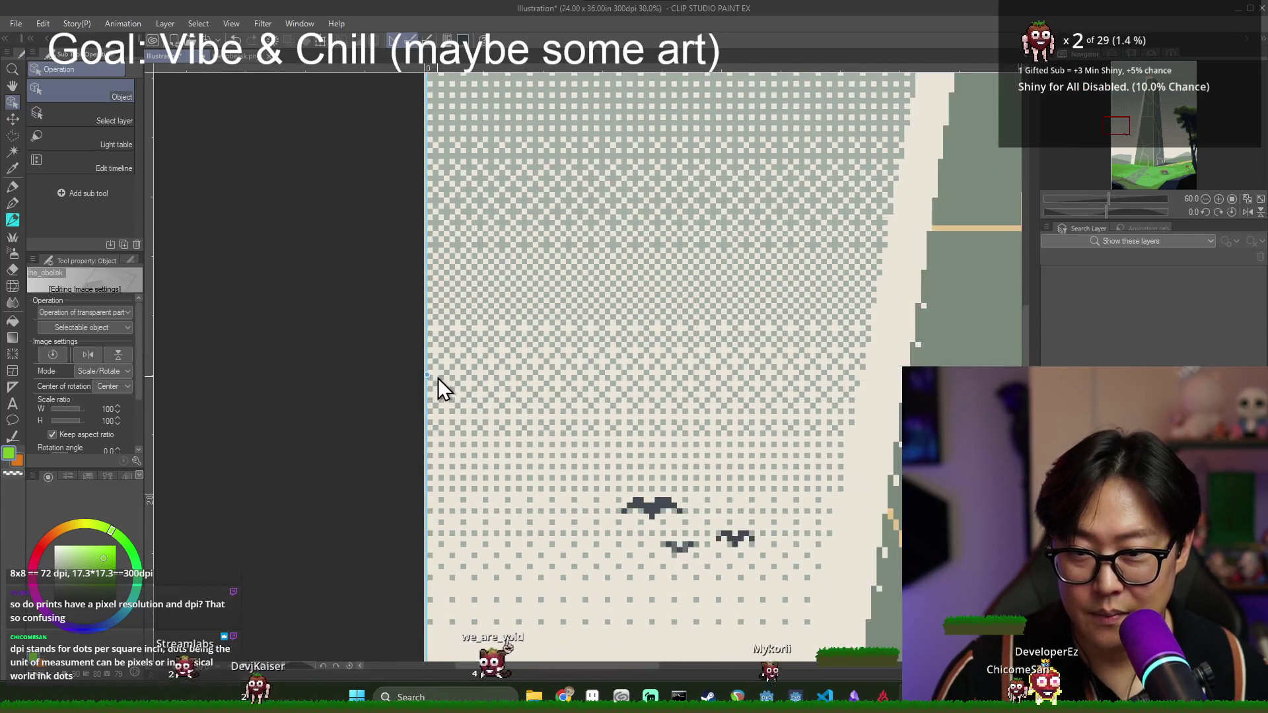
pyautogui.scroll(6, 647, 202)
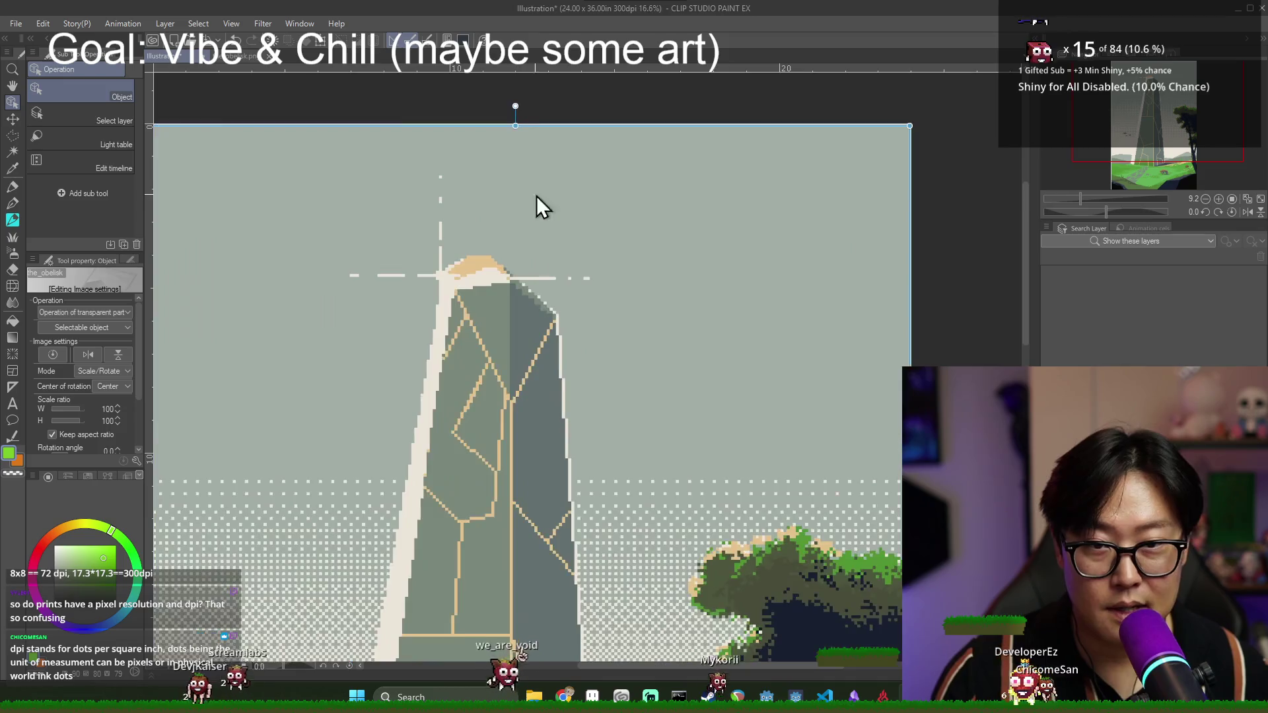
pyautogui.moveTo(1160, 103)
pyautogui.mouseDown()
pyautogui.moveTo(1186, 61)
pyautogui.moveTo(1178, 175)
pyautogui.moveTo(1185, 147)
pyautogui.moveTo(1022, 280)
pyautogui.mouseUp()
pyautogui.scroll(-3, 931, 287)
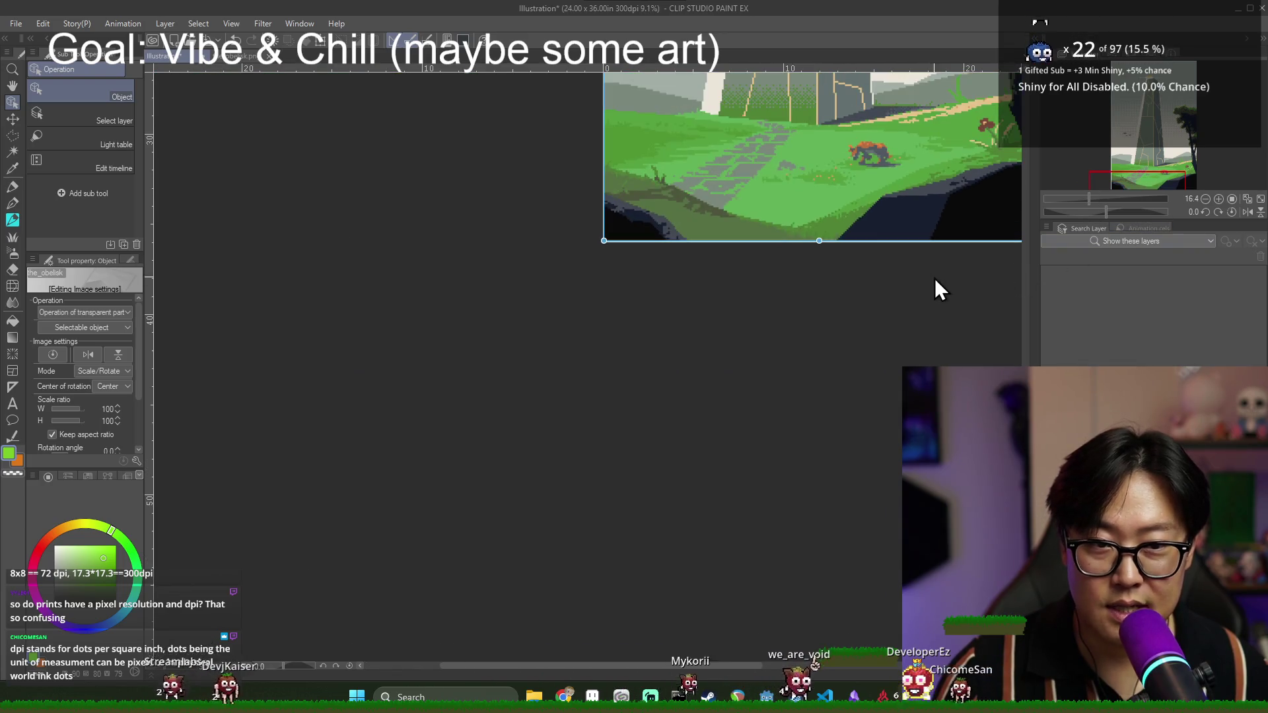
pyautogui.scroll(-1, 871, 285)
pyautogui.moveTo(1156, 158)
pyautogui.mouseDown()
pyautogui.moveTo(1213, 81)
pyautogui.moveTo(1206, 72)
pyautogui.mouseUp()
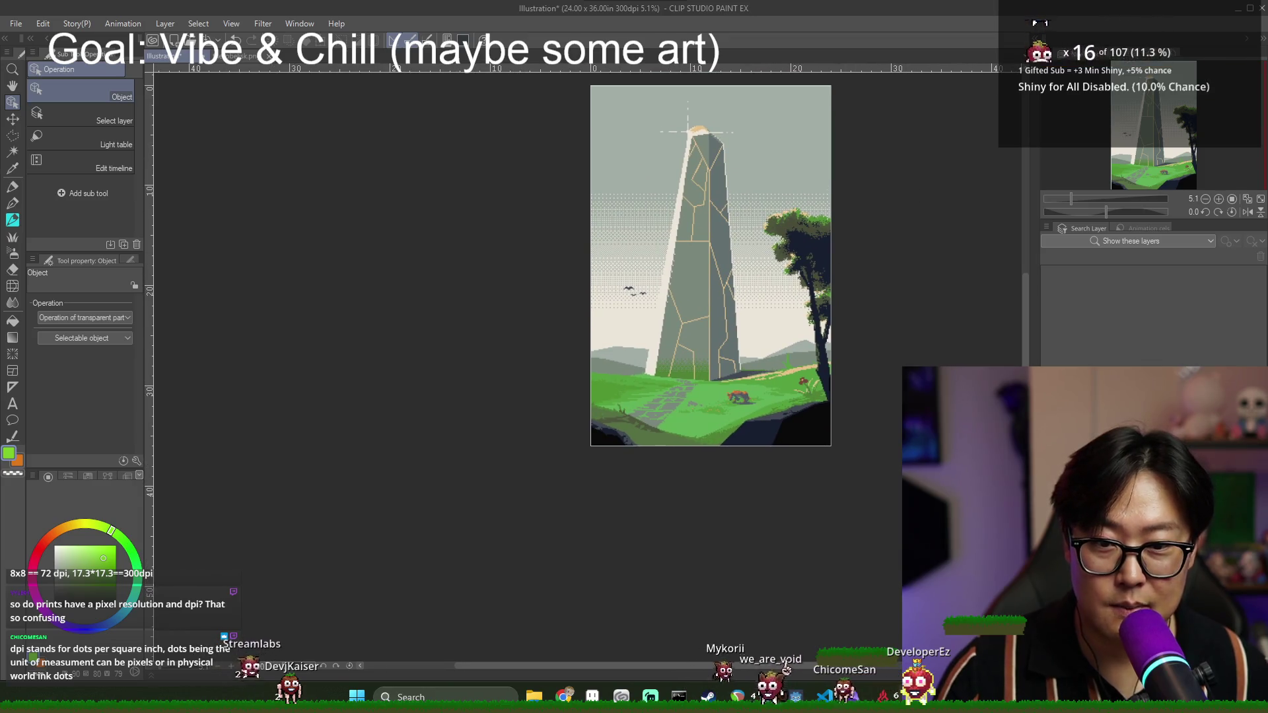
pyautogui.scroll(4, 687, 122)
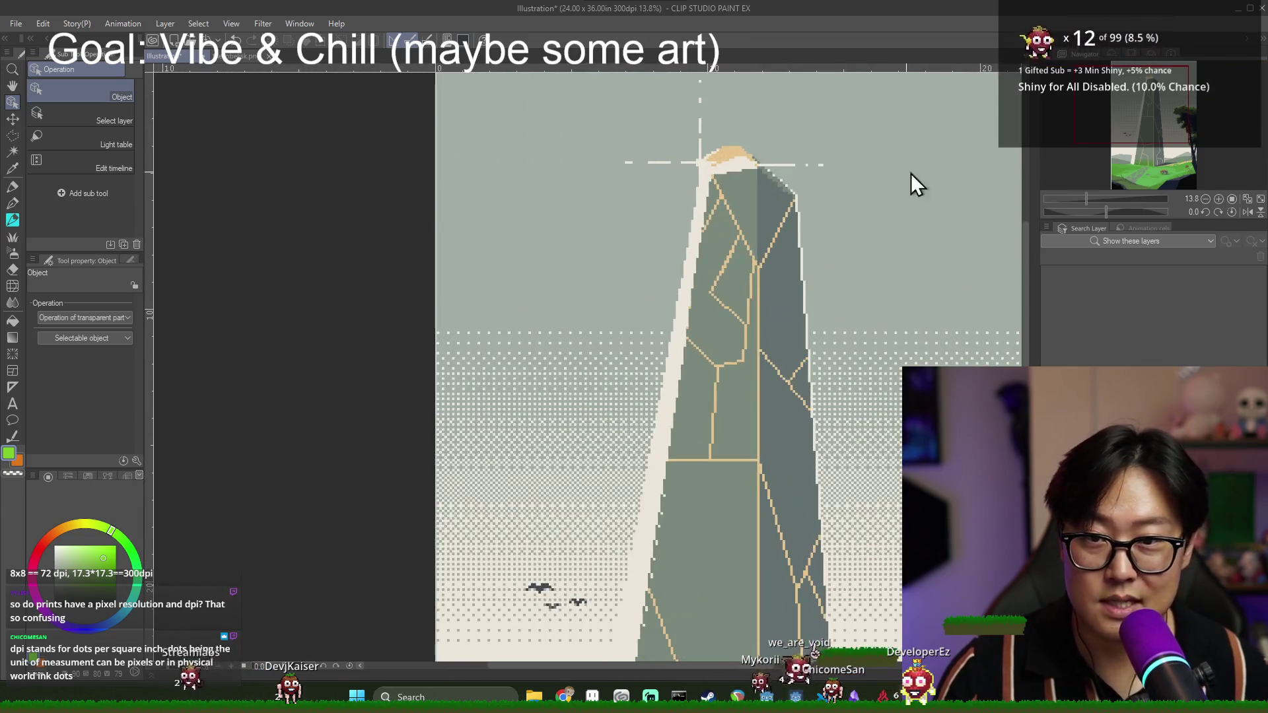
pyautogui.scroll(5, 362, 262)
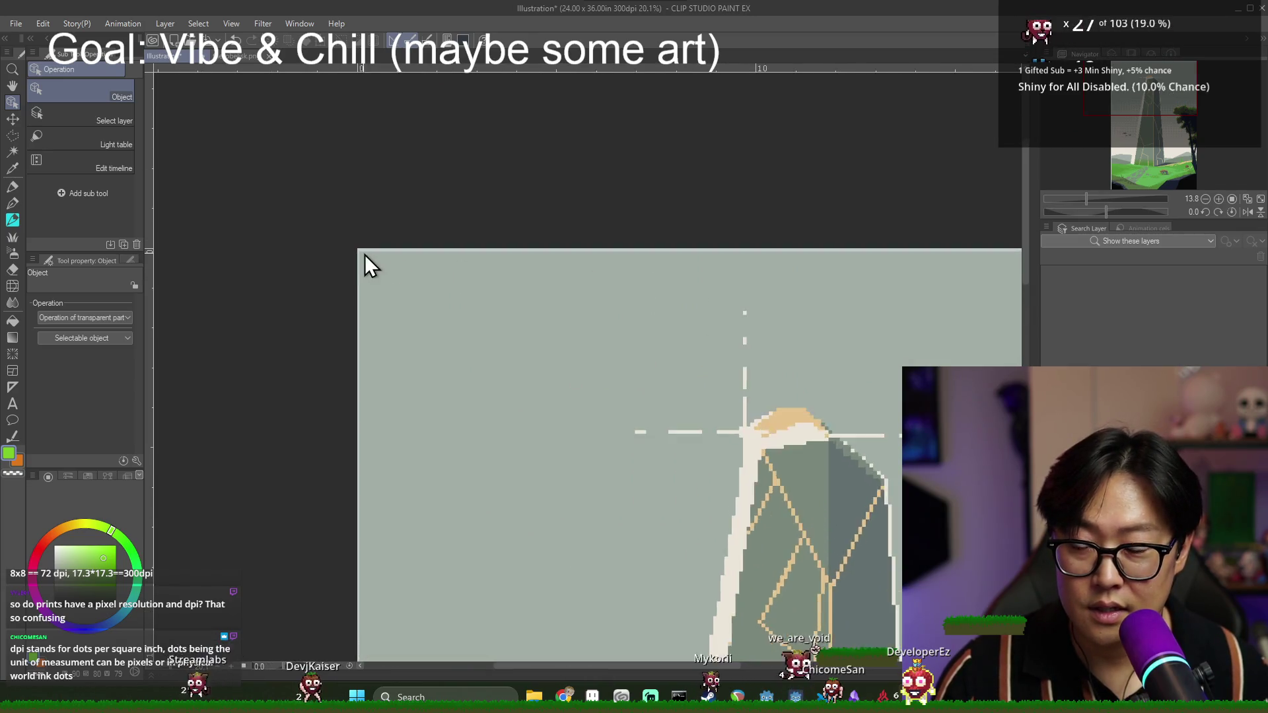
pyautogui.scroll(4, 367, 263)
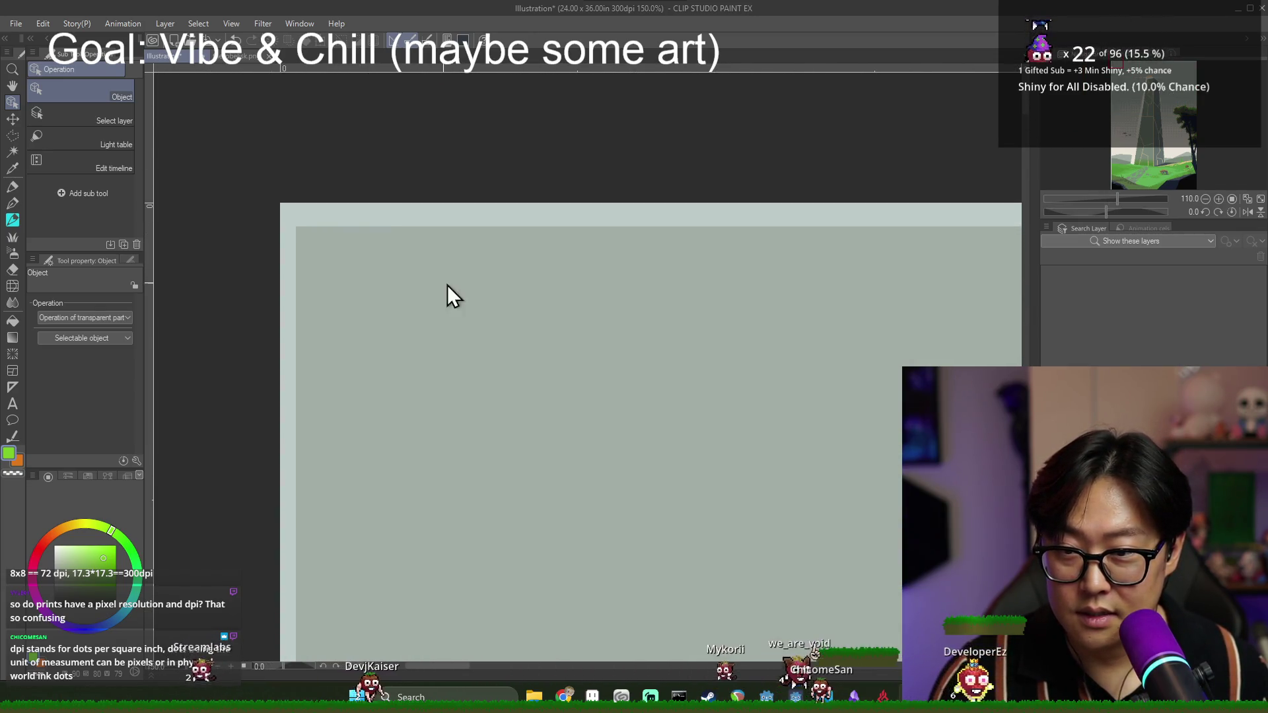
pyautogui.click(553, 391)
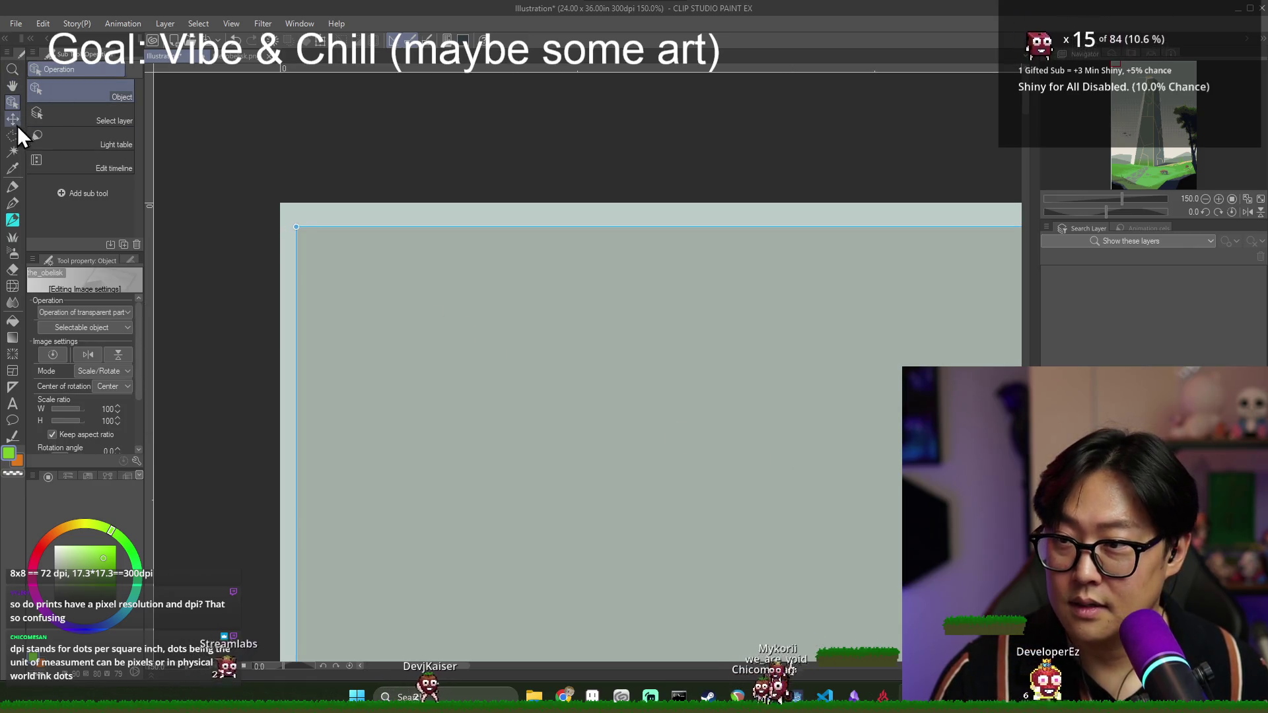
# - Move the obelisk layer up and left, restoring it after an accidental delete
pyautogui.press('k')
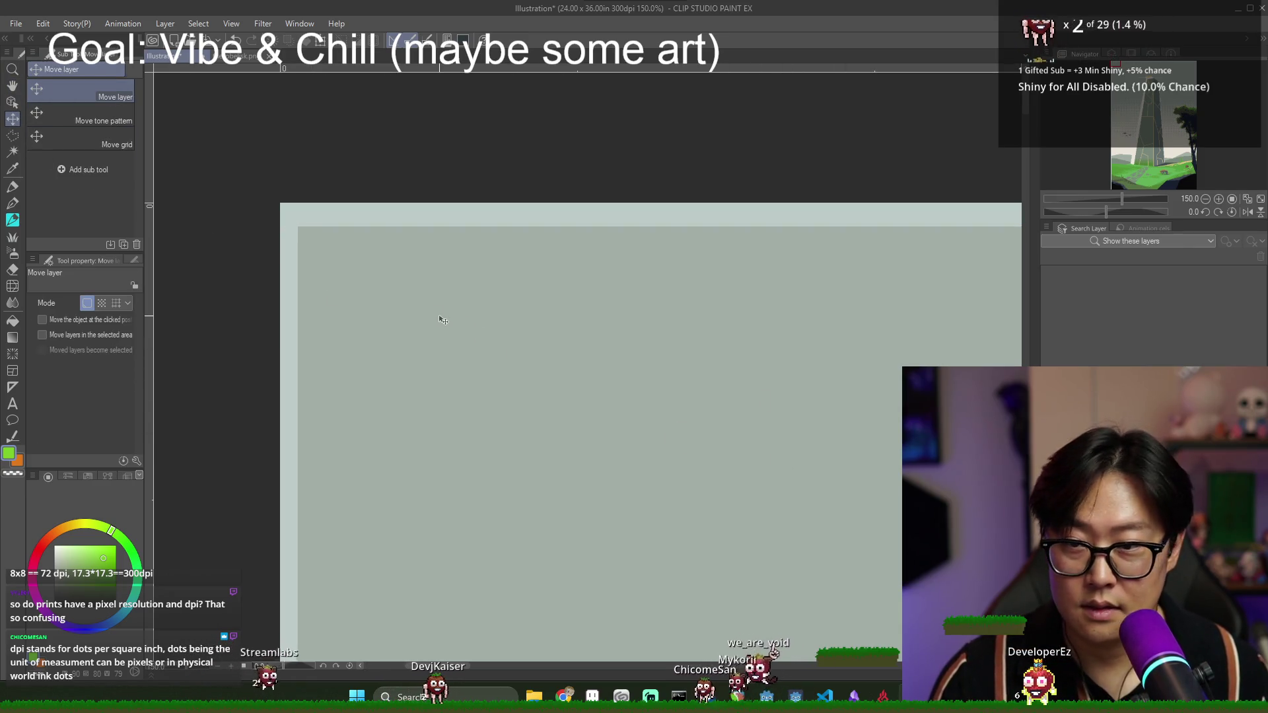
pyautogui.moveTo(435, 319); pyautogui.dragTo(420, 300)
pyautogui.press('Delete')
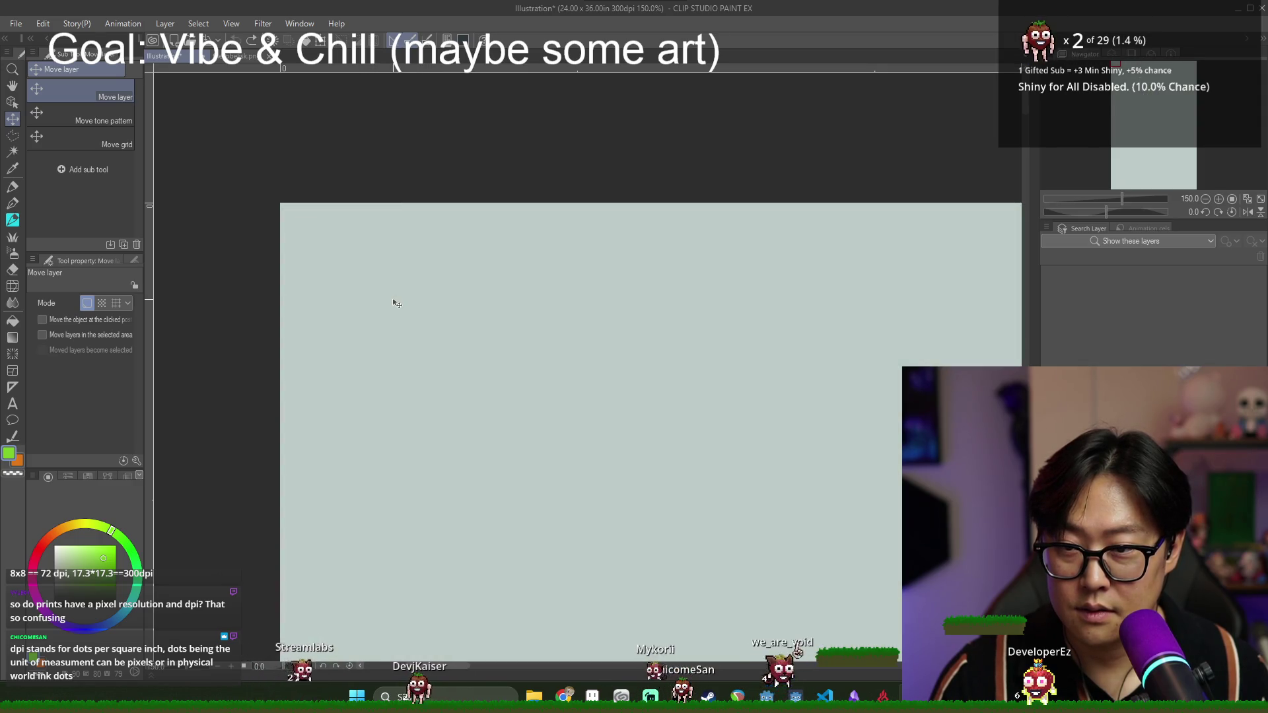
pyautogui.hotkey('ctrl', 'z')
pyautogui.hotkey('ctrl', 'z')
pyautogui.moveTo(310, 242); pyautogui.dragTo(310, 236)
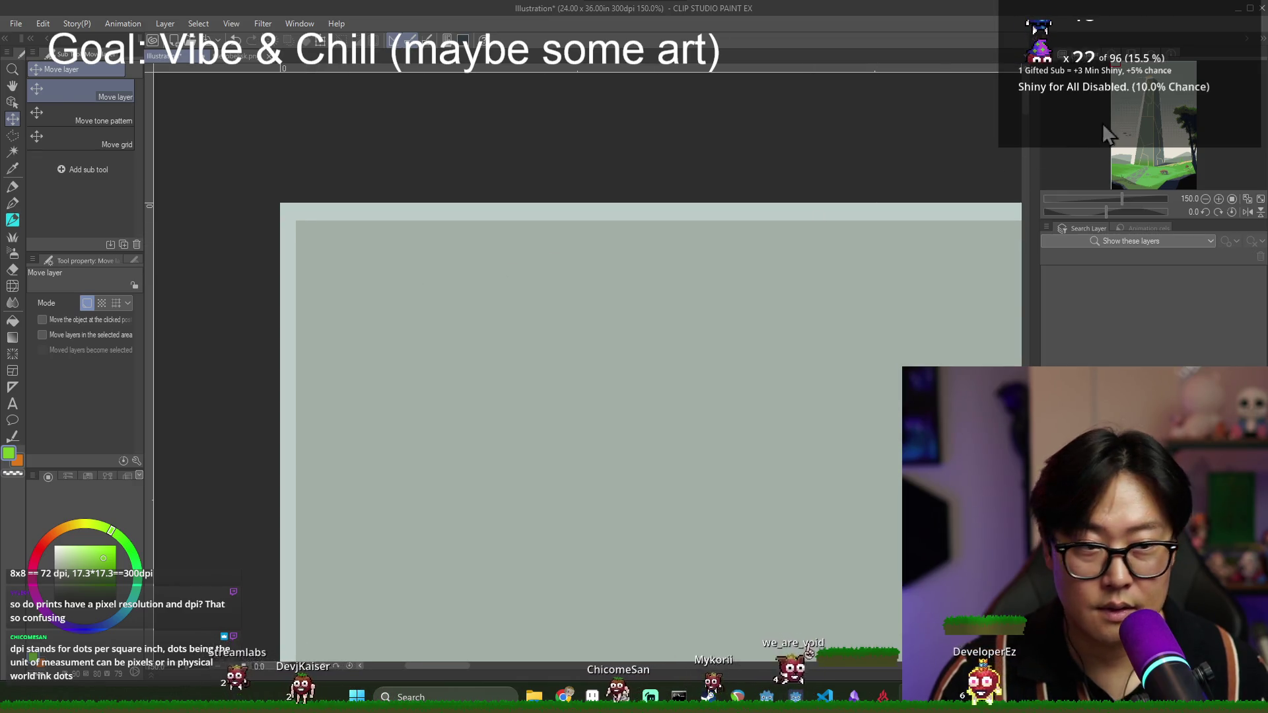
# - Nudge the dark lower-right area a few pixels left to tighten the right border
pyautogui.scroll(-3, 733, 418)
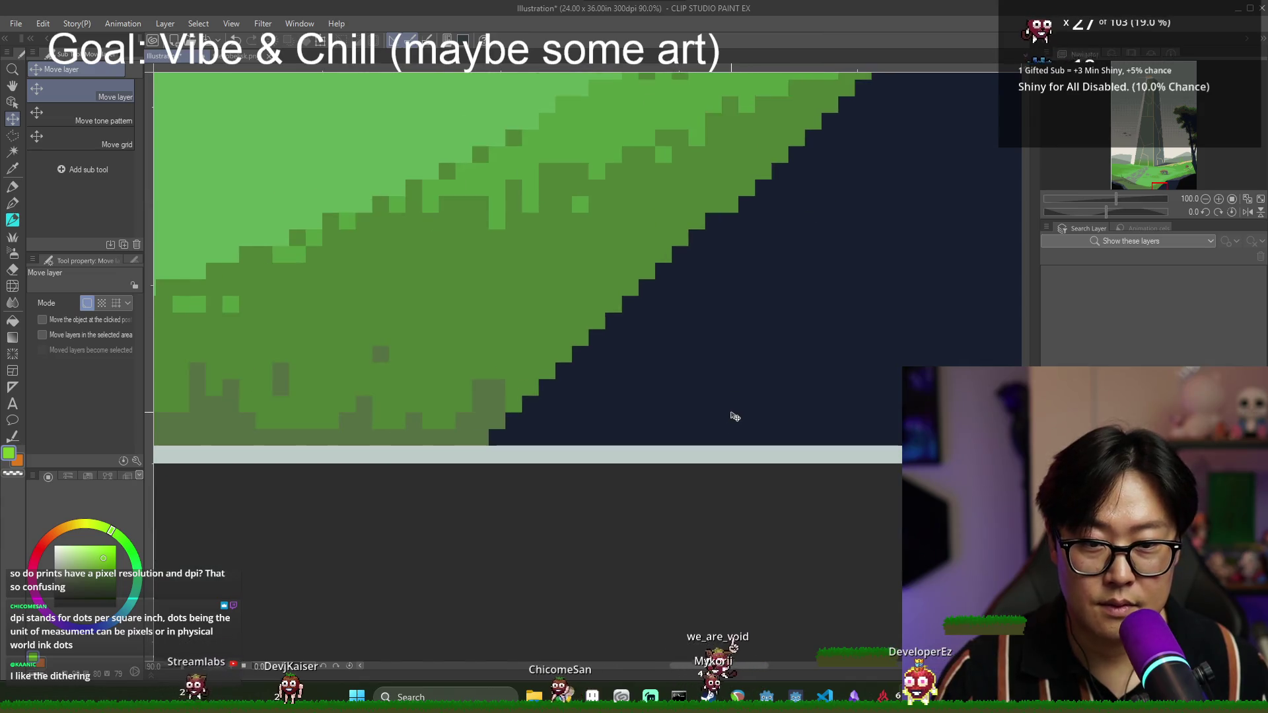
pyautogui.scroll(-6, 733, 418)
pyautogui.click(1248, 152)
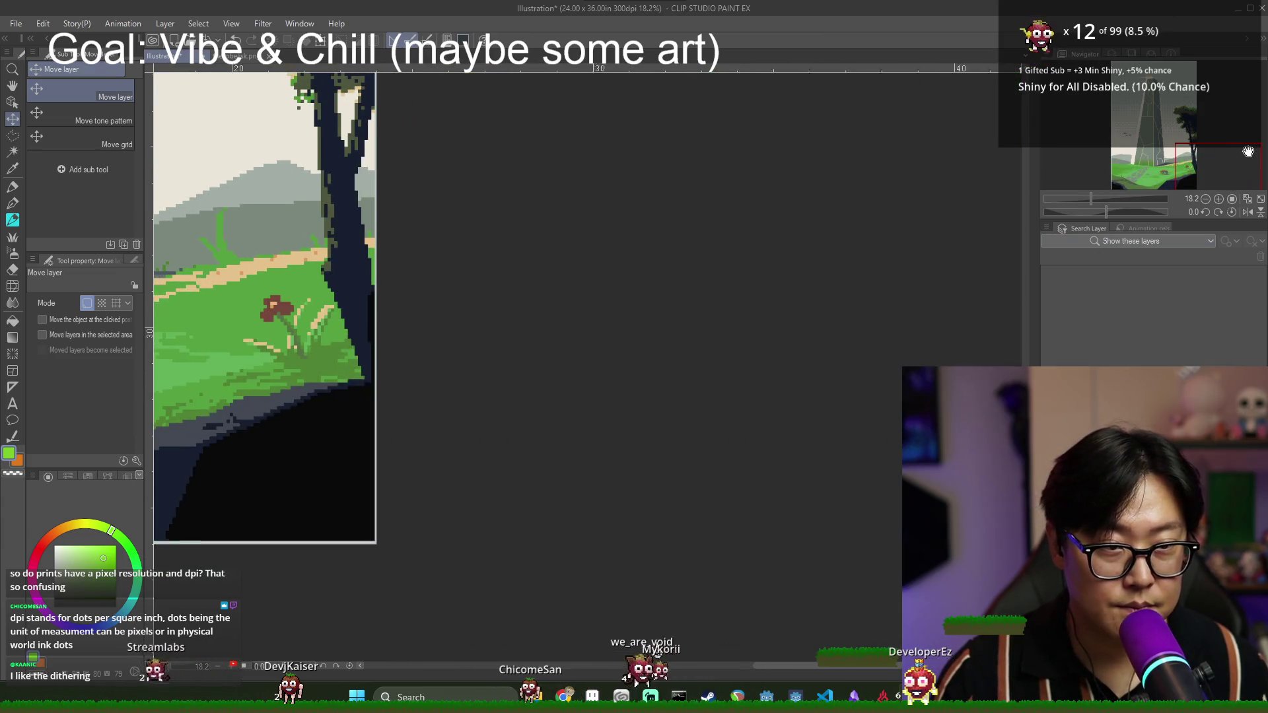
pyautogui.scroll(5, 449, 526)
pyautogui.moveTo(417, 542); pyautogui.dragTo(415, 542)
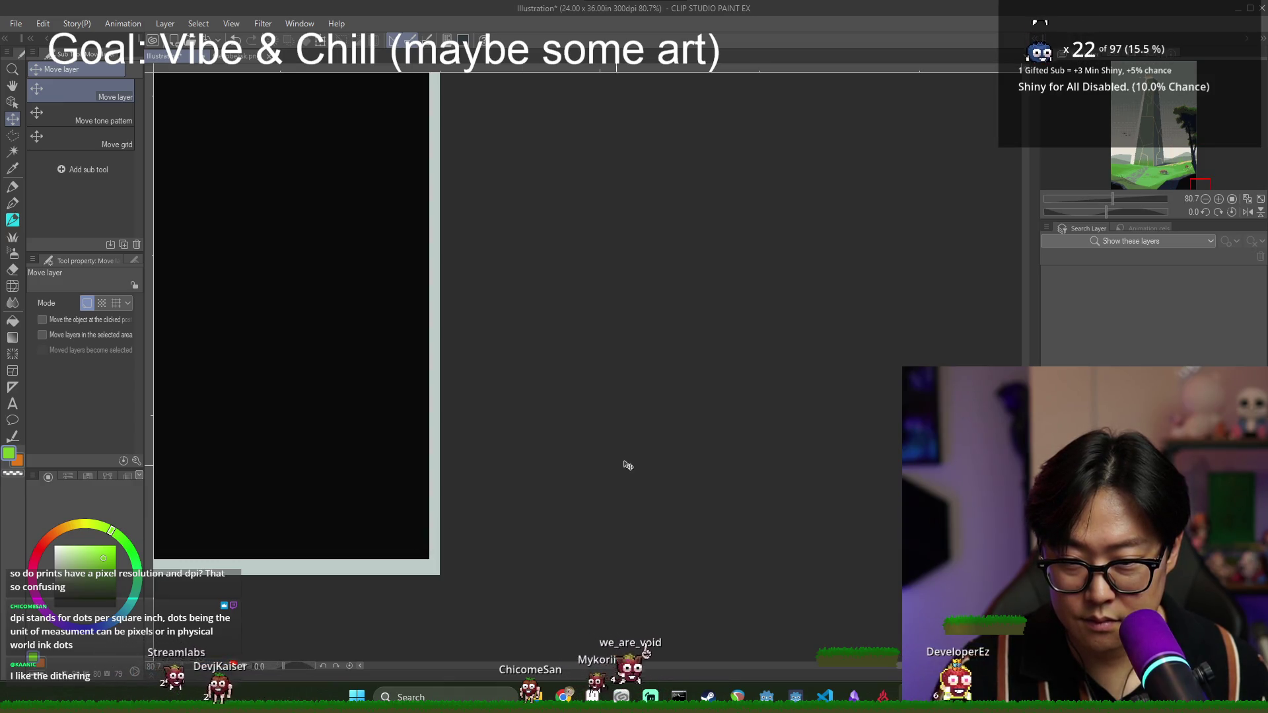
pyautogui.scroll(-7, 566, 254)
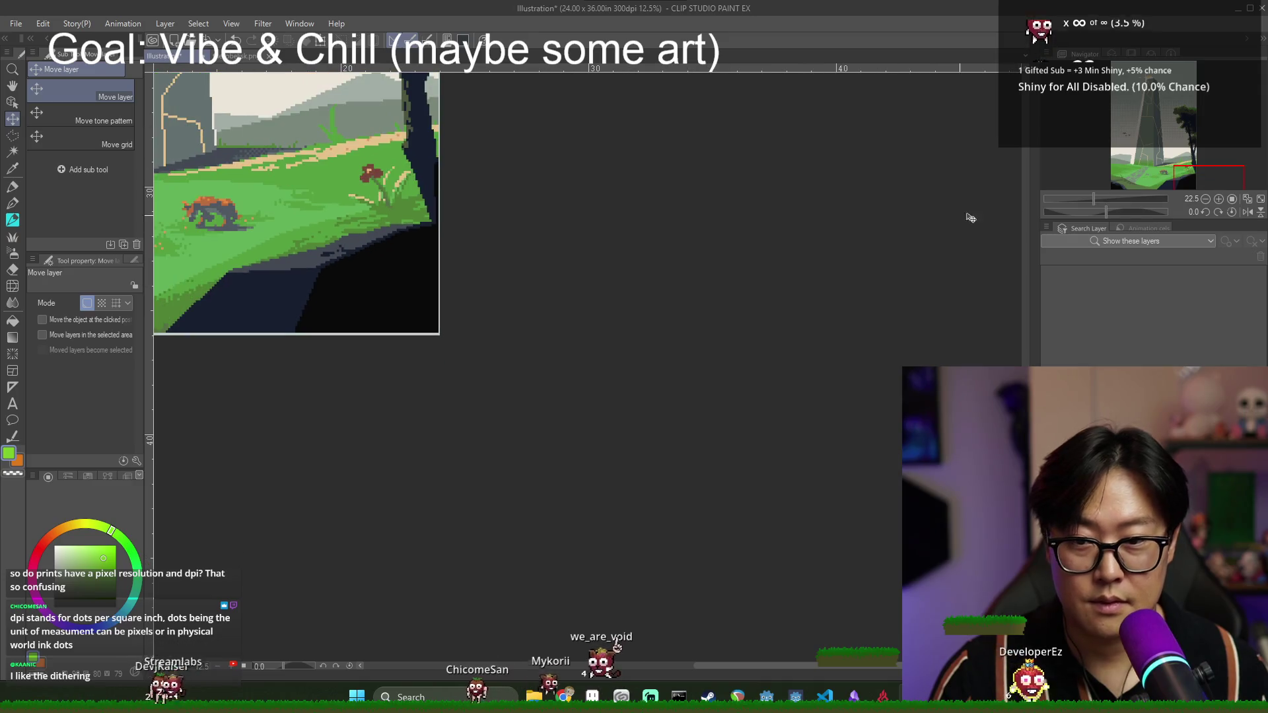
pyautogui.scroll(7, 421, 253)
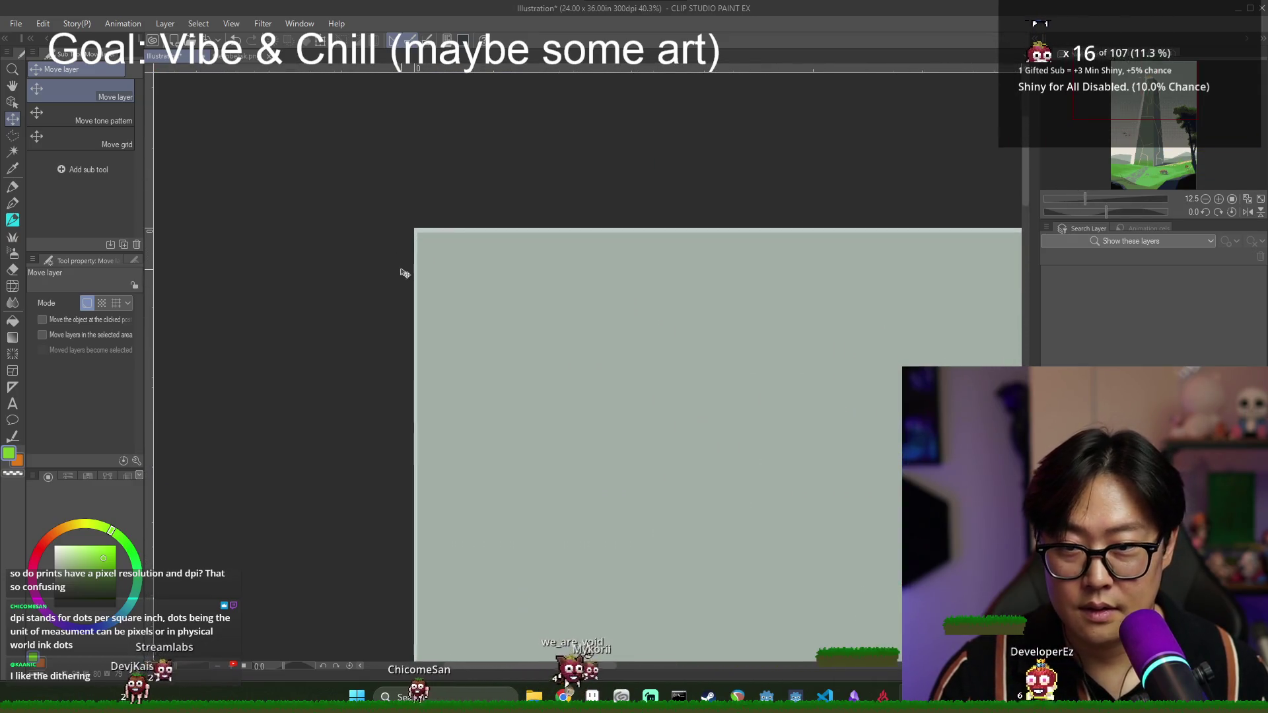
pyautogui.scroll(5, 418, 195)
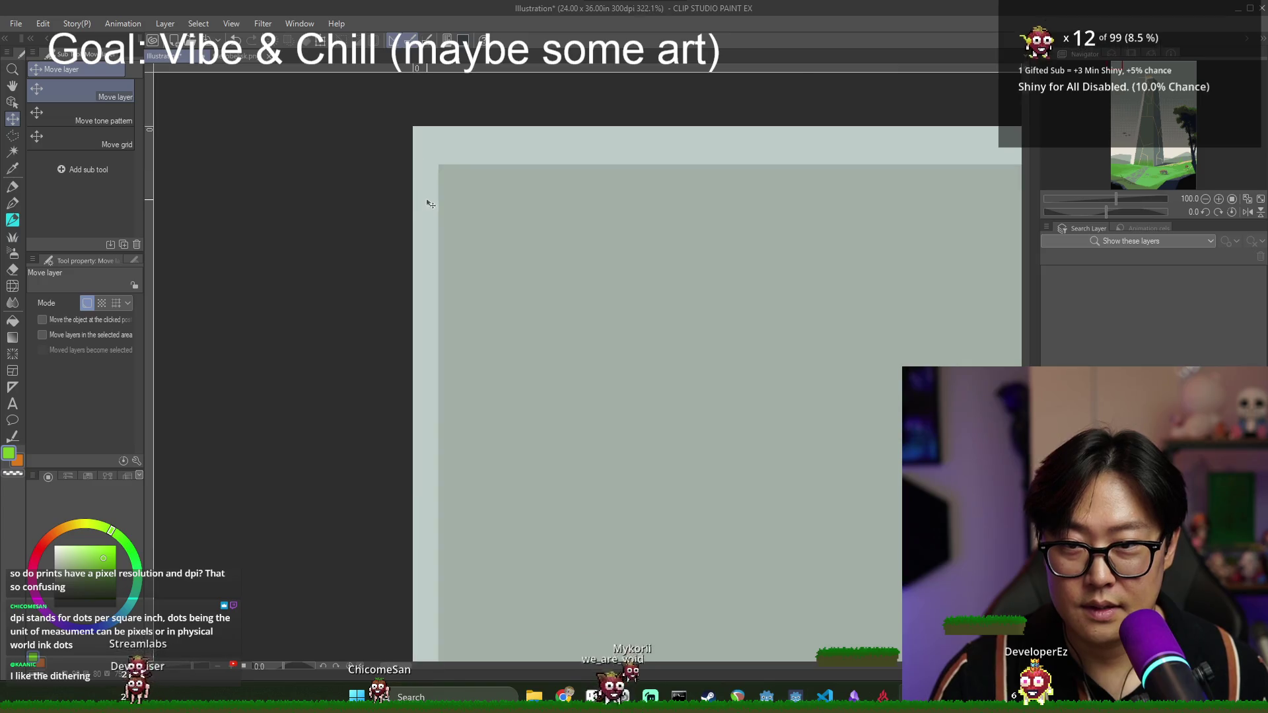
pyautogui.click(12, 135)
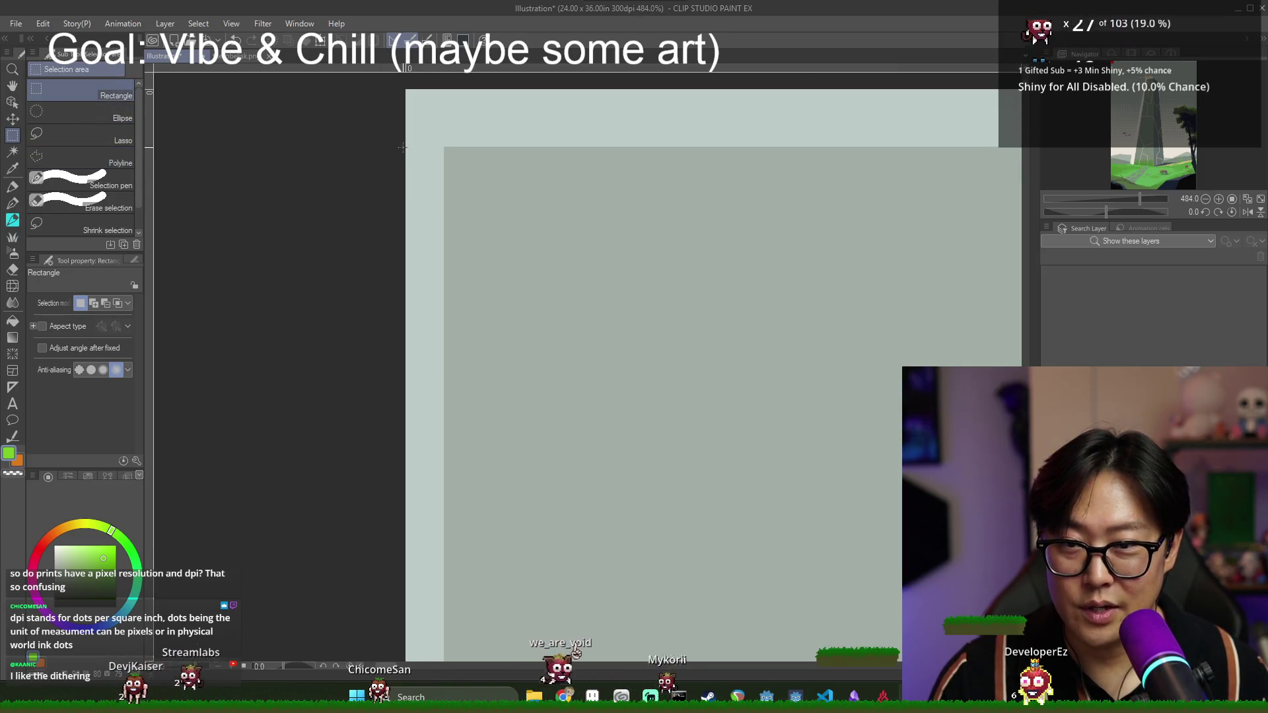
# - Return to the Move layer tool and bring the artwork's lower-right area into view
pyautogui.scroll(-3, 825, 128)
pyautogui.scroll(-2, 846, 164)
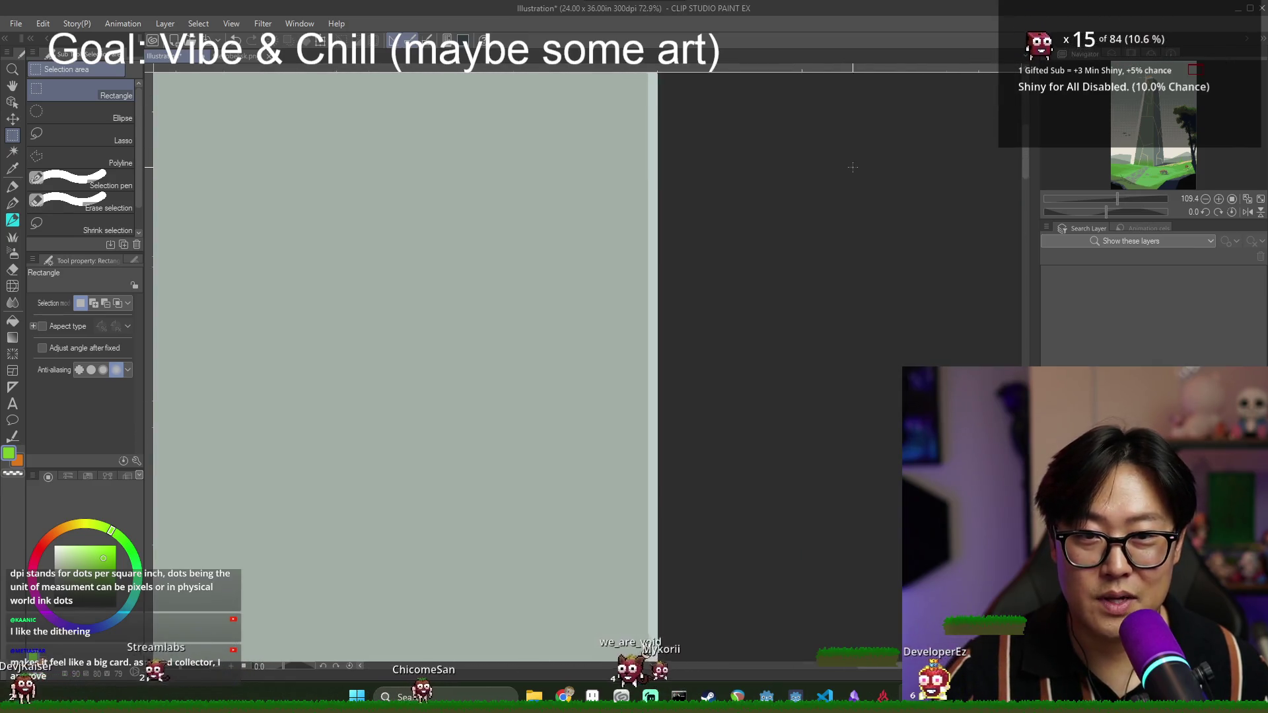
pyautogui.scroll(-3, 1191, 62)
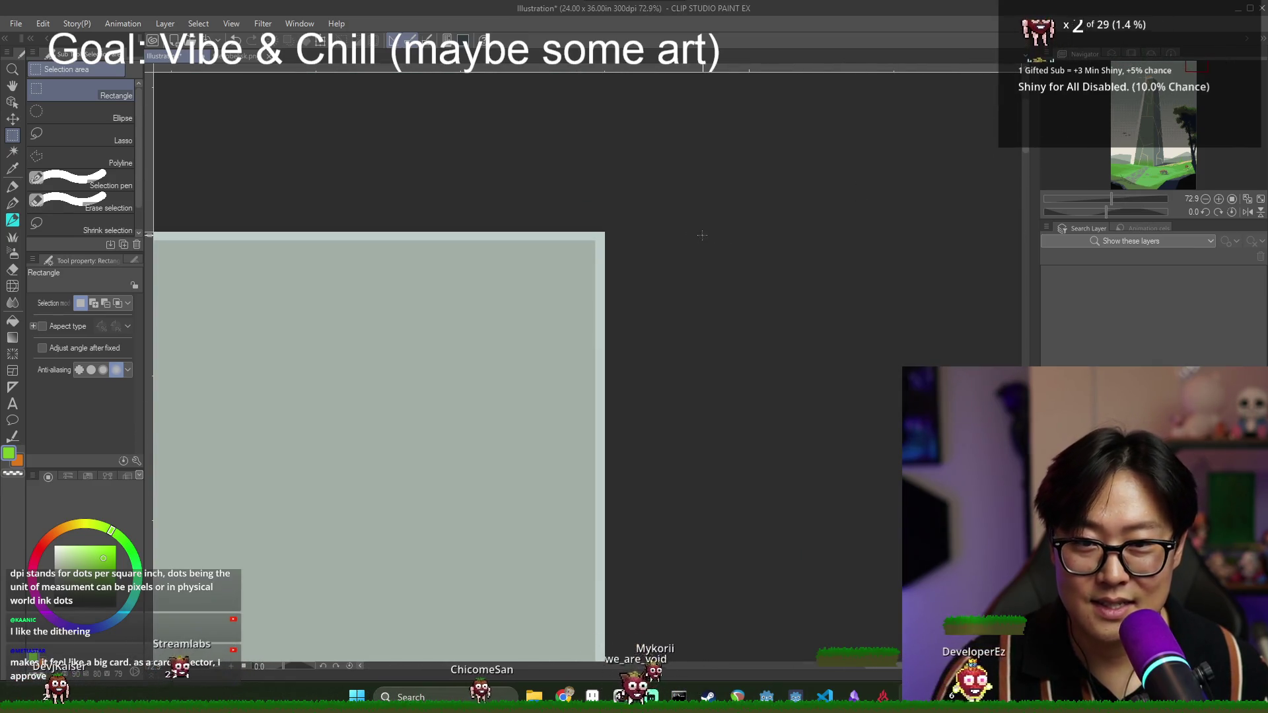
pyautogui.click(16, 122)
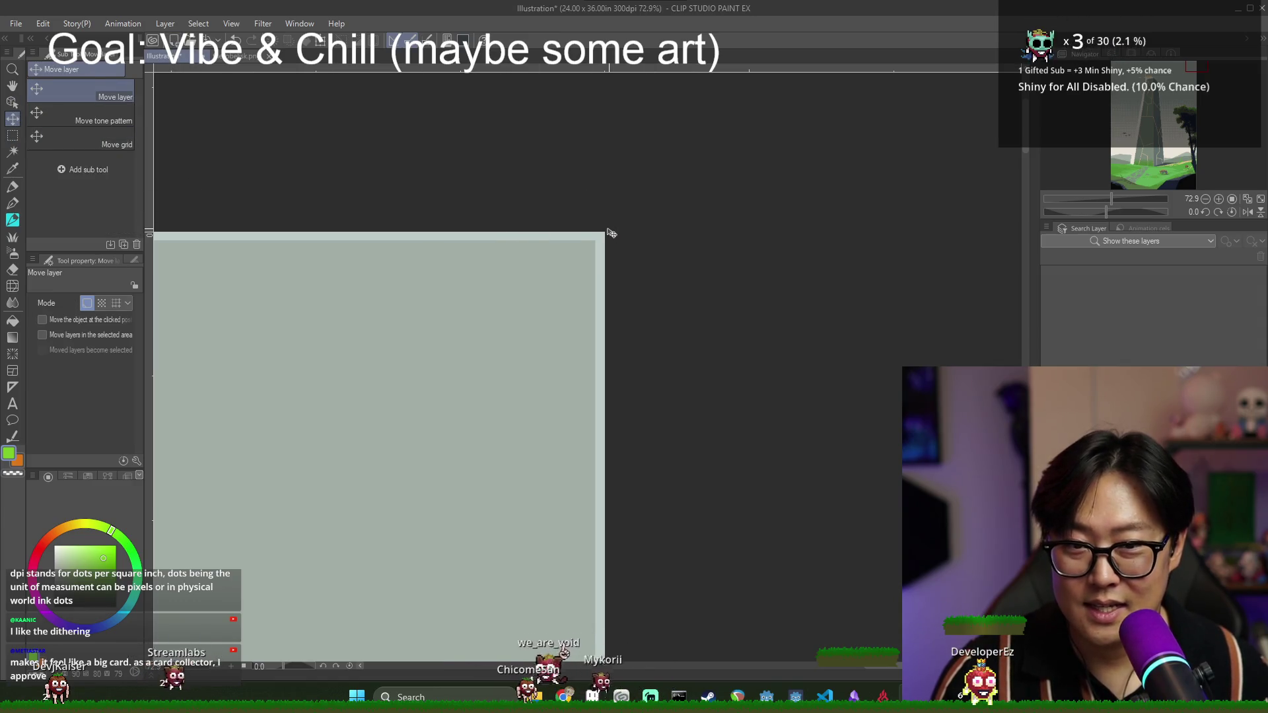
pyautogui.scroll(3, 567, 260)
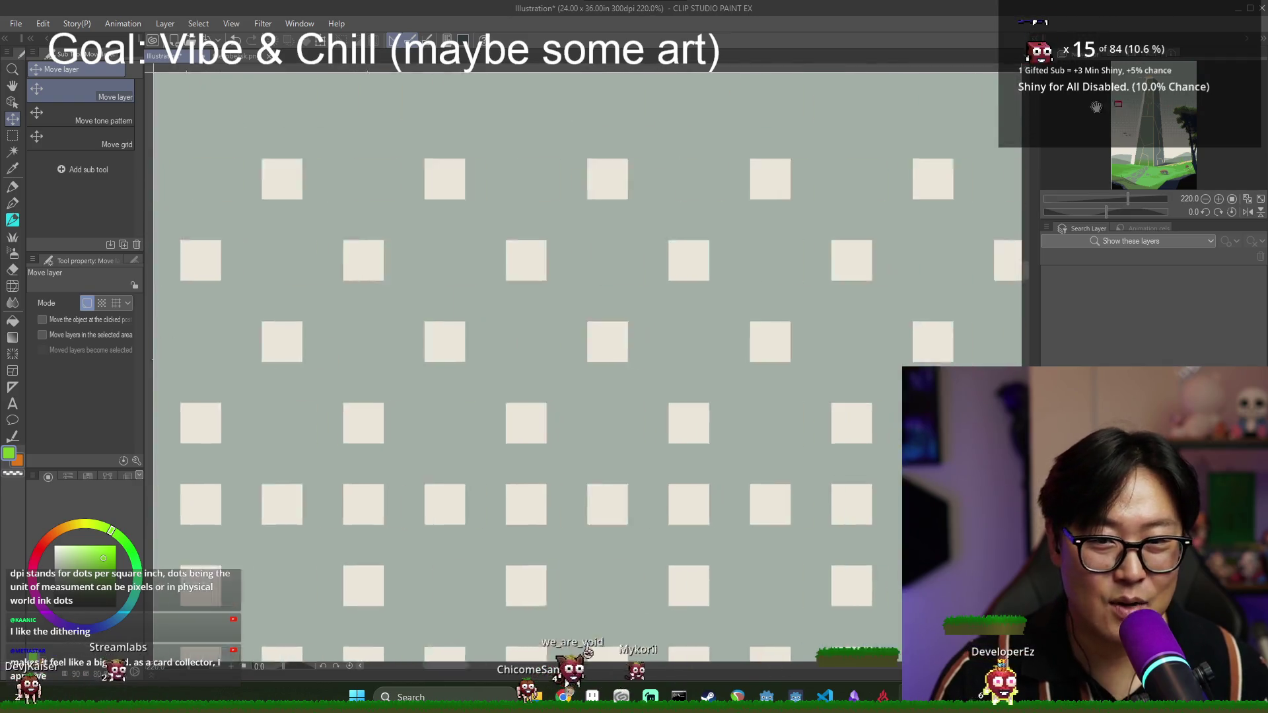
pyautogui.scroll(-3, 1088, 98)
pyautogui.scroll(-5, 874, 188)
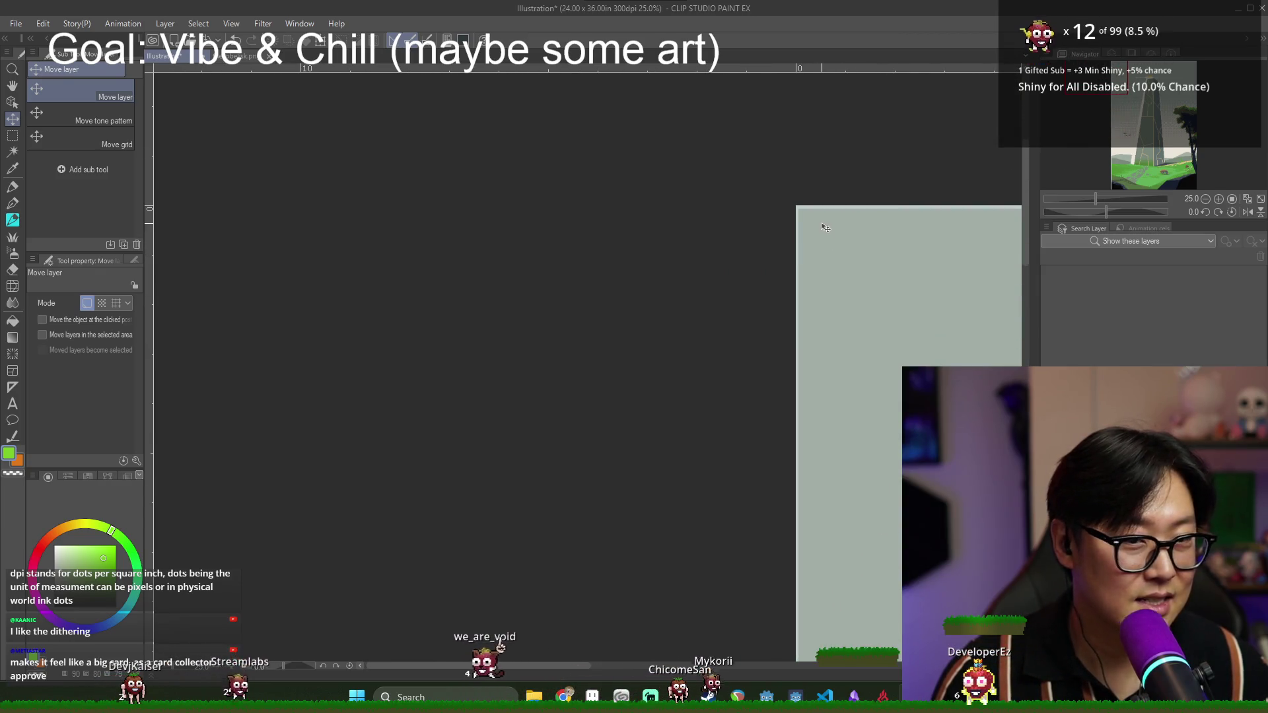
pyautogui.scroll(8, 812, 218)
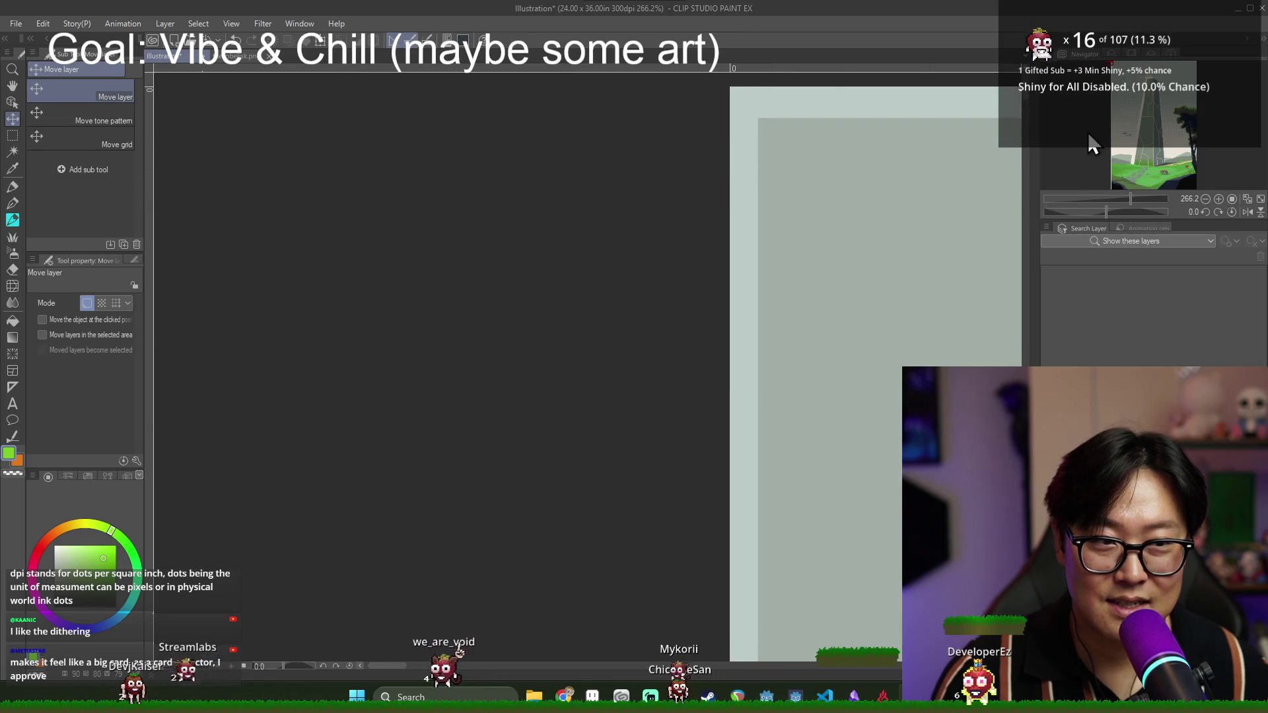
pyautogui.hotkey('ctrl', '-')
pyautogui.scroll(-3, 990, 159)
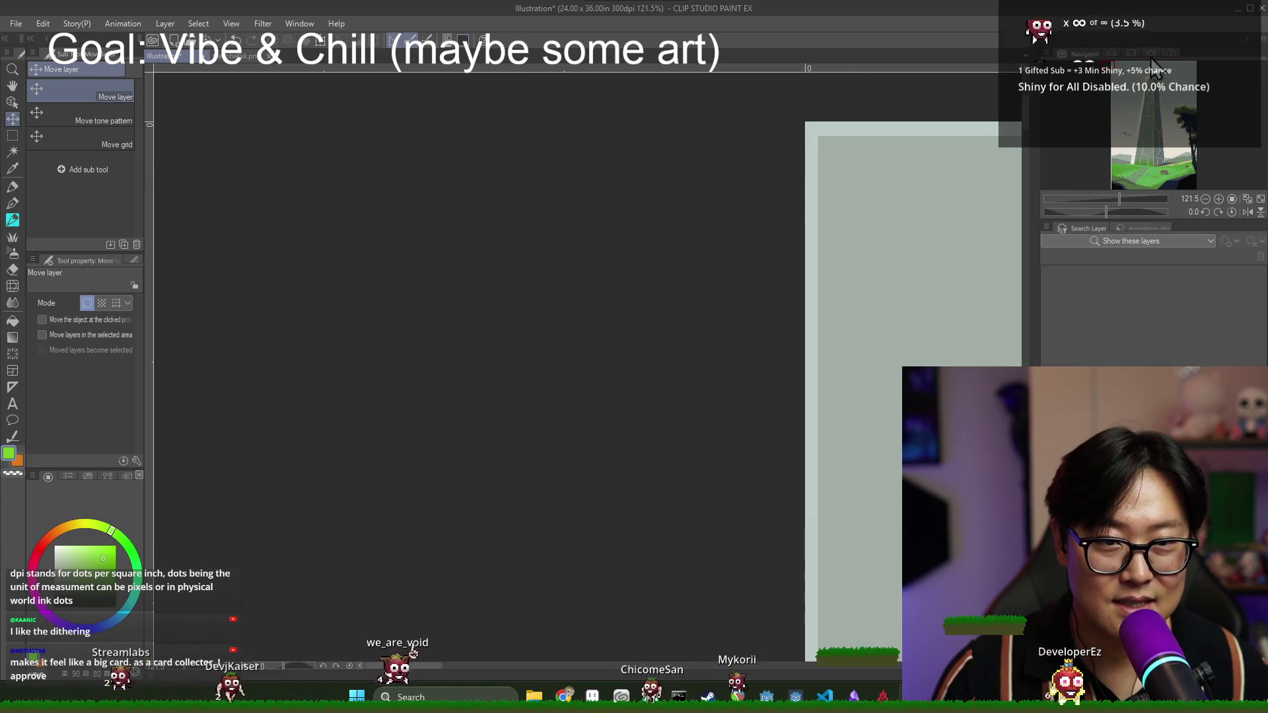
pyautogui.click(1193, 64)
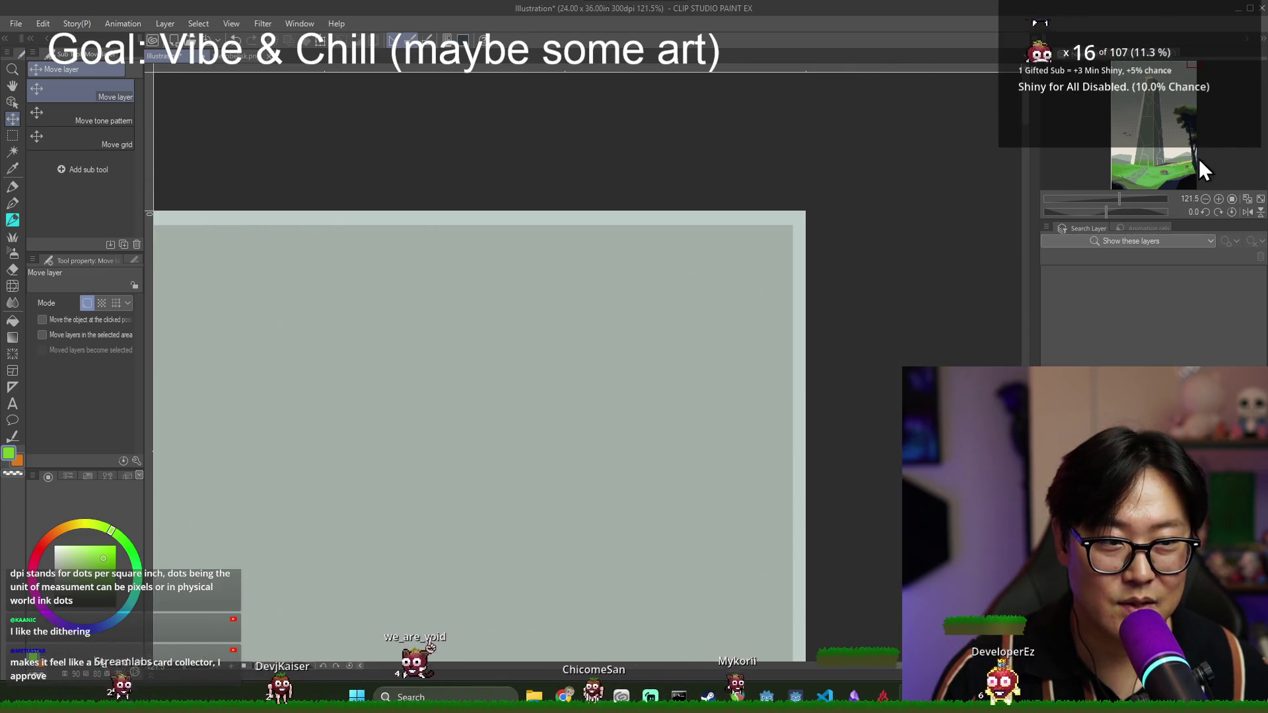
pyautogui.click(1194, 179)
pyautogui.click(1110, 187)
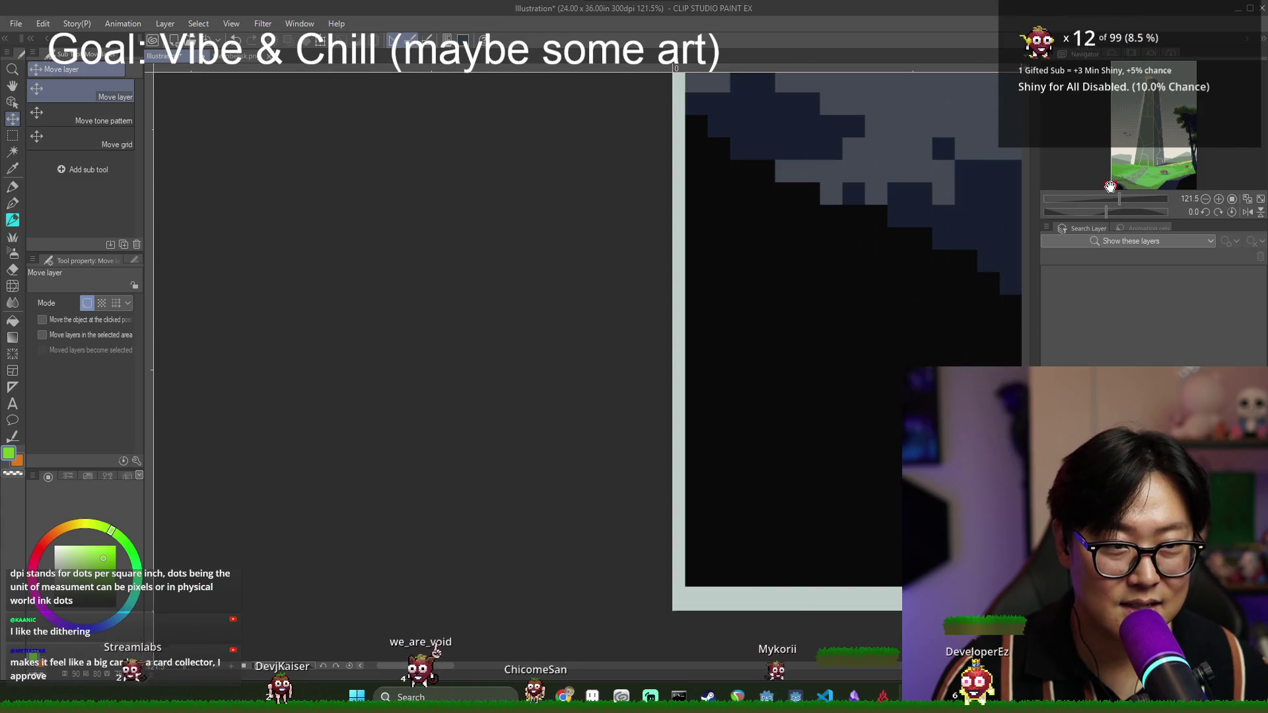
pyautogui.scroll(-5, 886, 326)
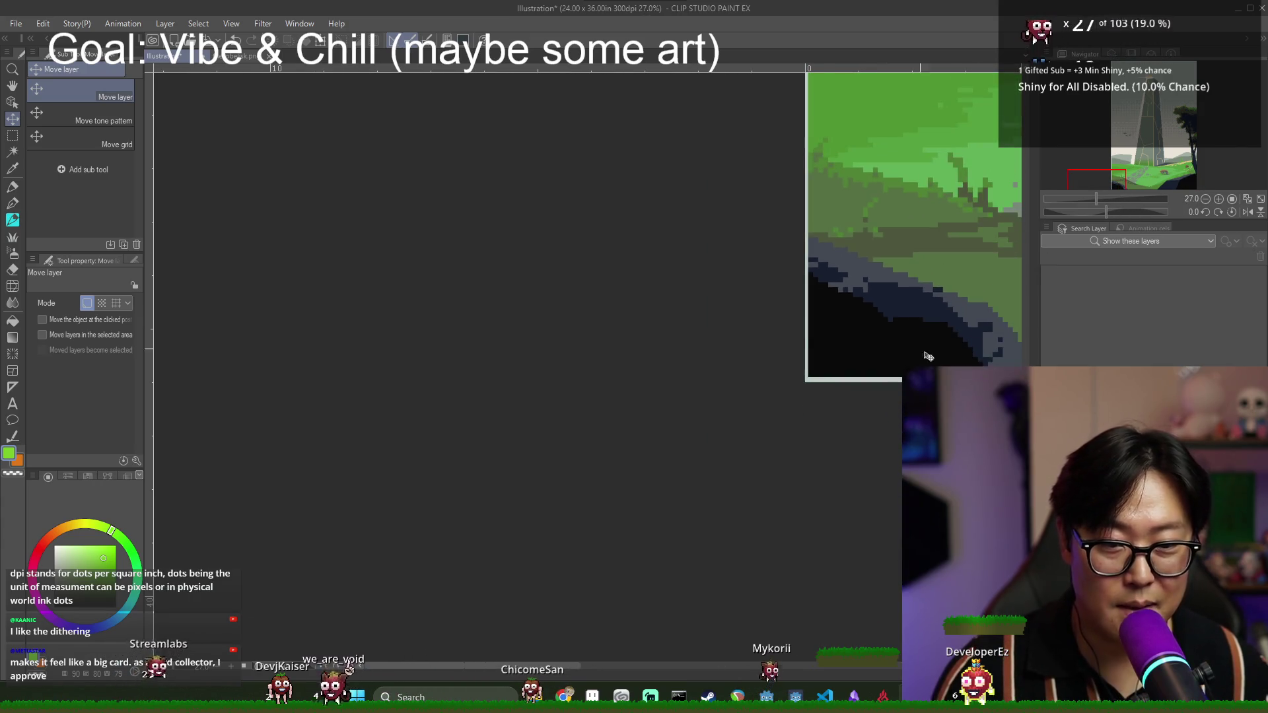
pyautogui.moveTo(1133, 177); pyautogui.dragTo(1133, 149)
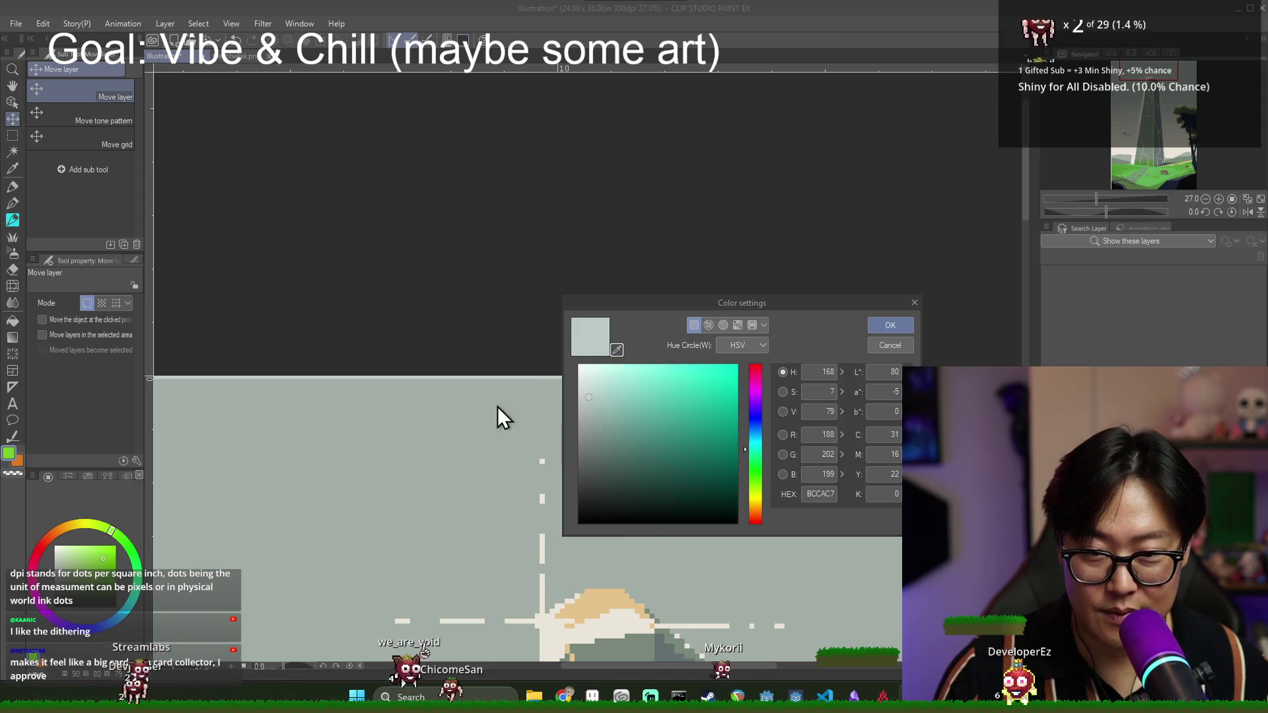
# - Close Color settings and drag the black fill layer about 3 px down
pyautogui.click(889, 345)
pyautogui.scroll(-5, 738, 371)
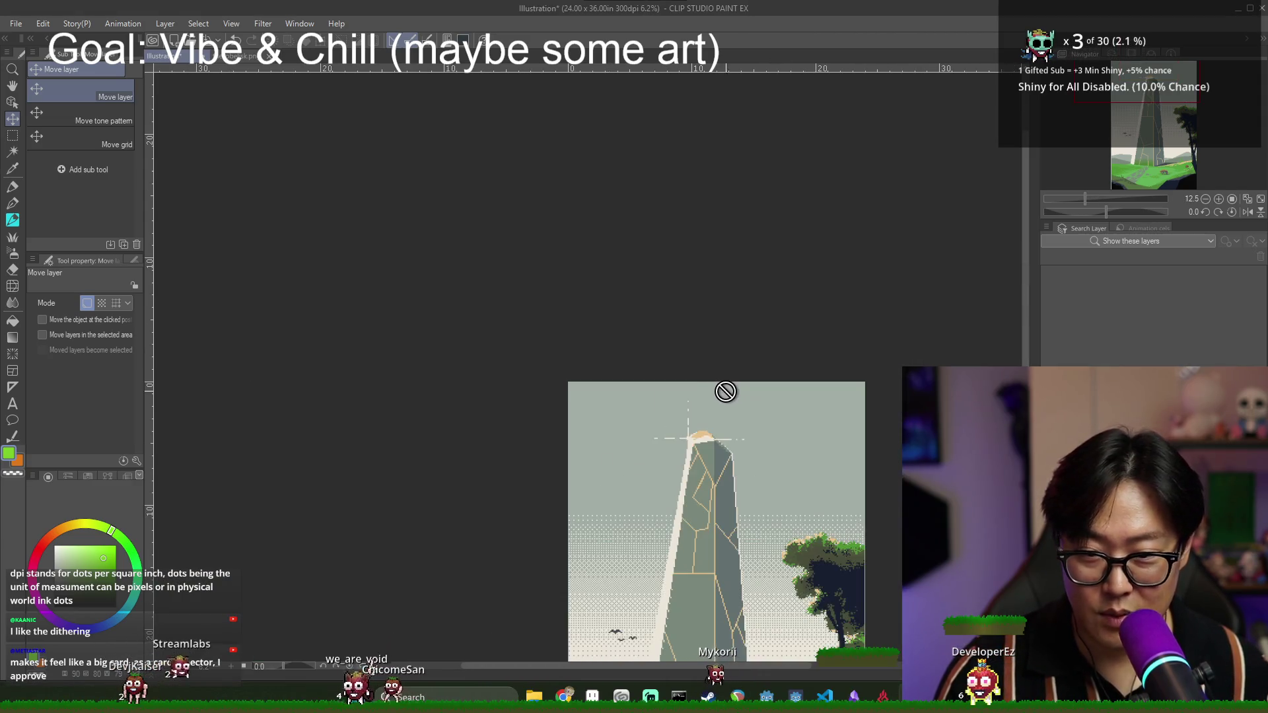
pyautogui.moveTo(1120, 190); pyautogui.dragTo(1117, 218)
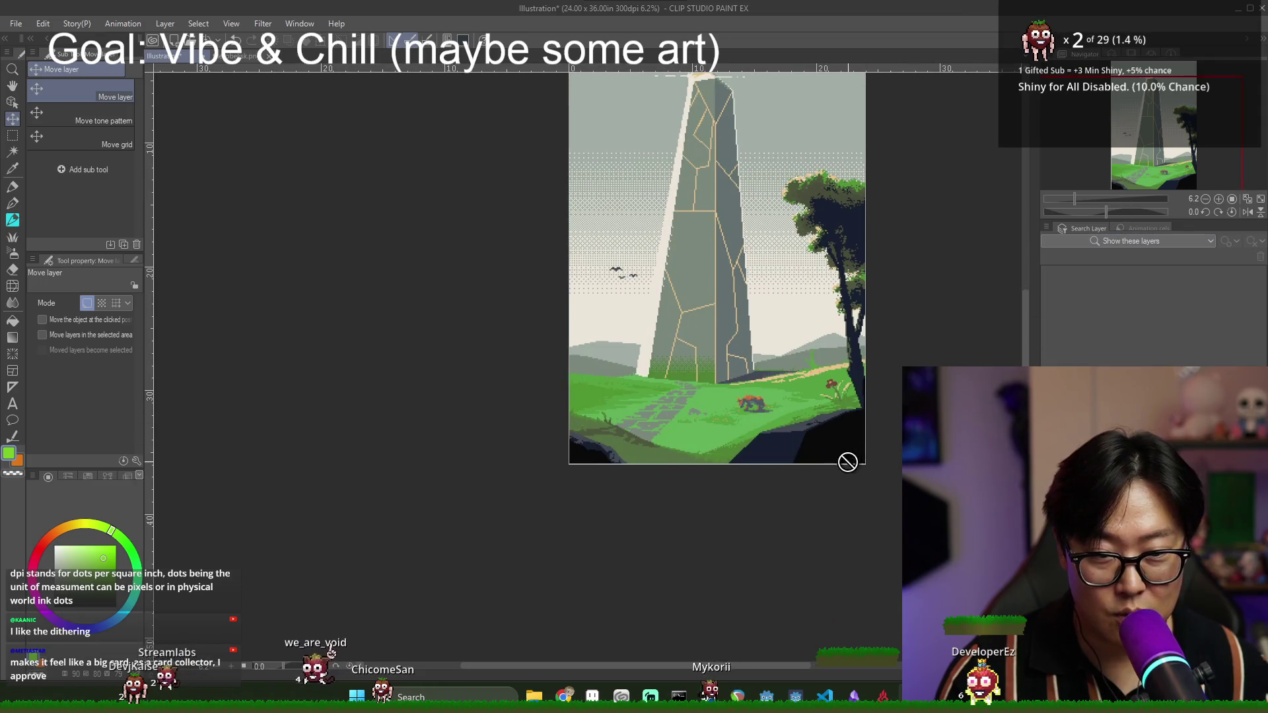
pyautogui.scroll(5, 769, 443)
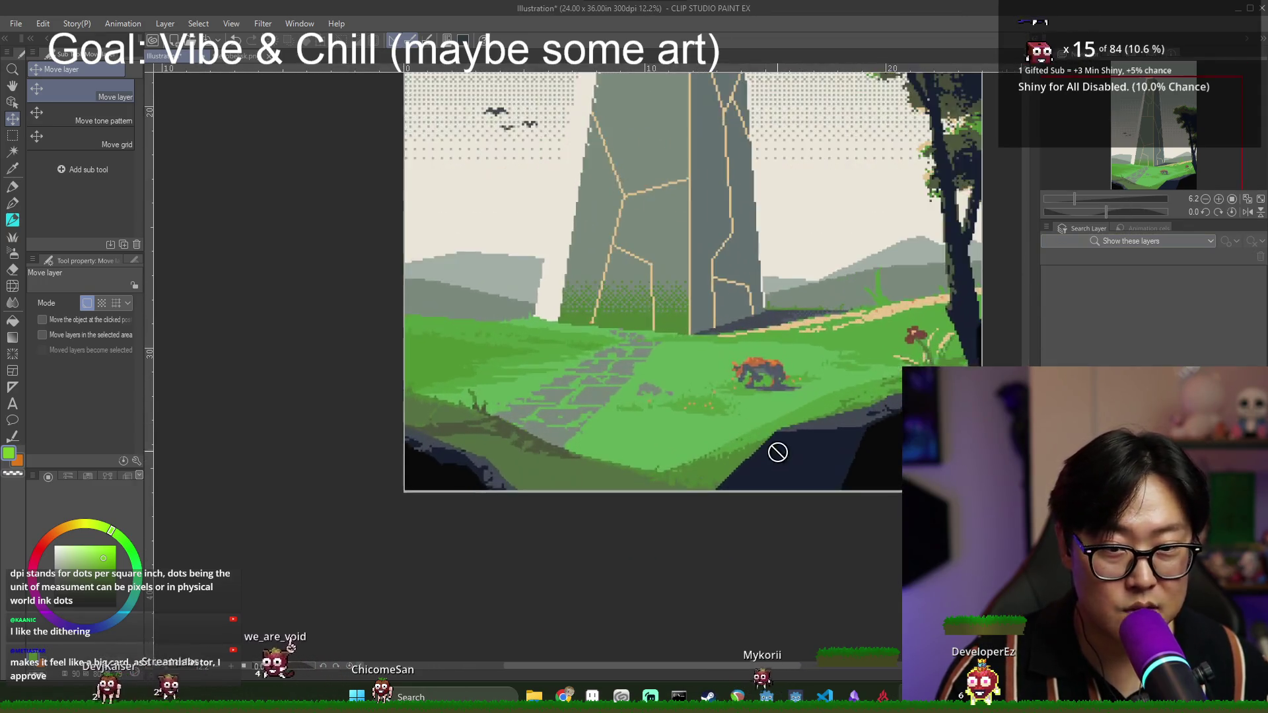
pyautogui.scroll(3, 594, 473)
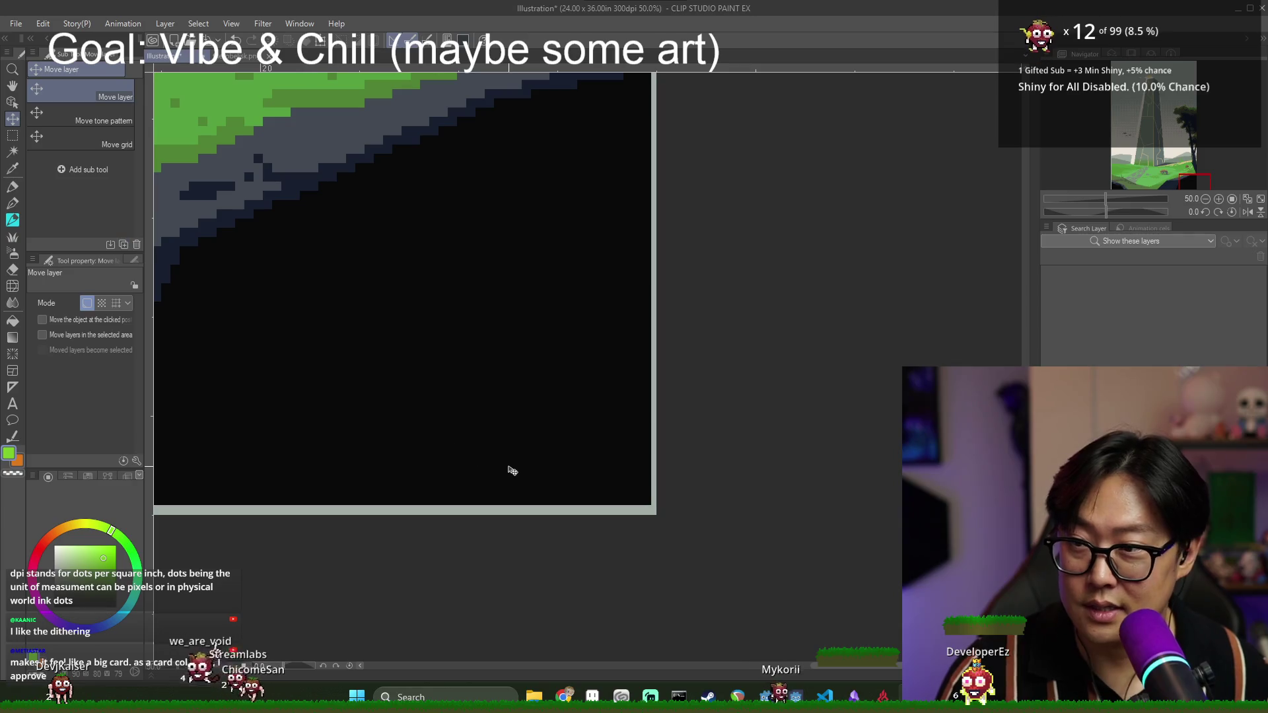
pyautogui.moveTo(502, 464); pyautogui.dragTo(499, 467)
pyautogui.scroll(5, 589, 493)
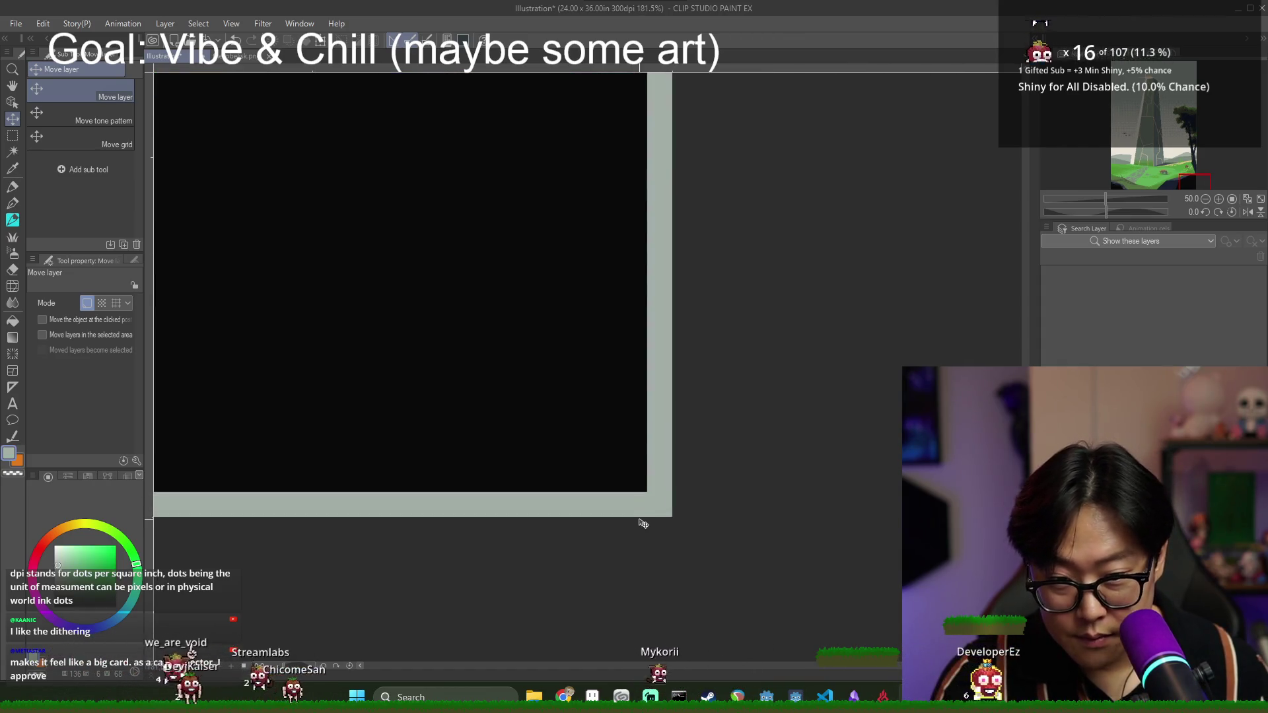
pyautogui.scroll(-2, 736, 473)
pyautogui.moveTo(1154, 165)
pyautogui.mouseDown()
pyautogui.moveTo(1096, 211)
pyautogui.moveTo(1086, 193)
pyautogui.mouseUp()
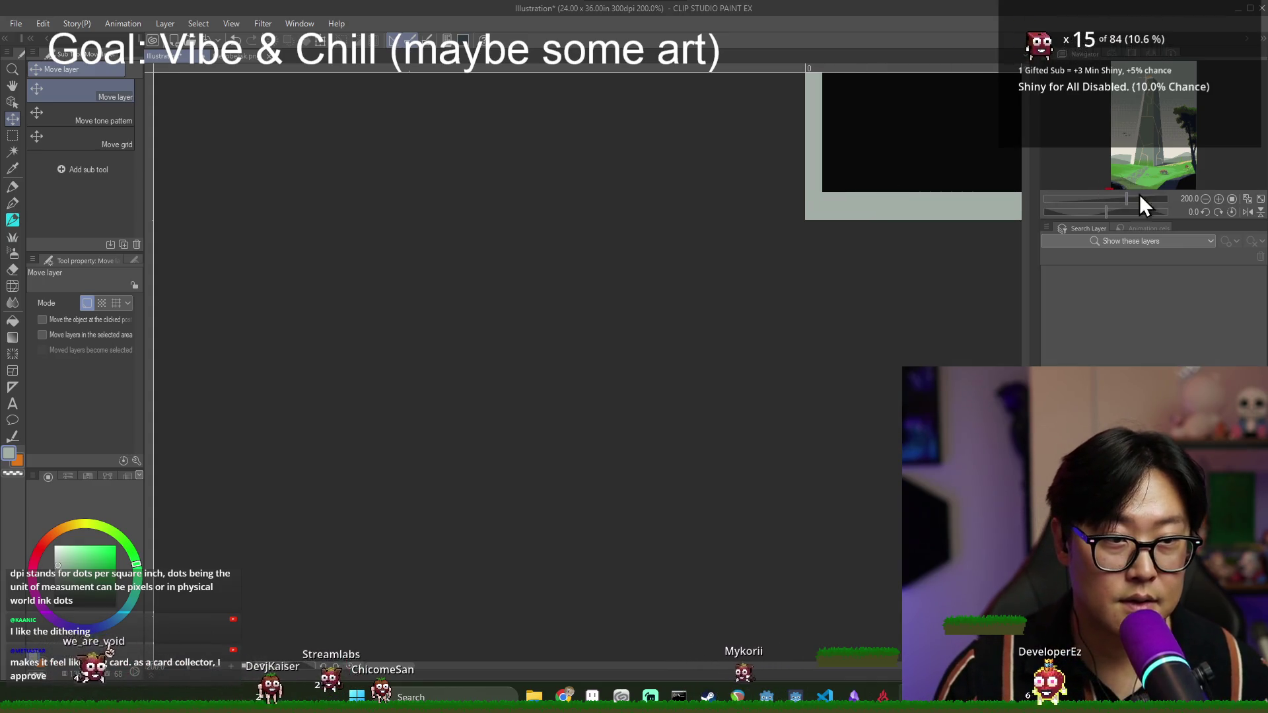
pyautogui.scroll(-2, 1123, 182)
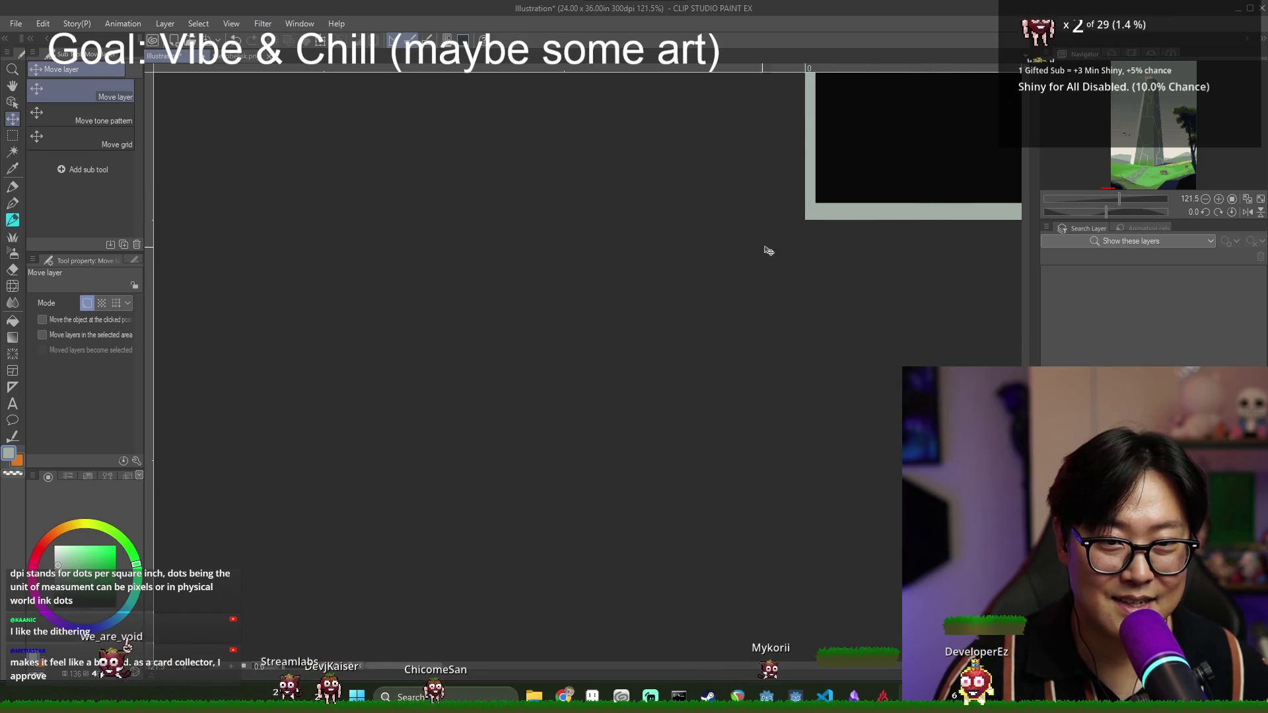
pyautogui.scroll(-5, 995, 181)
pyautogui.moveTo(1123, 156)
pyautogui.mouseDown()
pyautogui.moveTo(1203, 169)
pyautogui.moveTo(1030, 181)
pyautogui.moveTo(1109, 173)
pyautogui.moveTo(1081, 173)
pyautogui.mouseUp()
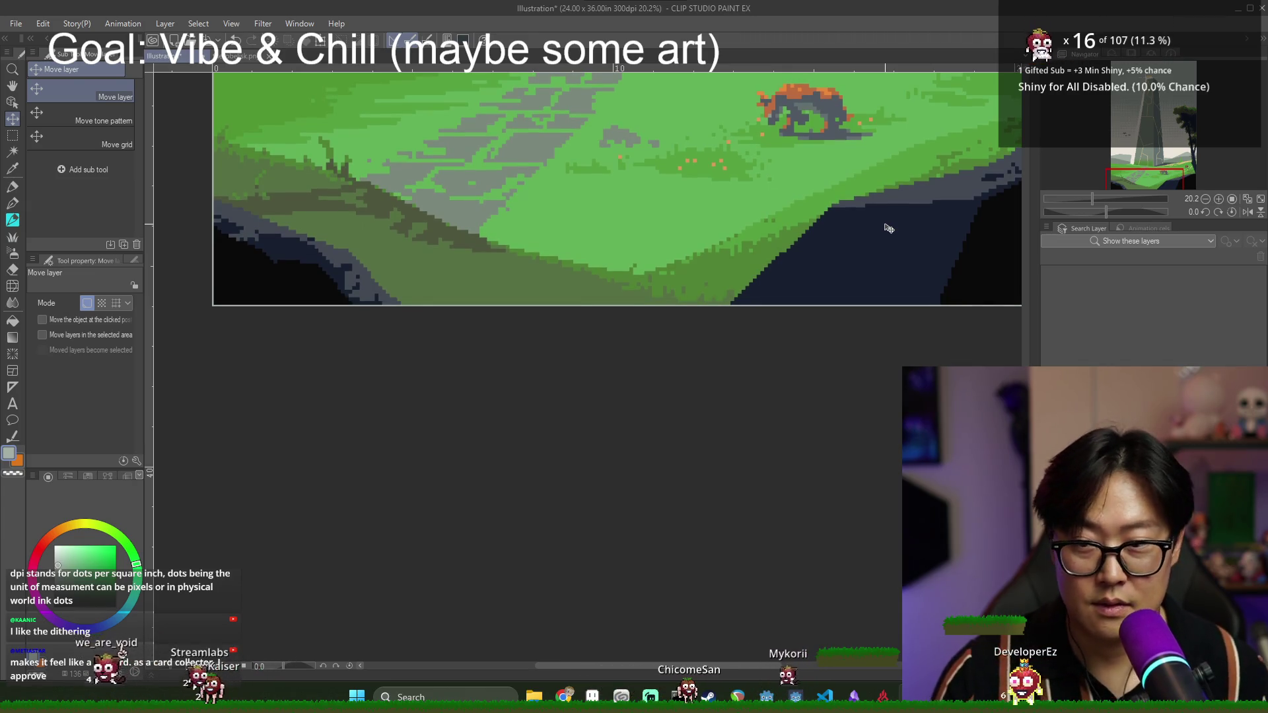
pyautogui.moveTo(1138, 168)
pyautogui.mouseDown()
pyautogui.moveTo(1155, 175)
pyautogui.moveTo(1077, 177)
pyautogui.moveTo(1107, 173)
pyautogui.mouseUp()
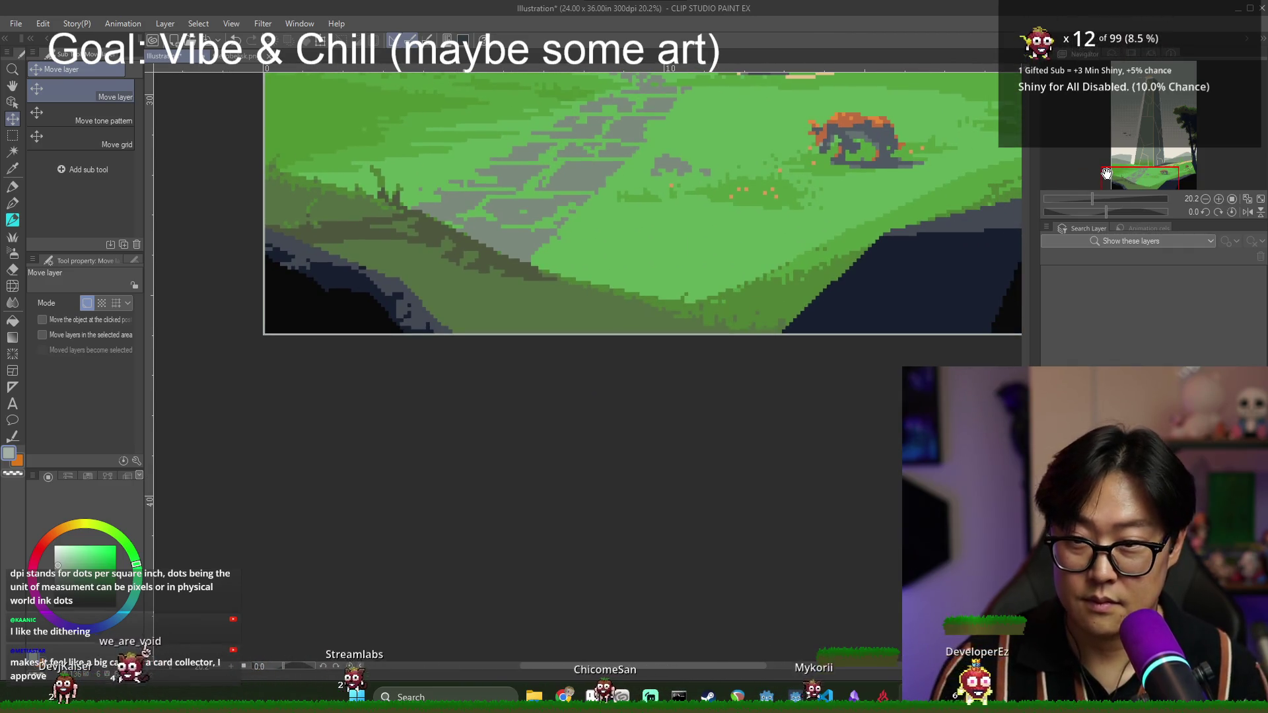
pyautogui.moveTo(1123, 182)
pyautogui.mouseDown()
pyautogui.moveTo(1150, 181)
pyautogui.moveTo(1141, 64)
pyautogui.mouseUp()
pyautogui.scroll(-7, 812, 218)
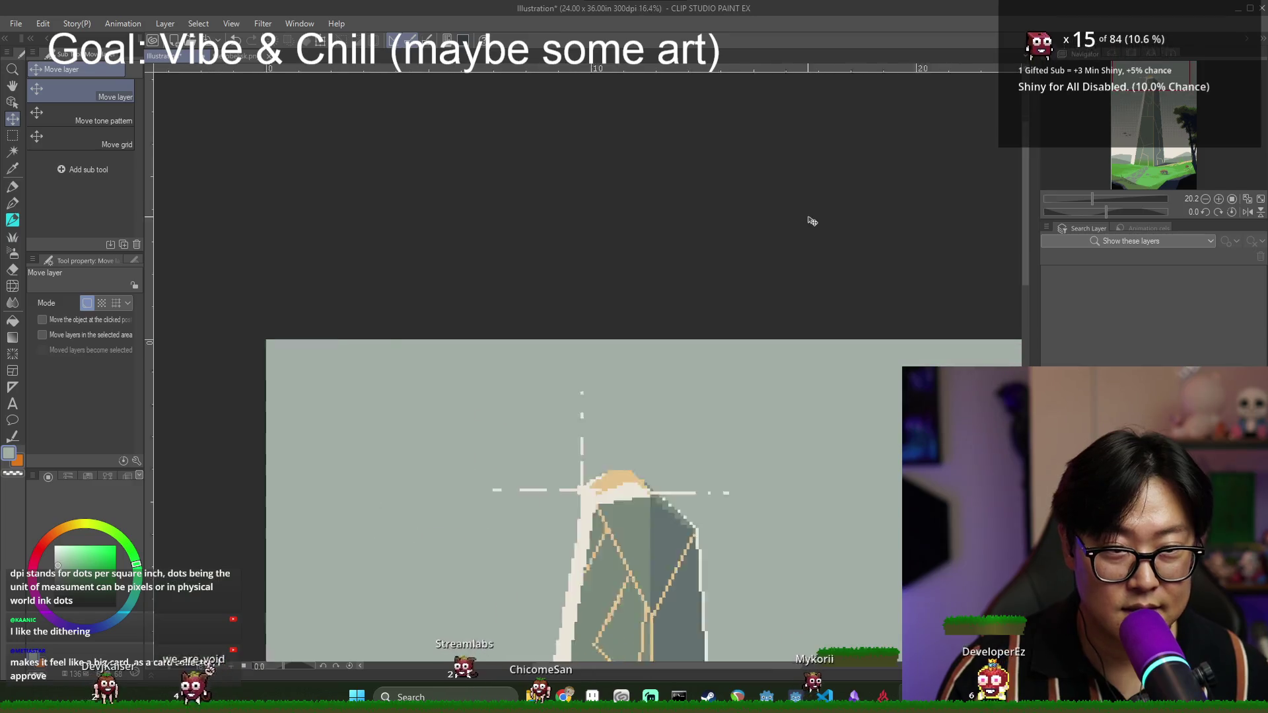
pyautogui.press('h')
pyautogui.moveTo(888, 430); pyautogui.dragTo(836, 353)
pyautogui.scroll(1, 796, 488)
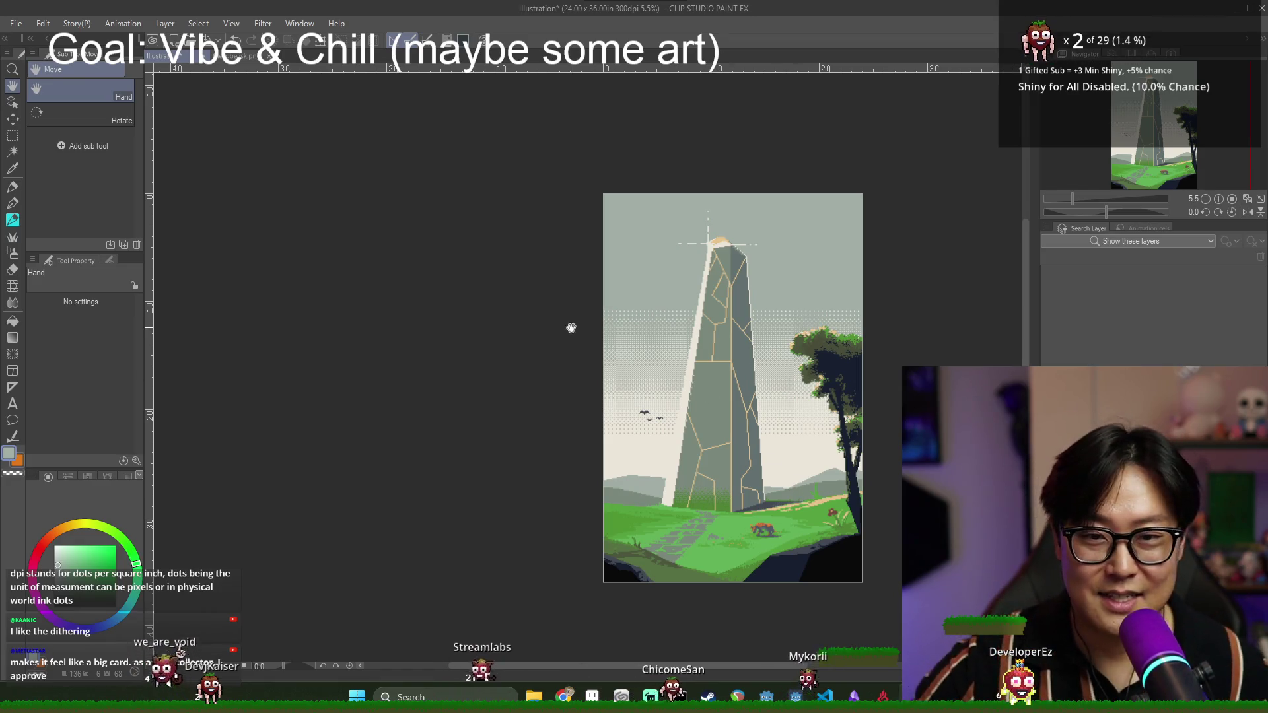
pyautogui.hotkey('ctrl', 's')
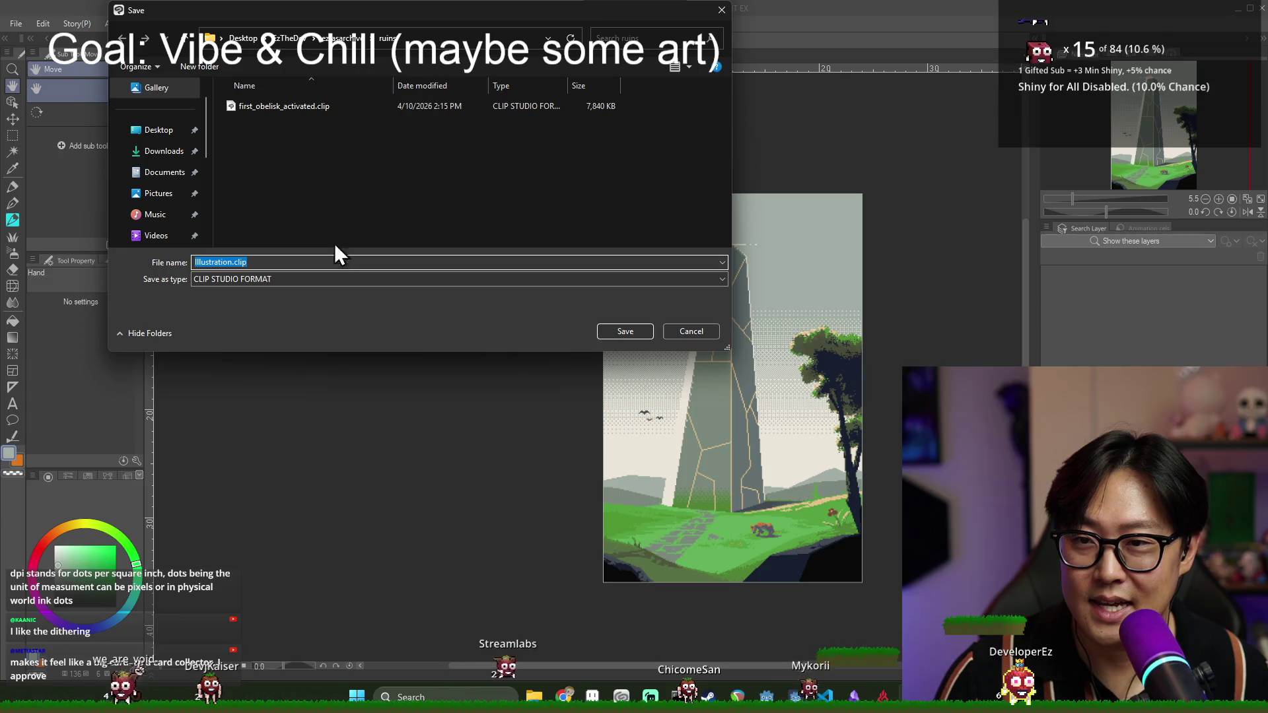
pyautogui.click(676, 329)
pyautogui.click(18, 25)
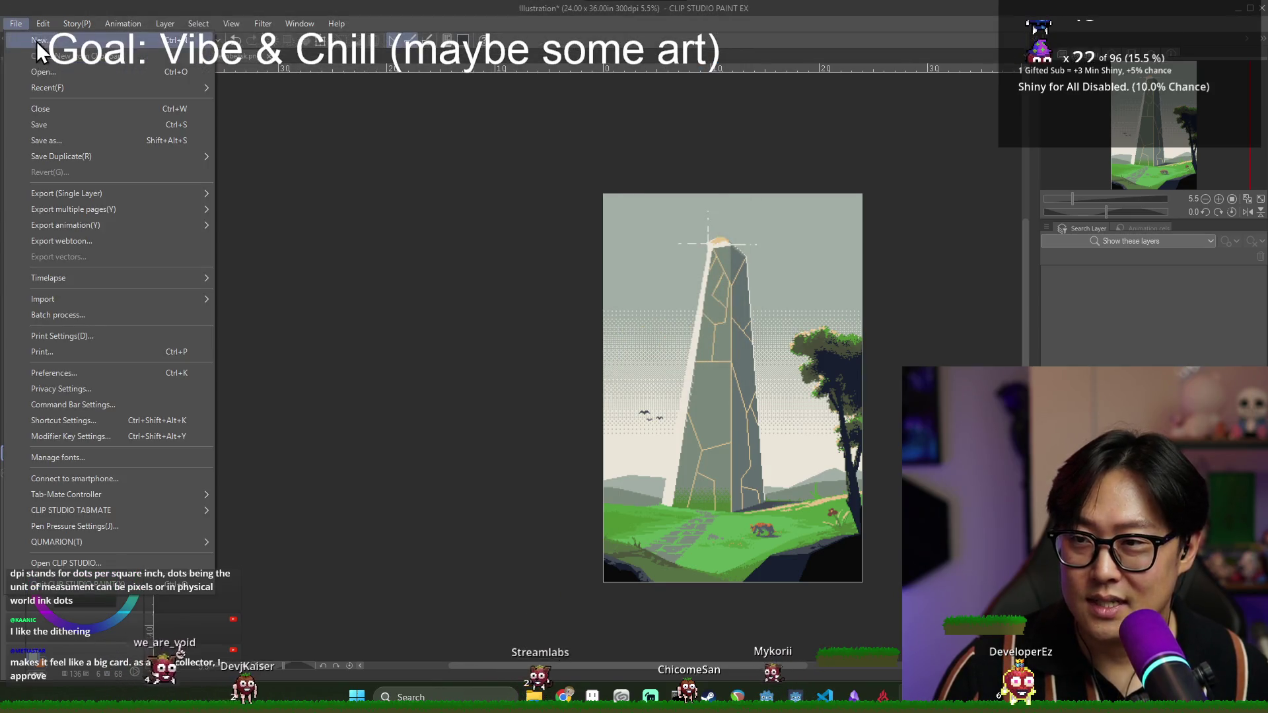
pyautogui.click(37, 41)
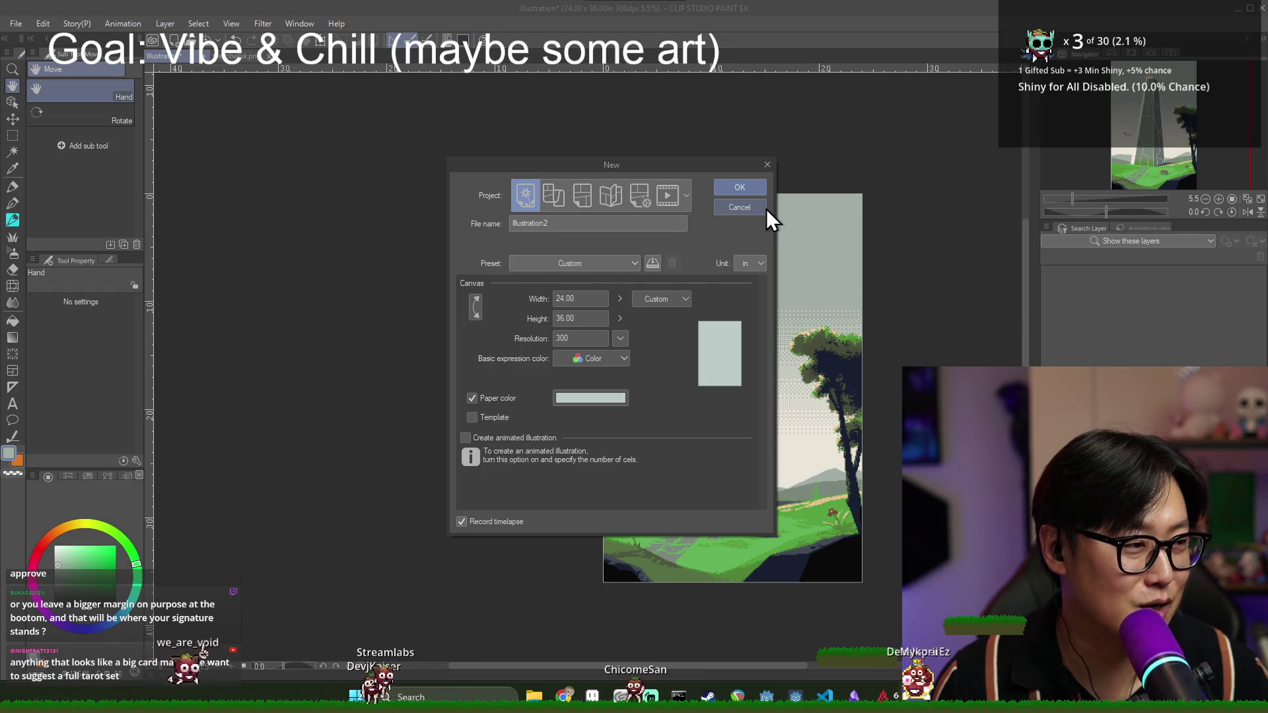
pyautogui.click(756, 208)
pyautogui.moveTo(897, 282)
pyautogui.mouseDown()
pyautogui.moveTo(772, 255)
pyautogui.moveTo(641, 275)
pyautogui.mouseUp()
# - Zoom in on the finished lower-right corner, then switch to the_obelisk.aseprite in Aseprite
pyautogui.scroll(1, 641, 275)
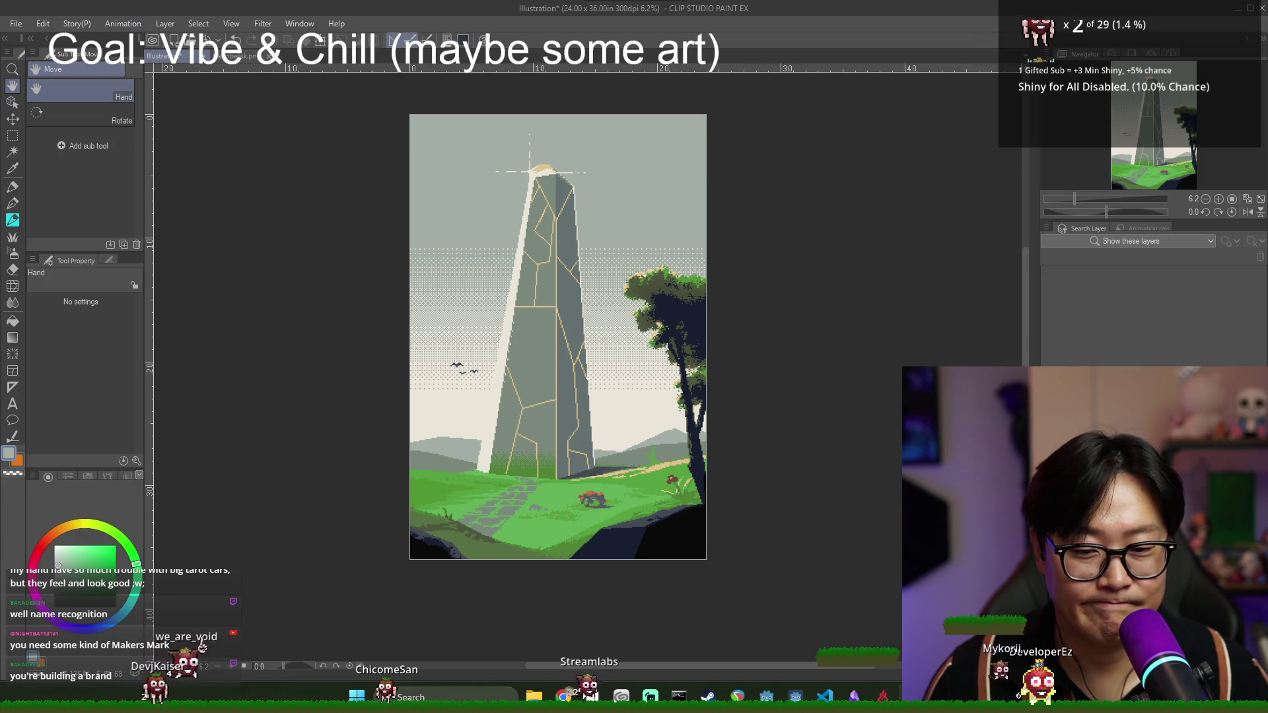
pyautogui.scroll(4, 665, 543)
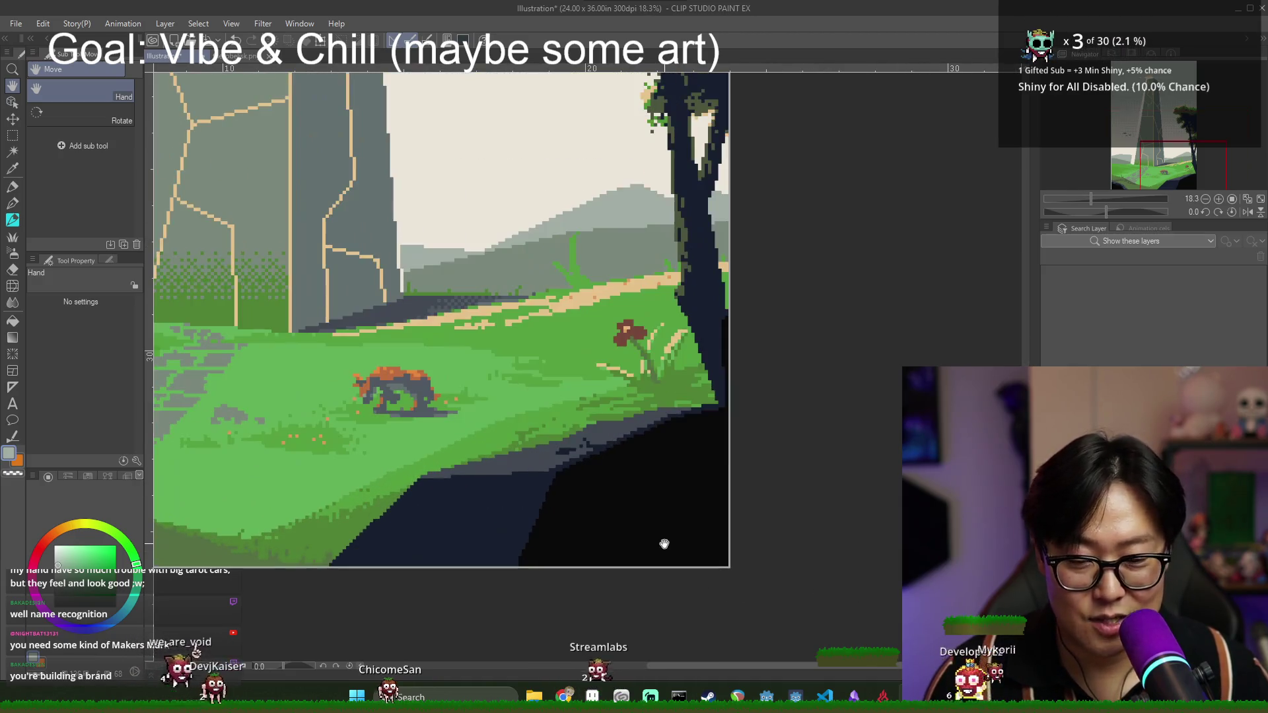
pyautogui.hotkey('alt', 'Tab')
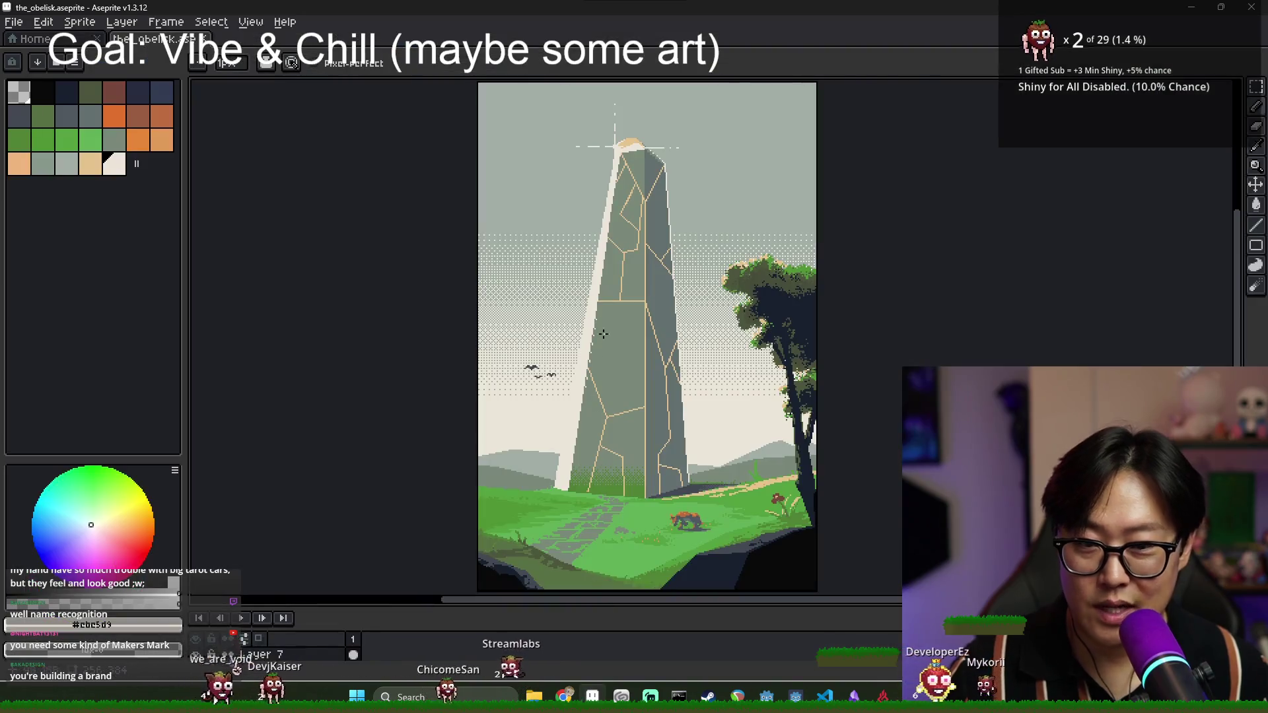
# - Enlarge the layers area below the canvas and bring the lower-right grass and shore into view
pyautogui.scroll(3, 789, 568)
pyautogui.scroll(-3, 804, 509)
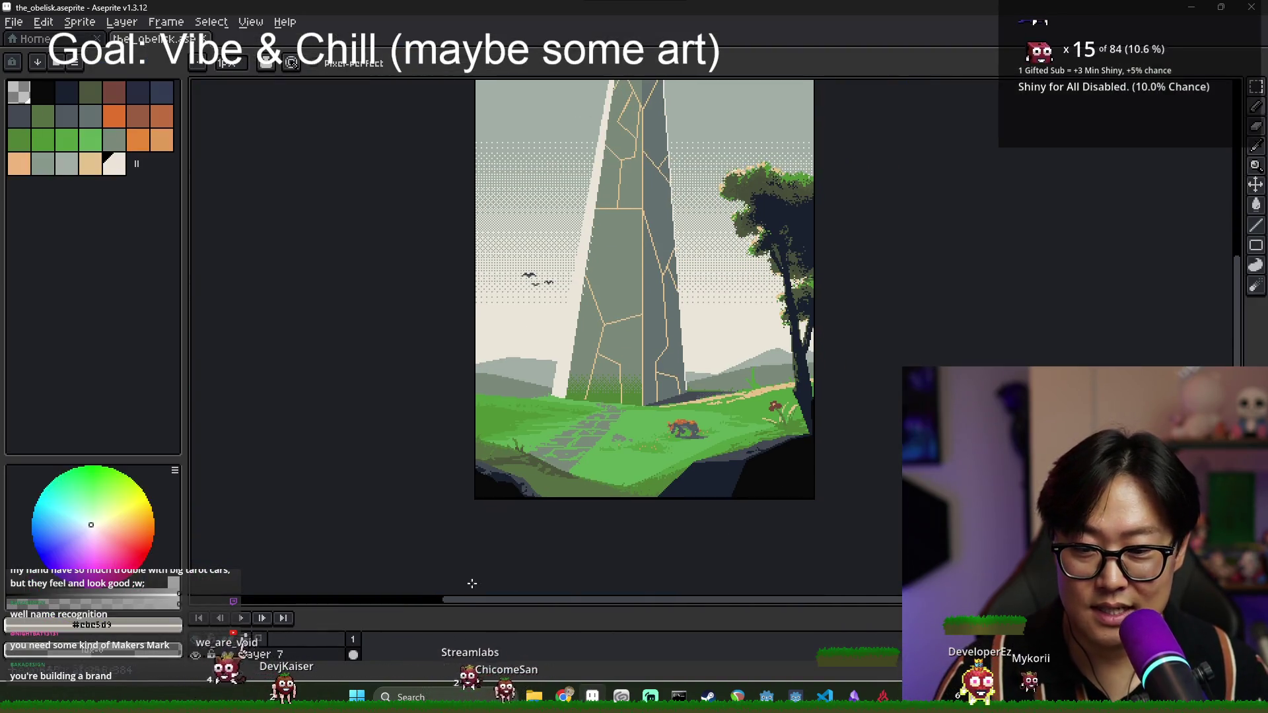
pyautogui.moveTo(639, 600); pyautogui.dragTo(653, 476)
pyautogui.moveTo(837, 447); pyautogui.dragTo(771, 342)
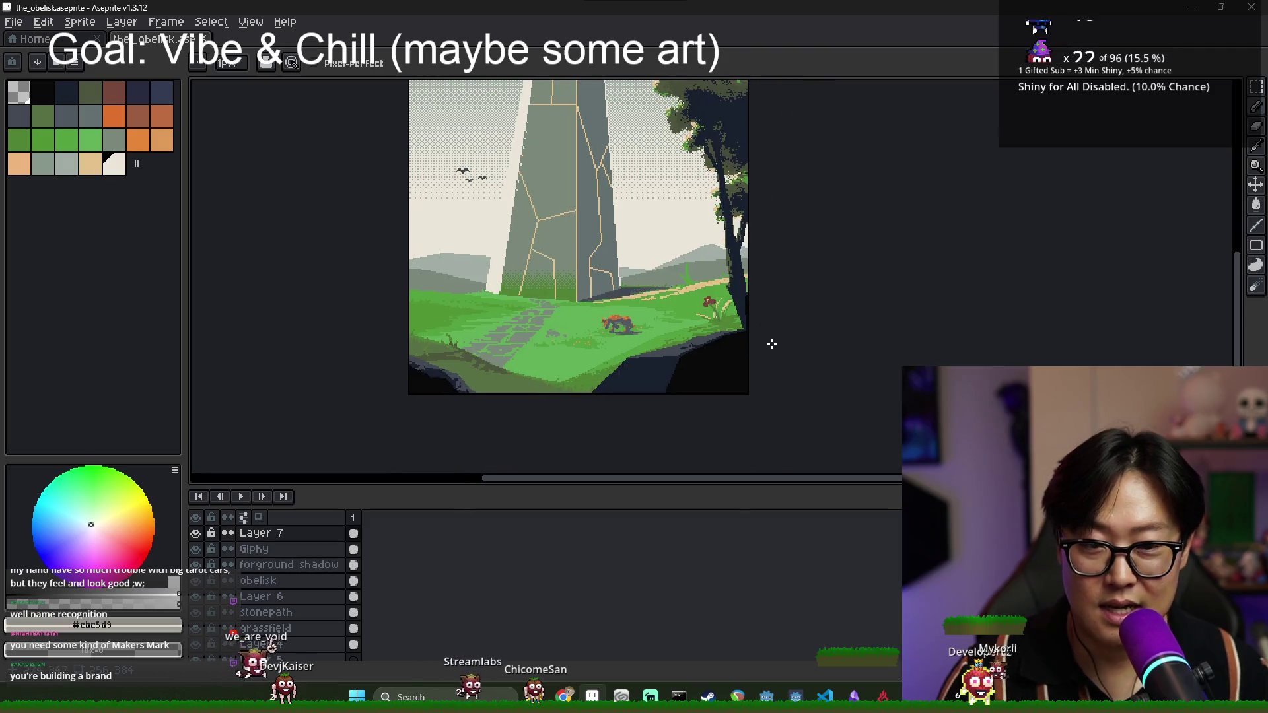
pyautogui.scroll(4, 771, 343)
pyautogui.moveTo(693, 418)
pyautogui.mouseDown()
pyautogui.moveTo(711, 271)
pyautogui.moveTo(650, 378)
pyautogui.mouseUp()
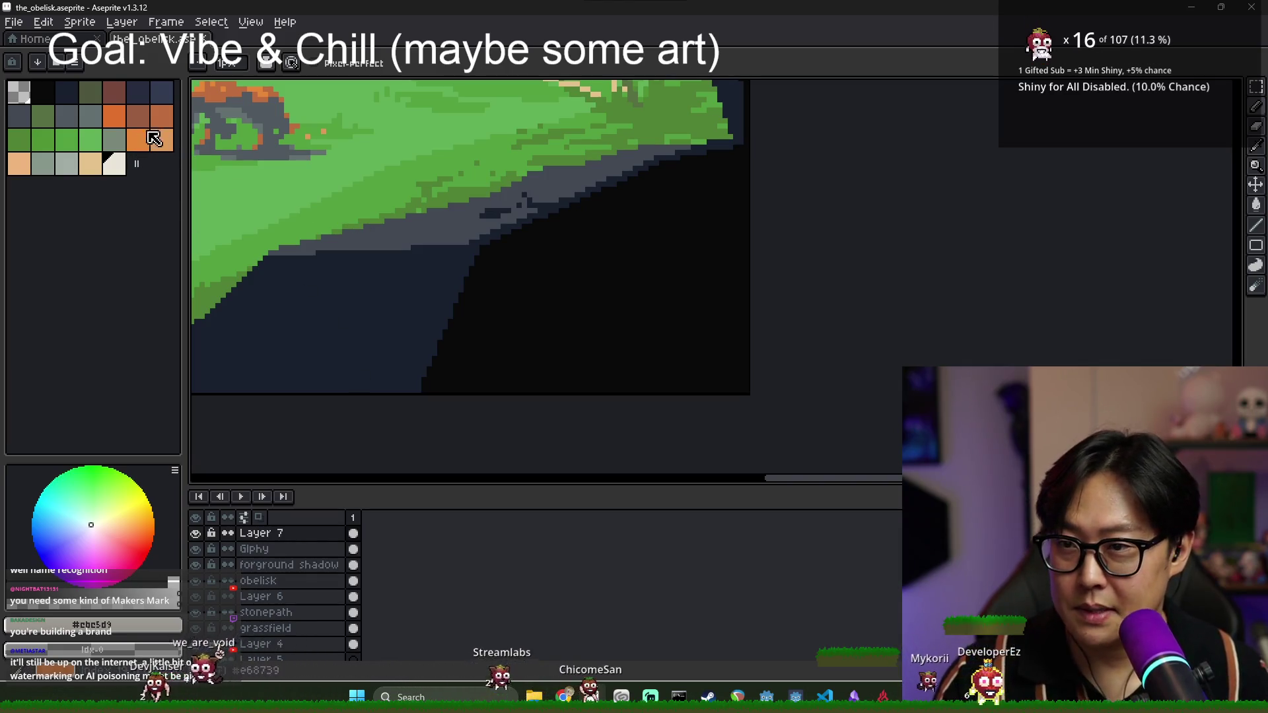
# - Pick the near-white swatch and draw a light diagonal stroke across the dark corner
pyautogui.scroll(-2, 434, 237)
pyautogui.scroll(2, 429, 241)
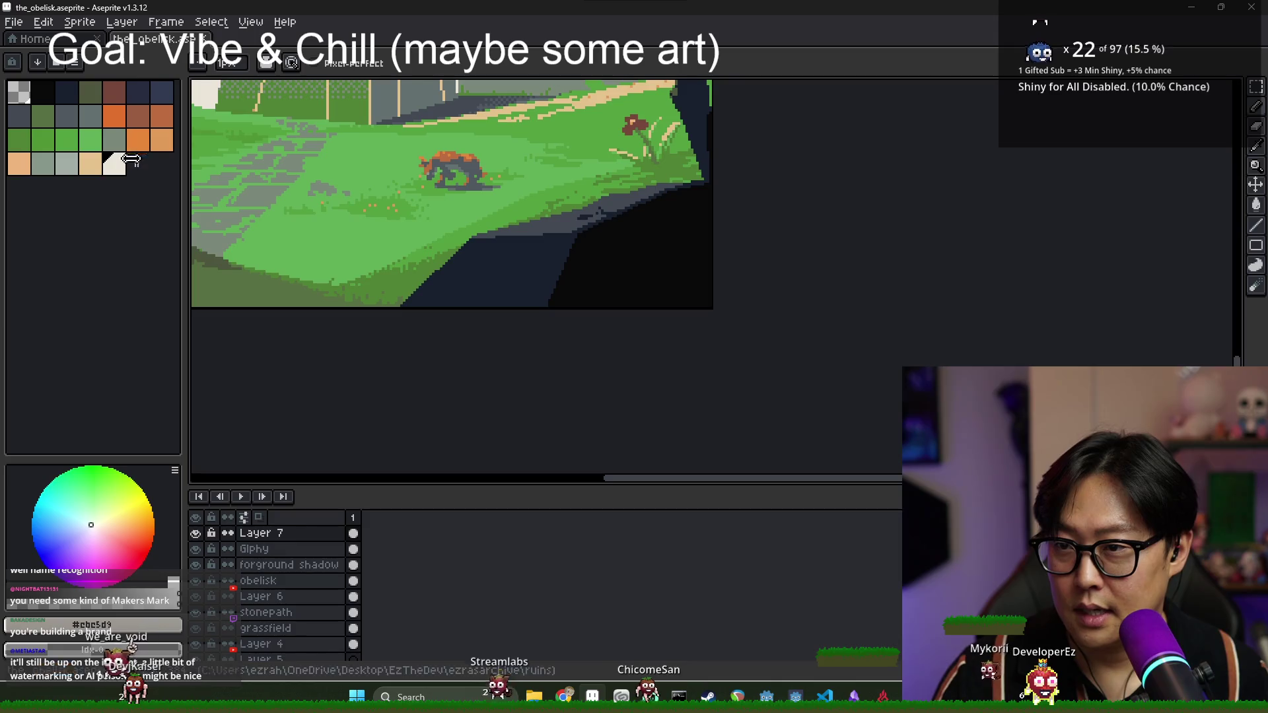
pyautogui.click(109, 169)
pyautogui.scroll(1, 617, 282)
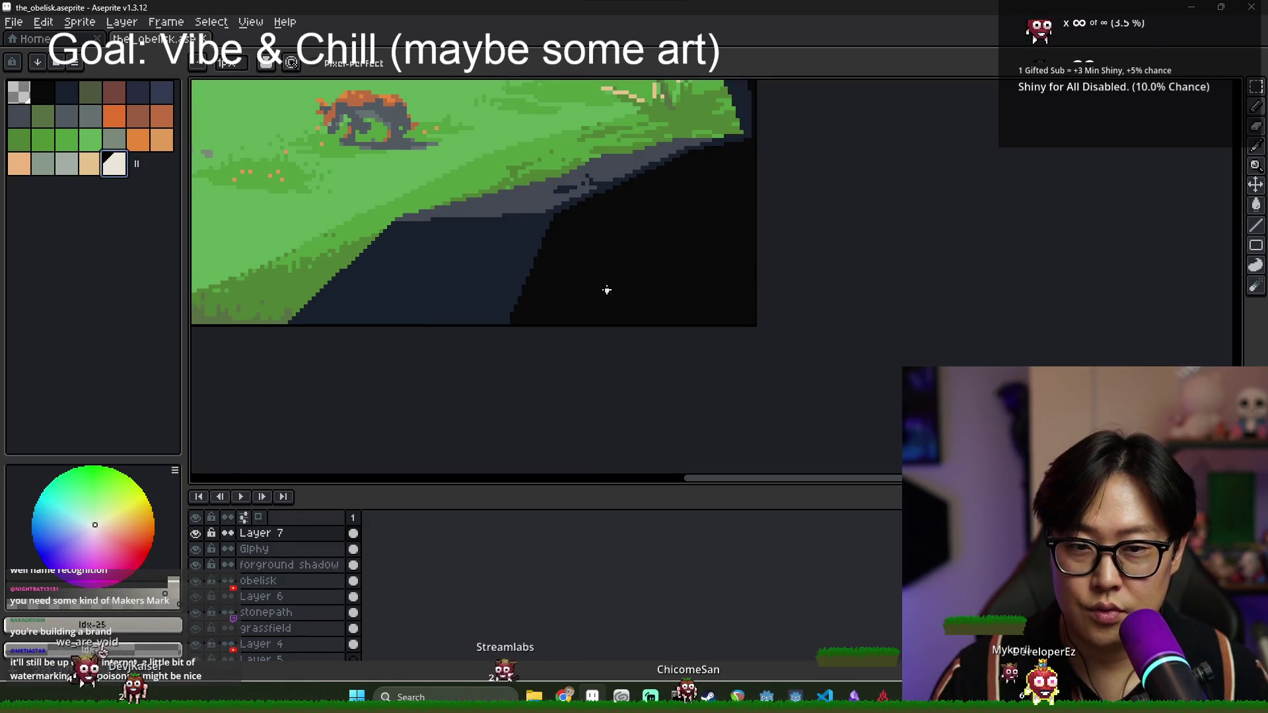
pyautogui.scroll(1, 591, 291)
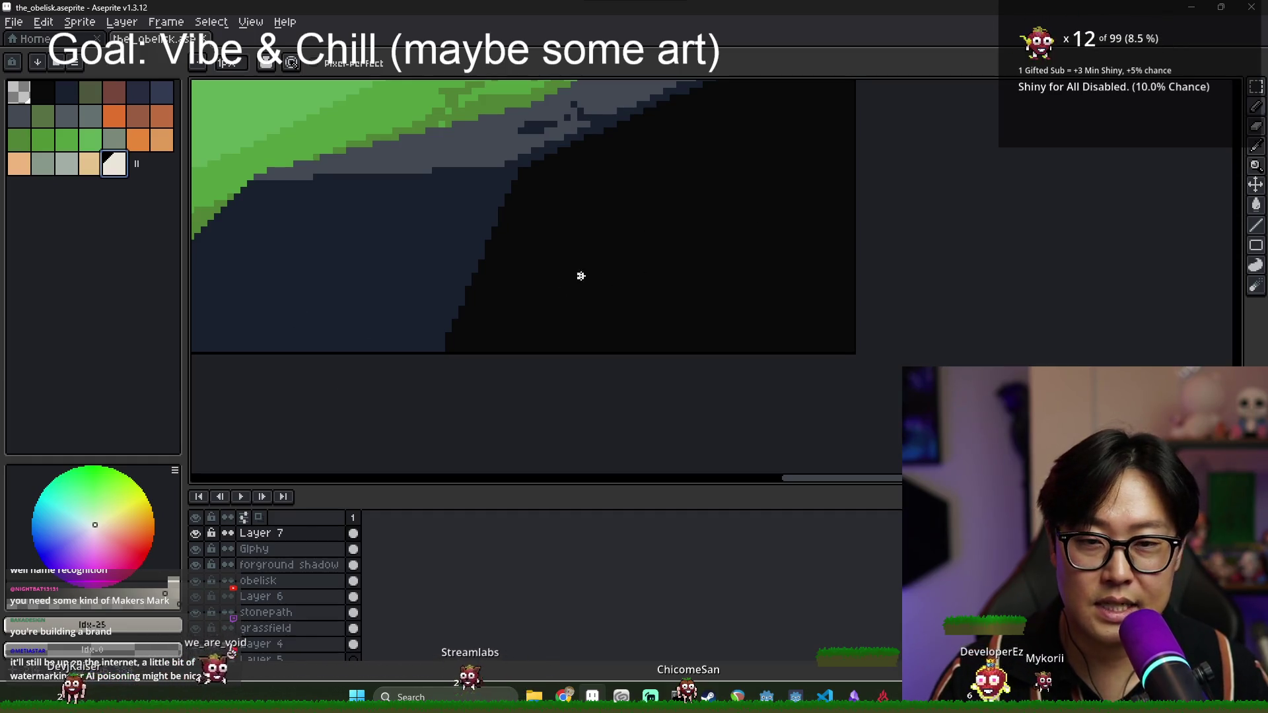
pyautogui.moveTo(684, 221); pyautogui.dragTo(547, 276)
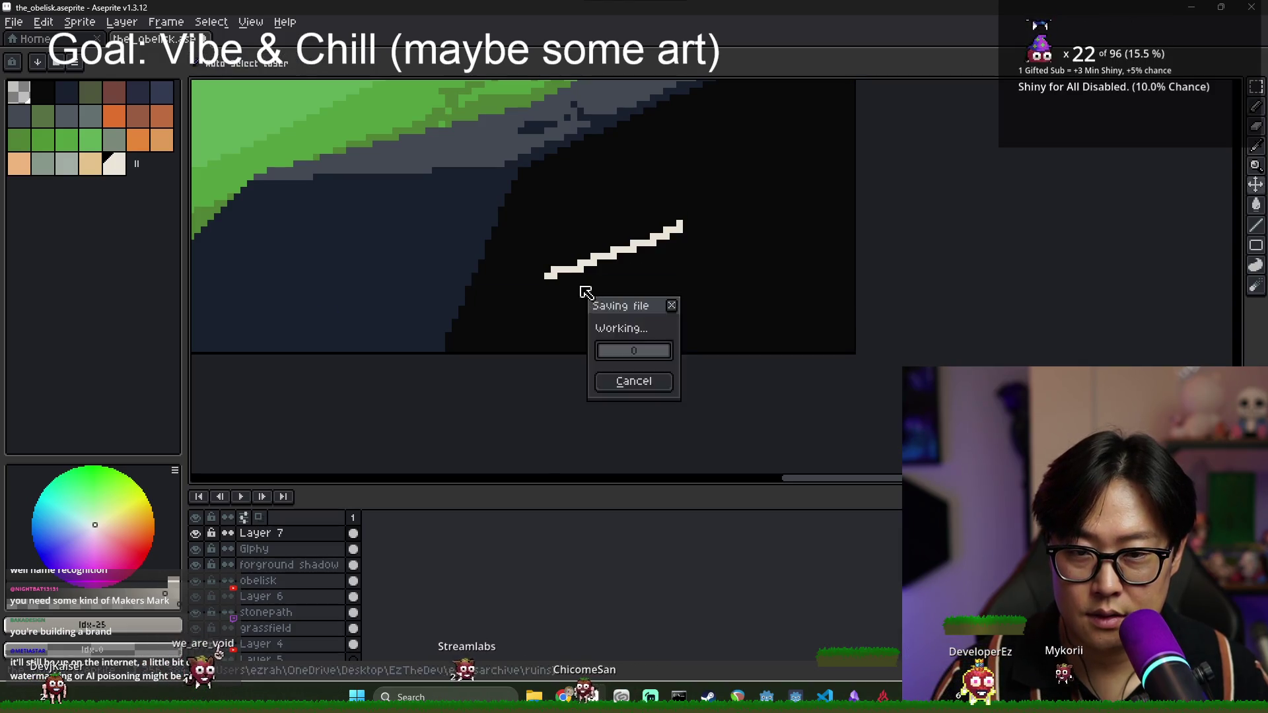
# - Undo the first stroke and redraw the diagonal slightly lower
pyautogui.hotkey('ctrl', 'z')
pyautogui.moveTo(557, 289); pyautogui.dragTo(669, 242)
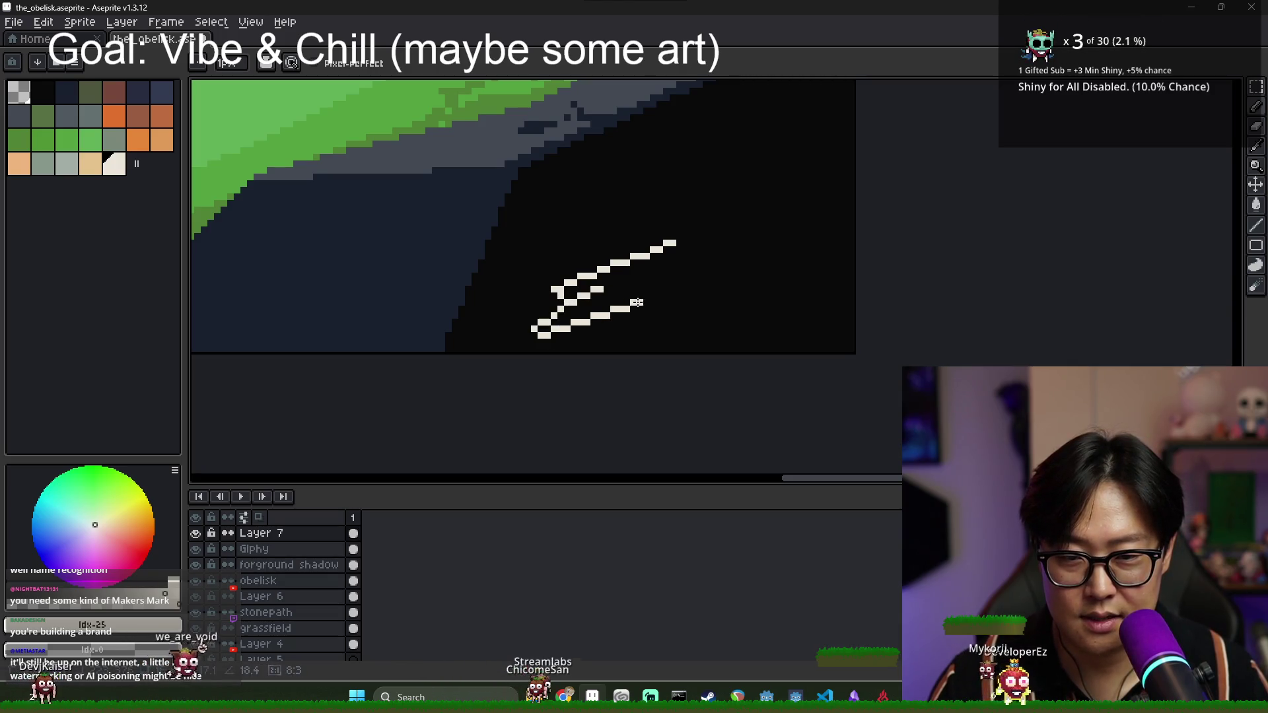
pyautogui.scroll(-2, 708, 278)
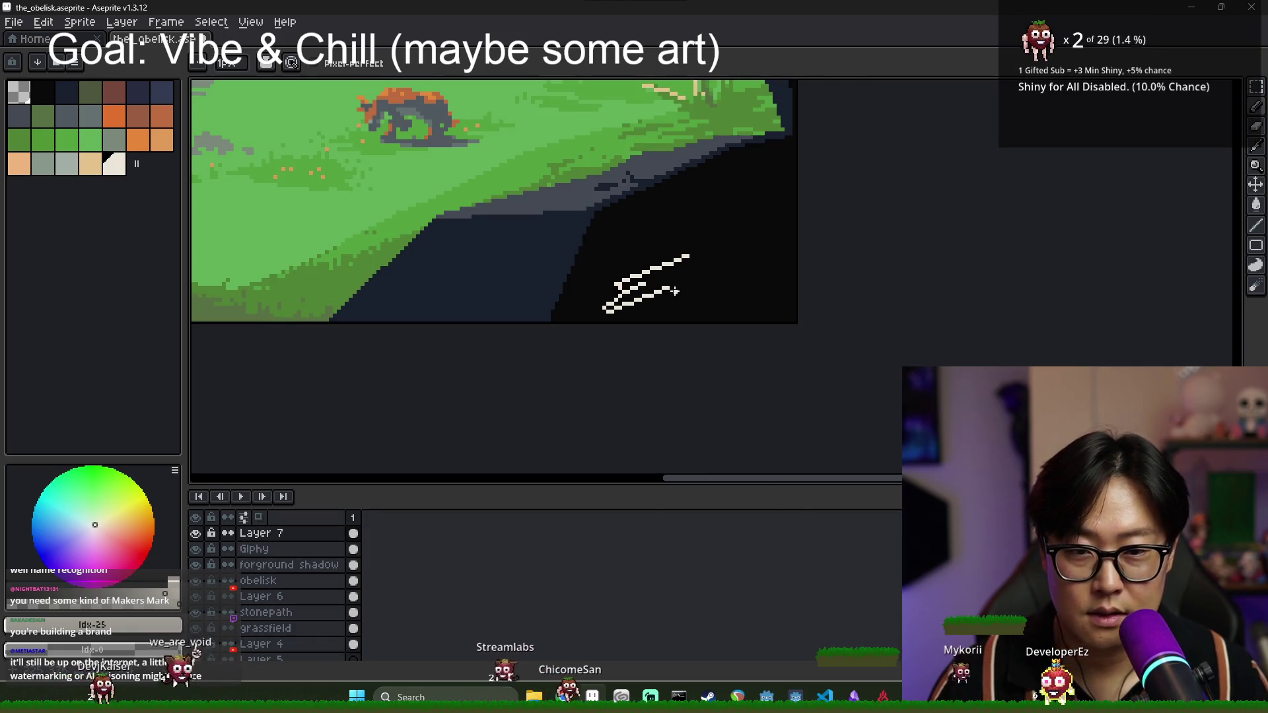
pyautogui.scroll(-3, 721, 279)
pyautogui.scroll(3, 721, 280)
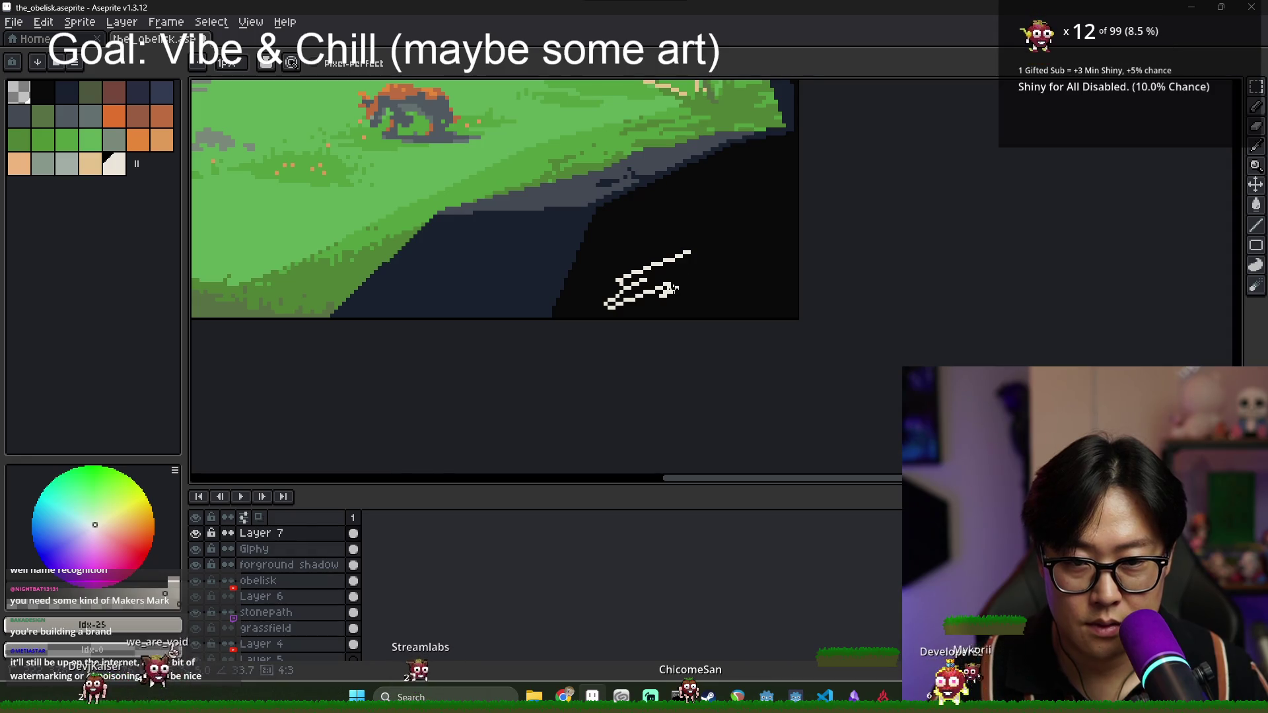
# - Add the first letter's lower strokes and a zigzag extending the signature to the right
pyautogui.moveTo(680, 291)
pyautogui.mouseDown()
pyautogui.moveTo(658, 312)
pyautogui.moveTo(693, 282)
pyautogui.mouseUp()
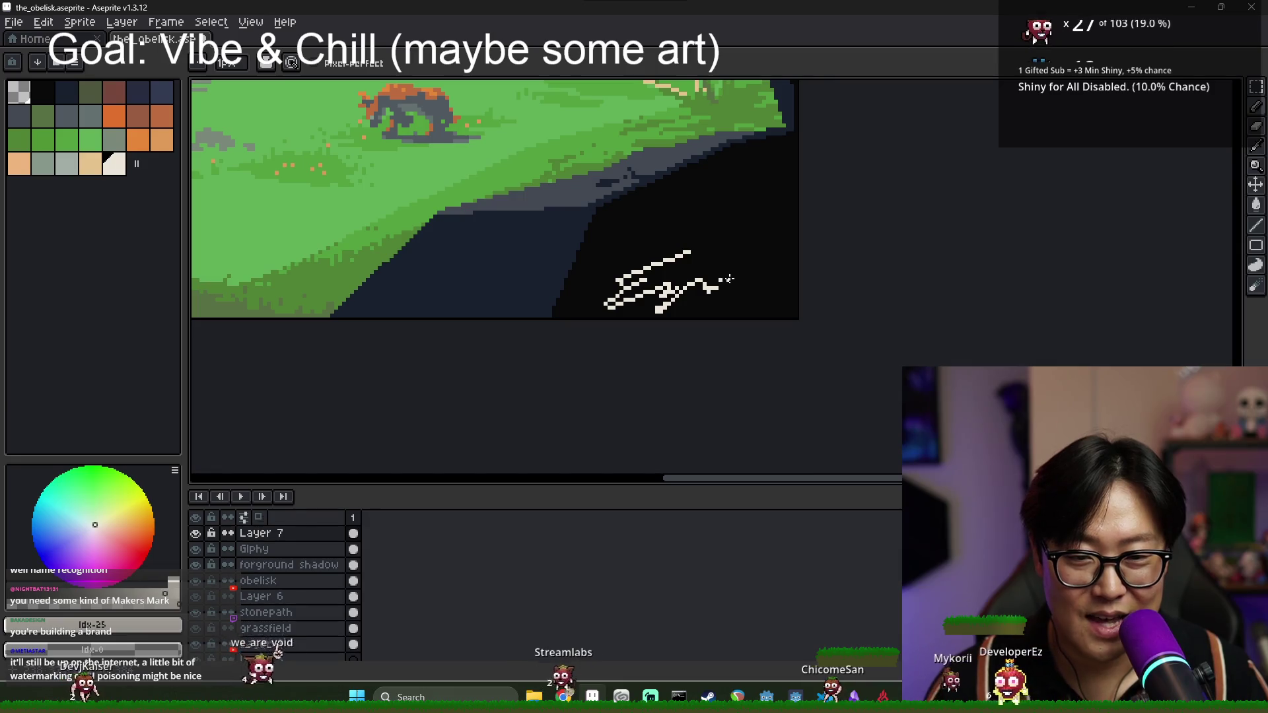
pyautogui.moveTo(718, 280); pyautogui.dragTo(727, 288)
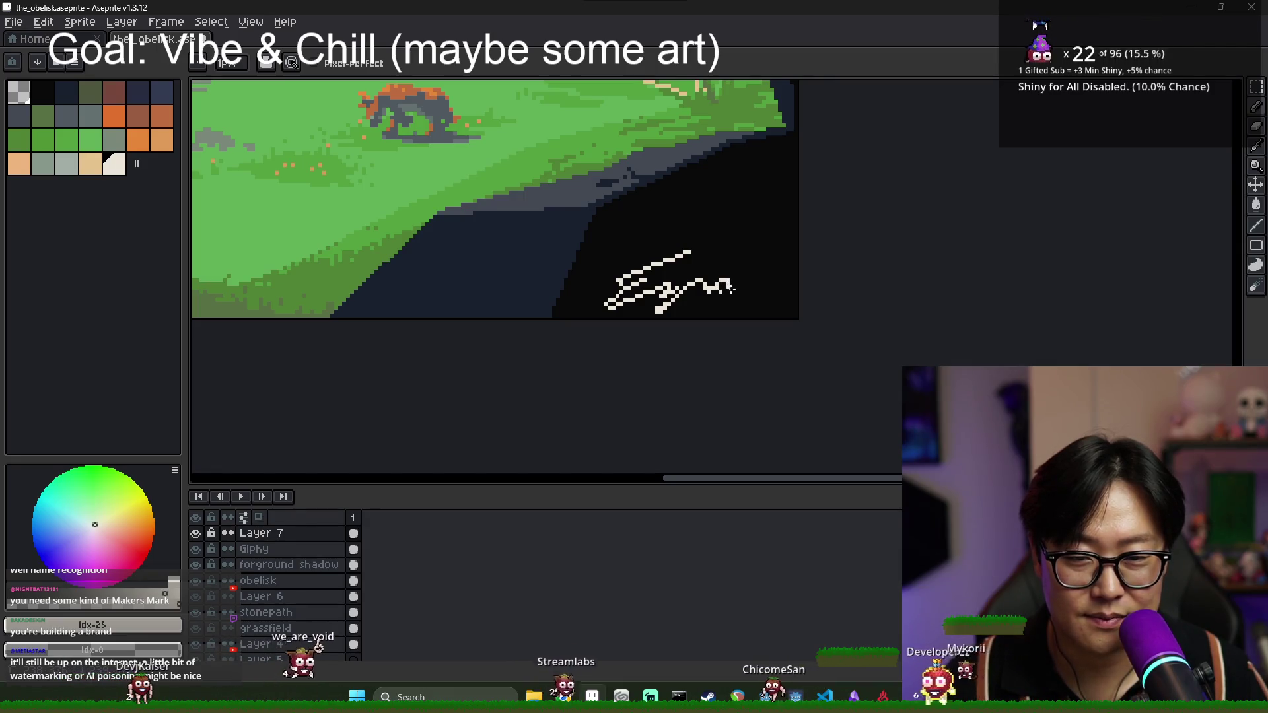
pyautogui.scroll(1, 732, 285)
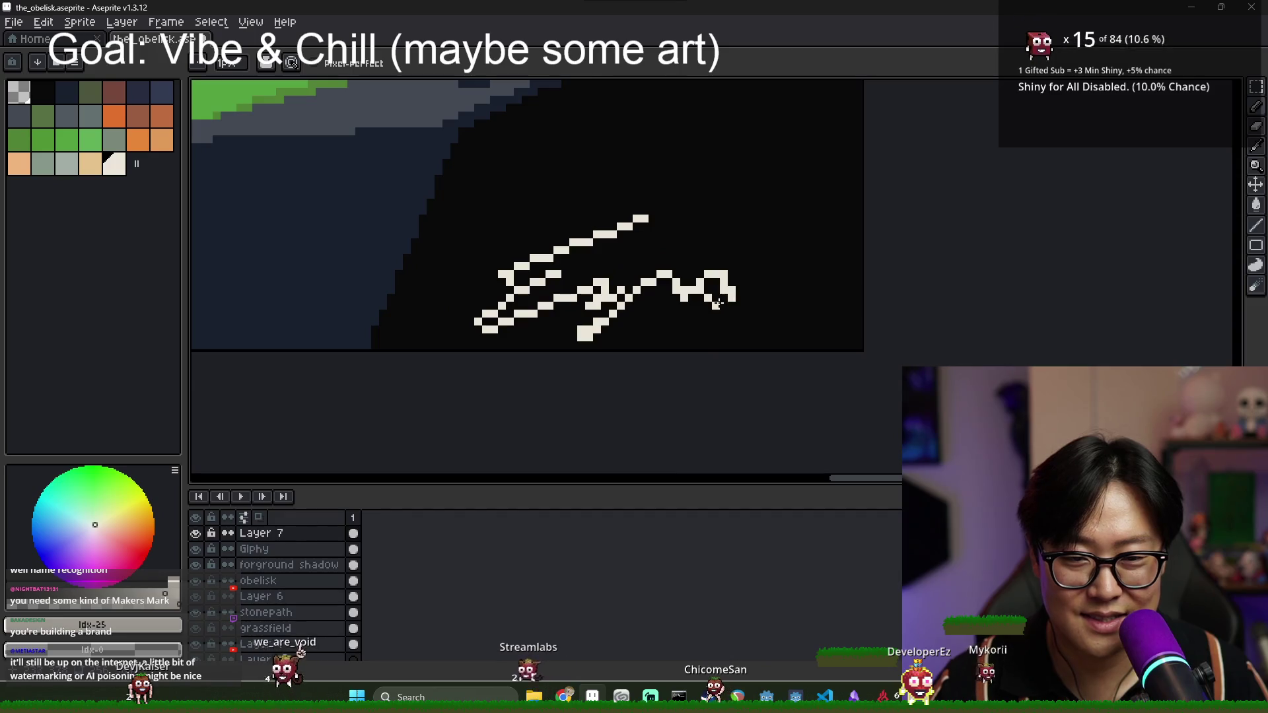
pyautogui.scroll(-3, 740, 304)
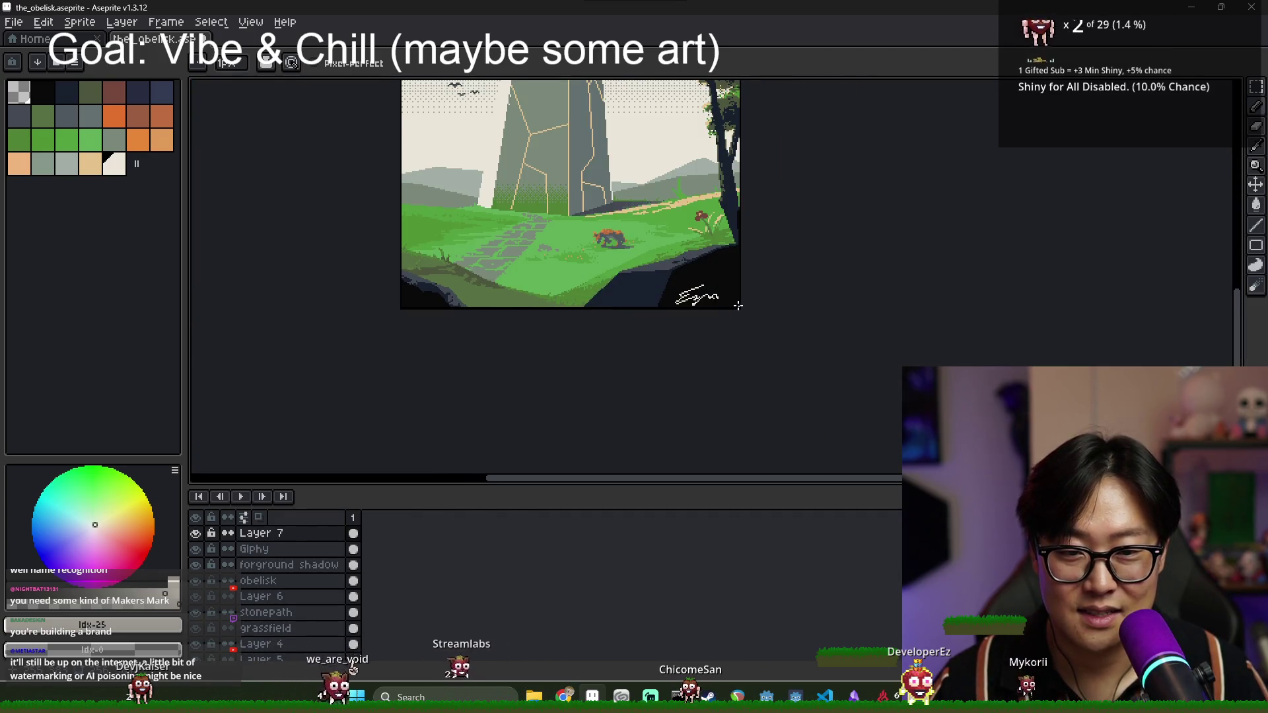
pyautogui.scroll(2, 727, 297)
pyautogui.scroll(-2, 679, 289)
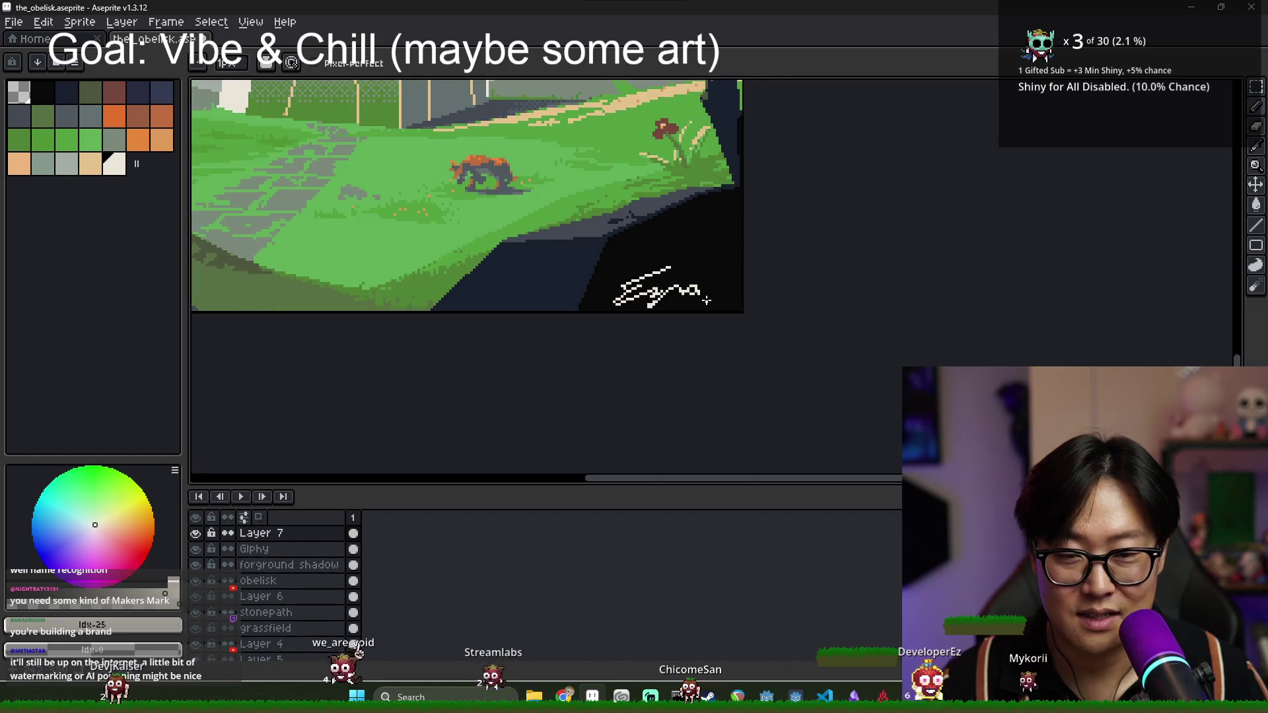
pyautogui.scroll(3, 657, 288)
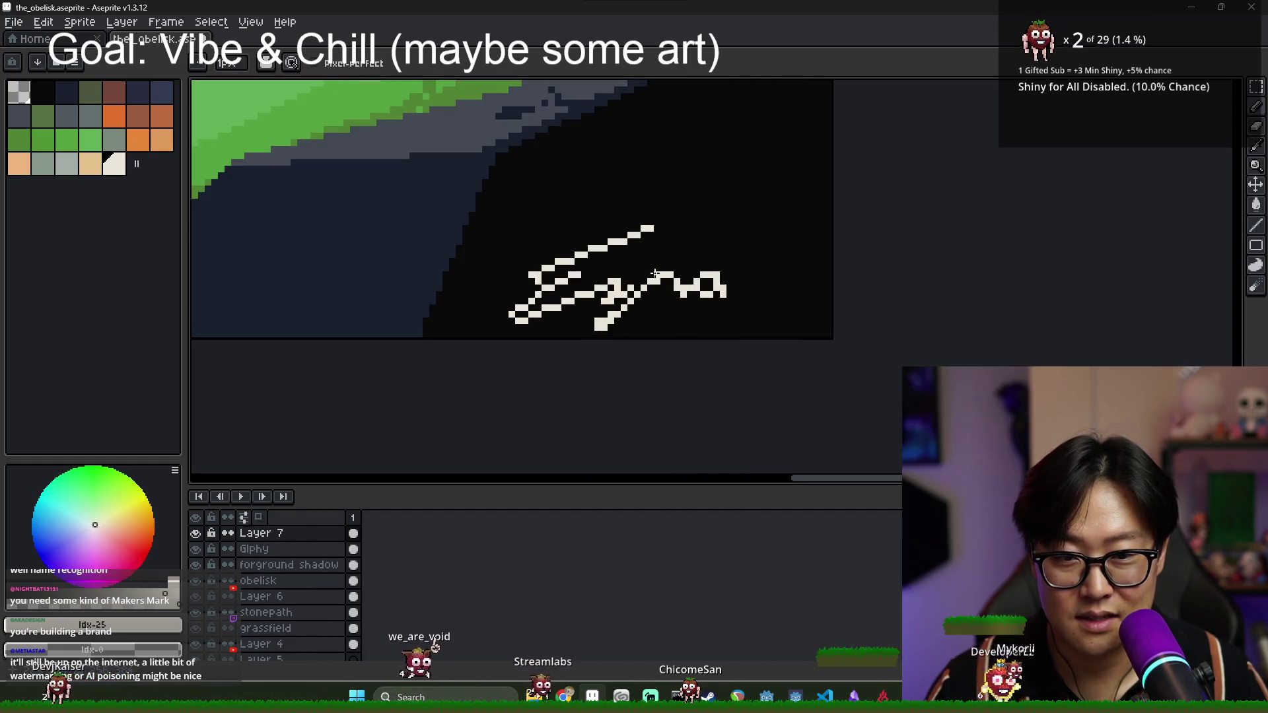
pyautogui.press('e')
pyautogui.scroll(-1, 665, 308)
pyautogui.scroll(2, 665, 309)
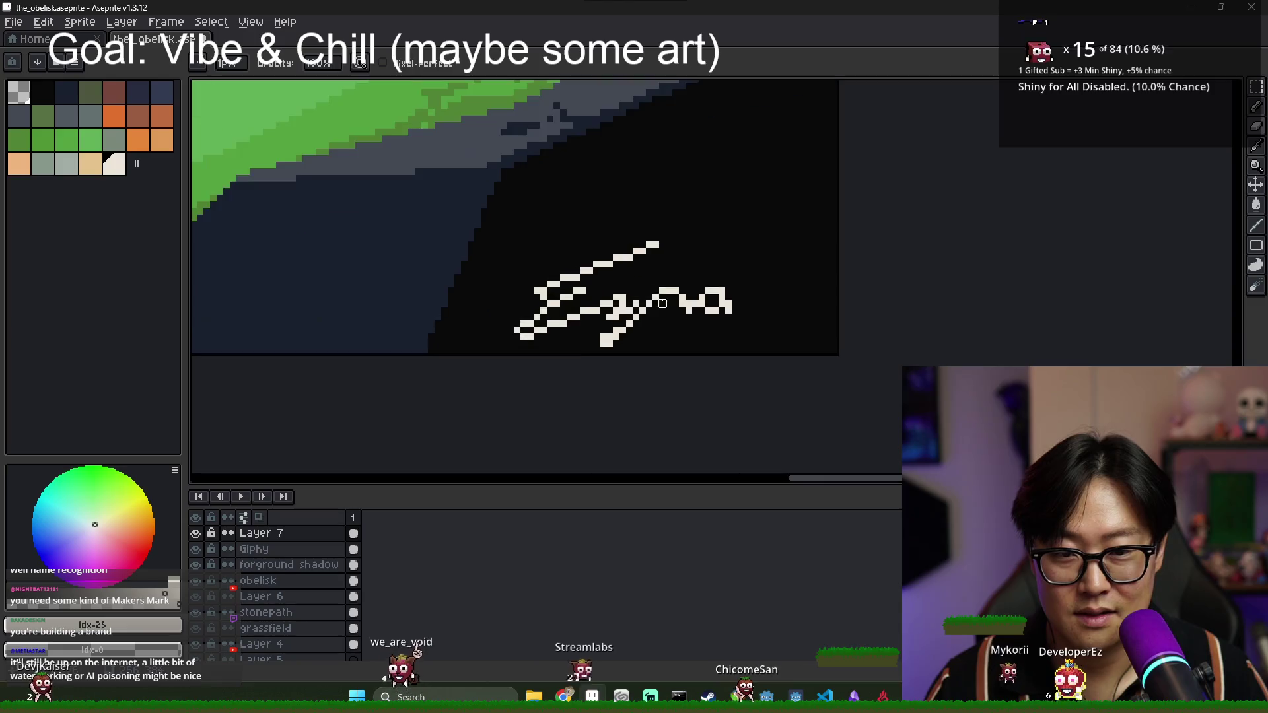
pyautogui.scroll(-2, 650, 307)
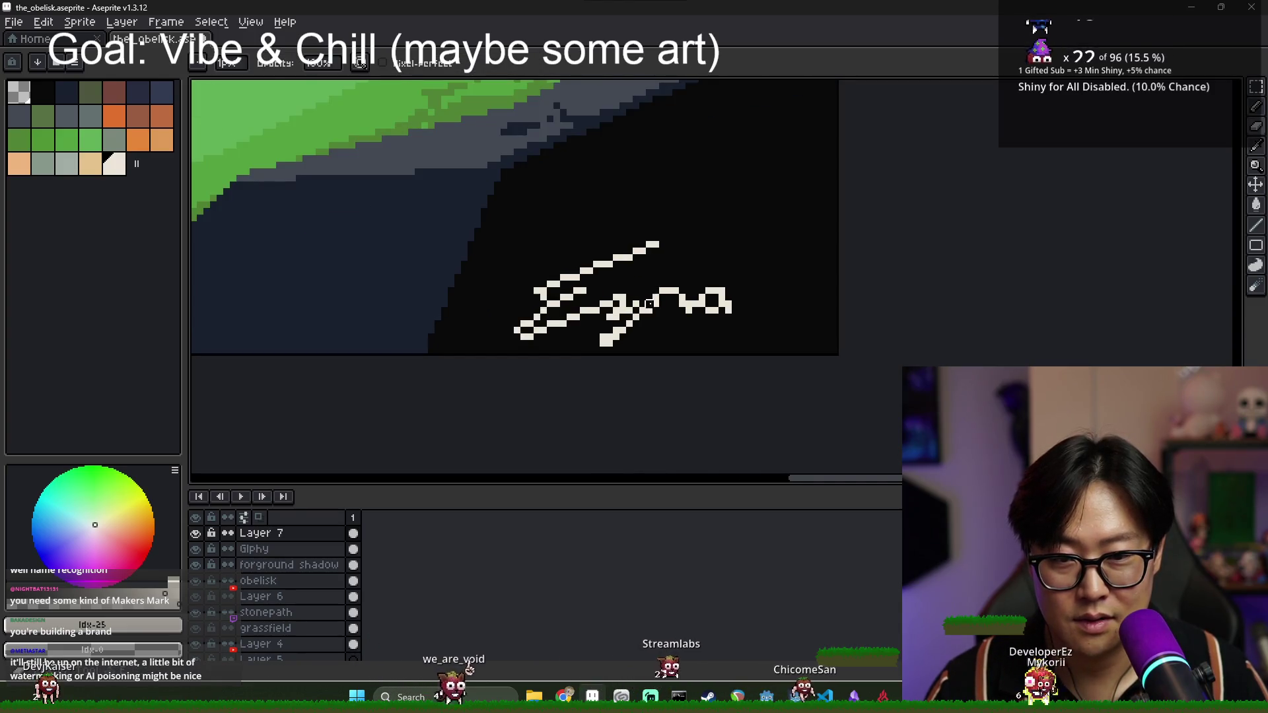
pyautogui.scroll(2, 665, 314)
pyautogui.scroll(-3, 665, 314)
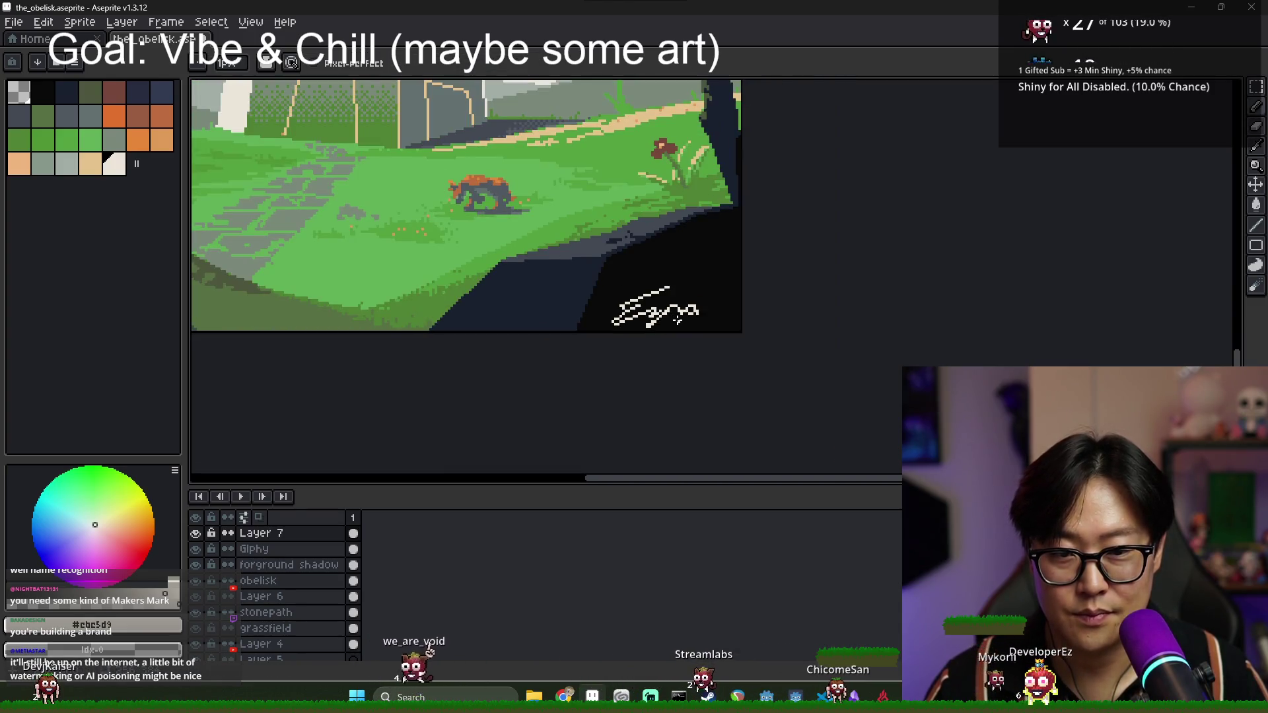
pyautogui.scroll(2, 677, 313)
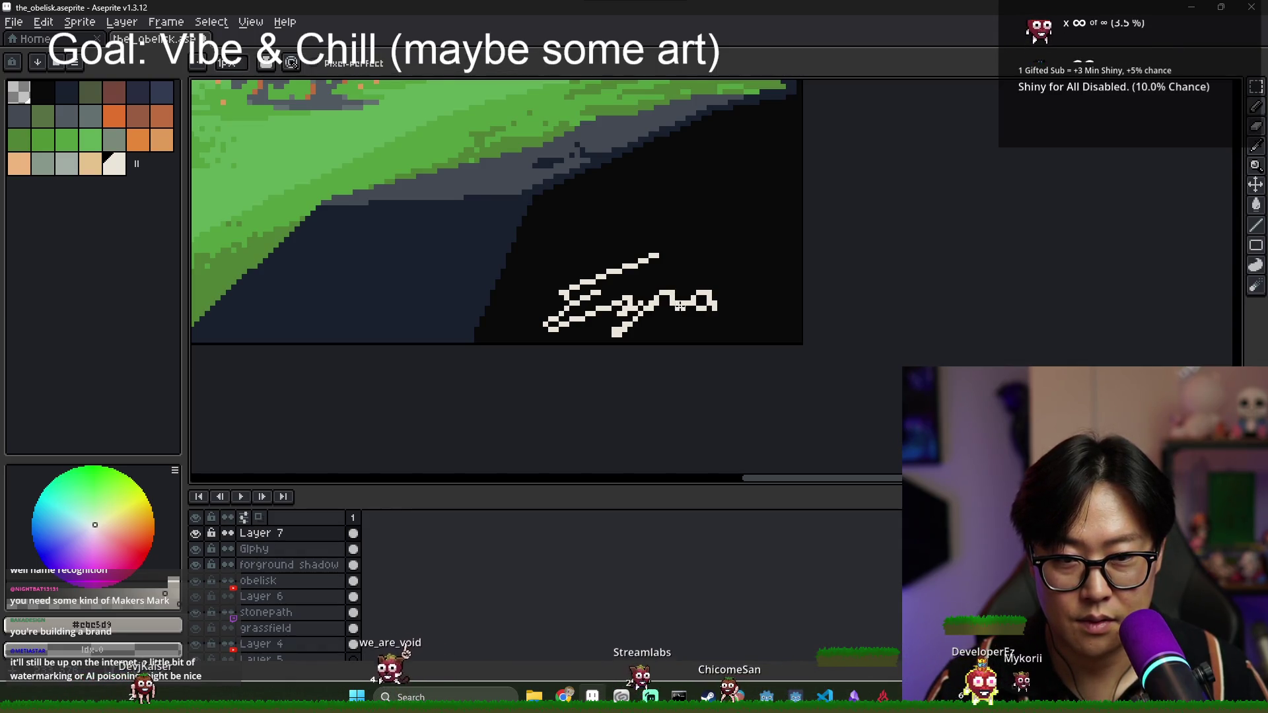
pyautogui.scroll(-2, 678, 307)
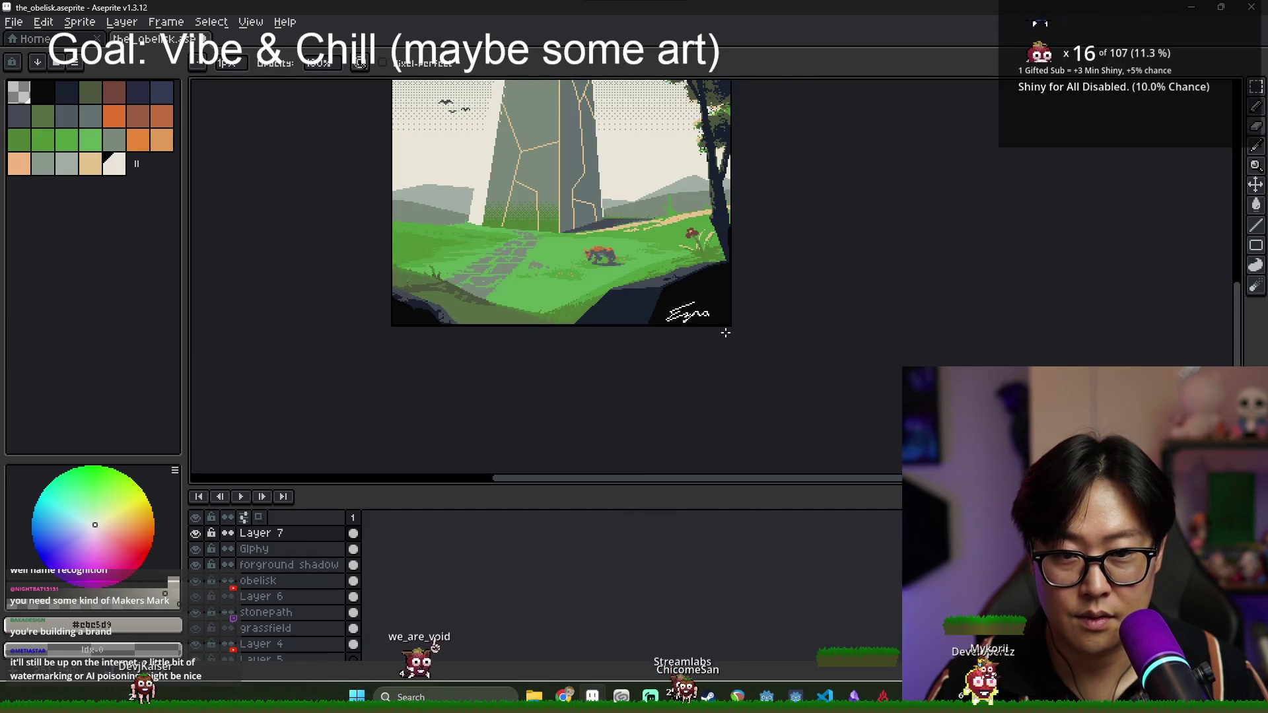
pyautogui.scroll(5, 693, 327)
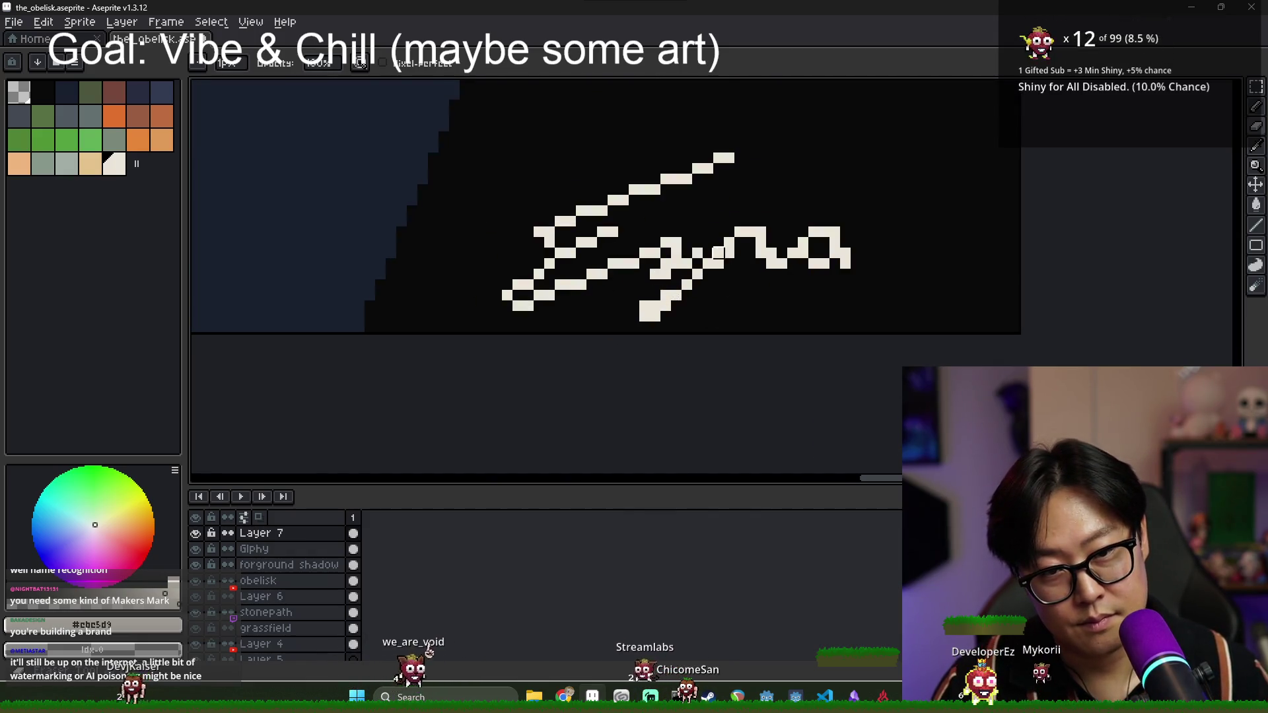
pyautogui.scroll(-4, 719, 252)
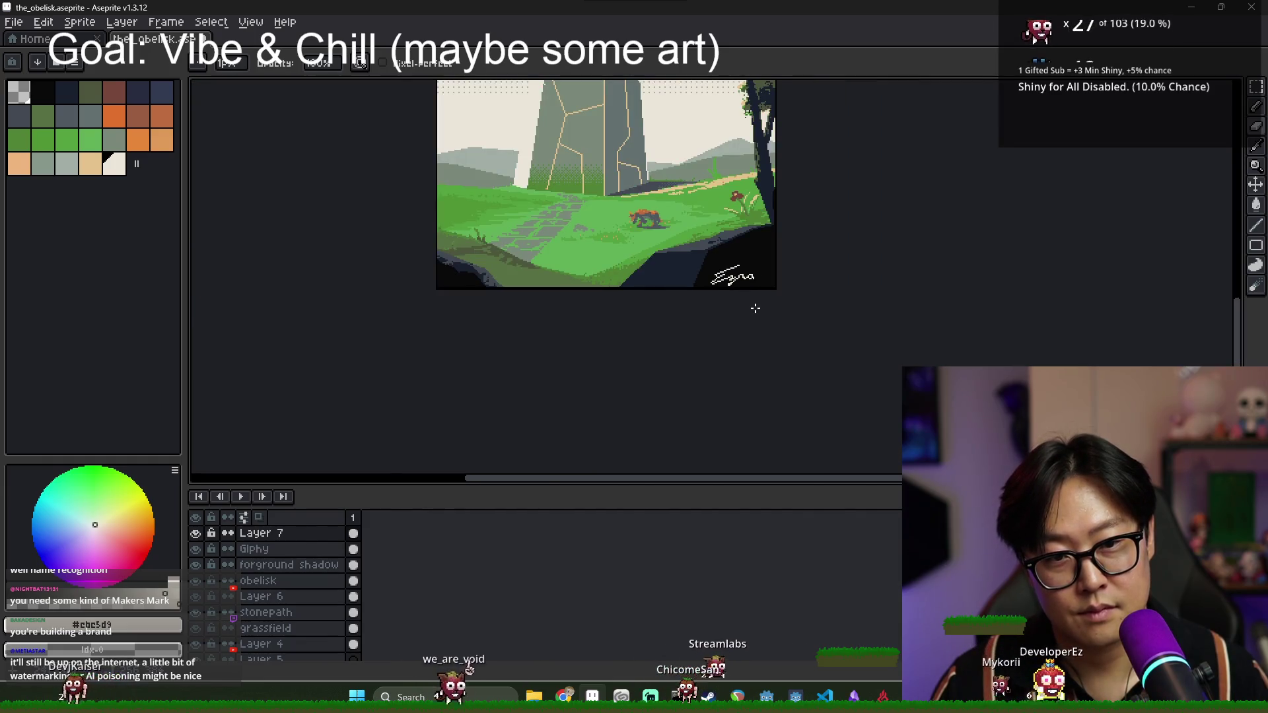
pyautogui.scroll(4, 741, 293)
pyautogui.scroll(-2, 729, 270)
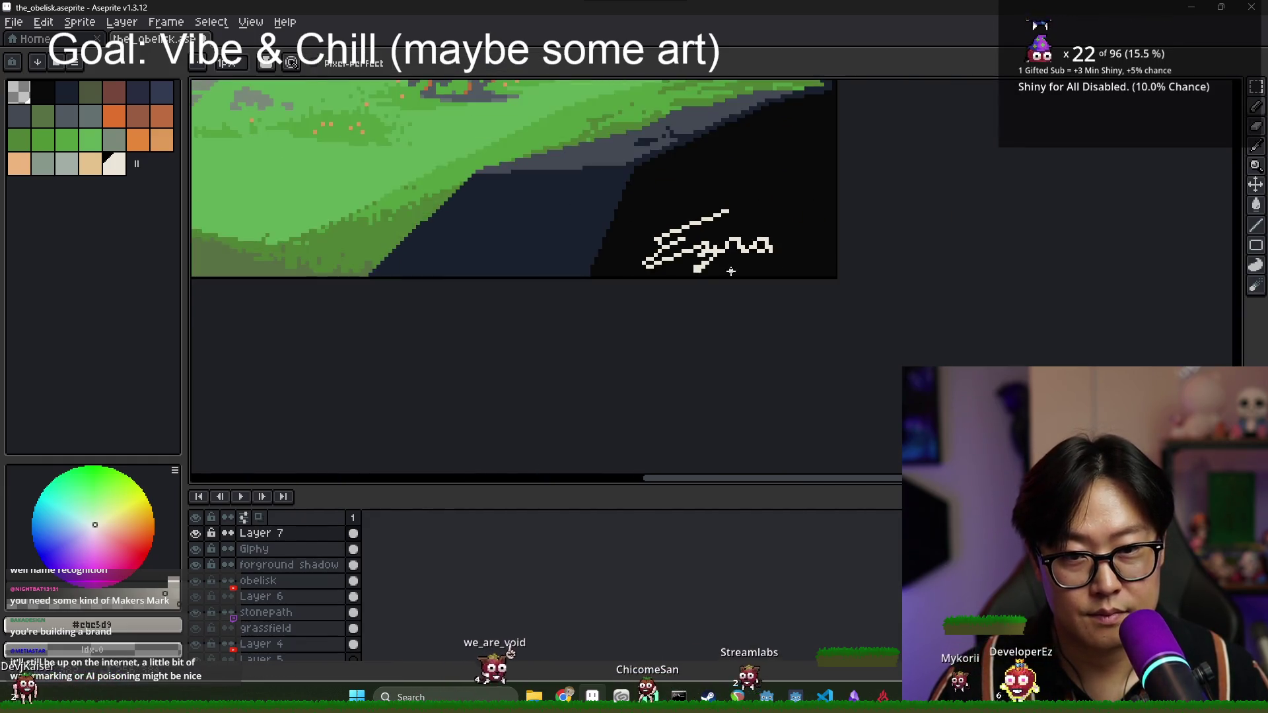
pyautogui.scroll(2, 729, 271)
pyautogui.scroll(-3, 731, 272)
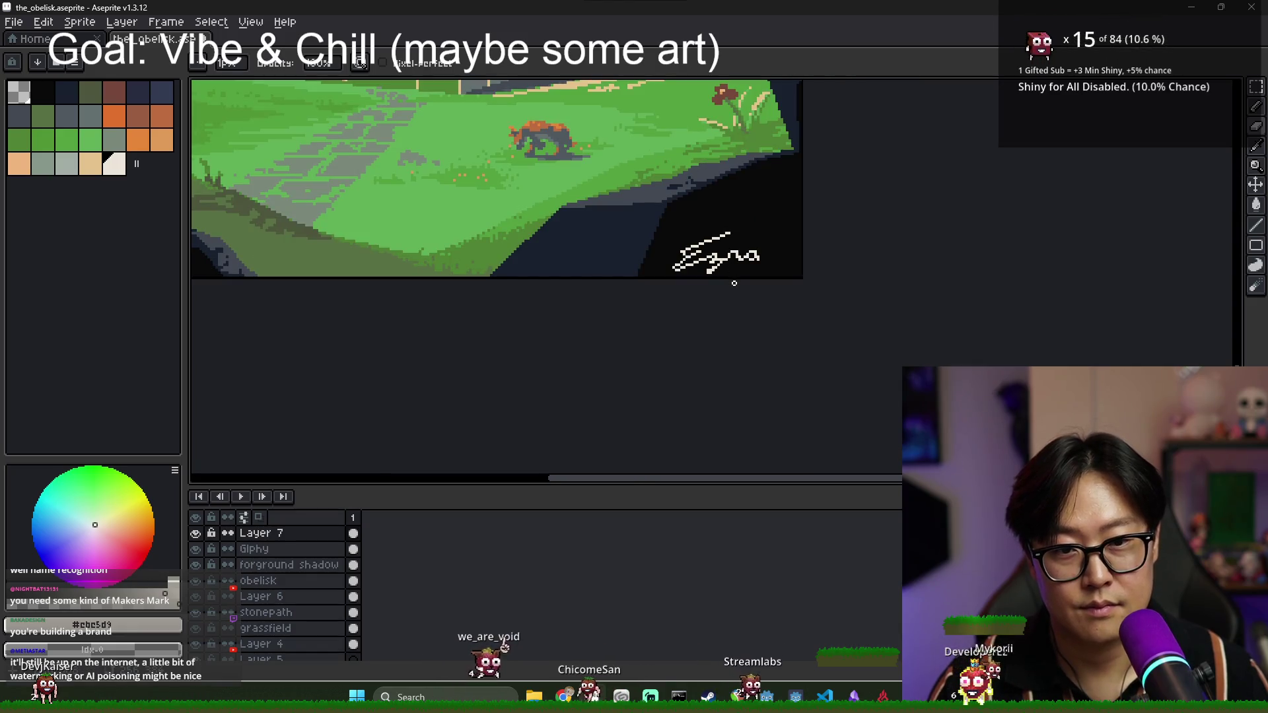
pyautogui.scroll(3, 714, 269)
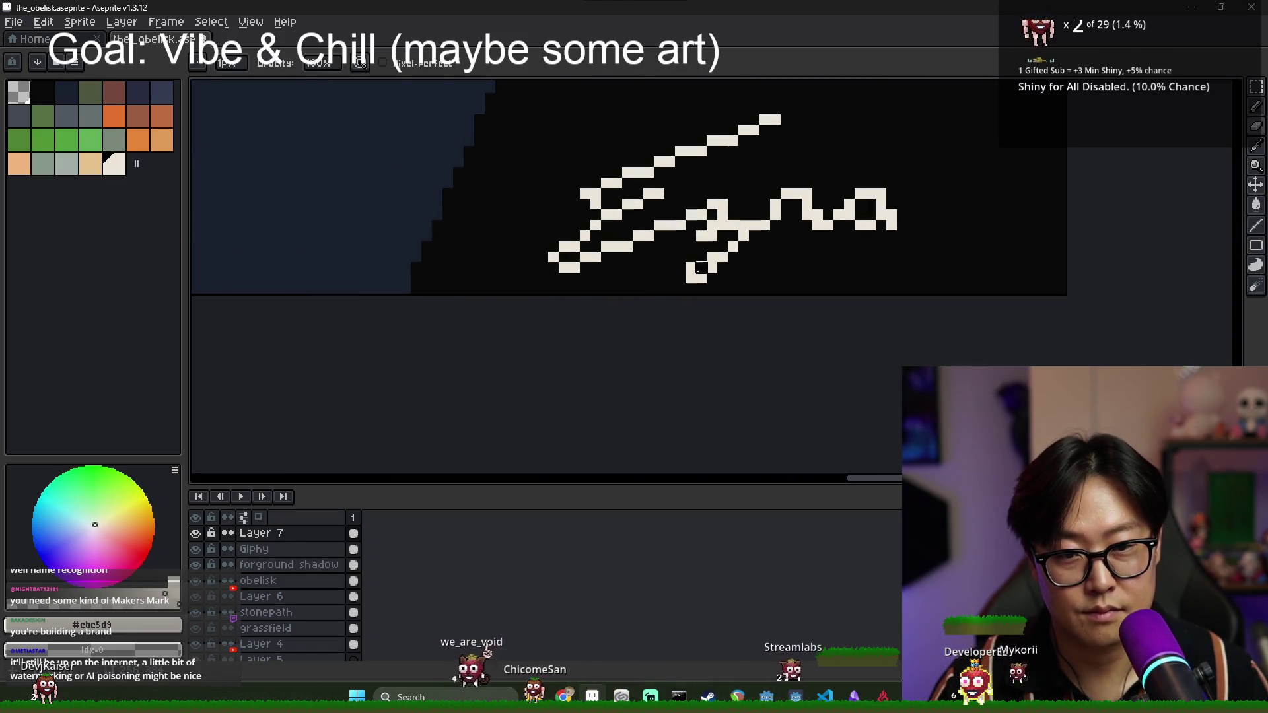
pyautogui.scroll(-3, 717, 267)
pyautogui.scroll(1, 732, 266)
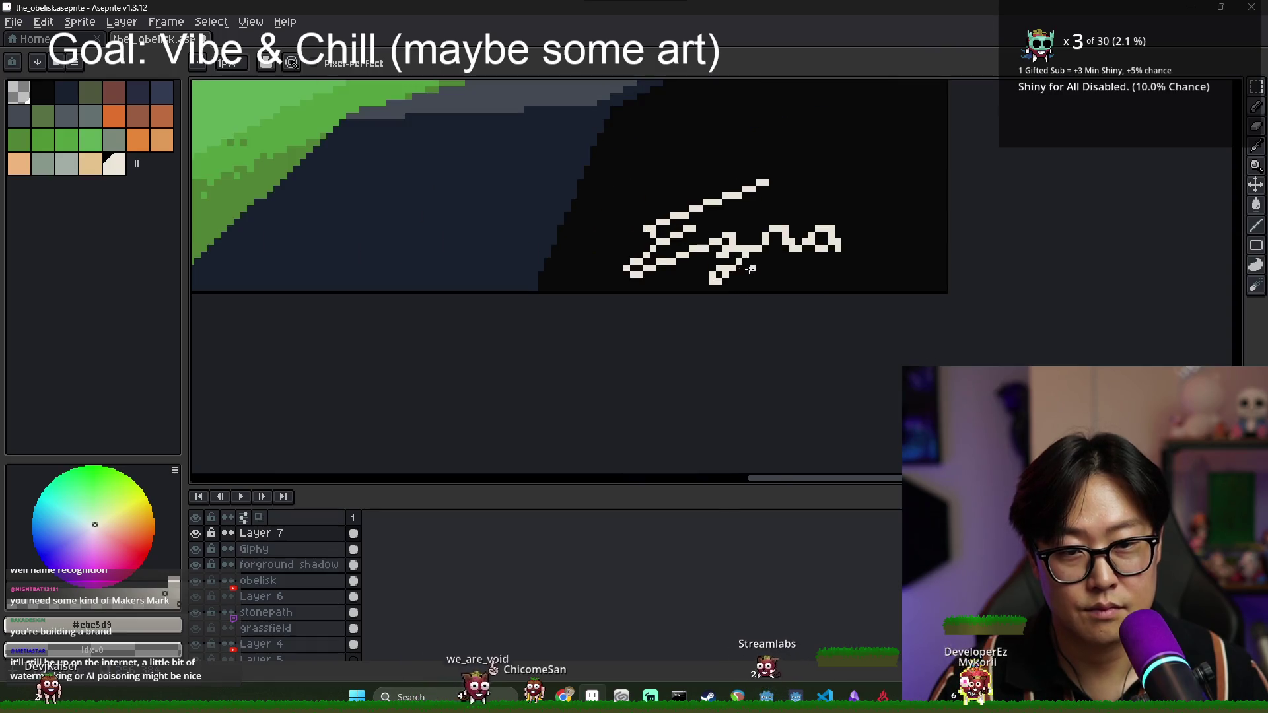
pyautogui.scroll(-3, 732, 262)
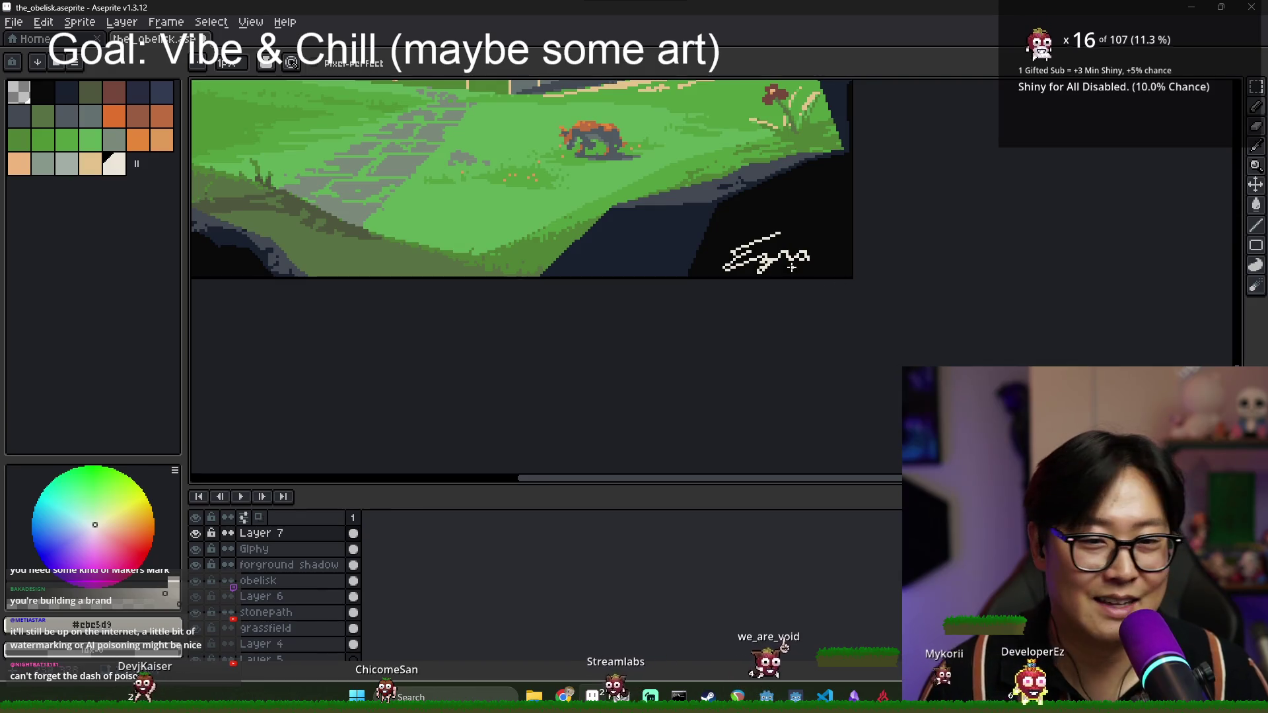
pyautogui.scroll(1, 784, 234)
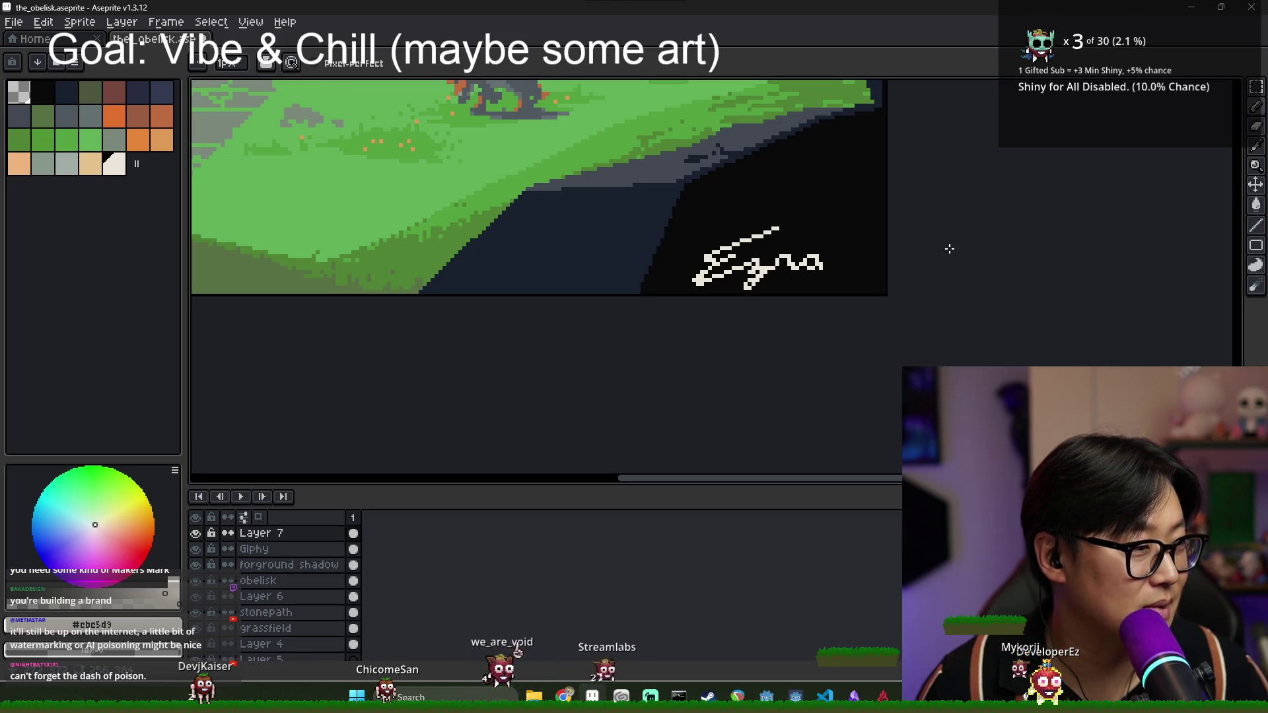
pyautogui.scroll(-3, 949, 284)
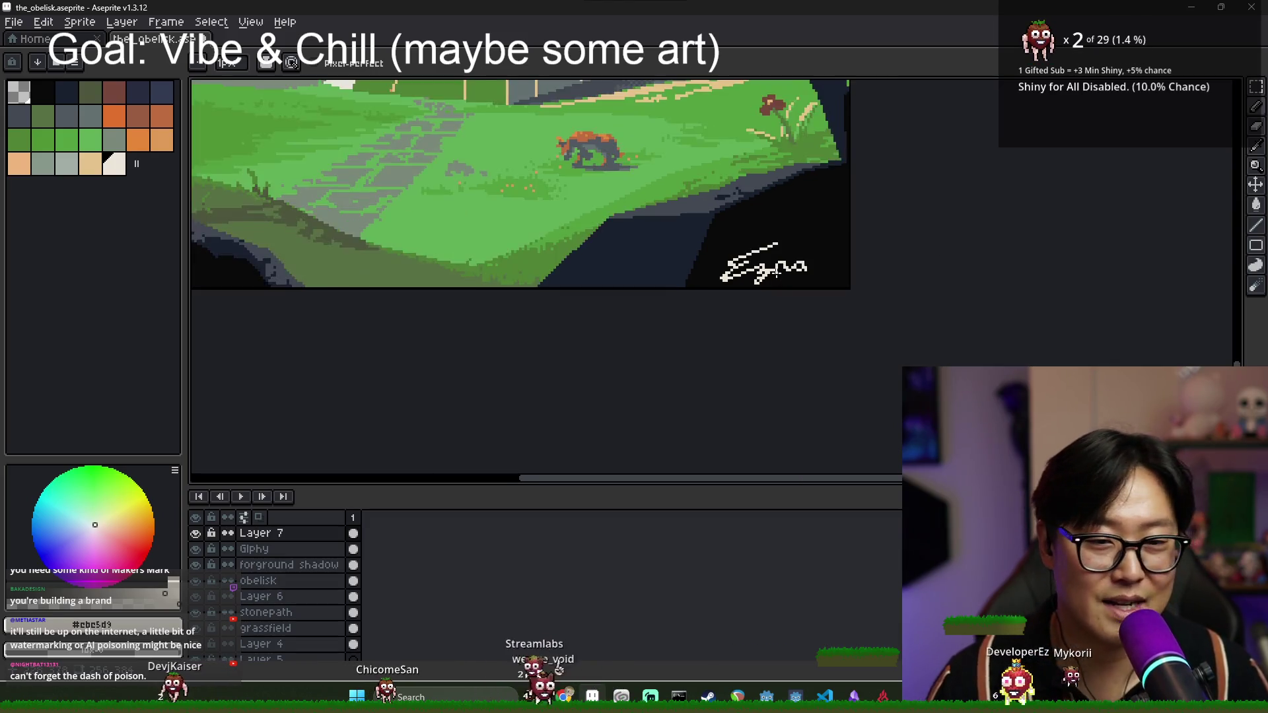
pyautogui.press('m')
pyautogui.scroll(3, 749, 261)
pyautogui.moveTo(688, 246)
pyautogui.mouseDown()
pyautogui.moveTo(826, 327)
pyautogui.moveTo(816, 303)
pyautogui.mouseUp()
# - Fix the cream signature in its new spot deeper in the bottom-right corner and drop the selection
pyautogui.scroll(-3, 835, 314)
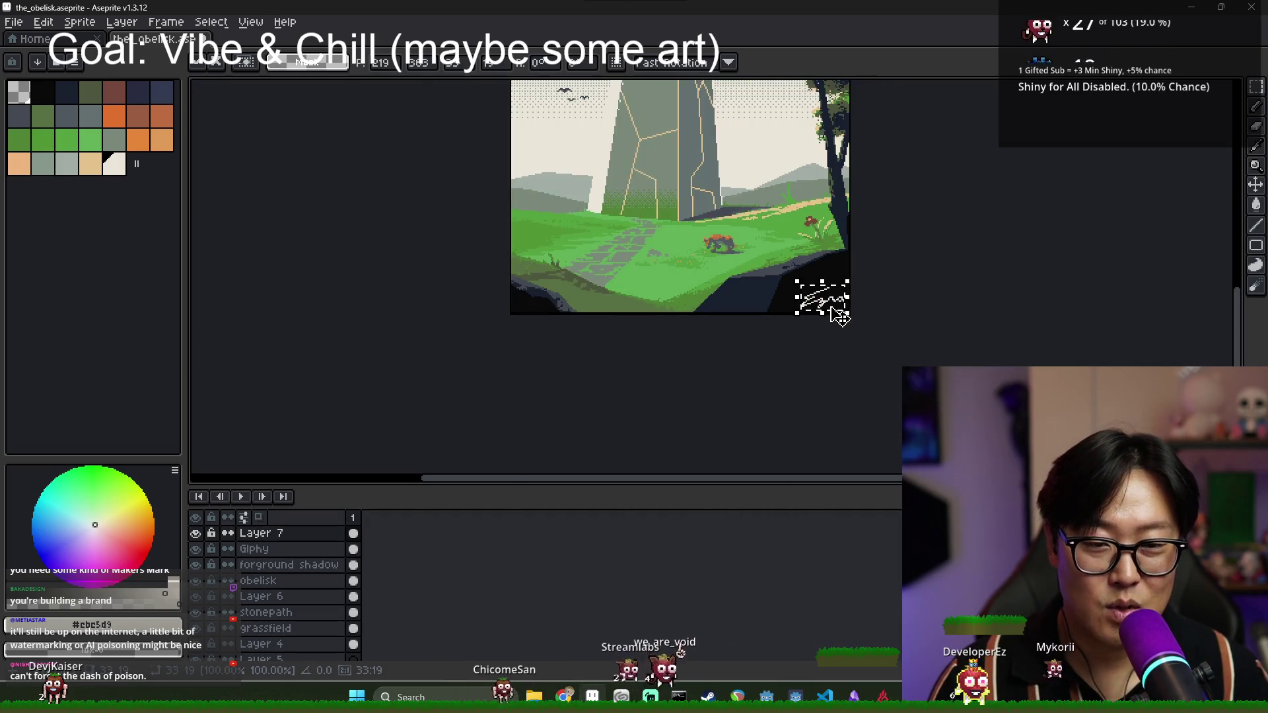
pyautogui.scroll(2, 854, 321)
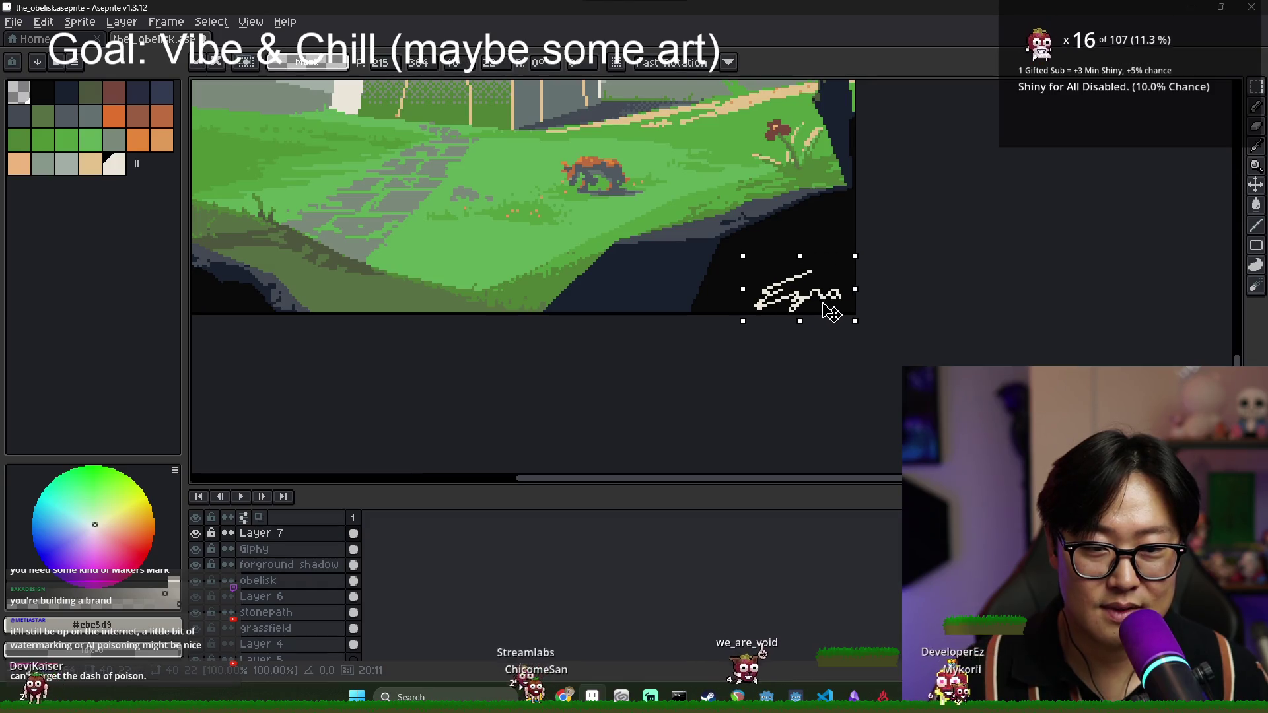
pyautogui.scroll(-2, 843, 317)
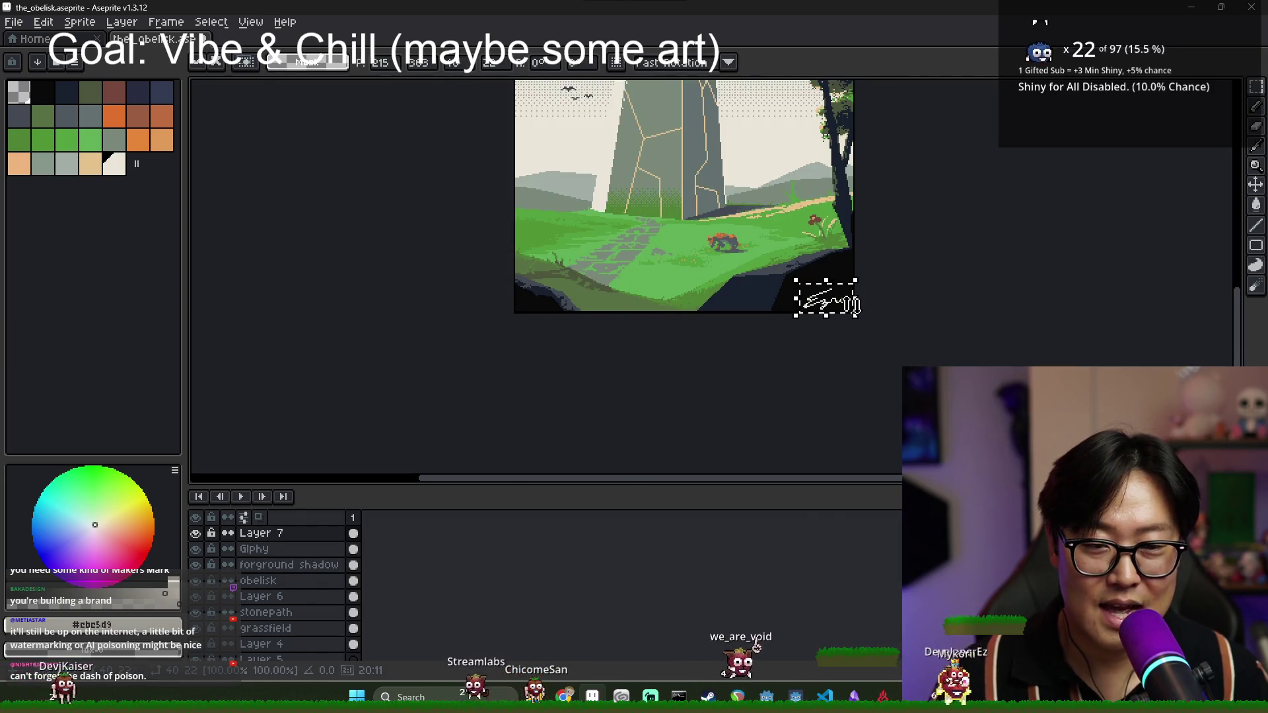
pyautogui.scroll(3, 852, 315)
pyautogui.scroll(-3, 851, 310)
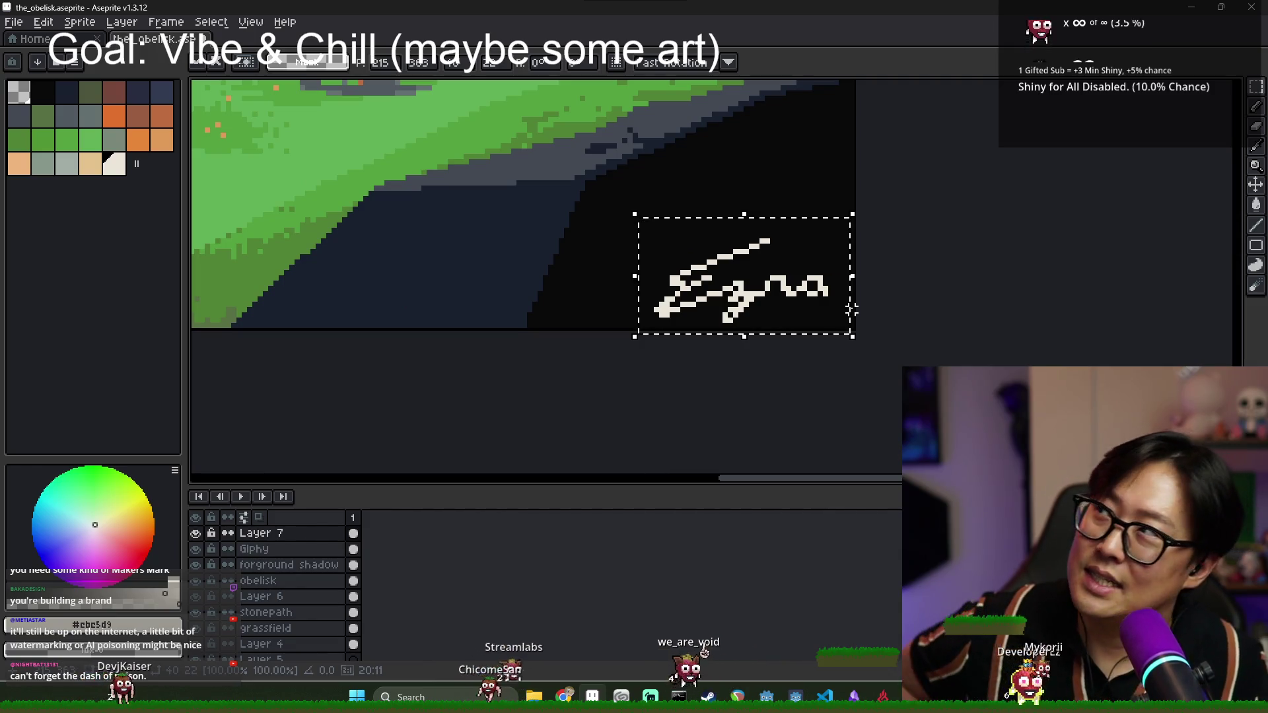
pyautogui.scroll(3, 851, 308)
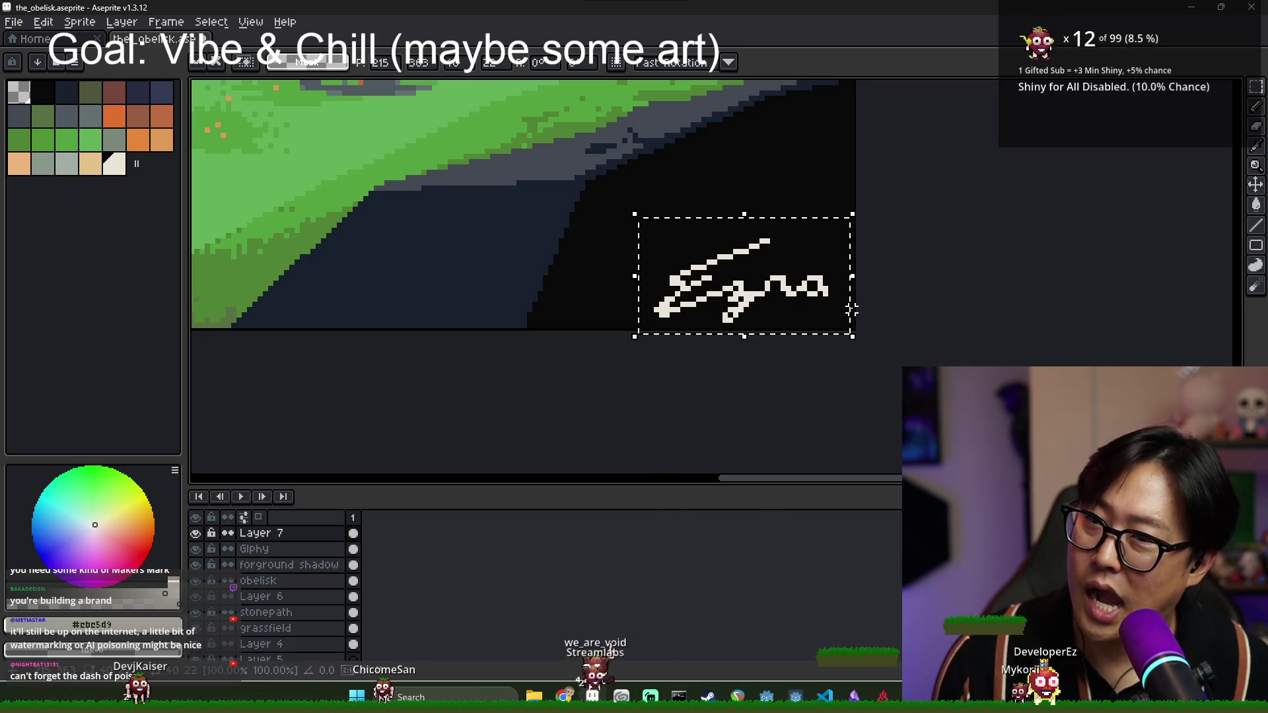
pyautogui.scroll(-1, 619, 303)
pyautogui.scroll(-2, 619, 303)
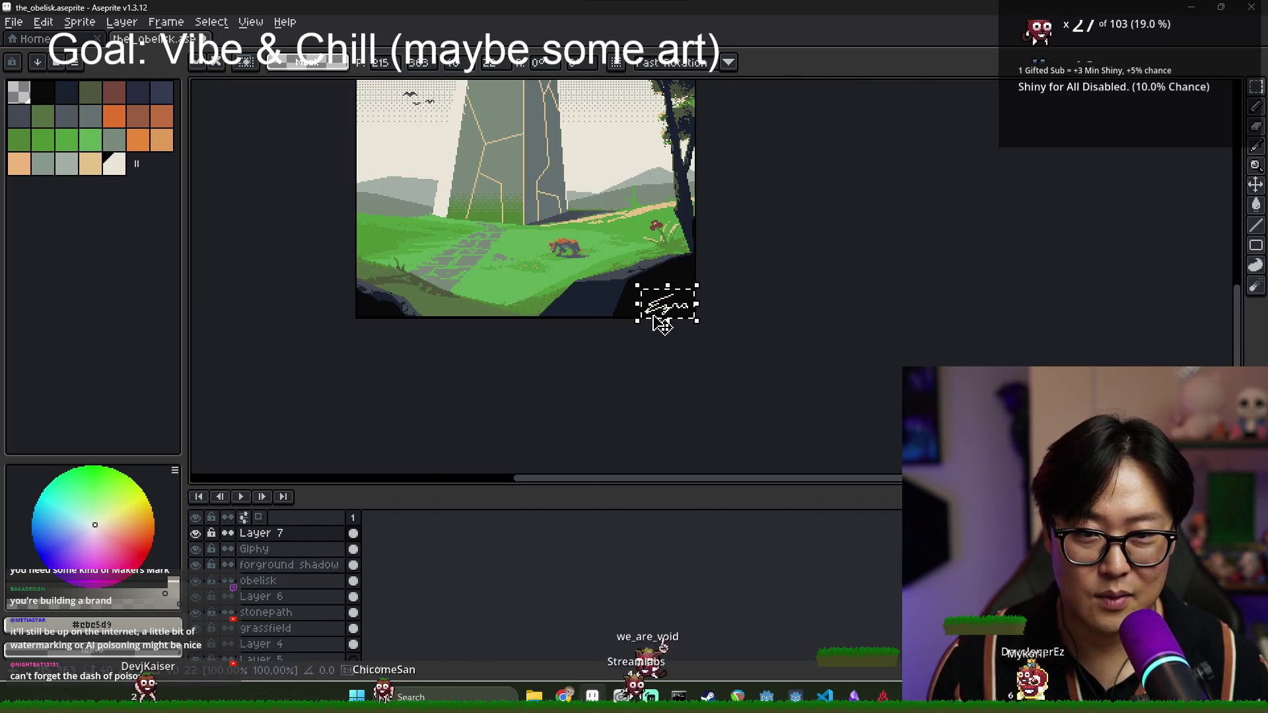
pyautogui.hotkey('ctrl', 'd')
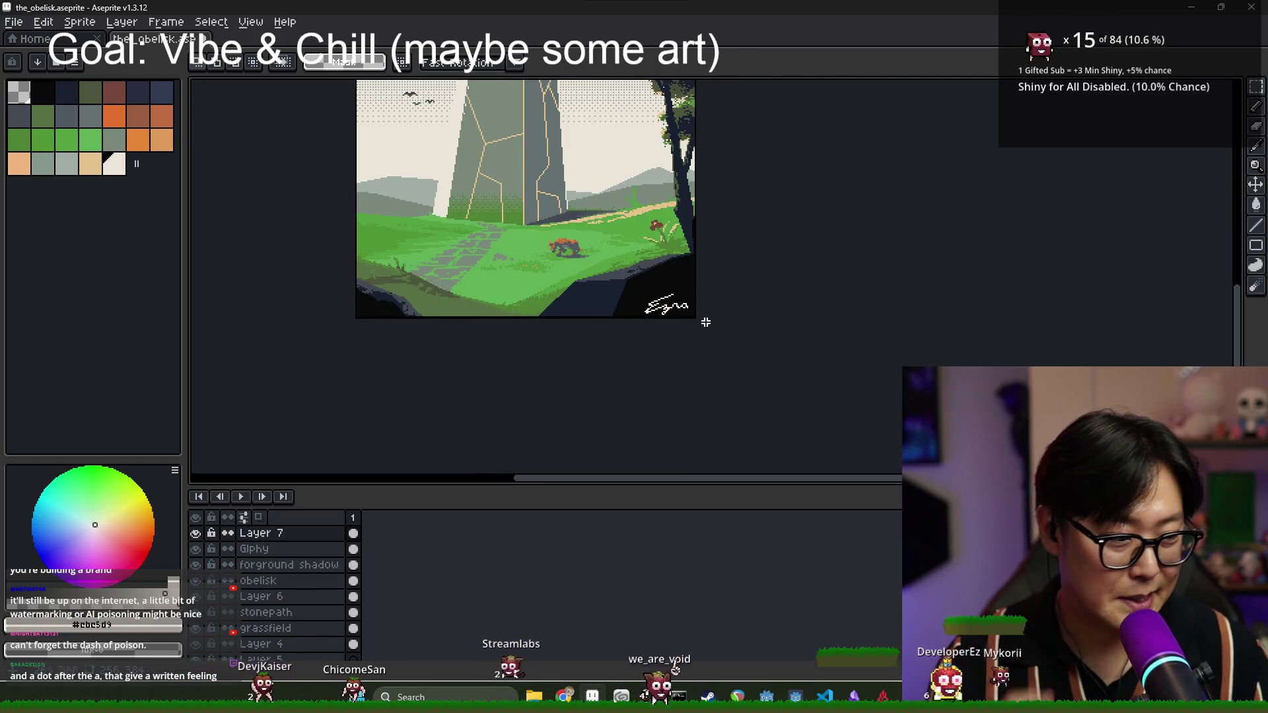
pyautogui.scroll(3, 689, 318)
pyautogui.press('alt')
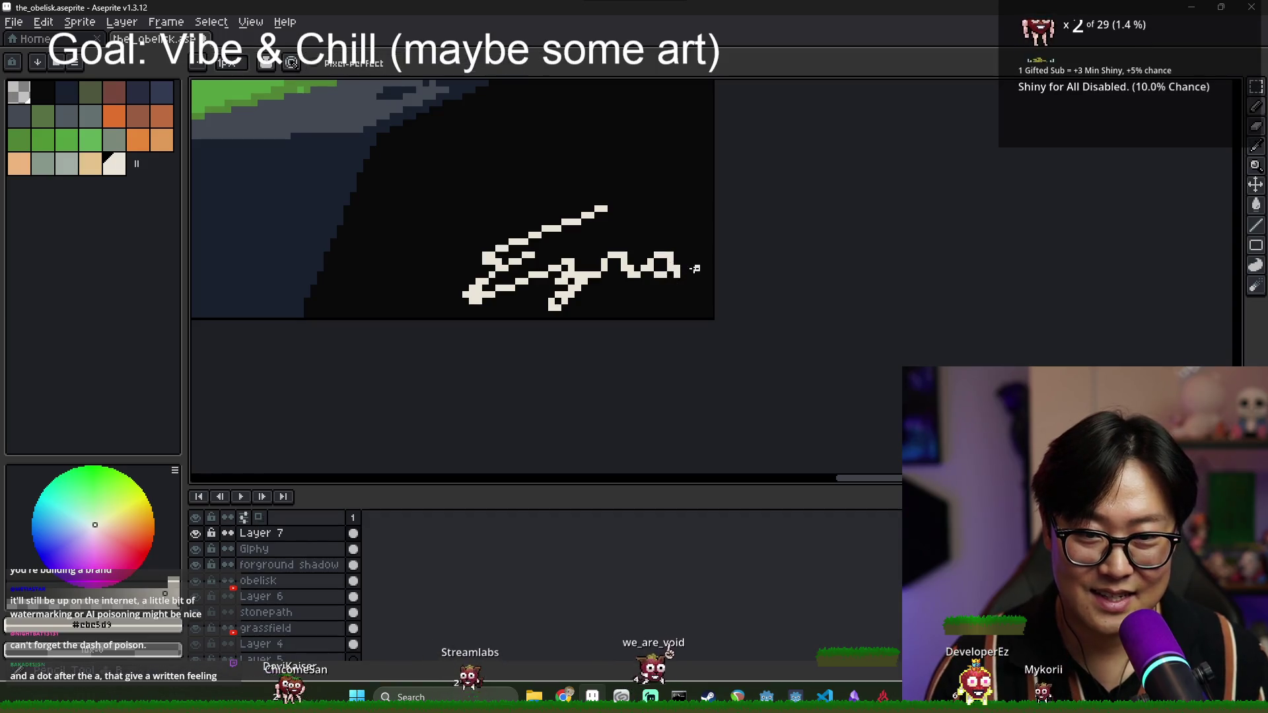
# - Place a one-pixel full stop just right of the signature's final letter
pyautogui.scroll(-4, 749, 342)
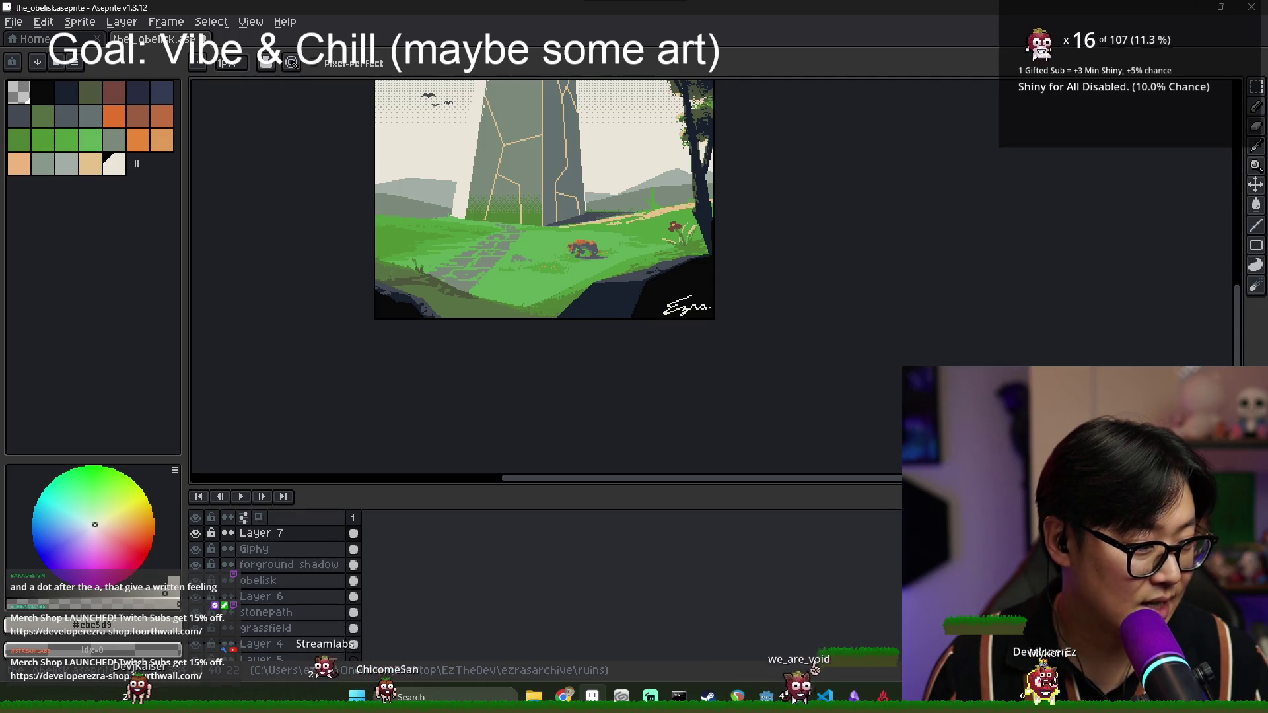
pyautogui.scroll(4, 700, 290)
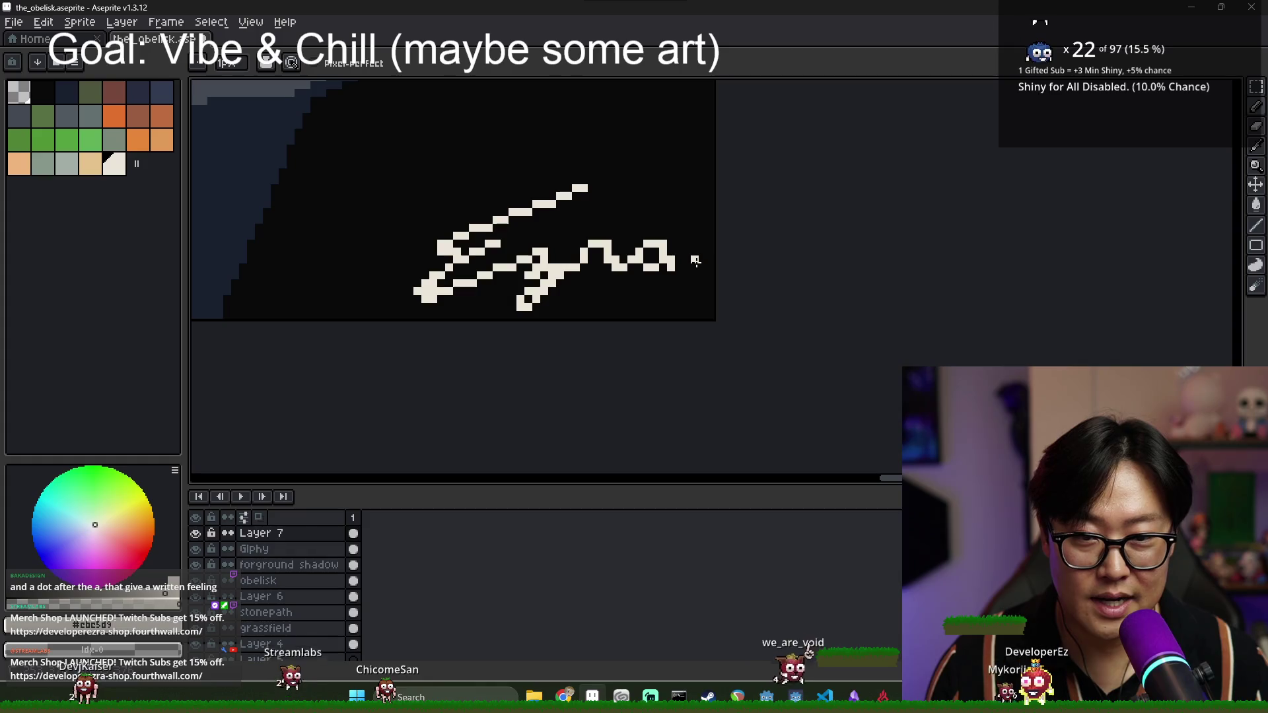
pyautogui.scroll(-4, 695, 261)
pyautogui.scroll(4, 722, 326)
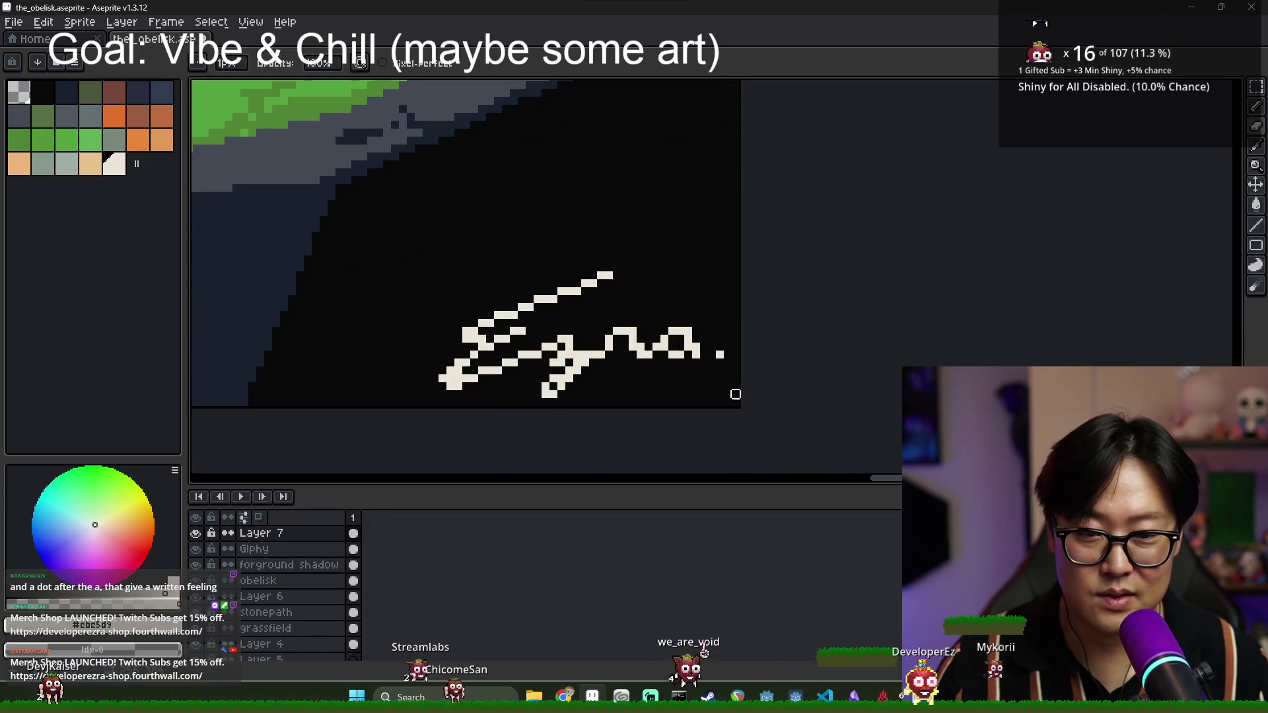
pyautogui.scroll(-4, 728, 402)
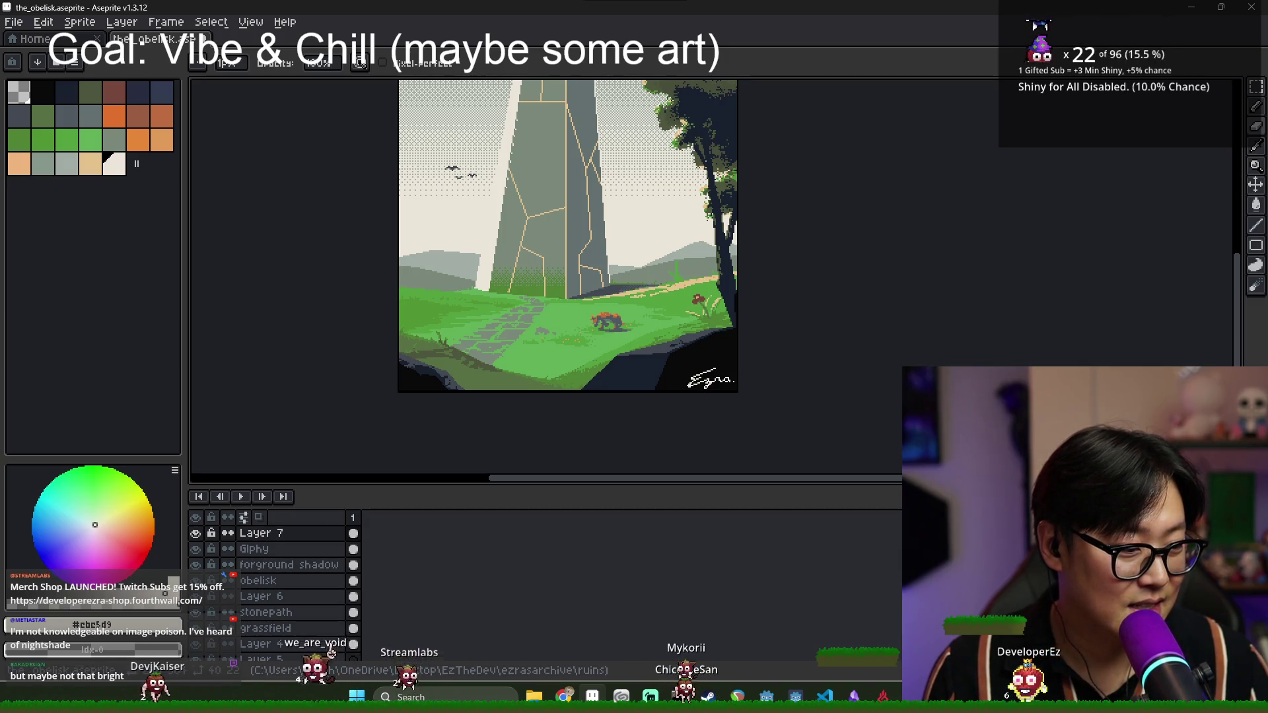
pyautogui.scroll(3, 703, 389)
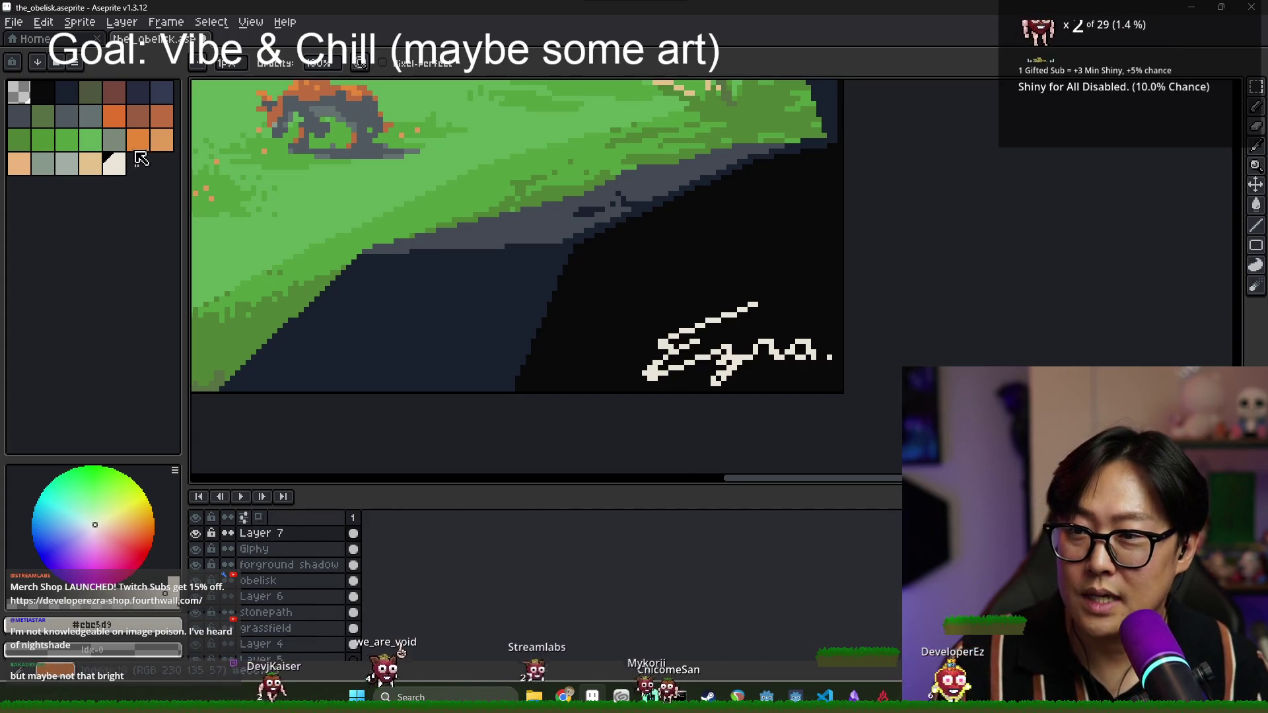
# - Try orange-brown and then grey Paint Bucket fills on the signature
pyautogui.scroll(-2, 581, 205)
pyautogui.click(138, 116)
pyautogui.scroll(2, 615, 261)
pyautogui.press('g')
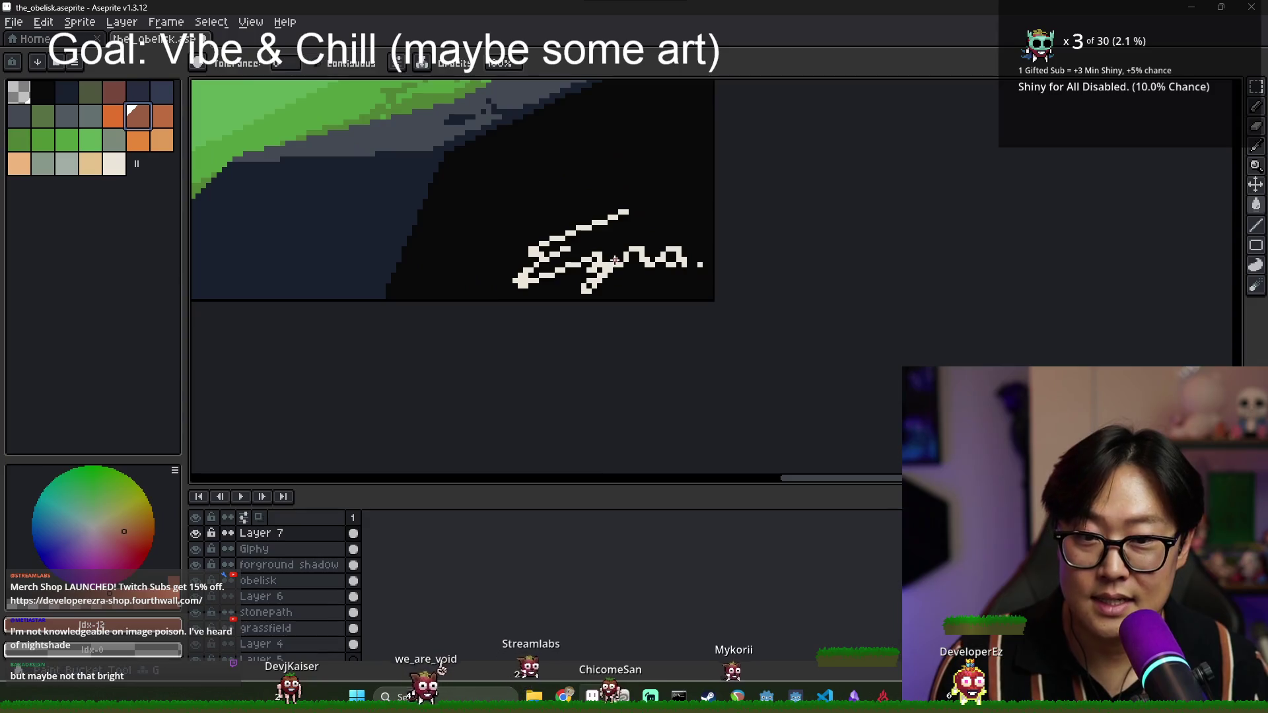
pyautogui.hotkey('ctrl', 'z')
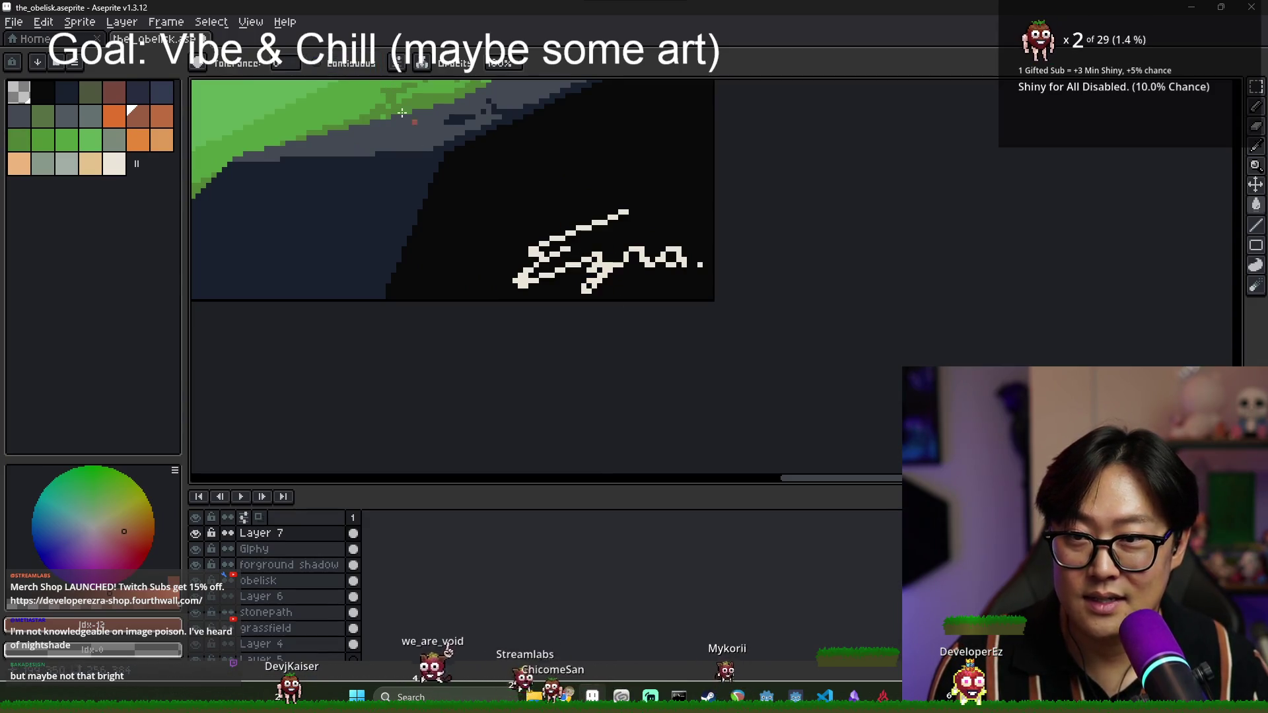
pyautogui.click(579, 263)
pyautogui.scroll(-3, 631, 270)
pyautogui.scroll(1, 628, 272)
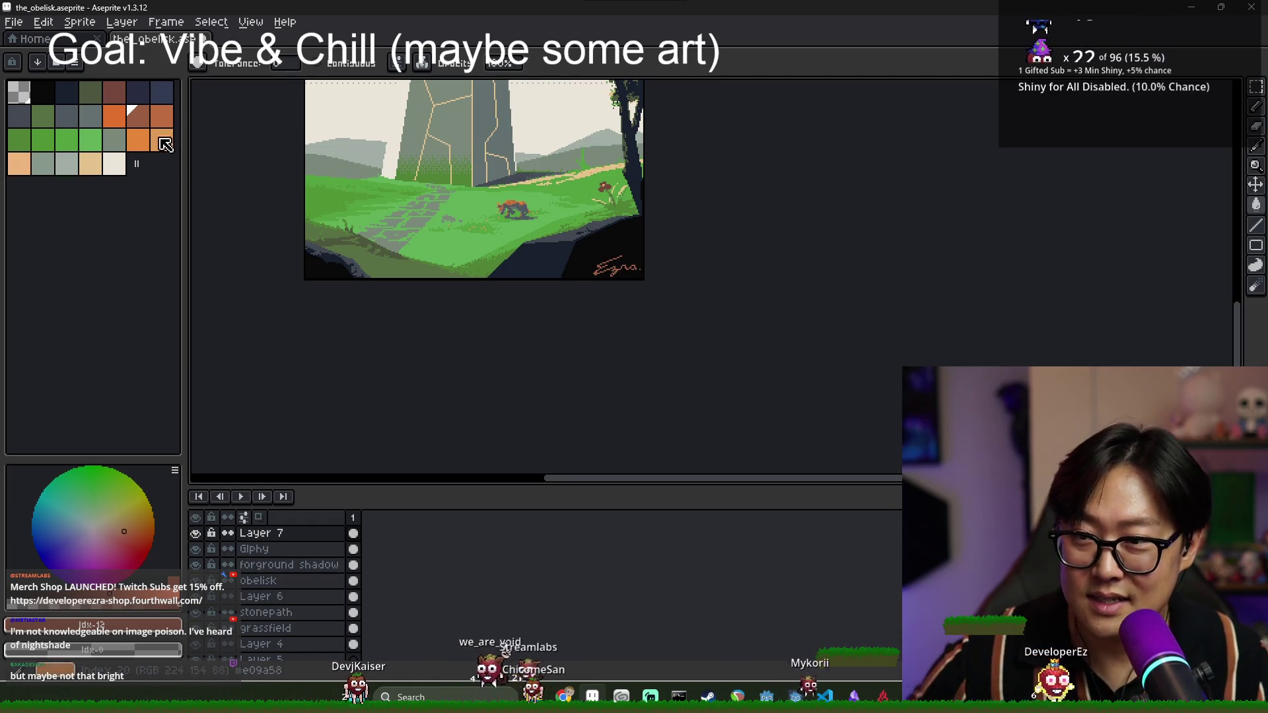
pyautogui.click(74, 118)
pyautogui.scroll(3, 620, 267)
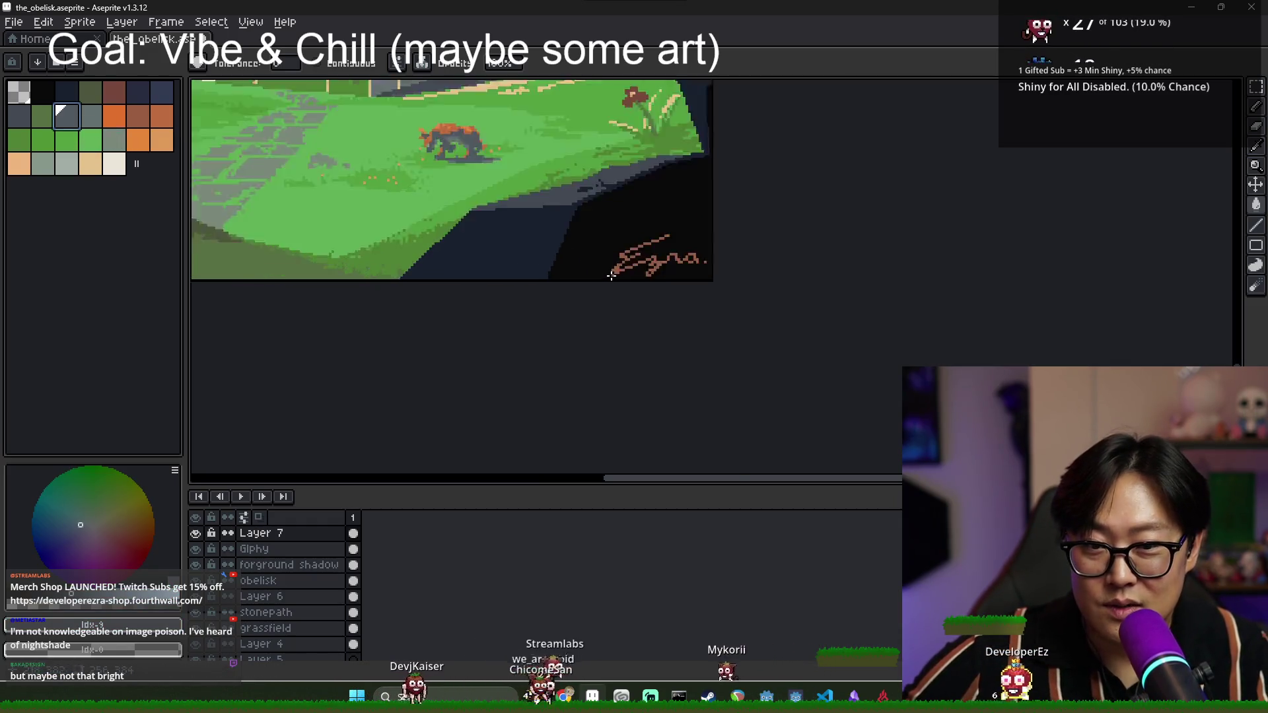
pyautogui.click(654, 269)
pyautogui.scroll(-3, 654, 269)
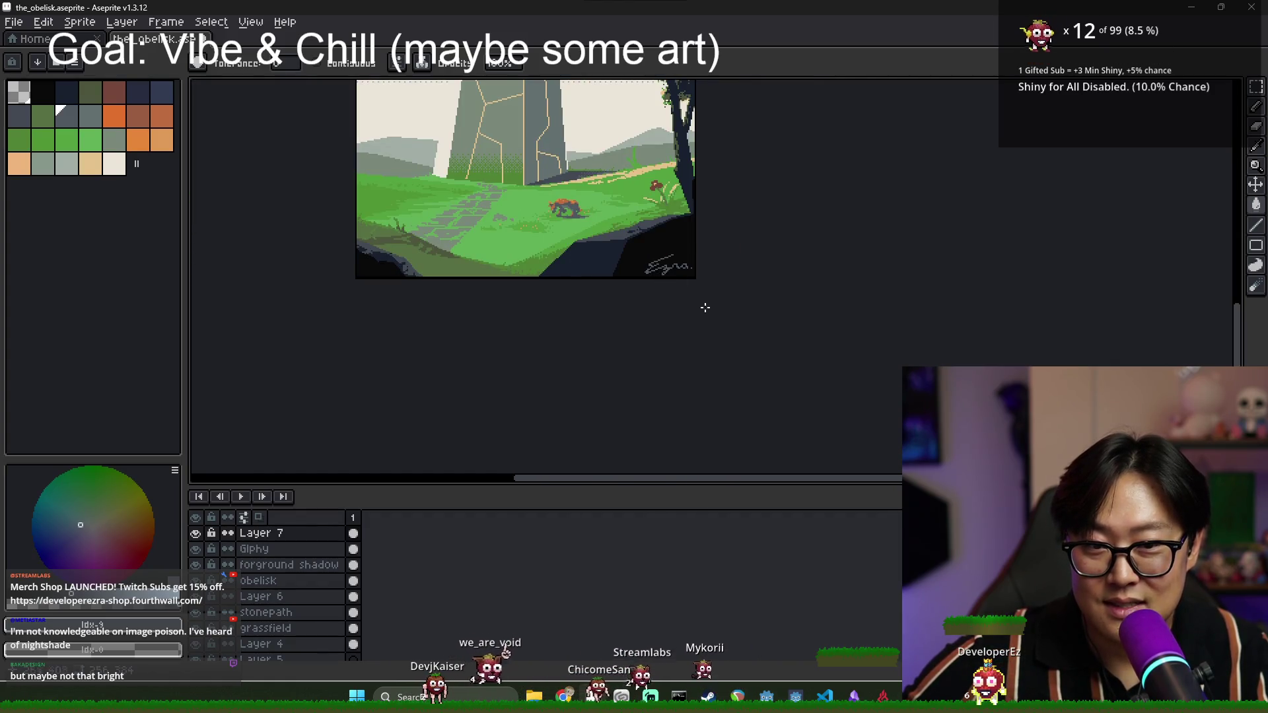
# - Fill the signature with orange, comparing before and after with undo and redo
pyautogui.click(162, 140)
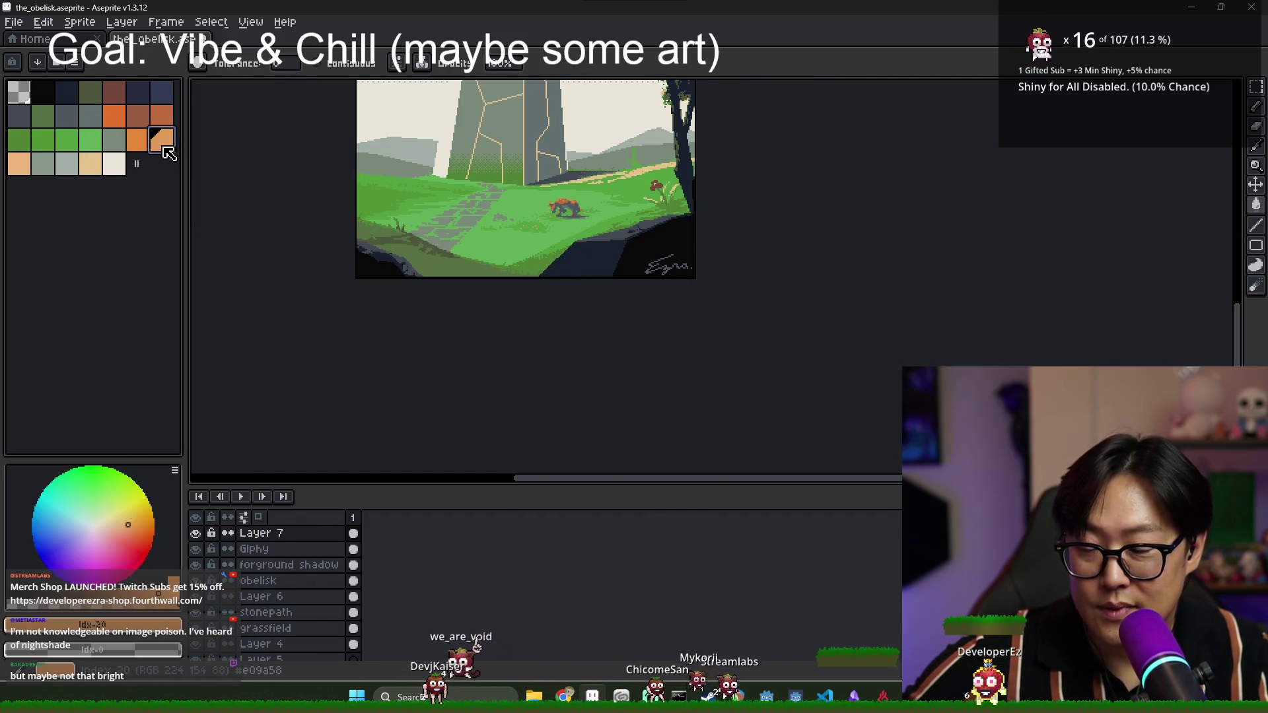
pyautogui.scroll(3, 660, 265)
pyautogui.click(663, 262)
pyautogui.hotkey('ctrl', 'z')
pyautogui.hotkey('ctrl', 'y')
pyautogui.hotkey('ctrl', 'z')
pyautogui.hotkey('ctrl', 'z')
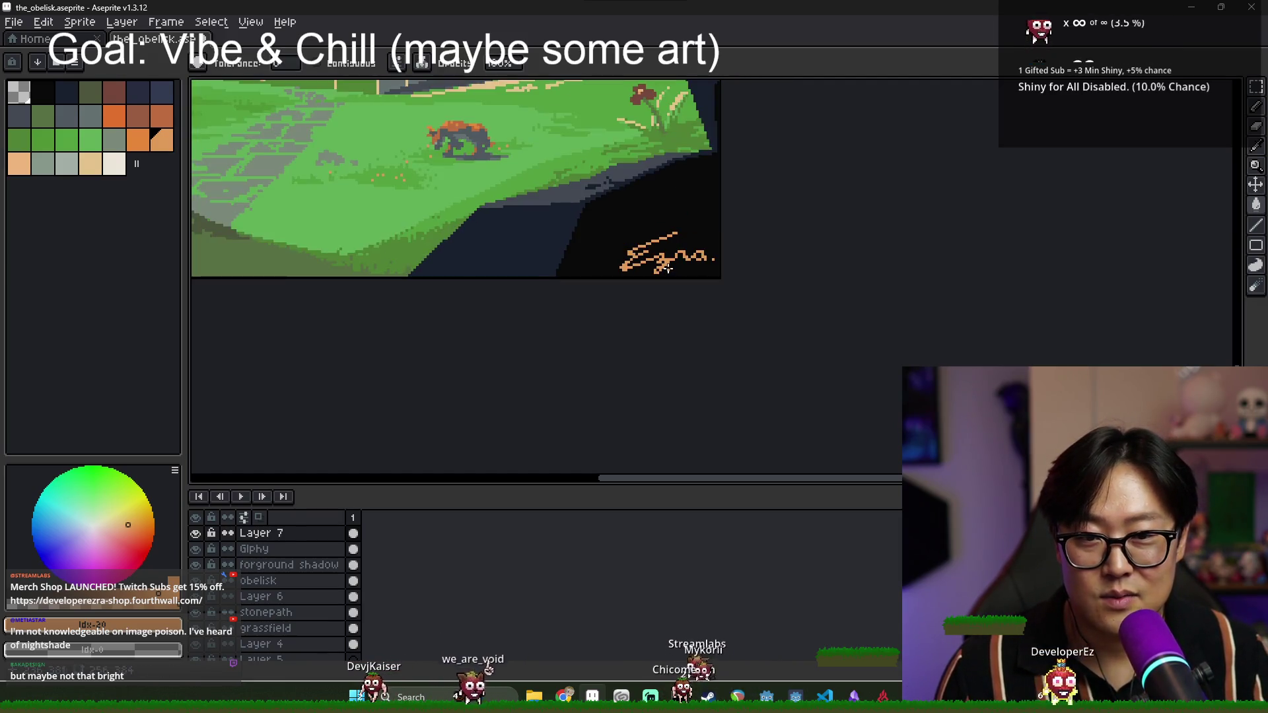
pyautogui.scroll(-2, 668, 267)
# - Recolour the signature to the dark grey #424353
pyautogui.press('9')
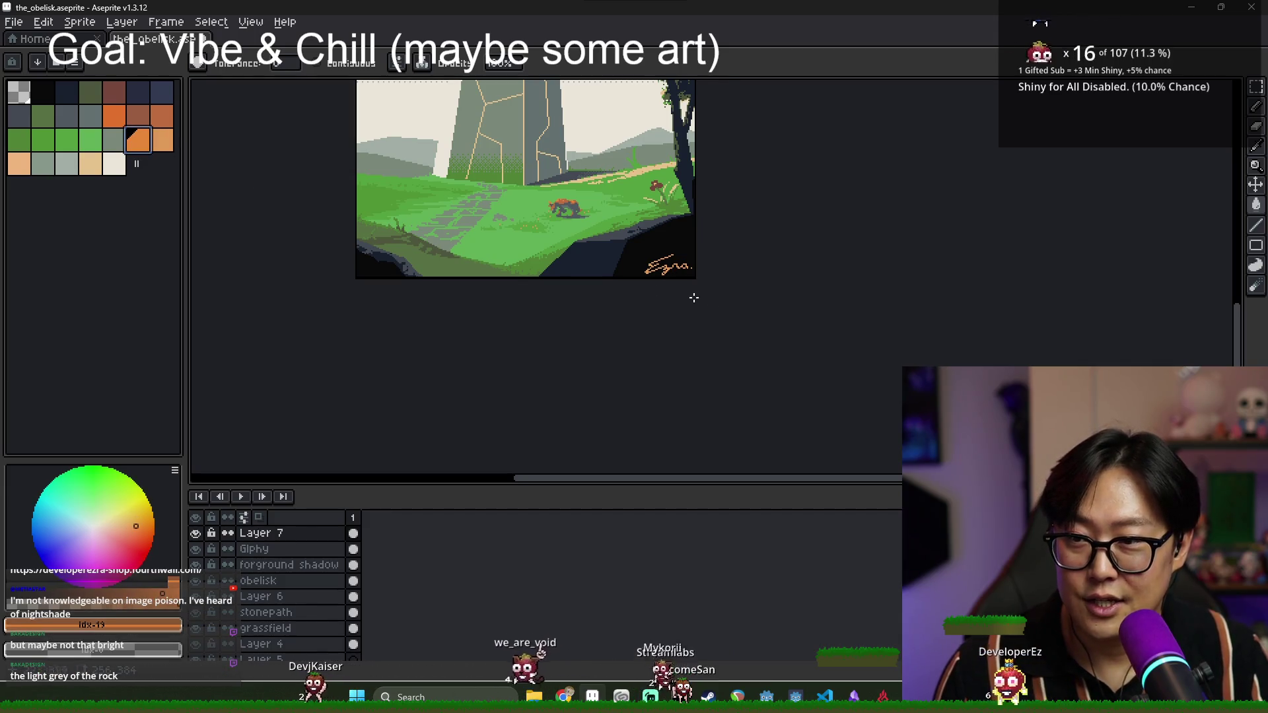
pyautogui.scroll(2, 655, 291)
pyautogui.scroll(-2, 665, 274)
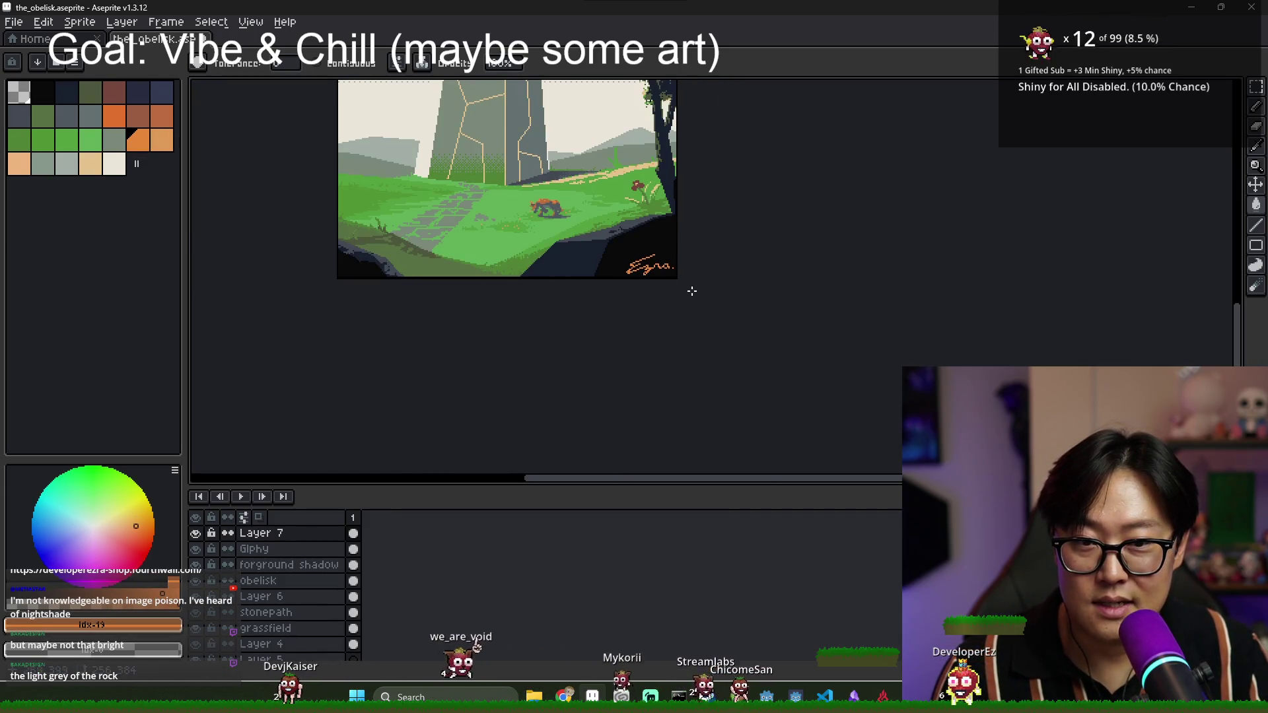
pyautogui.scroll(2, 687, 288)
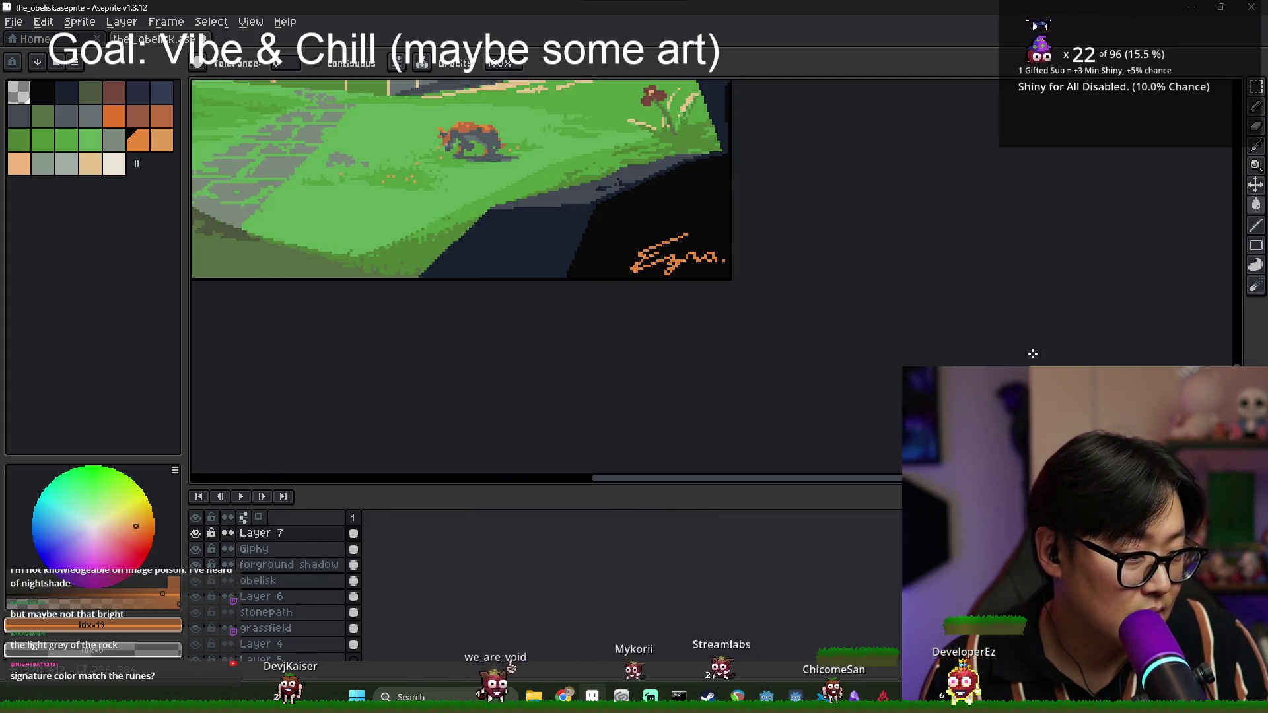
pyautogui.keyDown('alt'); pyautogui.click(507, 200); pyautogui.keyUp('alt')
pyautogui.scroll(2, 649, 263)
pyautogui.click(649, 262)
# - Bring more of the obelisk scene into view and save the artwork
pyautogui.scroll(-2, 649, 262)
pyautogui.scroll(-2, 586, 195)
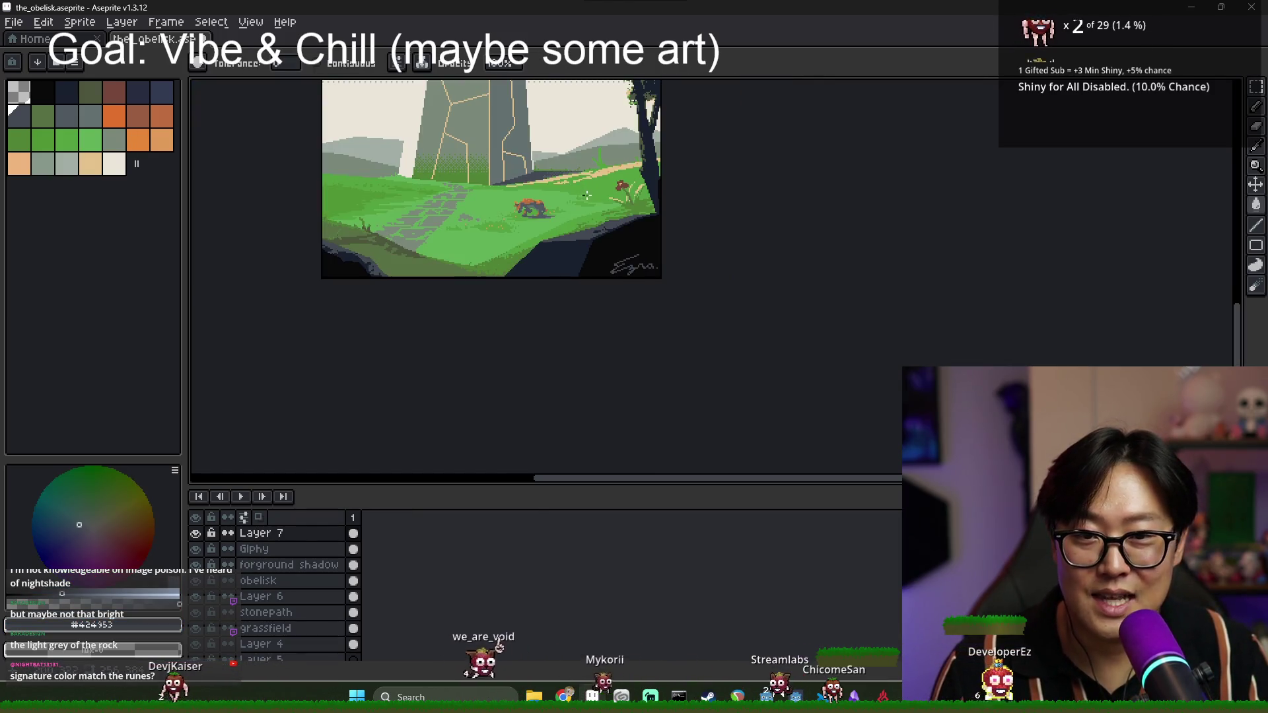
pyautogui.scroll(-1, 579, 206)
pyautogui.scroll(1, 565, 245)
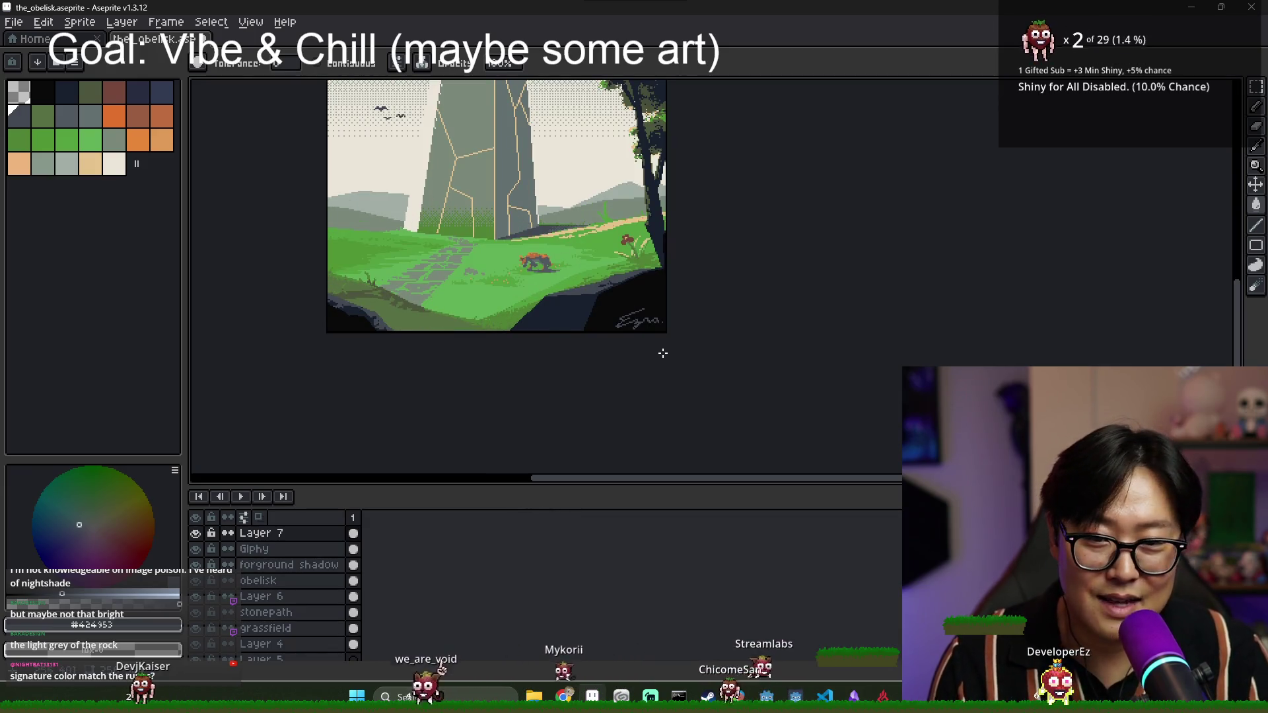
pyautogui.moveTo(606, 293); pyautogui.dragTo(691, 342)
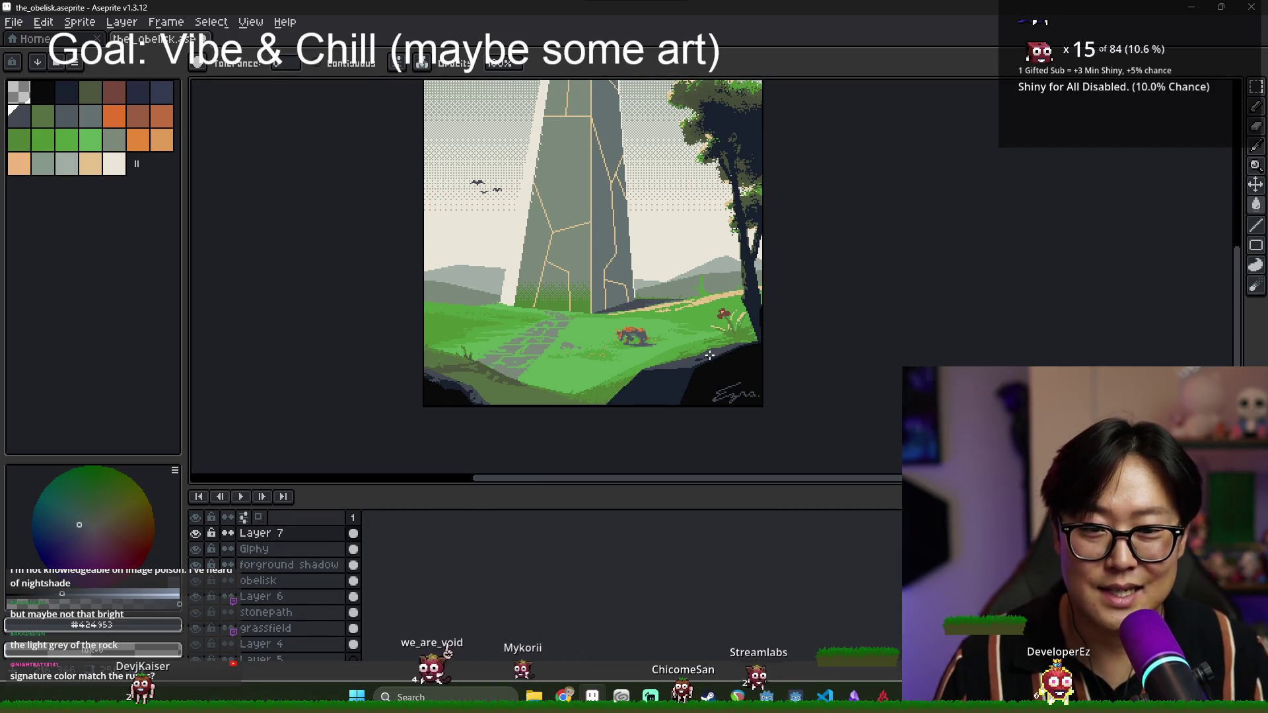
pyautogui.scroll(1, 684, 361)
pyautogui.scroll(-1, 676, 350)
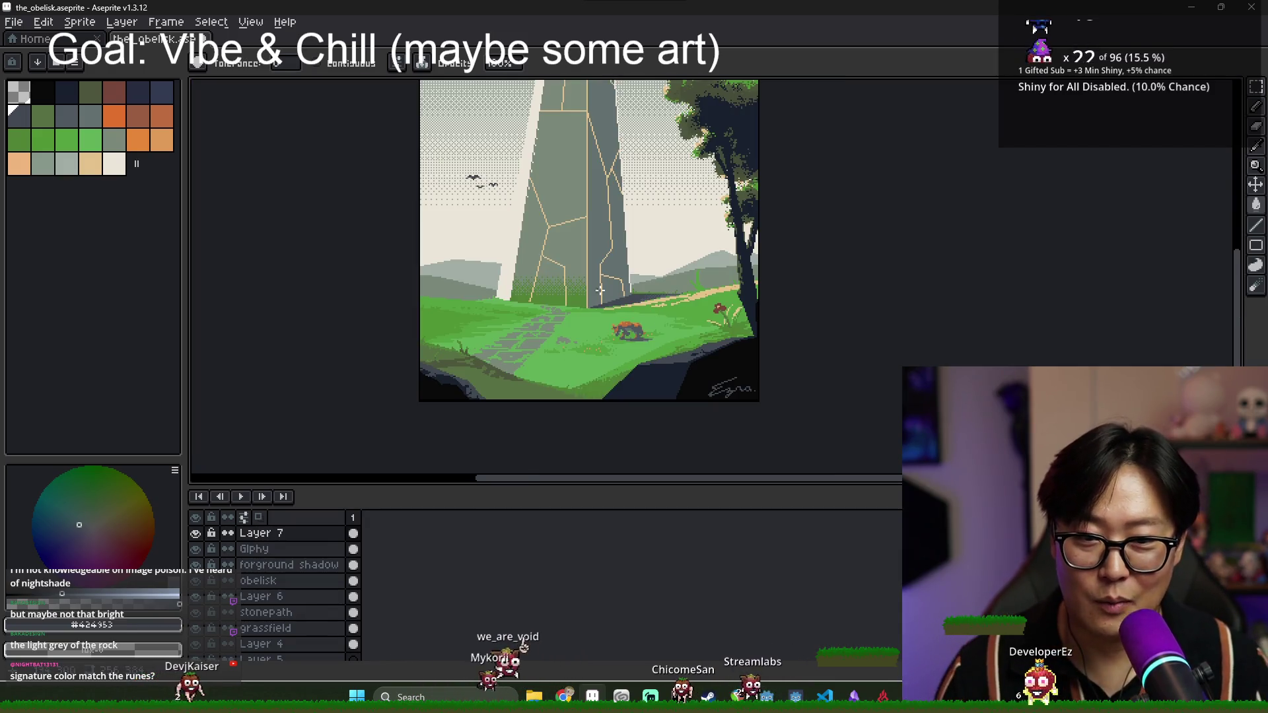
pyautogui.hotkey('ctrl', 's')
# - Open Export As for the obelisk image, then bring Chrome's INPRNT Artist Application page forward
pyautogui.click(13, 21)
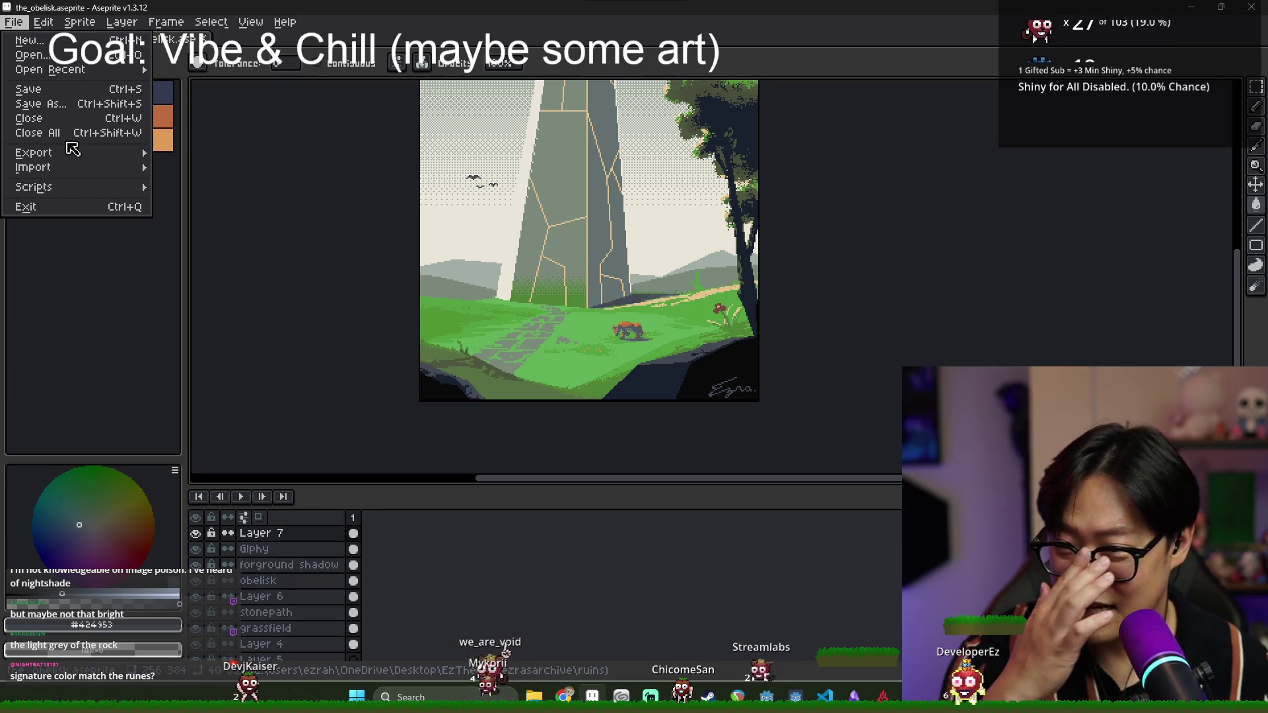
pyautogui.moveTo(79, 152)
pyautogui.click(198, 153)
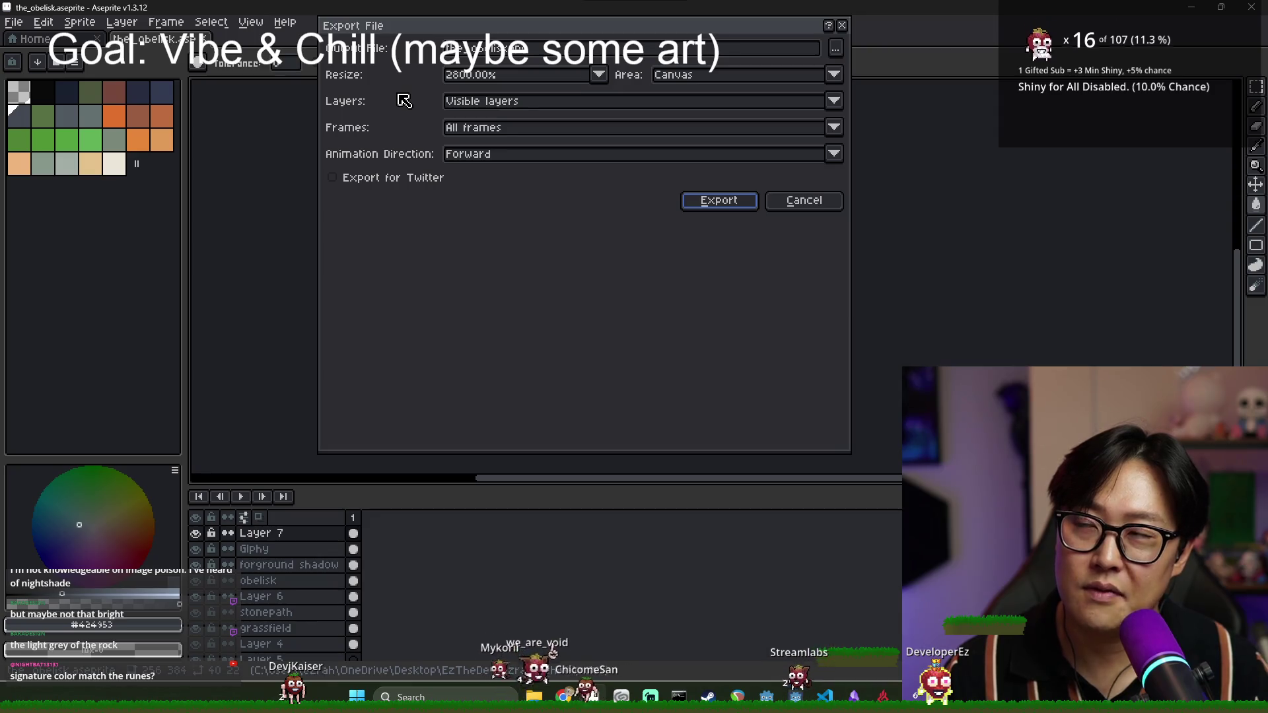
pyautogui.hotkey('alt', 'Tab')
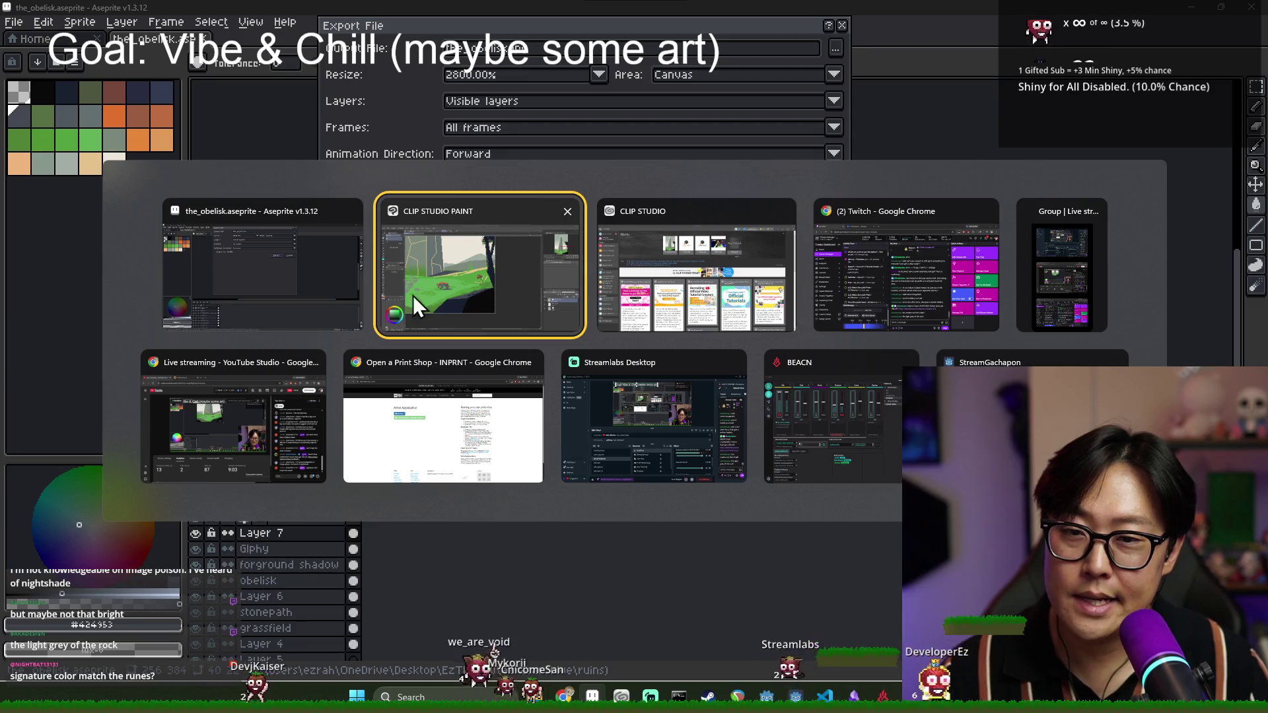
pyautogui.click(440, 409)
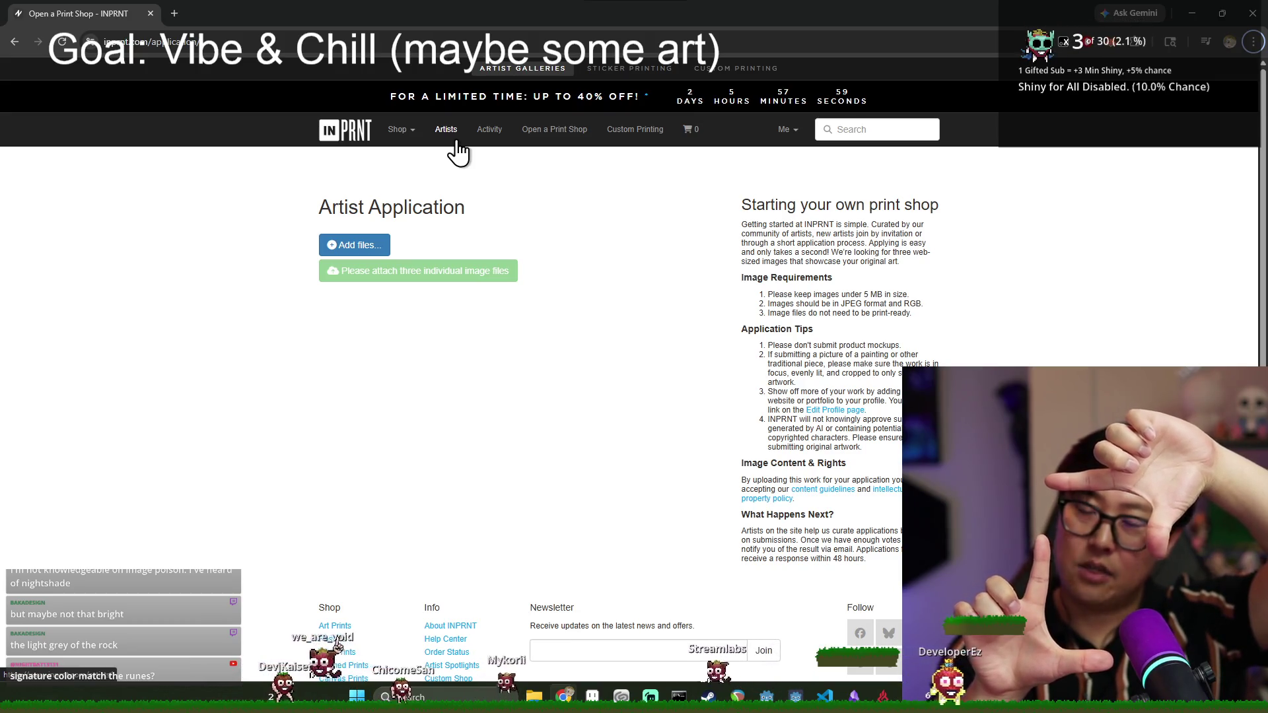
# - Search 'poster card dimensions' in a new Chrome tab
pyautogui.hotkey('ctrl', 't')
pyautogui.write('po')
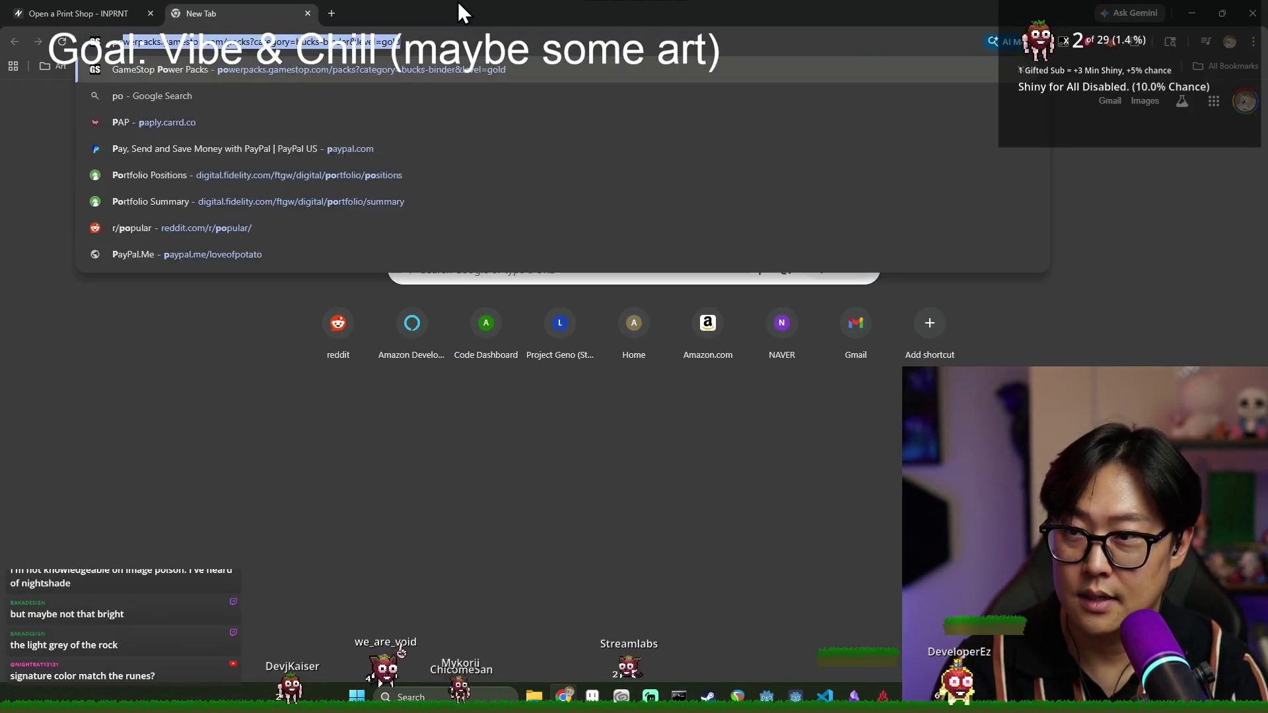
pyautogui.write('ster c')
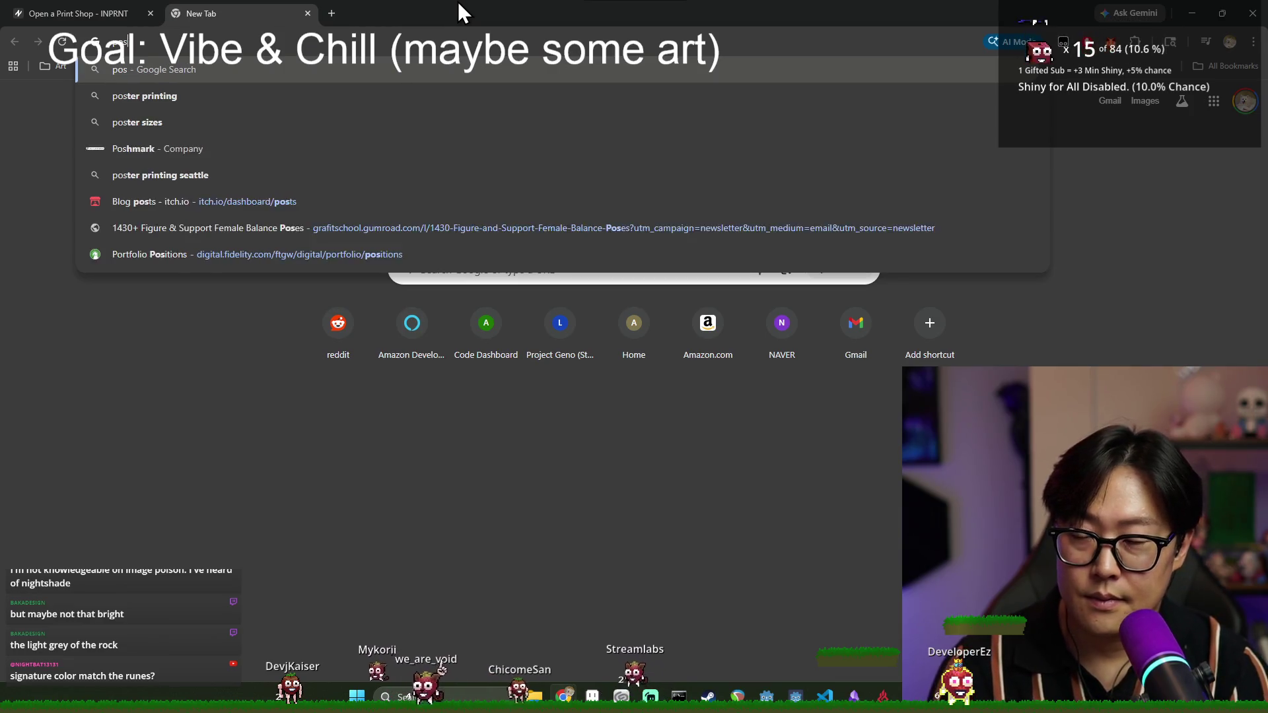
pyautogui.write('ard ')
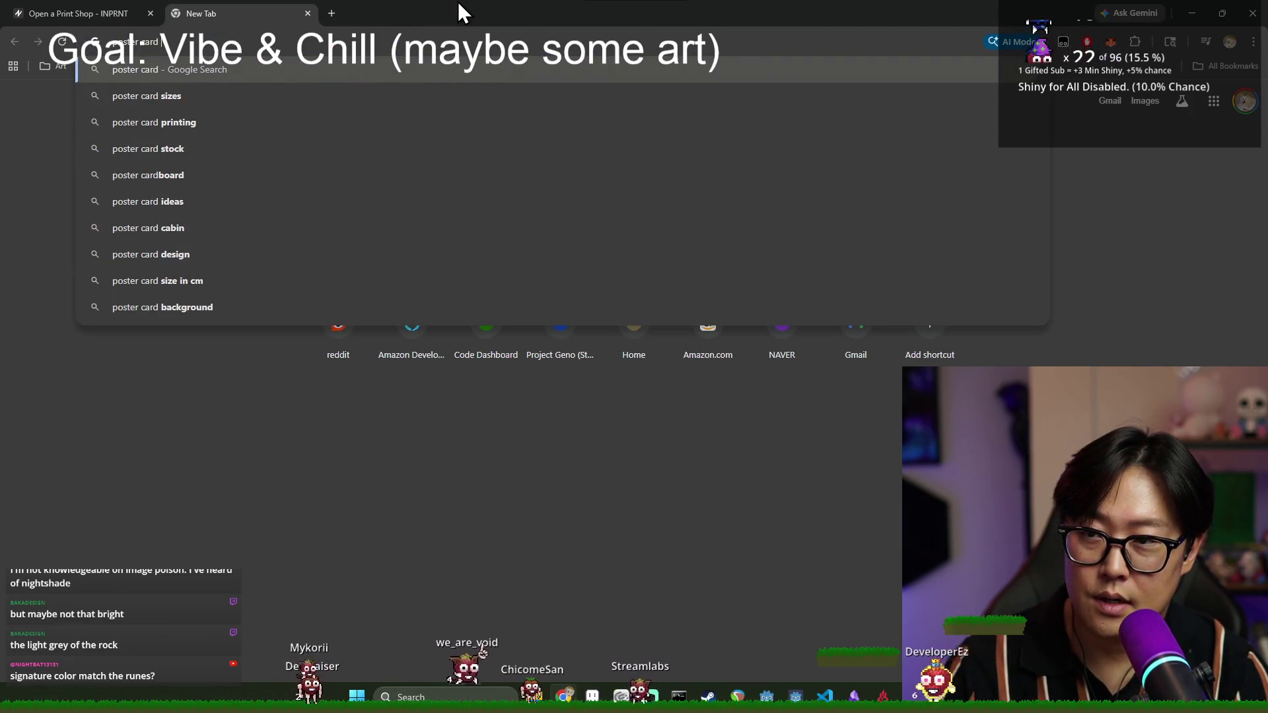
pyautogui.write('dimensions')
pyautogui.press('Return')
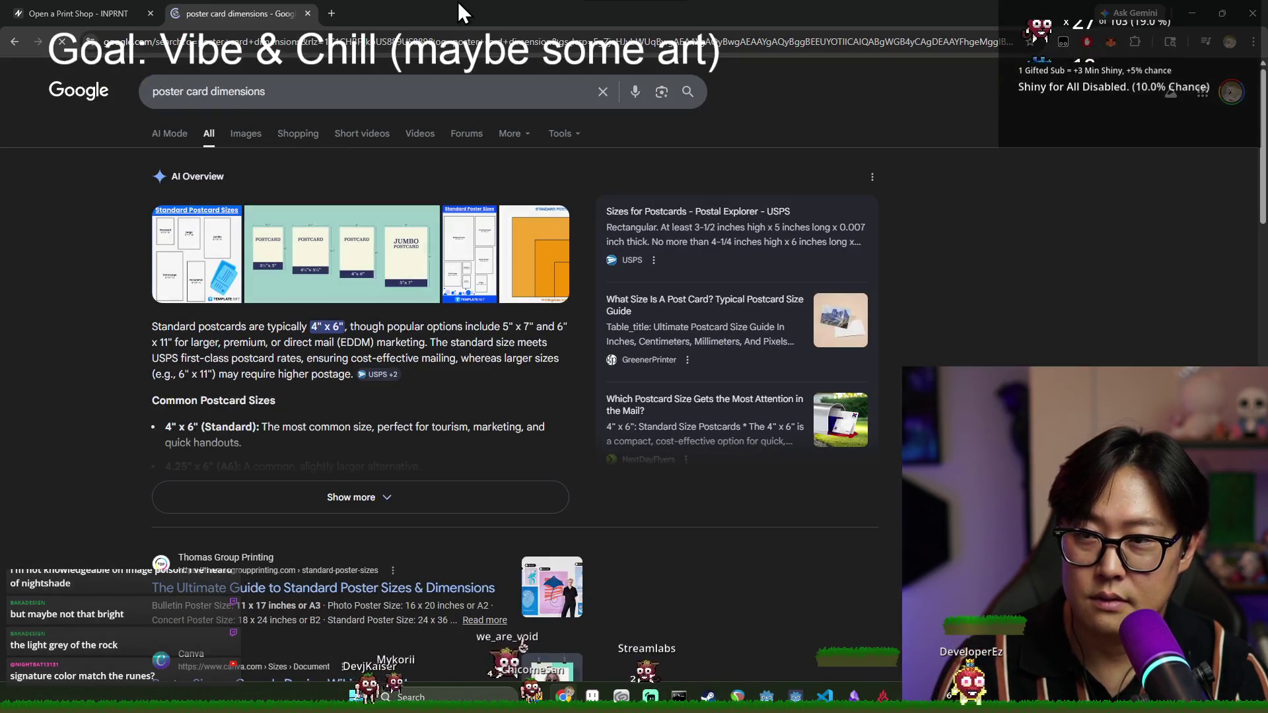
# - Search 'tarrot card dimension' in another new tab and scroll through the results
pyautogui.hotkey('ctrl', 't')
pyautogui.write('tarrot card dimension')
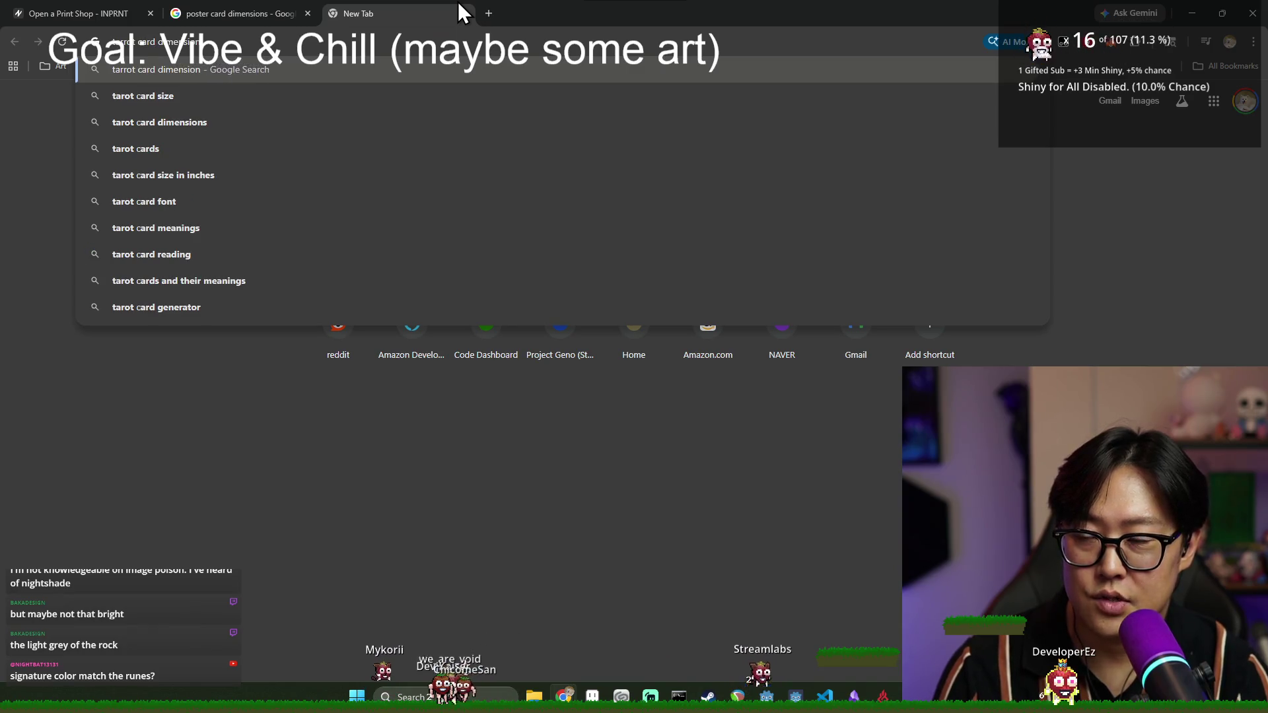
pyautogui.press('Return')
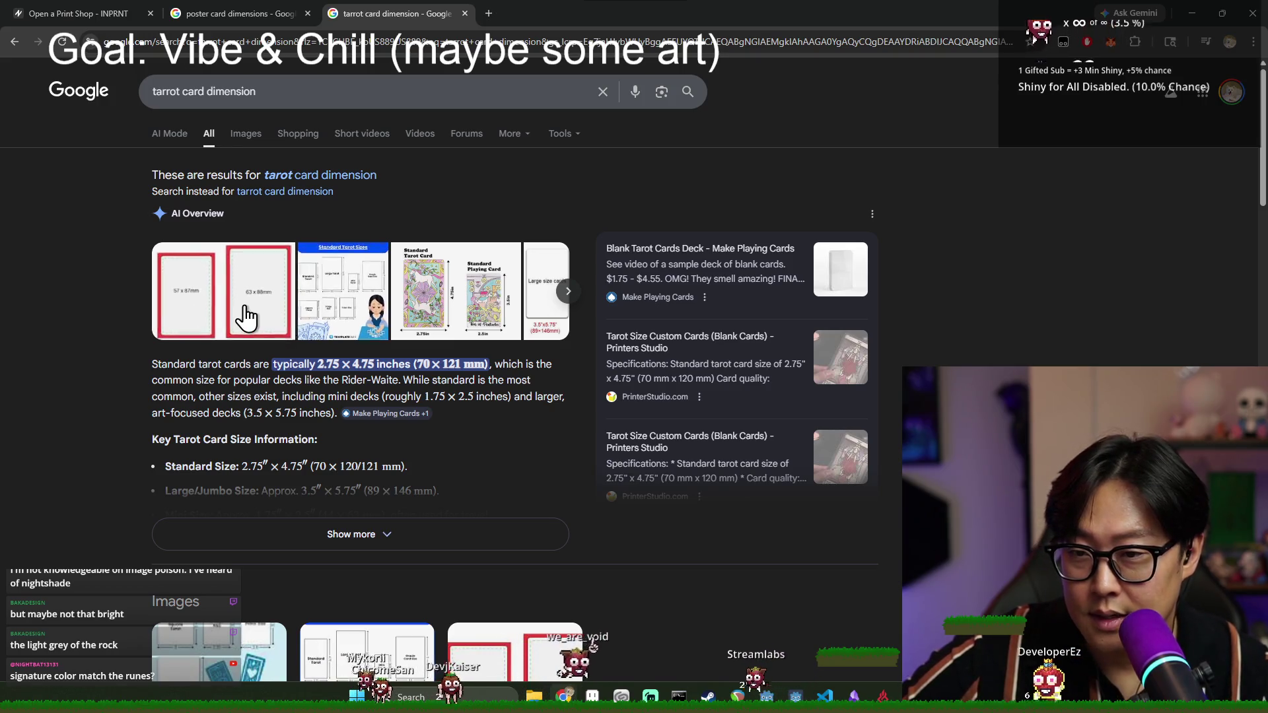
pyautogui.scroll(-5, 332, 355)
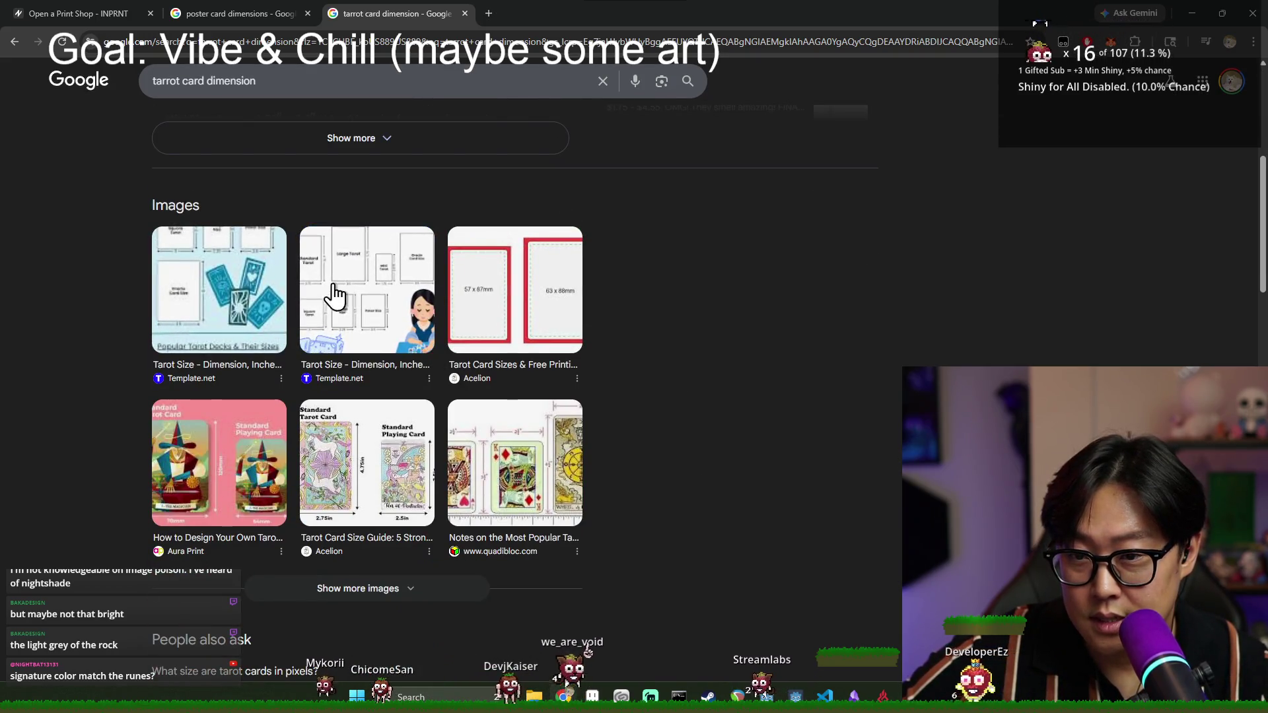
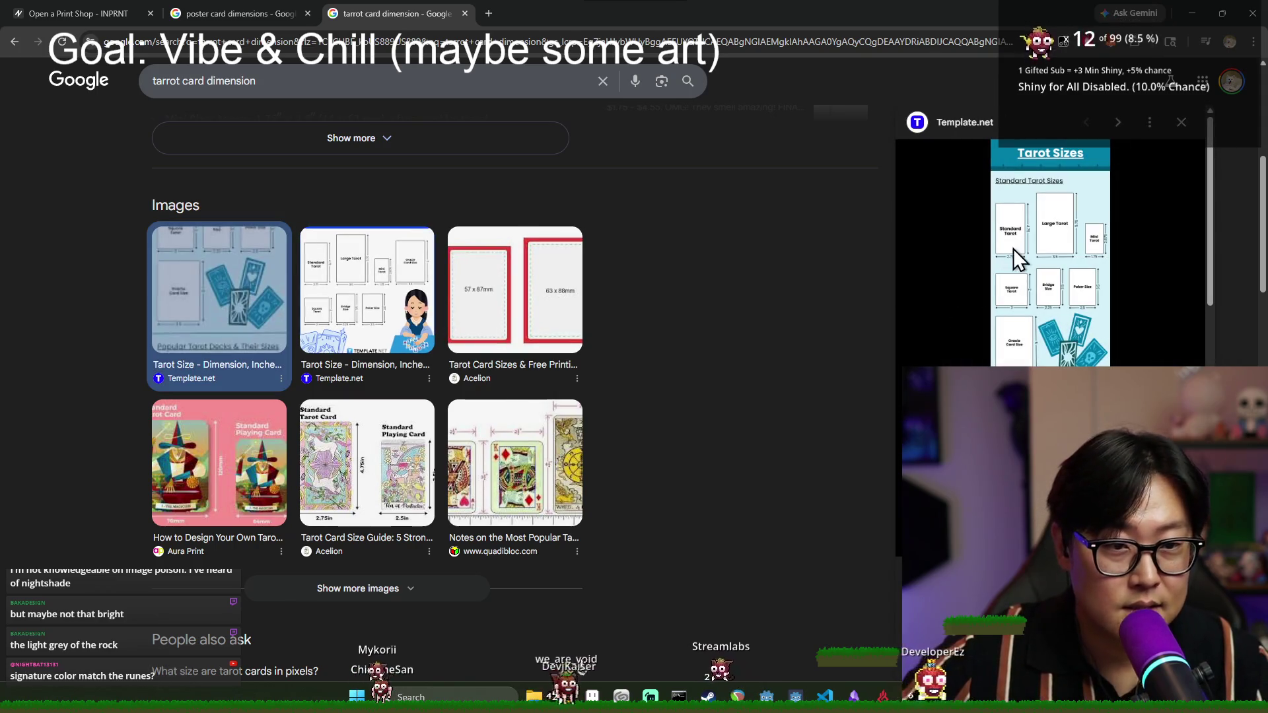
# - Look over the Template.net tarot card size page, then close it
pyautogui.click(1013, 249)
pyautogui.scroll(-3, 407, 277)
pyautogui.scroll(-8, 439, 297)
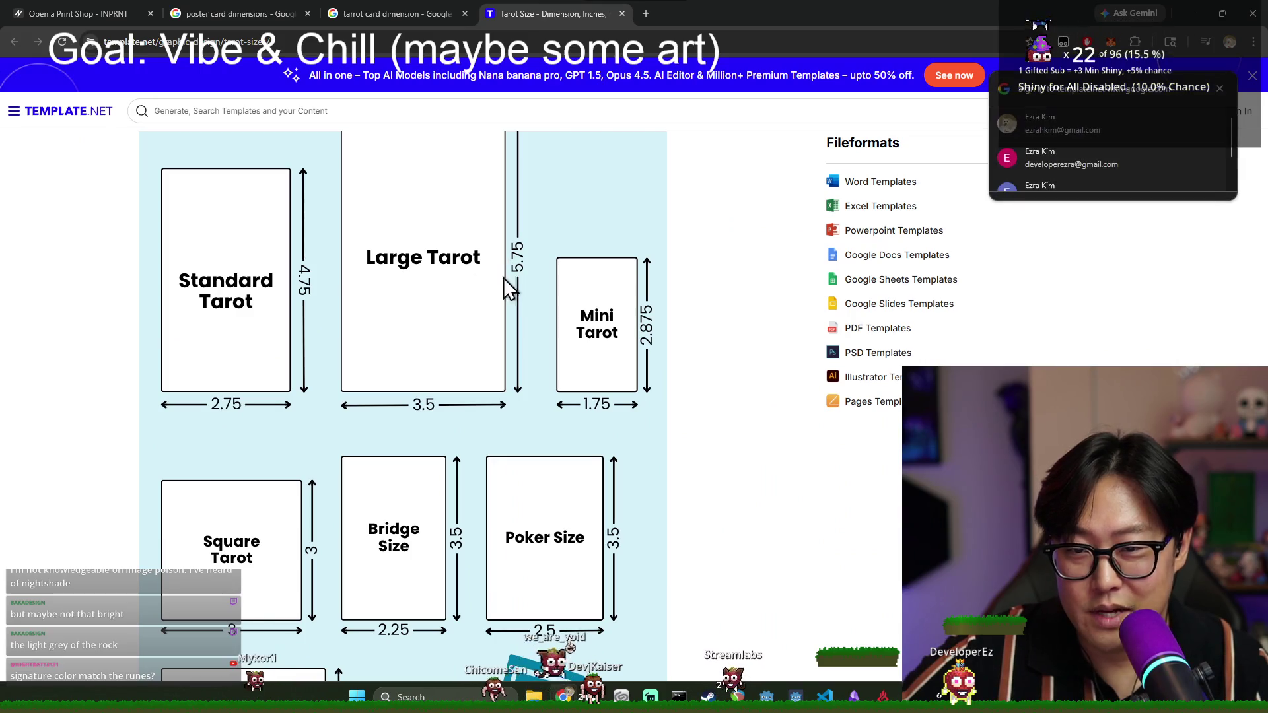
pyautogui.click(1219, 90)
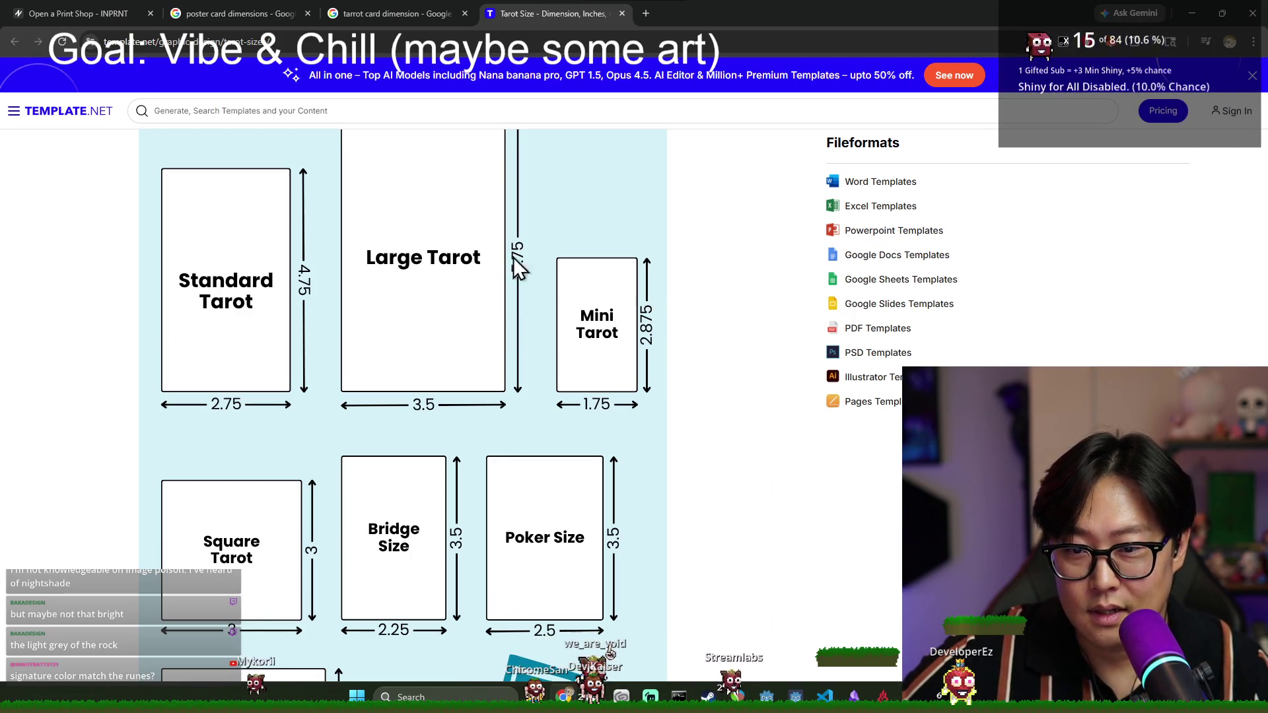
pyautogui.scroll(-9, 519, 261)
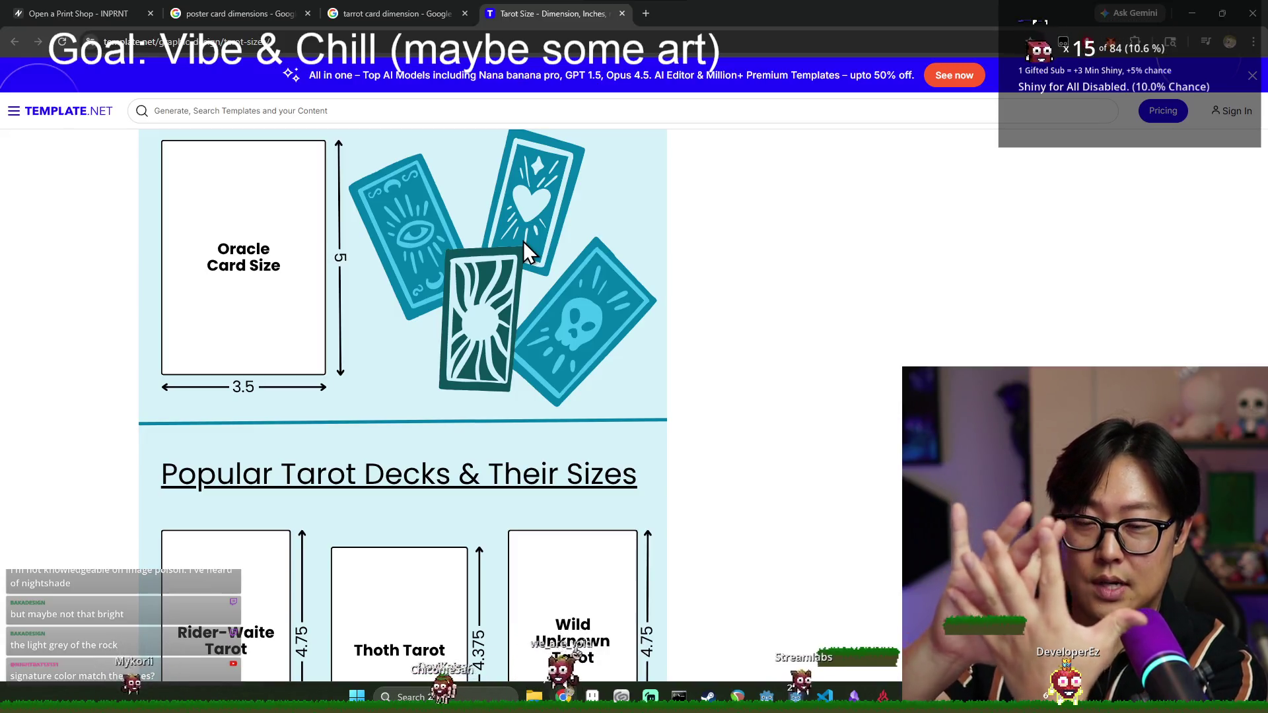
pyautogui.scroll(-12, 528, 251)
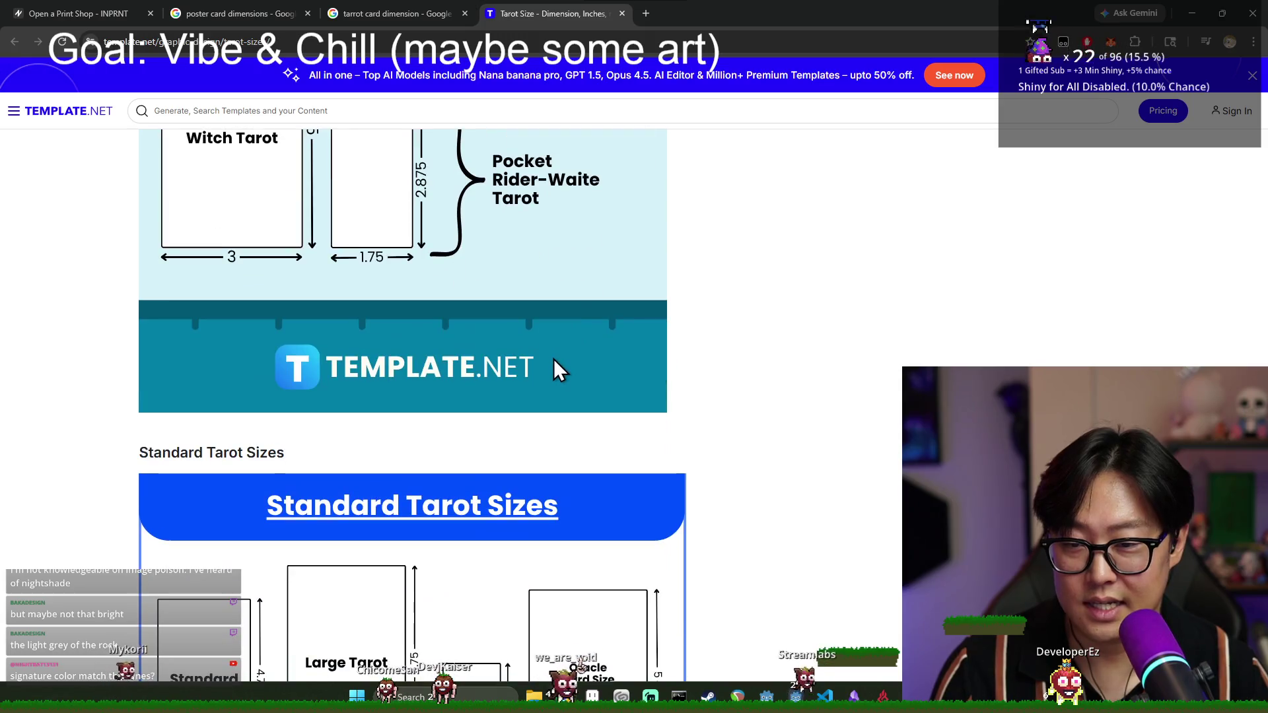
pyautogui.scroll(-6, 546, 367)
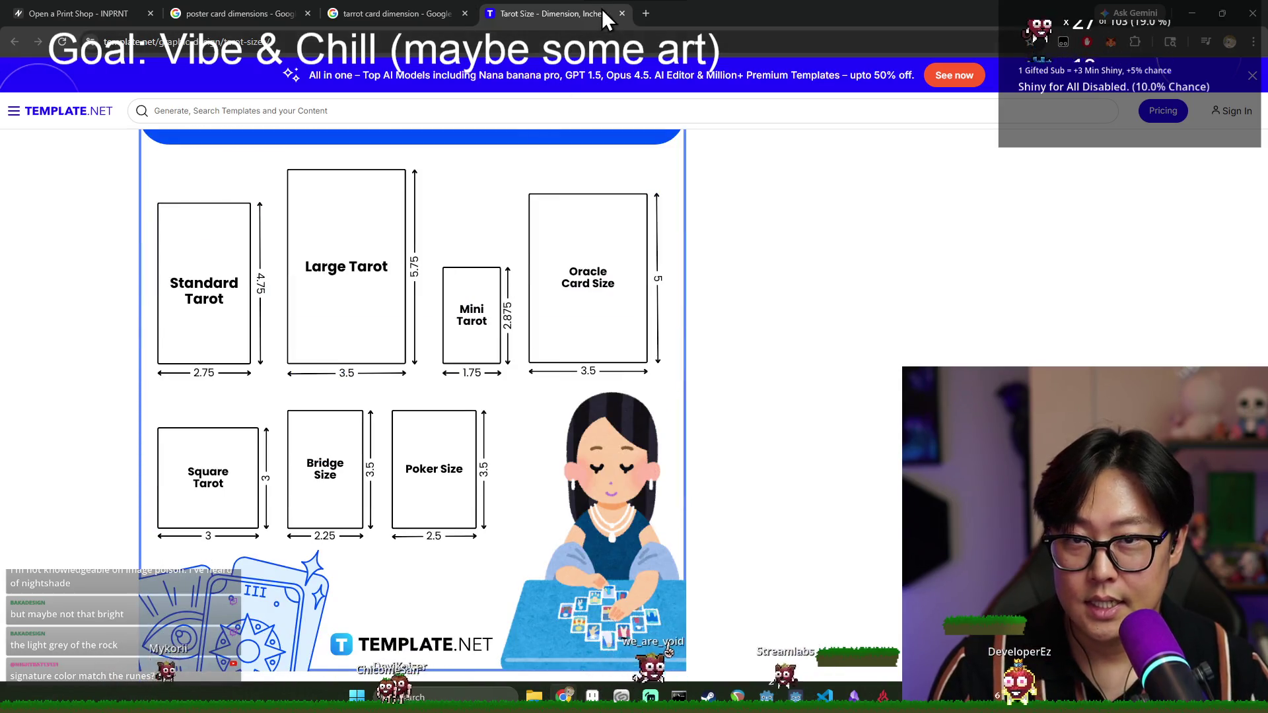
pyautogui.click(621, 13)
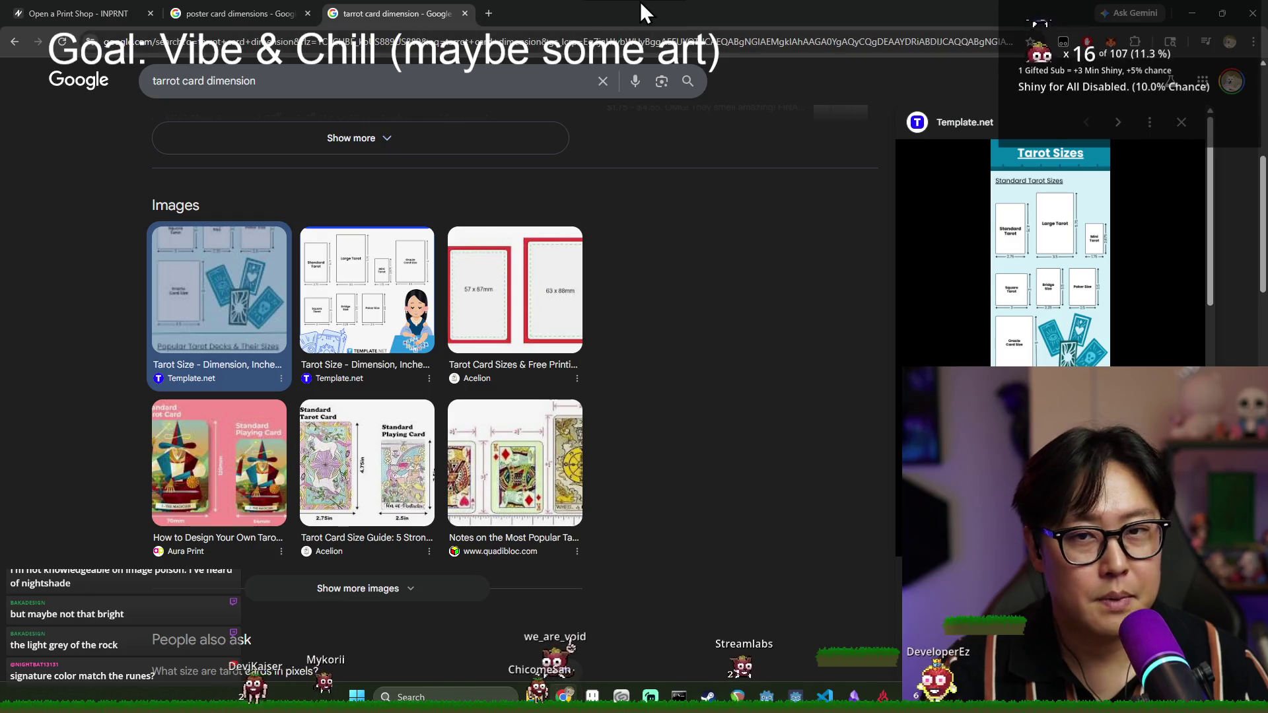
# - Search Google in a new tab for '11 in standard picture size' and browse the results
pyautogui.hotkey('ctrl', 't')
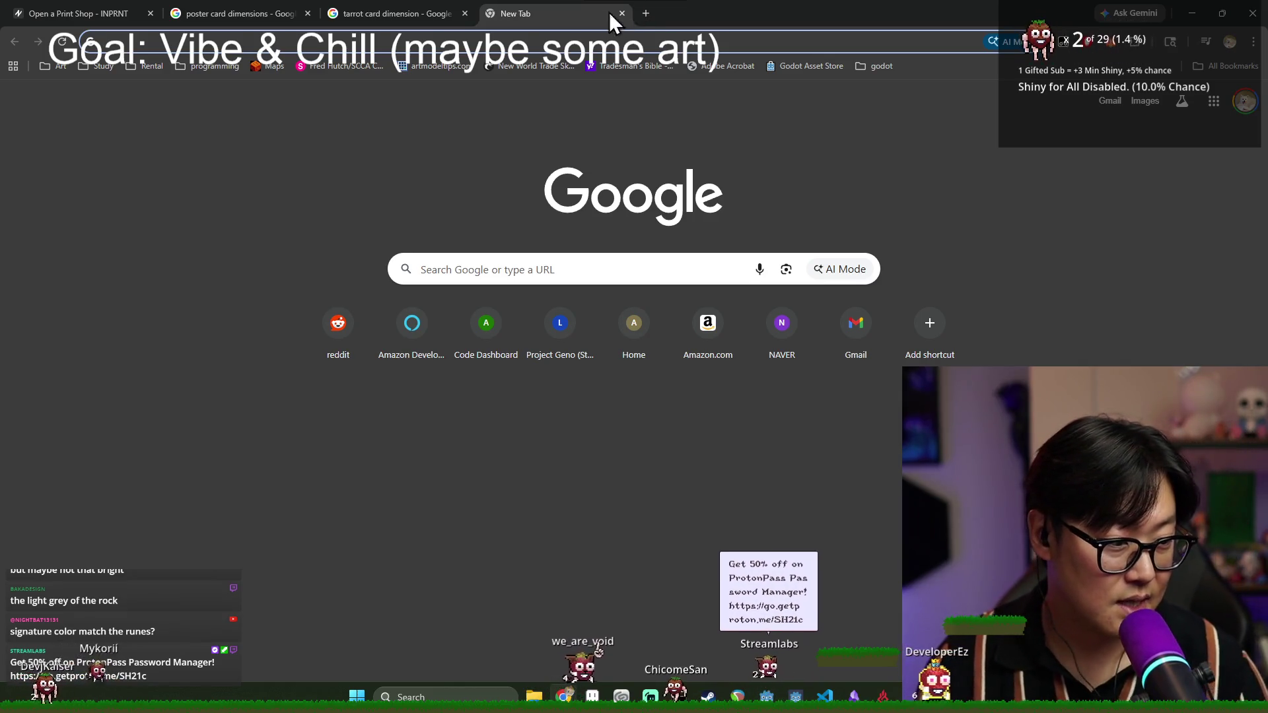
pyautogui.click(548, 37)
pyautogui.write('11 inc')
pyautogui.press('BackSpace')
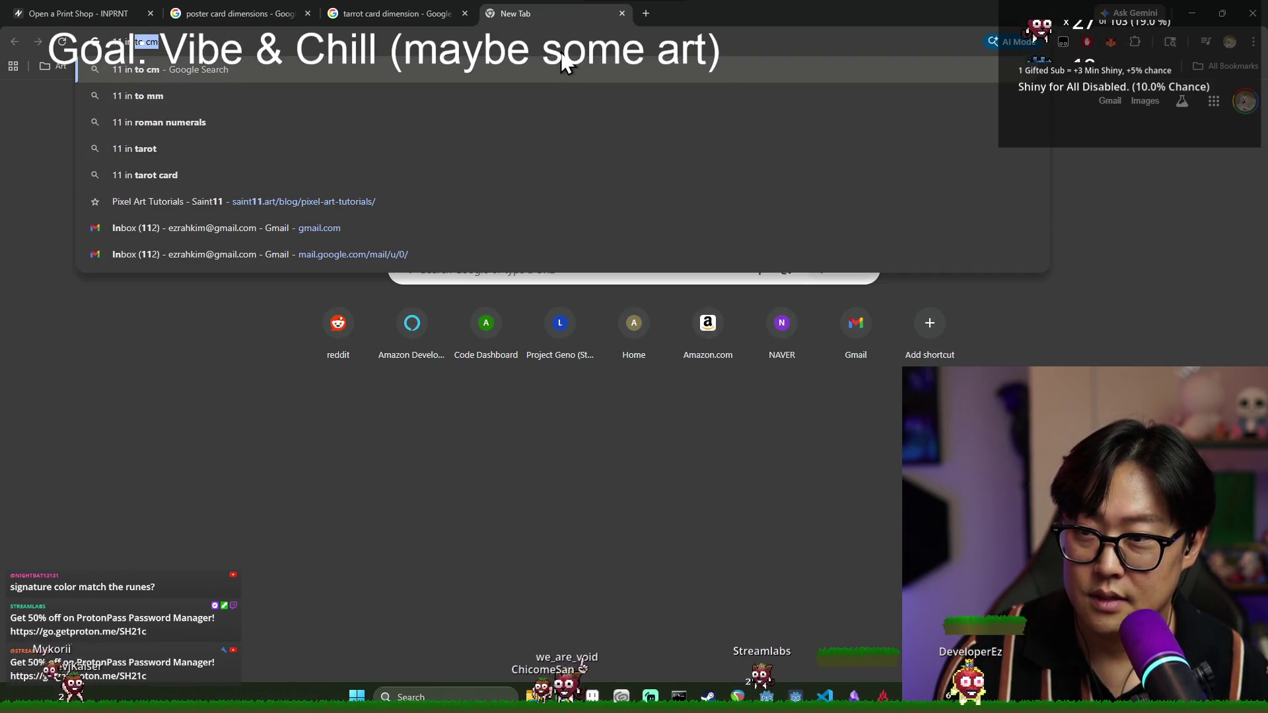
pyautogui.write('standard p')
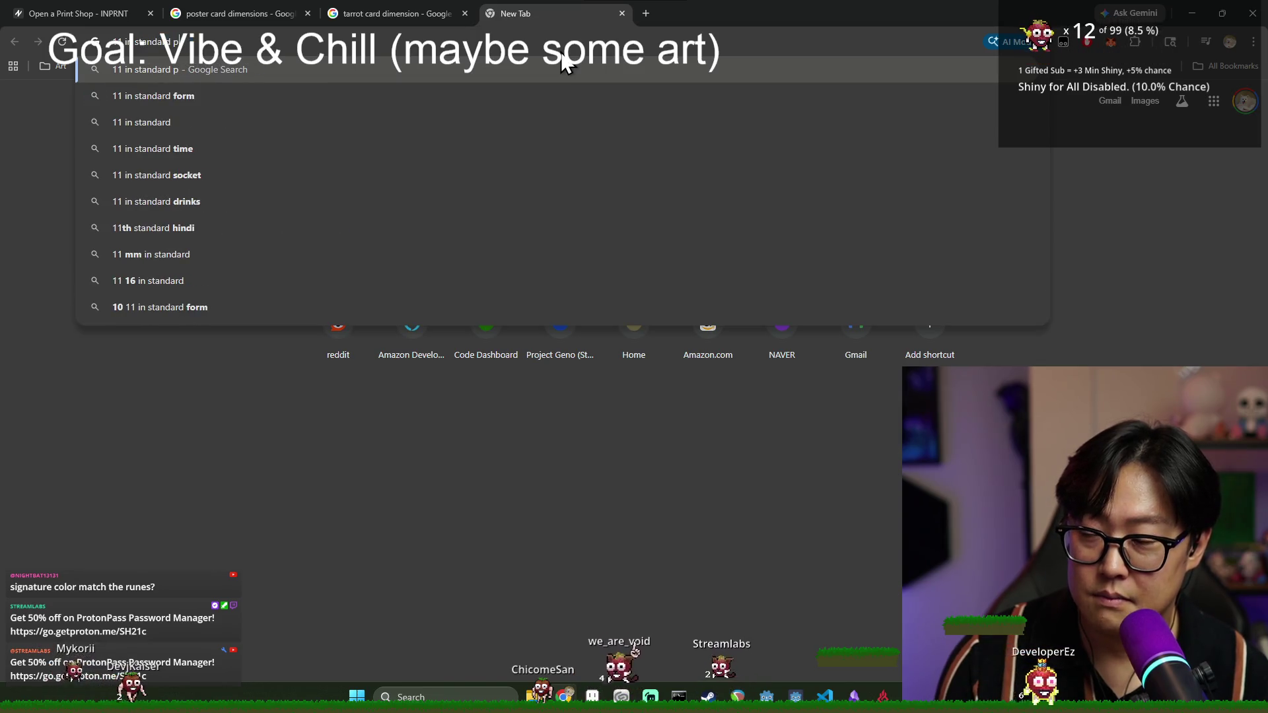
pyautogui.write('ickture size')
pyautogui.press('Return')
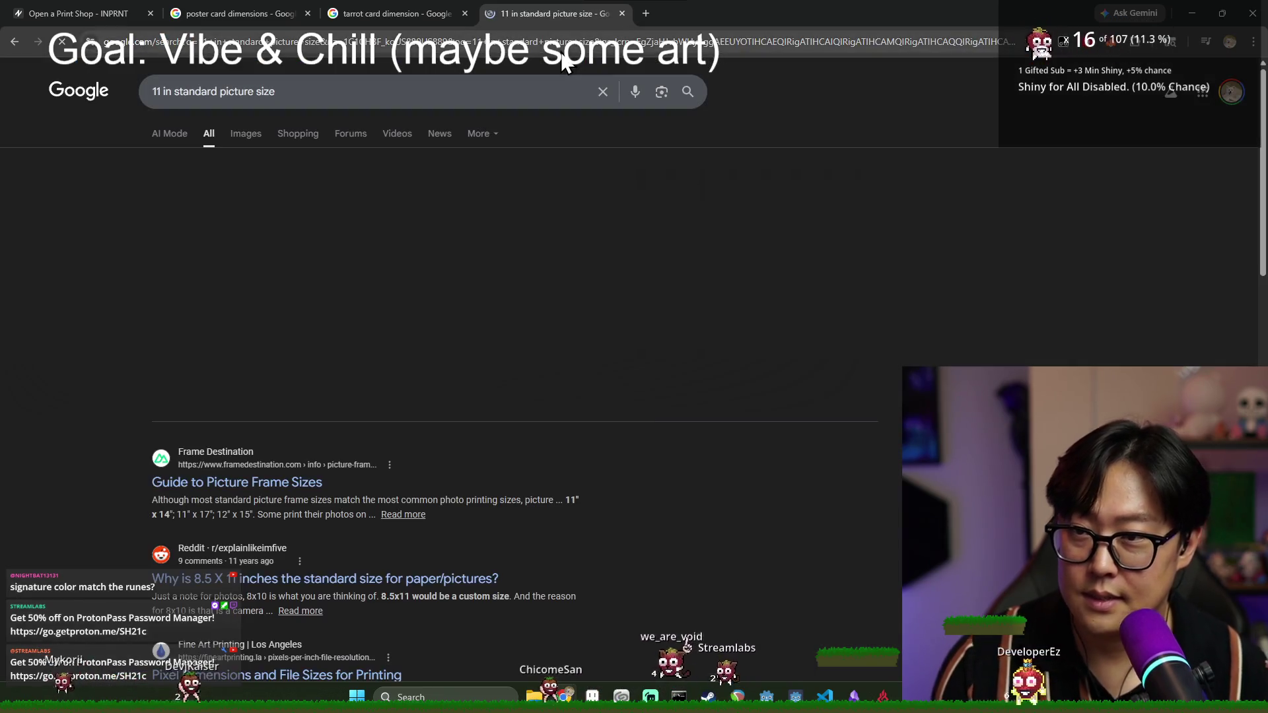
pyautogui.scroll(-1, 303, 408)
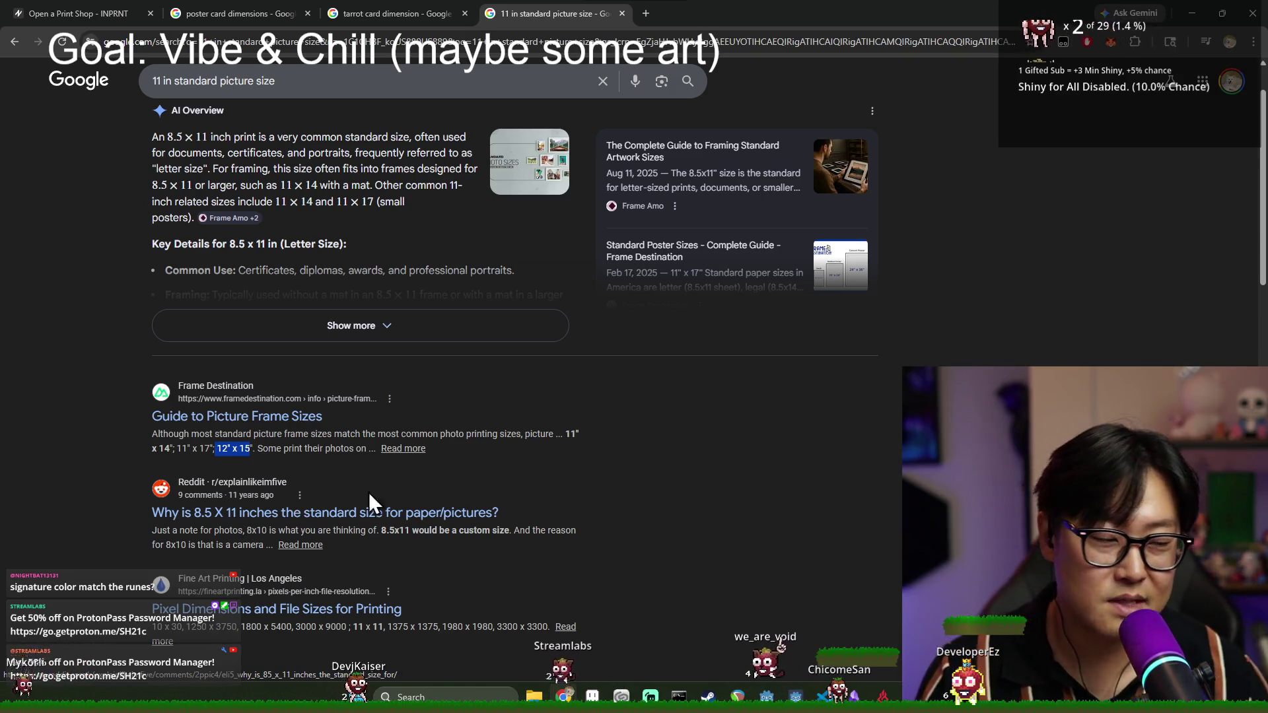
pyautogui.scroll(-5, 422, 348)
pyautogui.scroll(2, 412, 385)
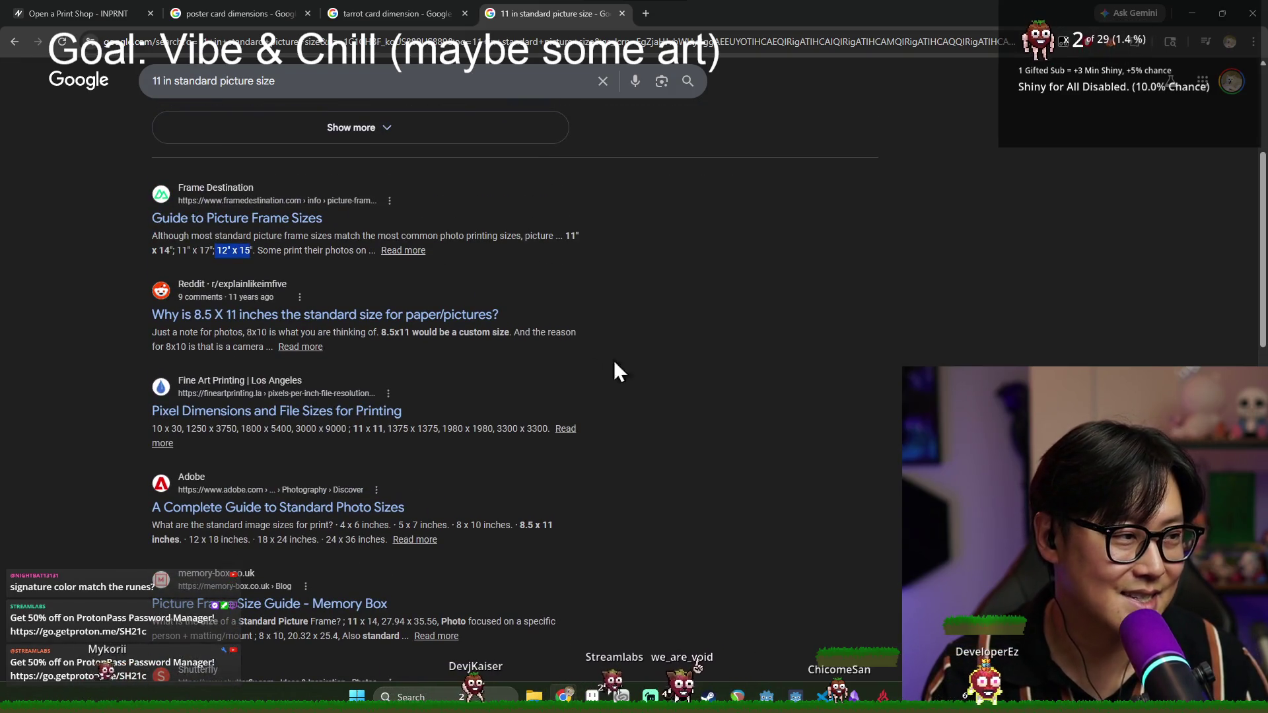
pyautogui.click(352, 15)
pyautogui.click(237, 12)
# - Close the Illustration document in Clip Studio Paint without saving, keeping the_obelisk.png open
pyautogui.click(99, 11)
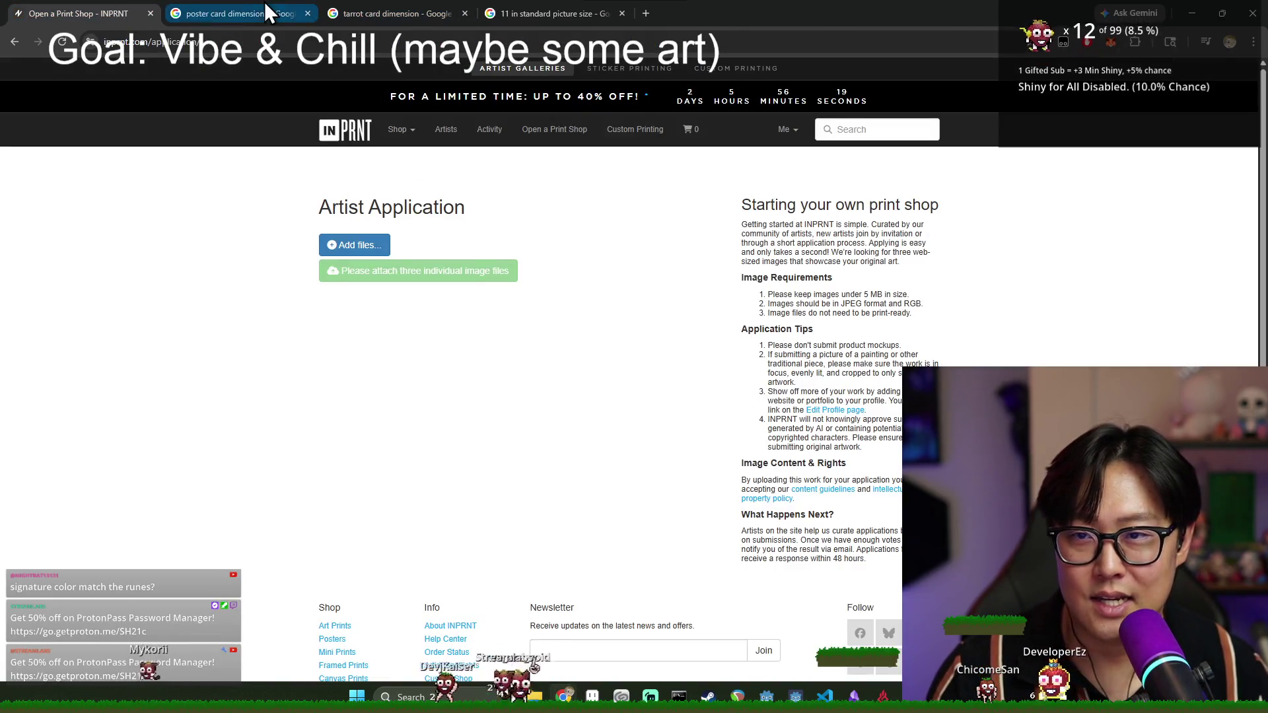
pyautogui.click(389, 12)
pyautogui.click(548, 12)
pyautogui.hotkey('alt', 'Tab')
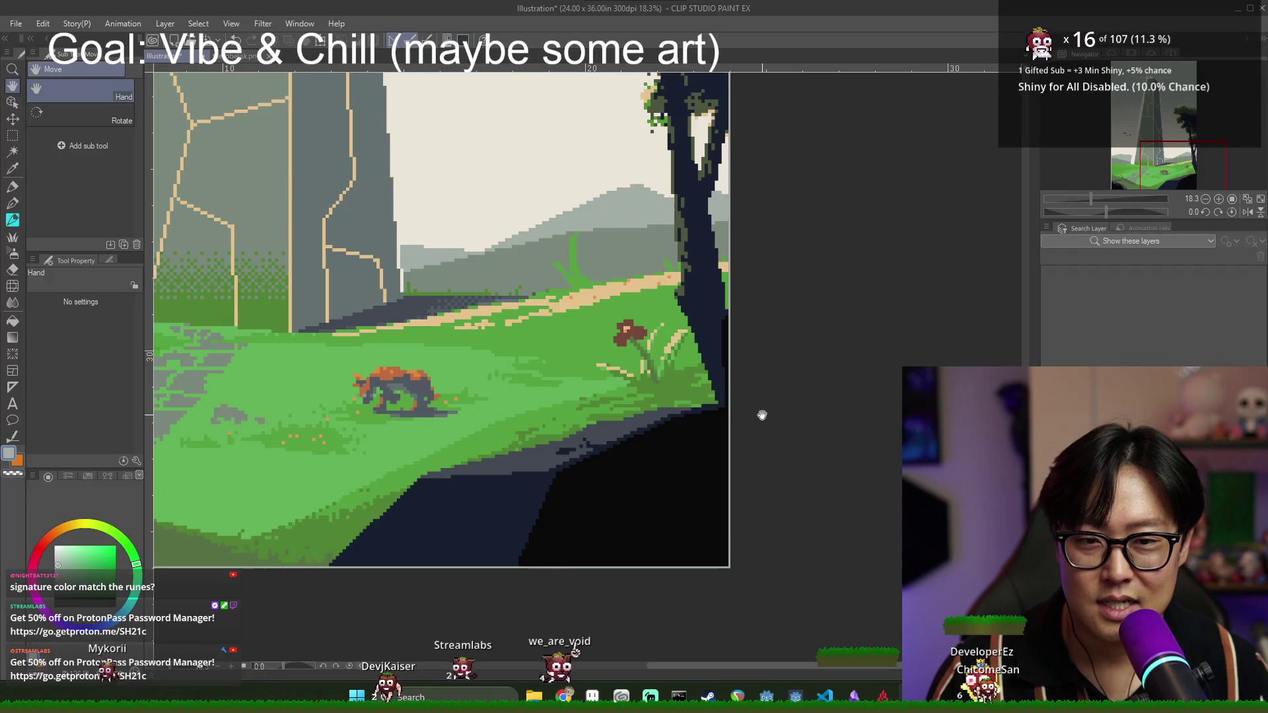
pyautogui.scroll(-3, 610, 369)
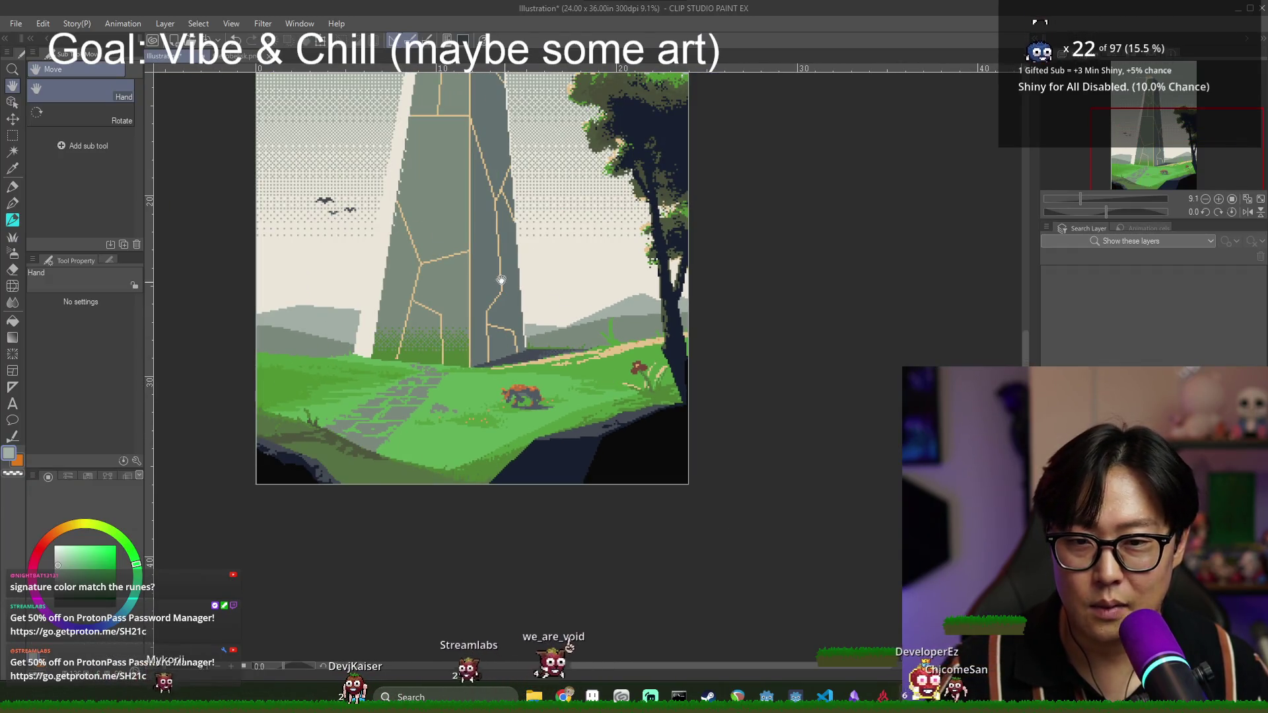
pyautogui.click(15, 24)
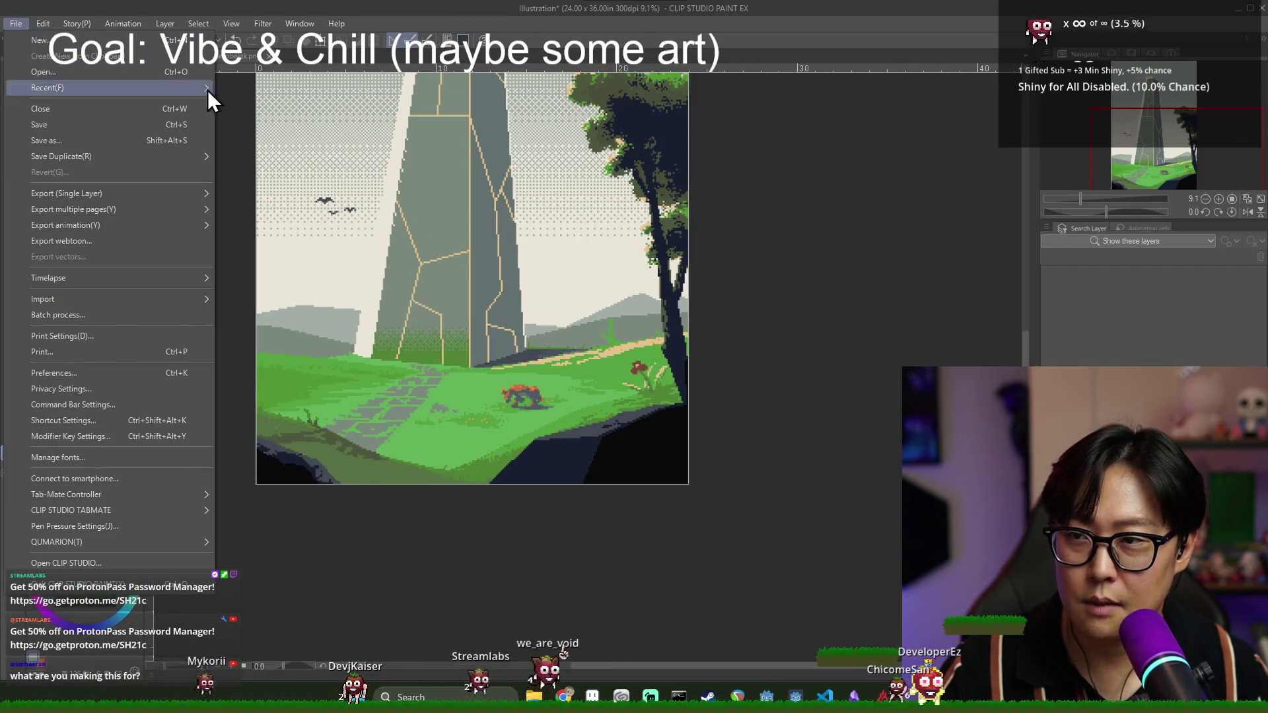
pyautogui.click(319, 59)
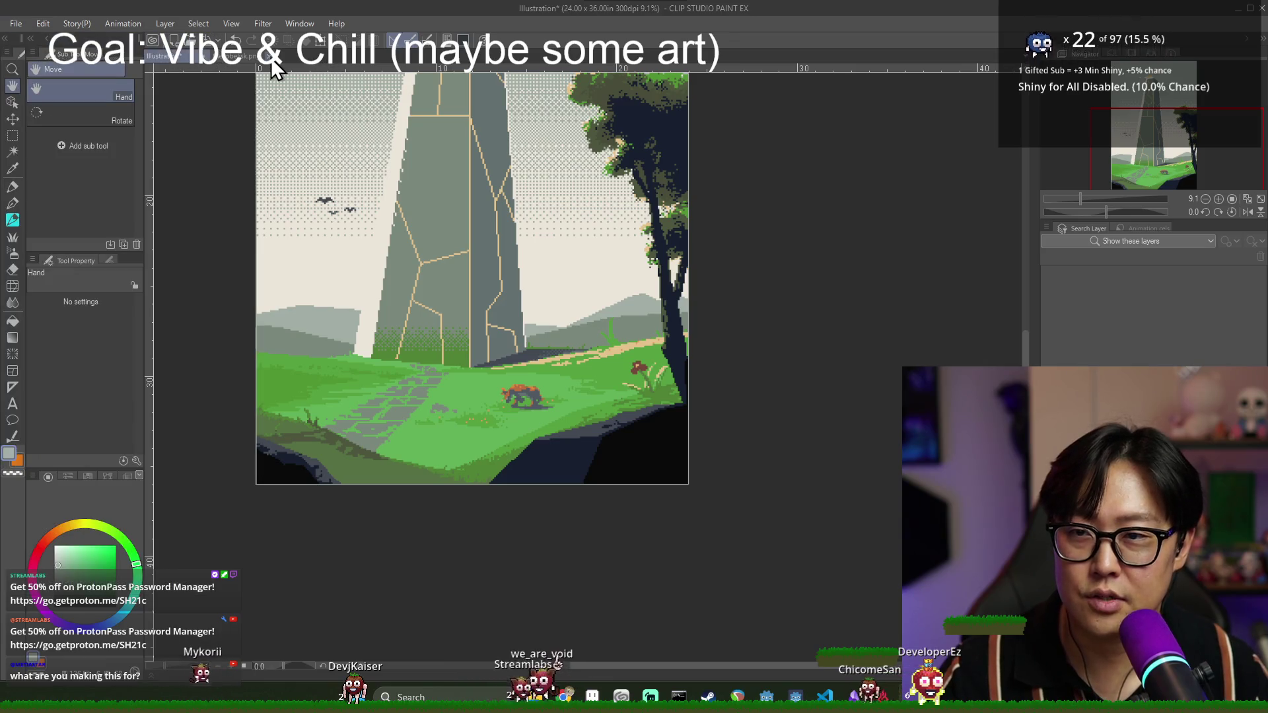
pyautogui.click(196, 55)
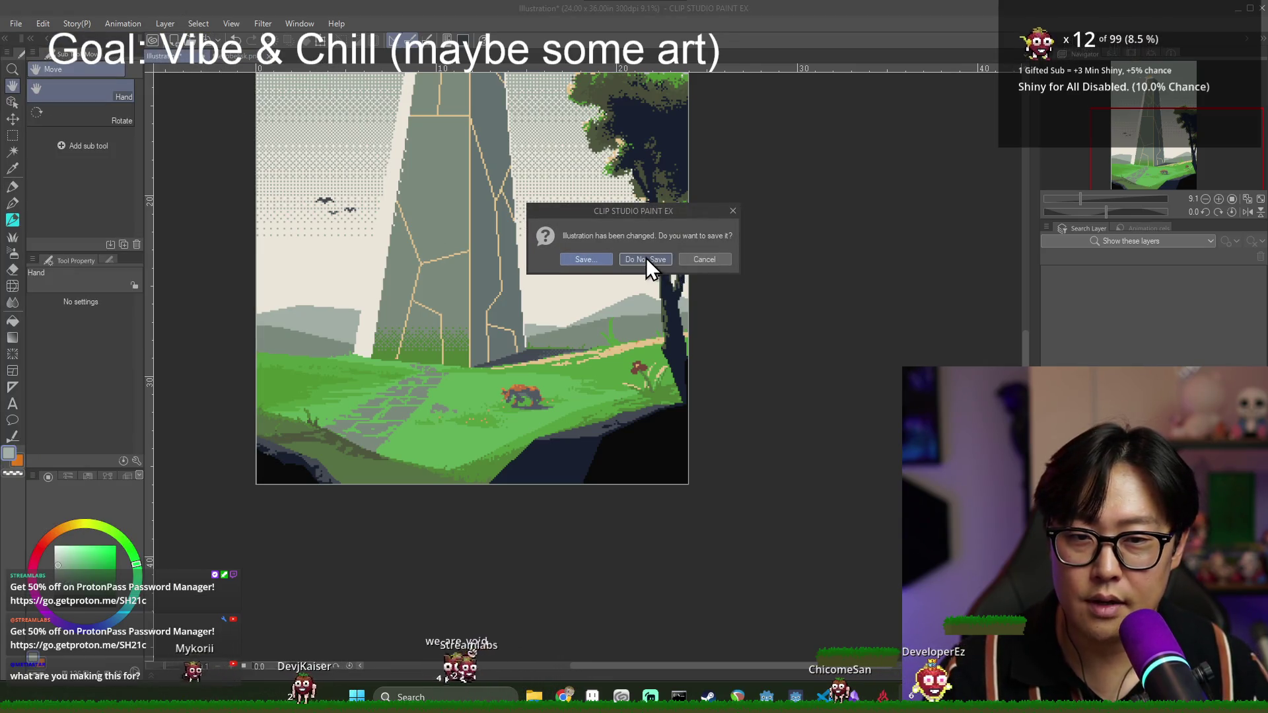
pyautogui.click(645, 258)
pyautogui.hotkey('alt', 'Tab')
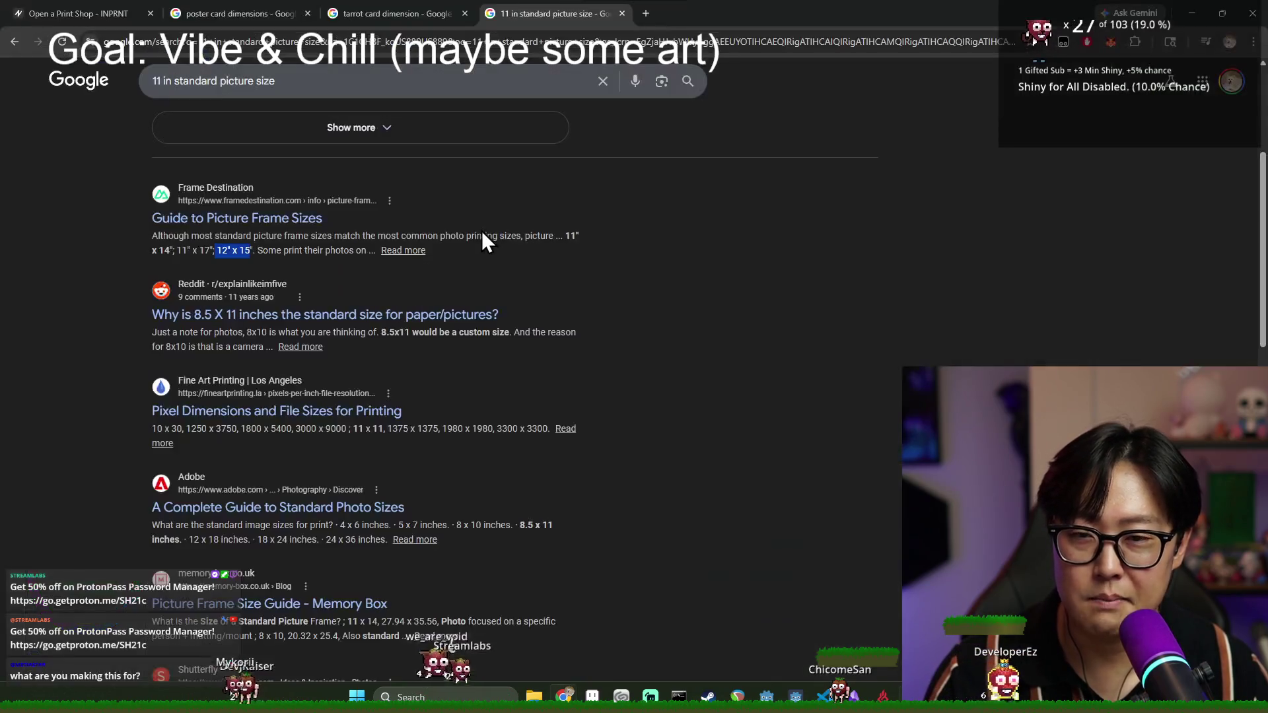
# - Close the tarot card dimension tab and bring up Windows search for Calculator
pyautogui.click(396, 14)
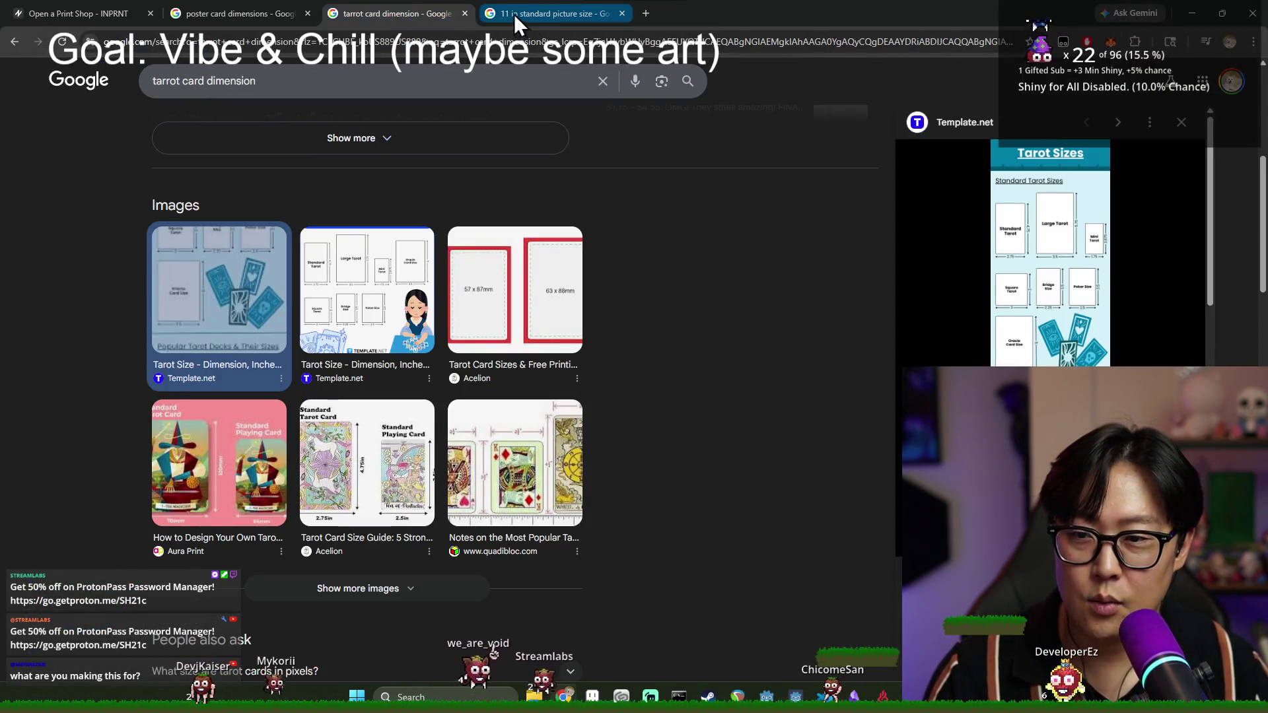
pyautogui.click(465, 13)
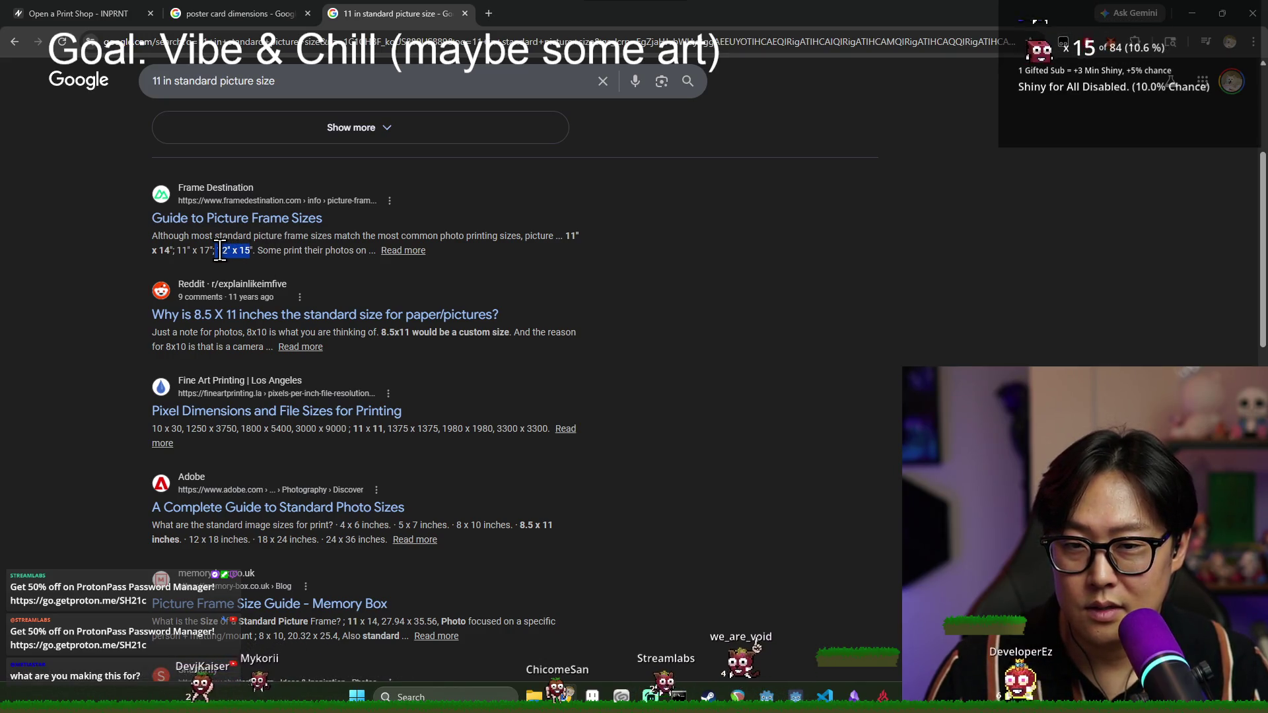
pyautogui.press('super')
pyautogui.write('cal')
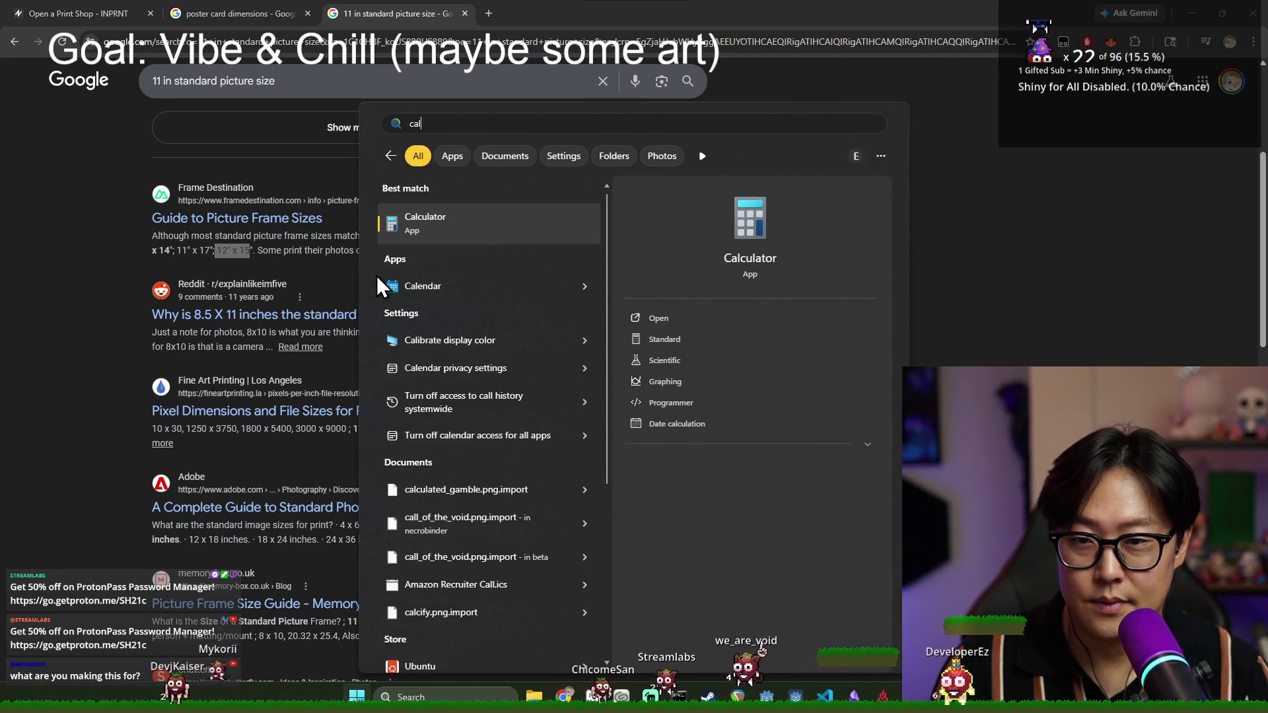
pyautogui.press('Return')
pyautogui.write('12 ÷ 2')
pyautogui.press('Return')
pyautogui.press('Return')
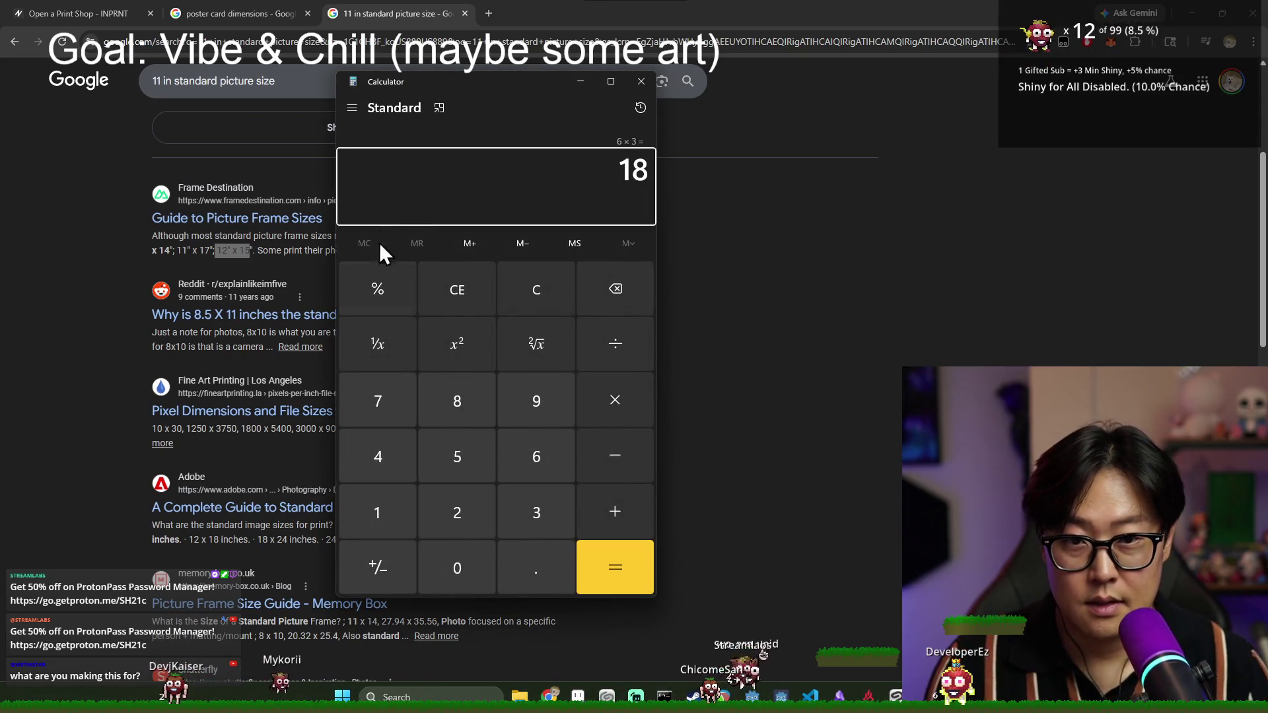
pyautogui.click(544, 270)
pyautogui.click(638, 87)
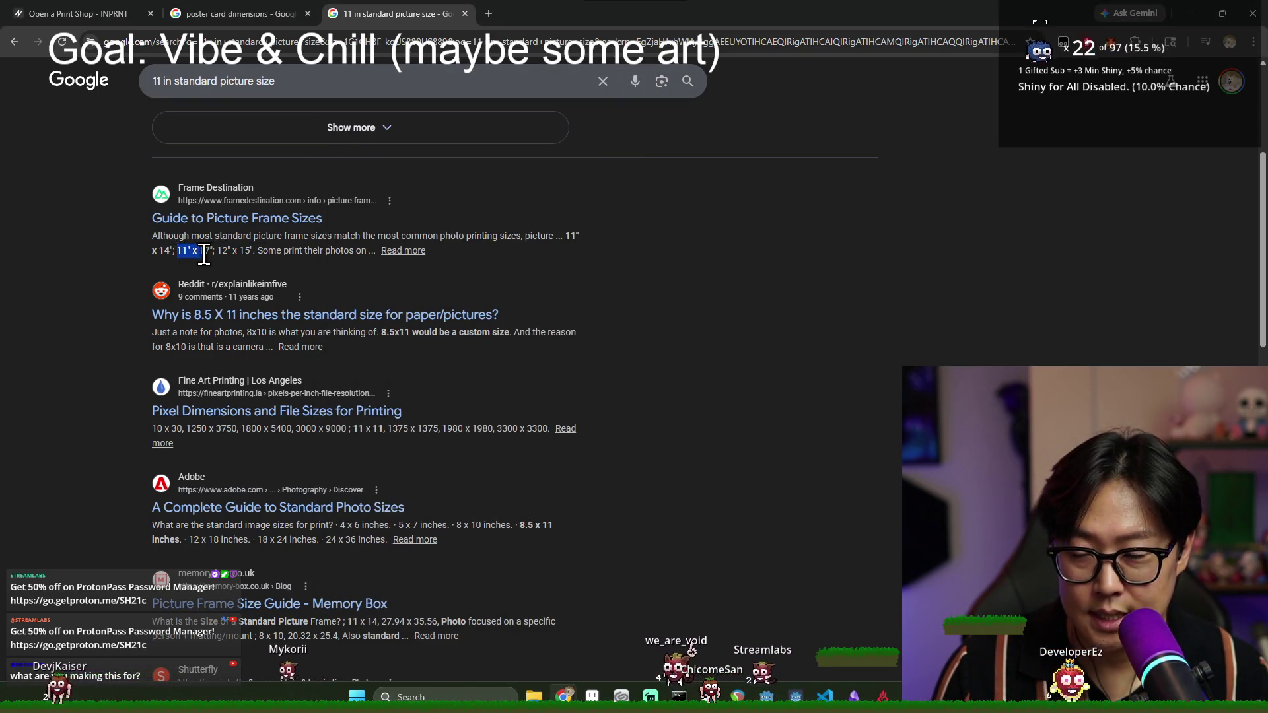
# - Highlight the 11" x 17" size in the Google search snippet
pyautogui.moveTo(212, 251); pyautogui.dragTo(177, 251)
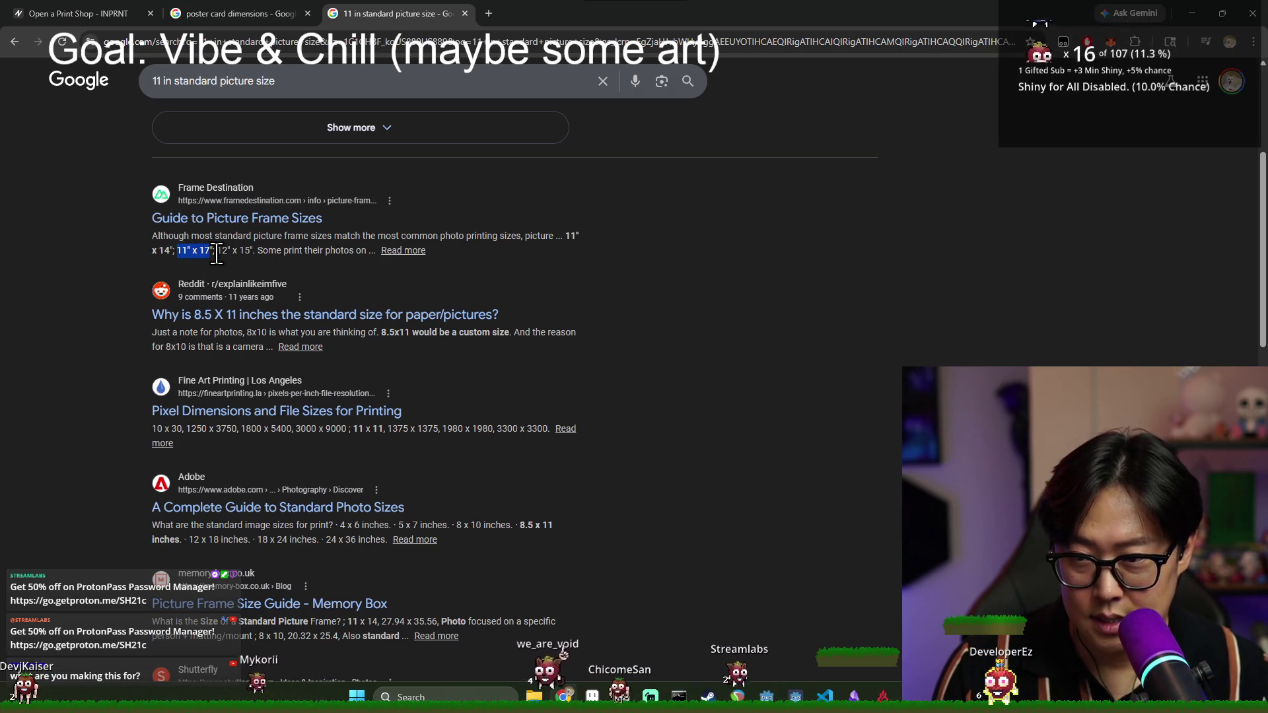
pyautogui.click(174, 252)
pyautogui.moveTo(175, 251)
pyautogui.mouseDown()
pyautogui.moveTo(251, 253)
pyautogui.moveTo(177, 252)
pyautogui.mouseUp()
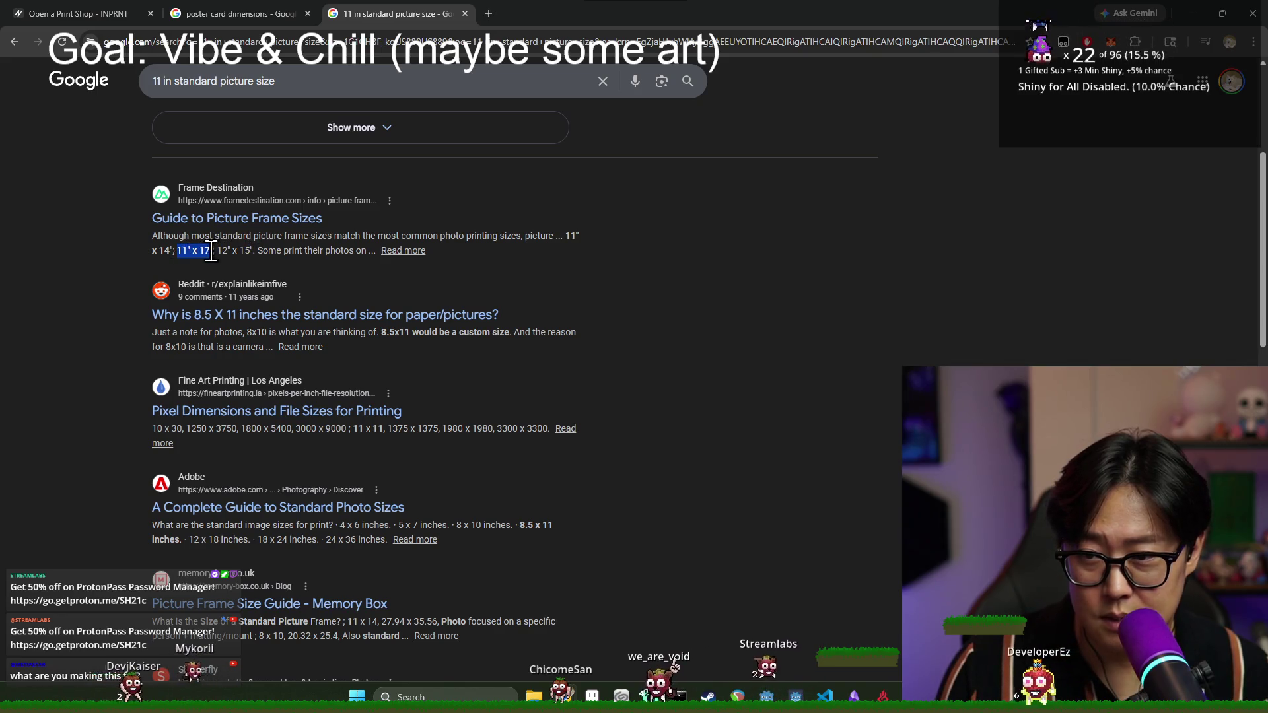
# - Open Frame Destination's picture frame size guide and scroll to the Standard Frame Sizes table
pyautogui.click(249, 219)
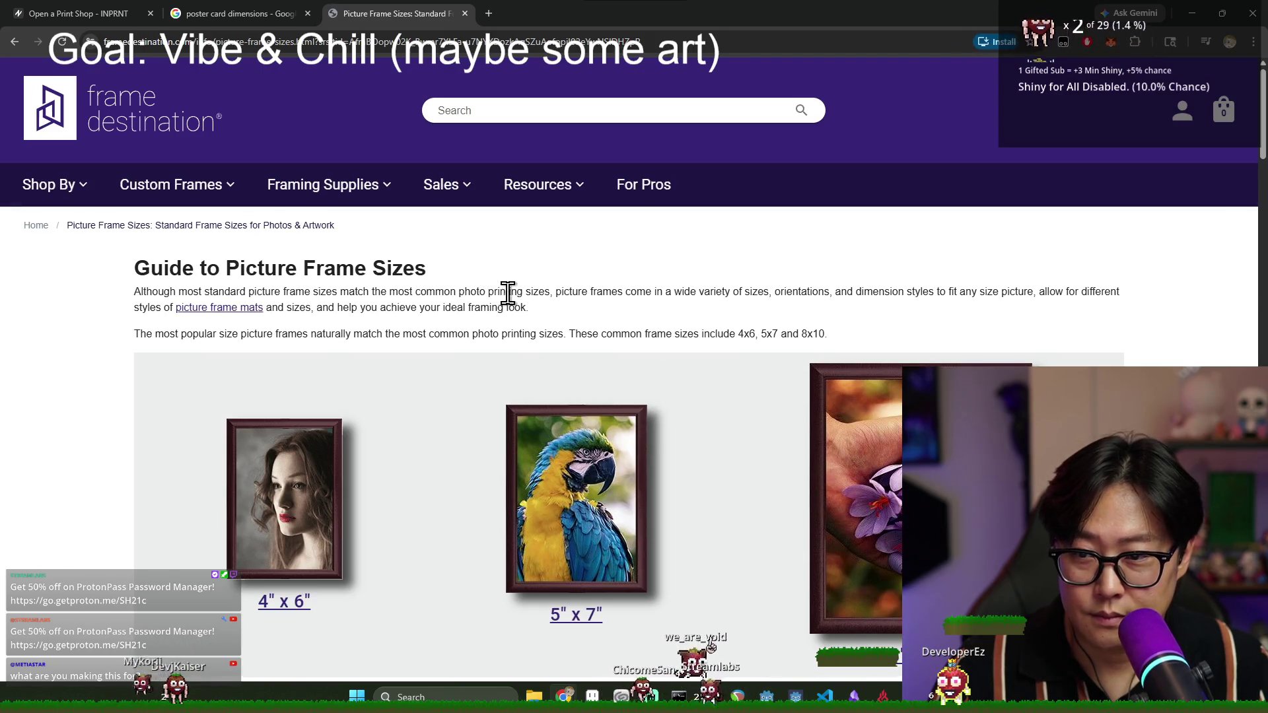
pyautogui.scroll(-5, 911, 304)
pyautogui.scroll(2, 555, 234)
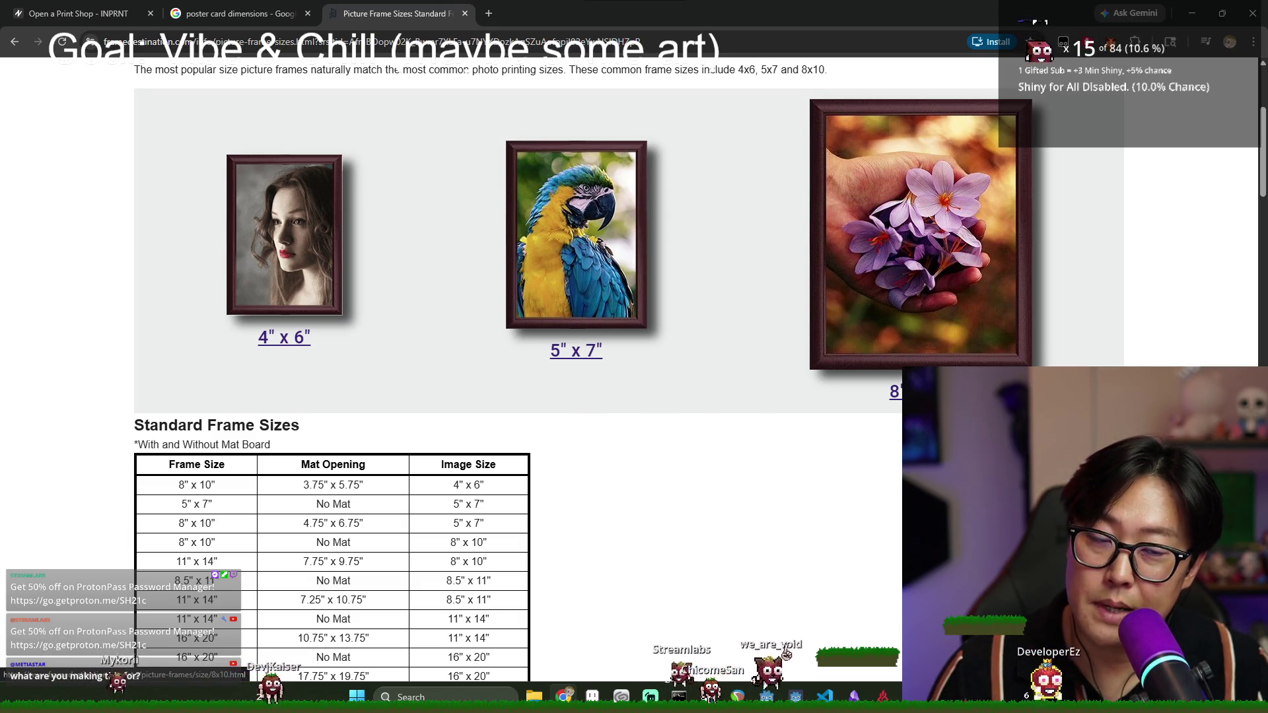
pyautogui.scroll(-1, 555, 264)
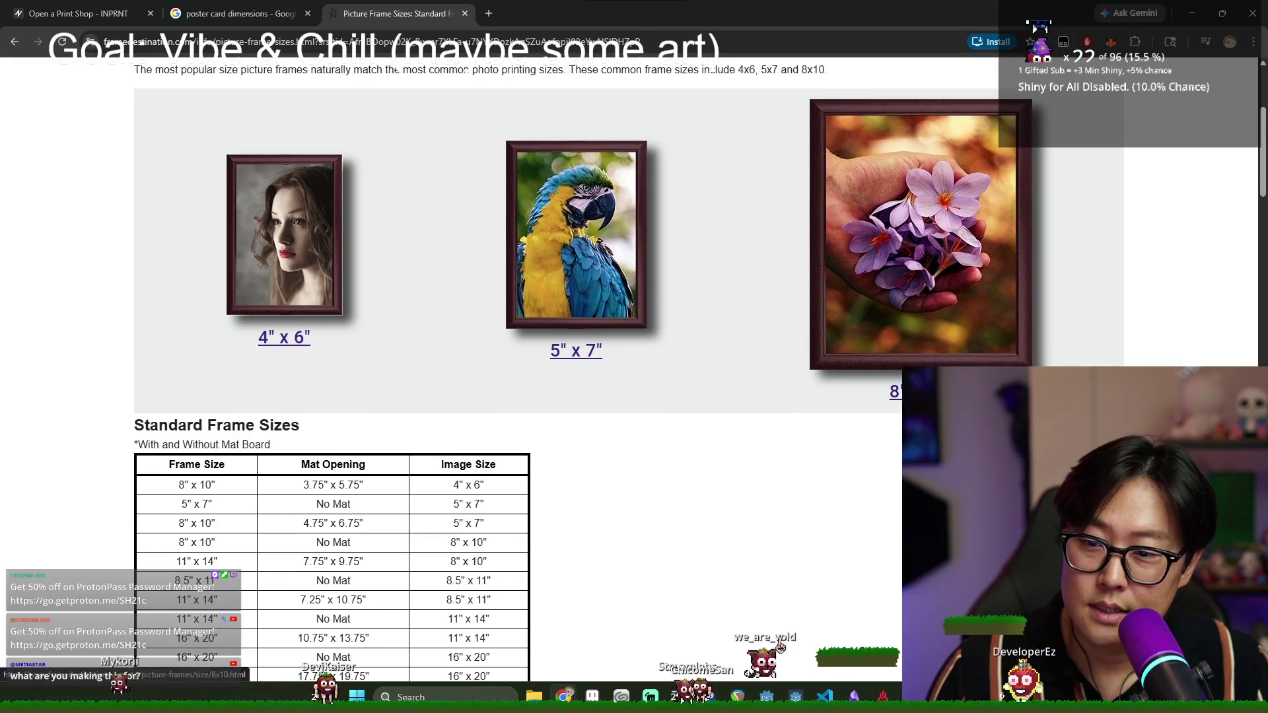
pyautogui.scroll(-2, 781, 646)
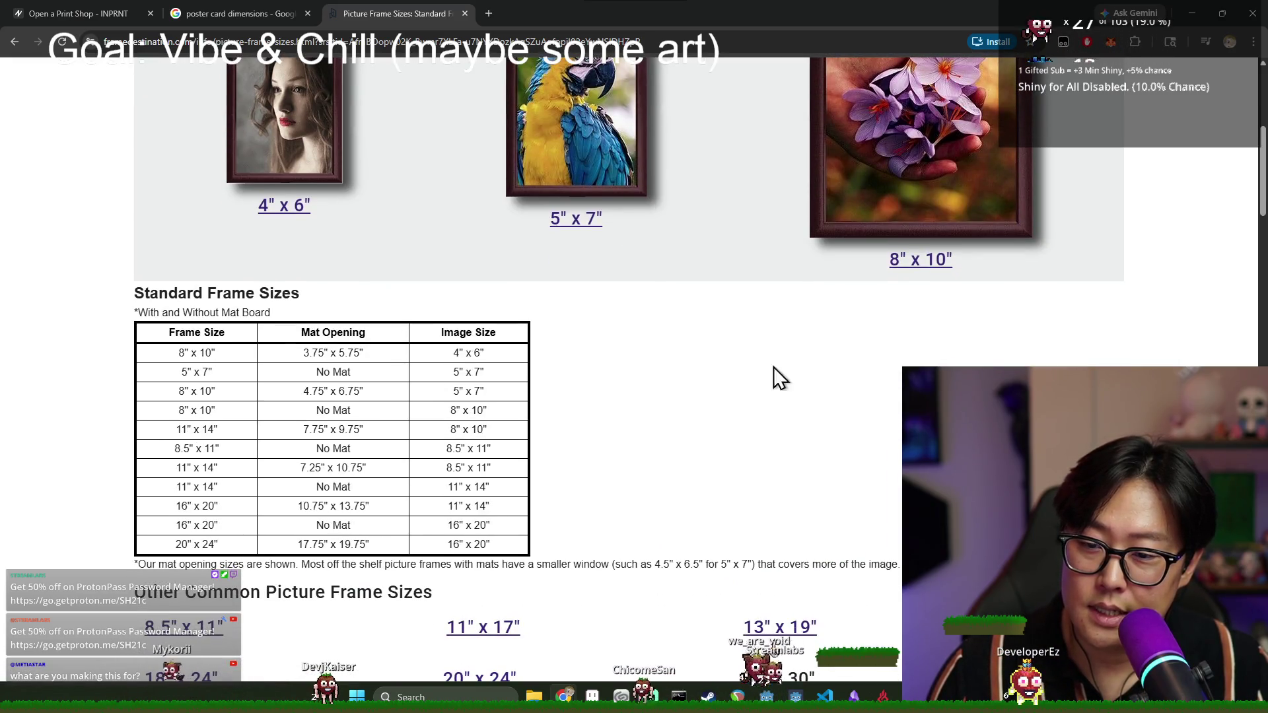
pyautogui.scroll(-3, 528, 165)
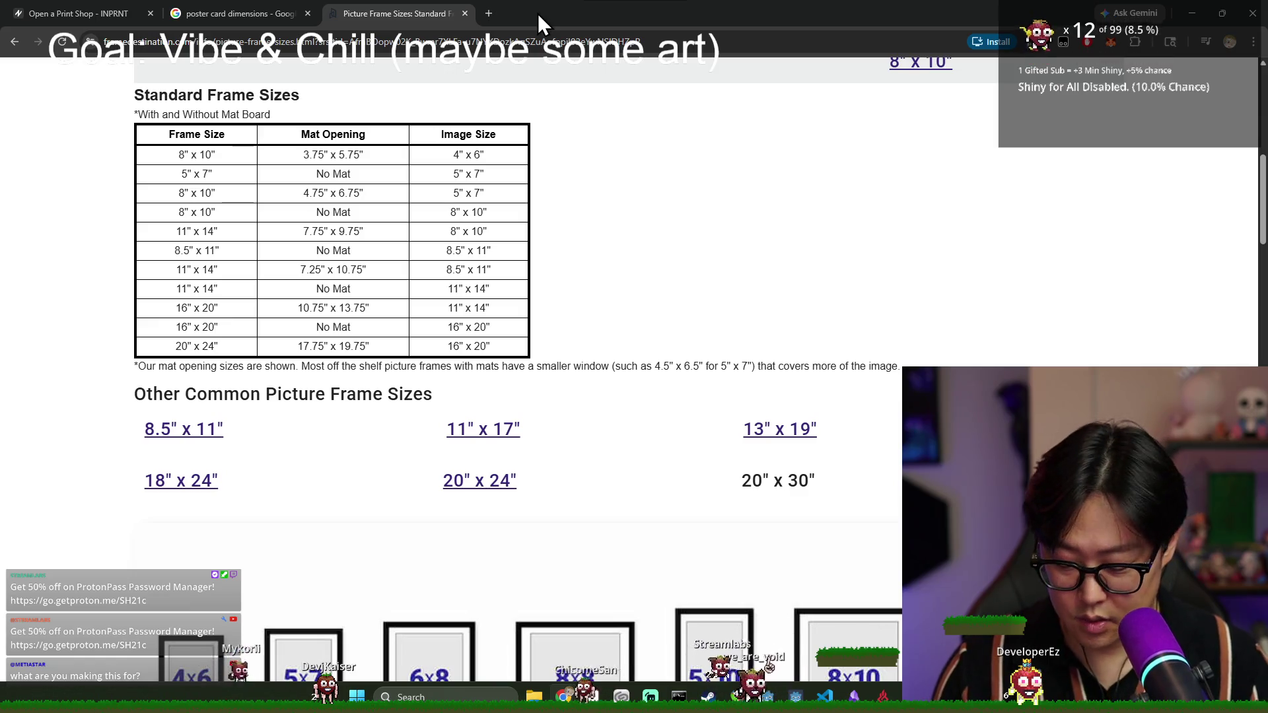
pyautogui.hotkey('ctrl', 't')
# - Search 'tom bacon artist' and open the tombaconartist.com portfolio home page
pyautogui.write('tom bacon')
pyautogui.press('Return')
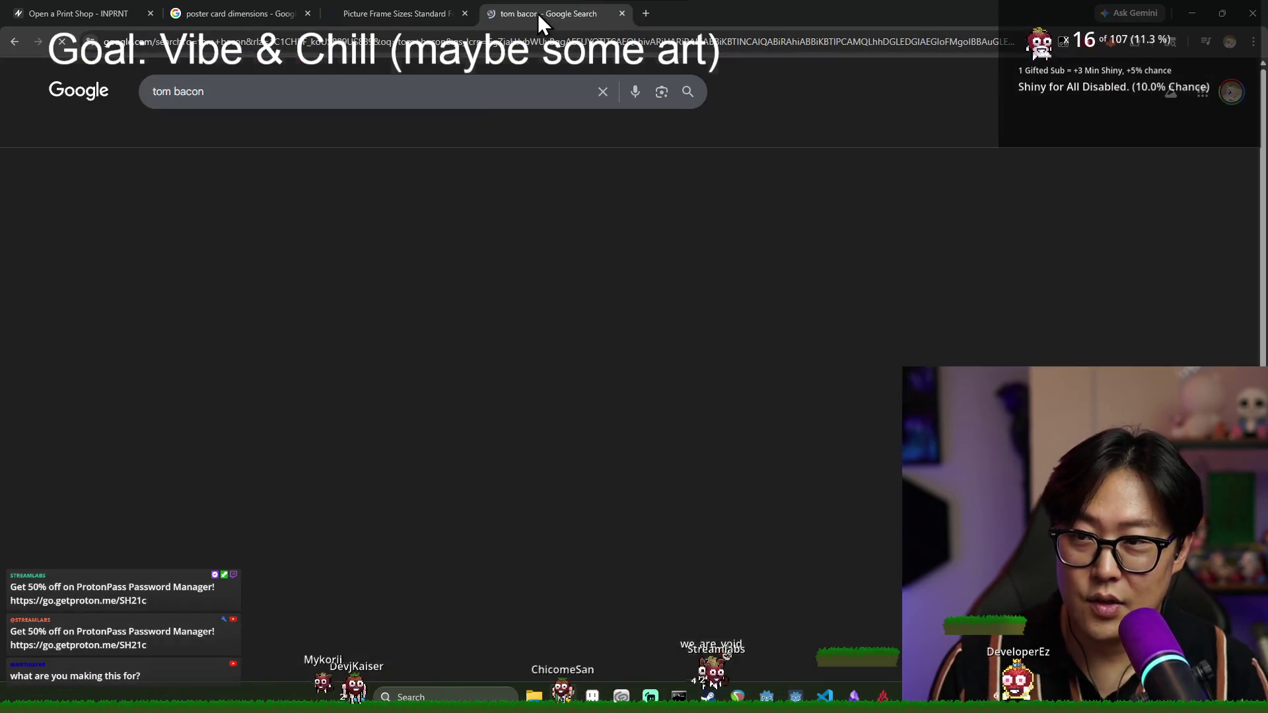
pyautogui.click(311, 93)
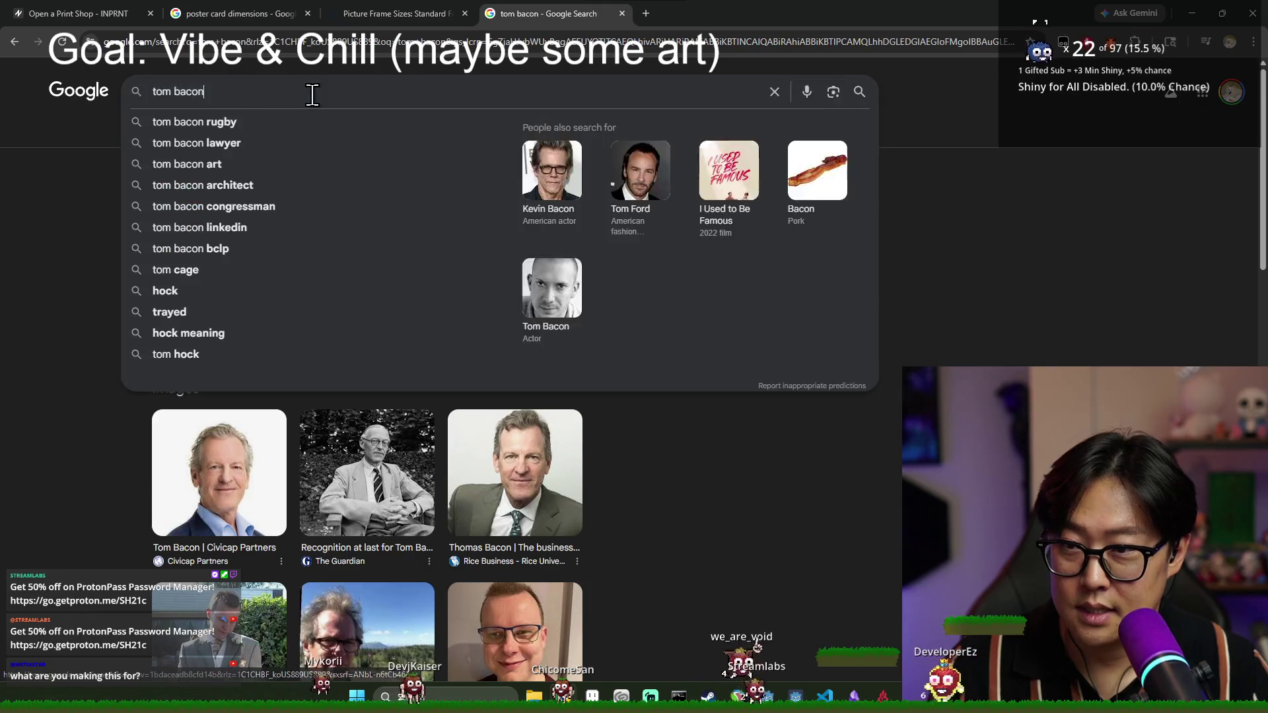
pyautogui.write(' artist')
pyautogui.press('Return')
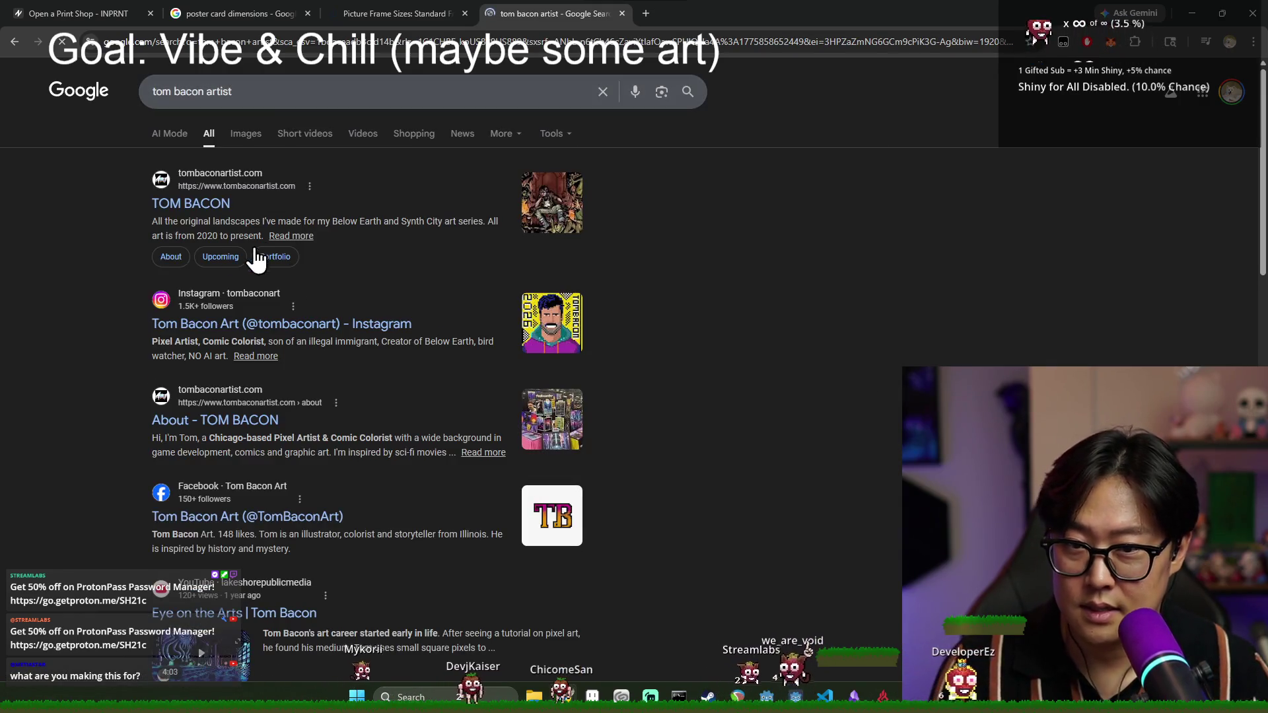
pyautogui.click(192, 204)
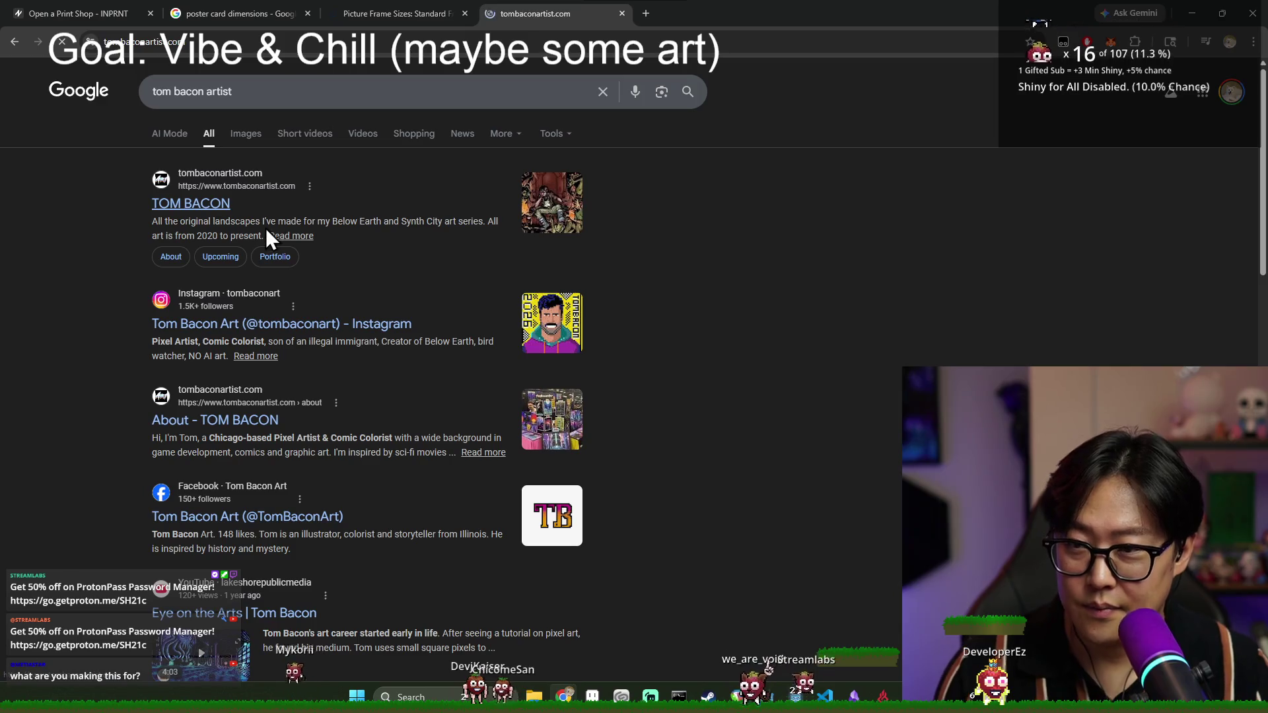
pyautogui.scroll(-2, 552, 324)
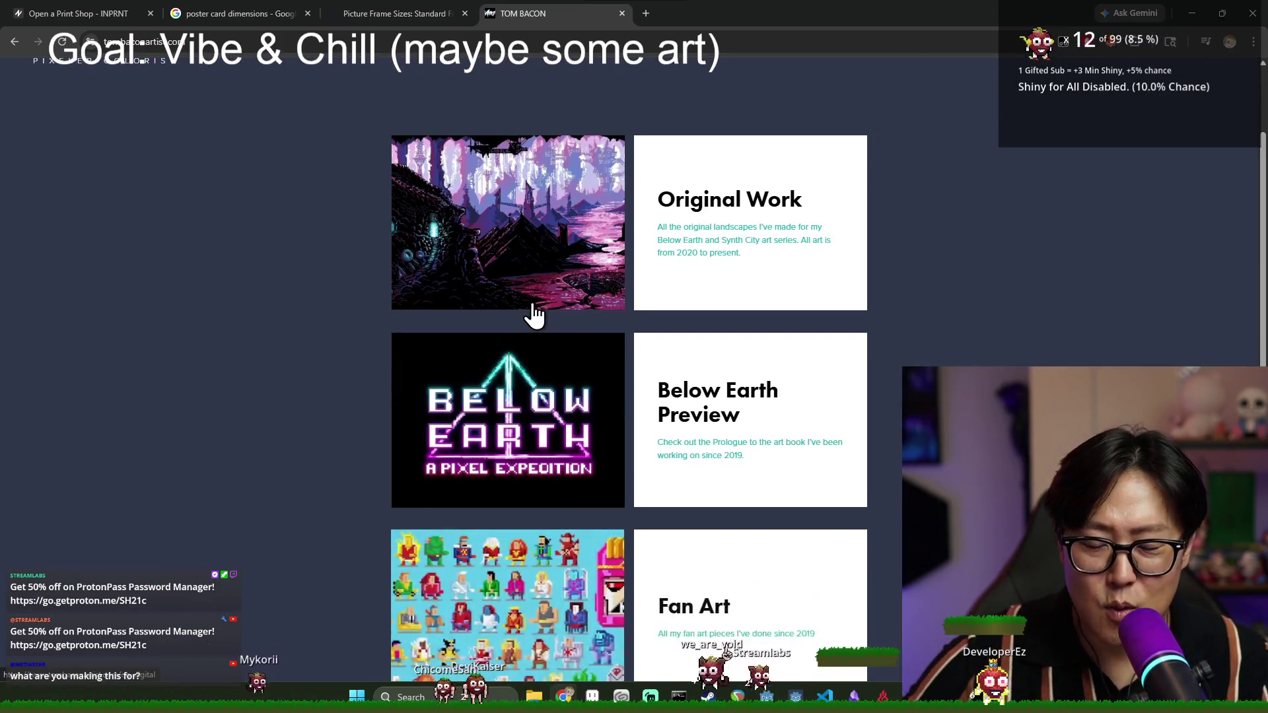
pyautogui.scroll(2, 550, 328)
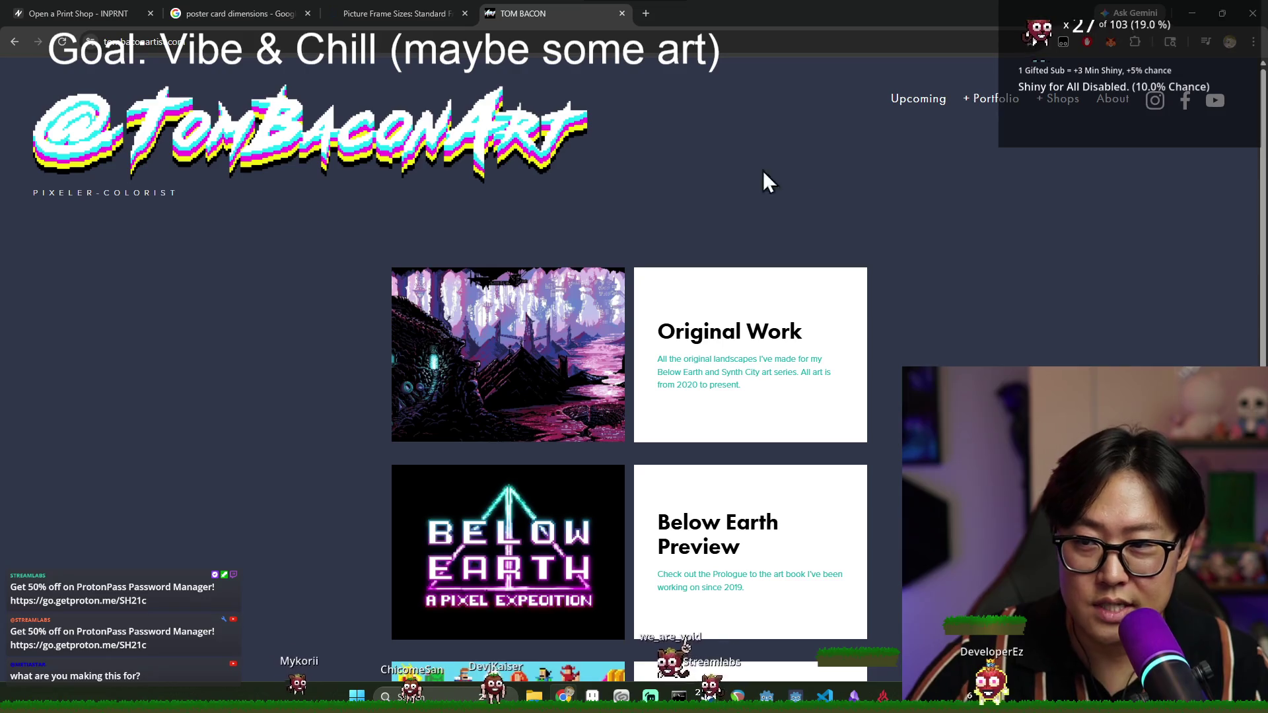
pyautogui.moveTo(1058, 100)
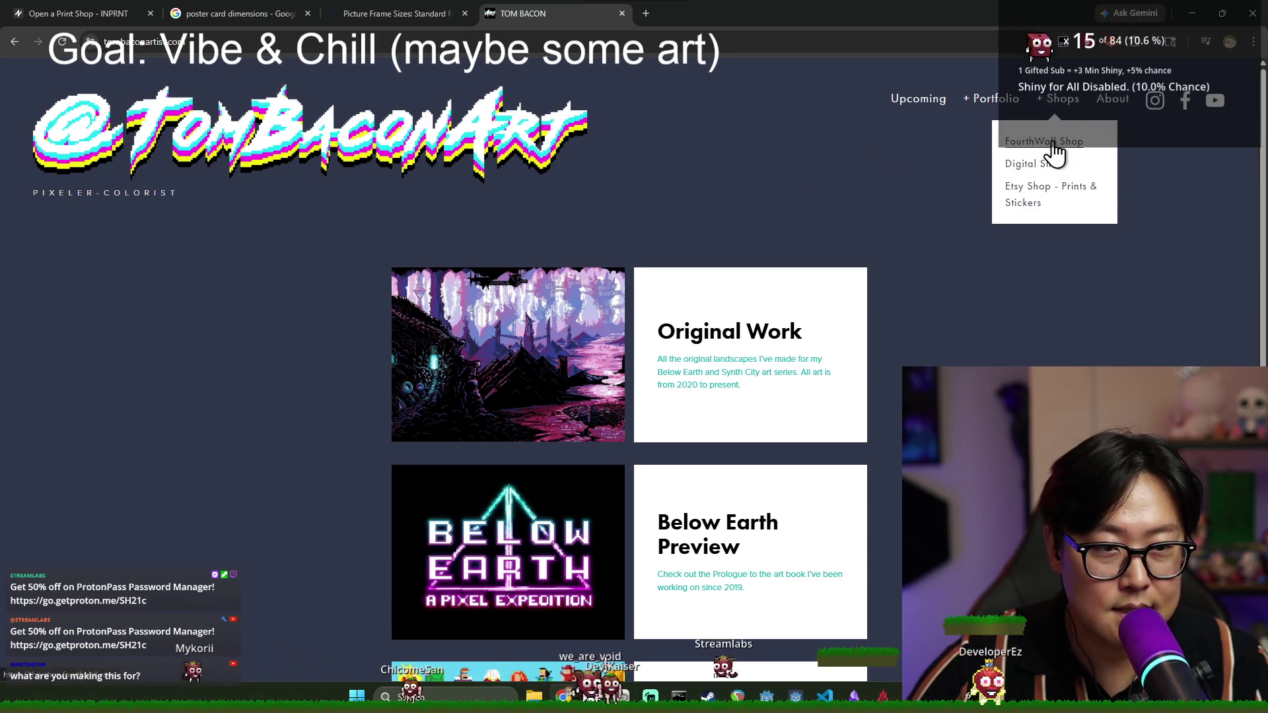
# - Open the artist's Etsy shop and confirm the Below Earth print measures 13 by 19 inches
pyautogui.click(1042, 202)
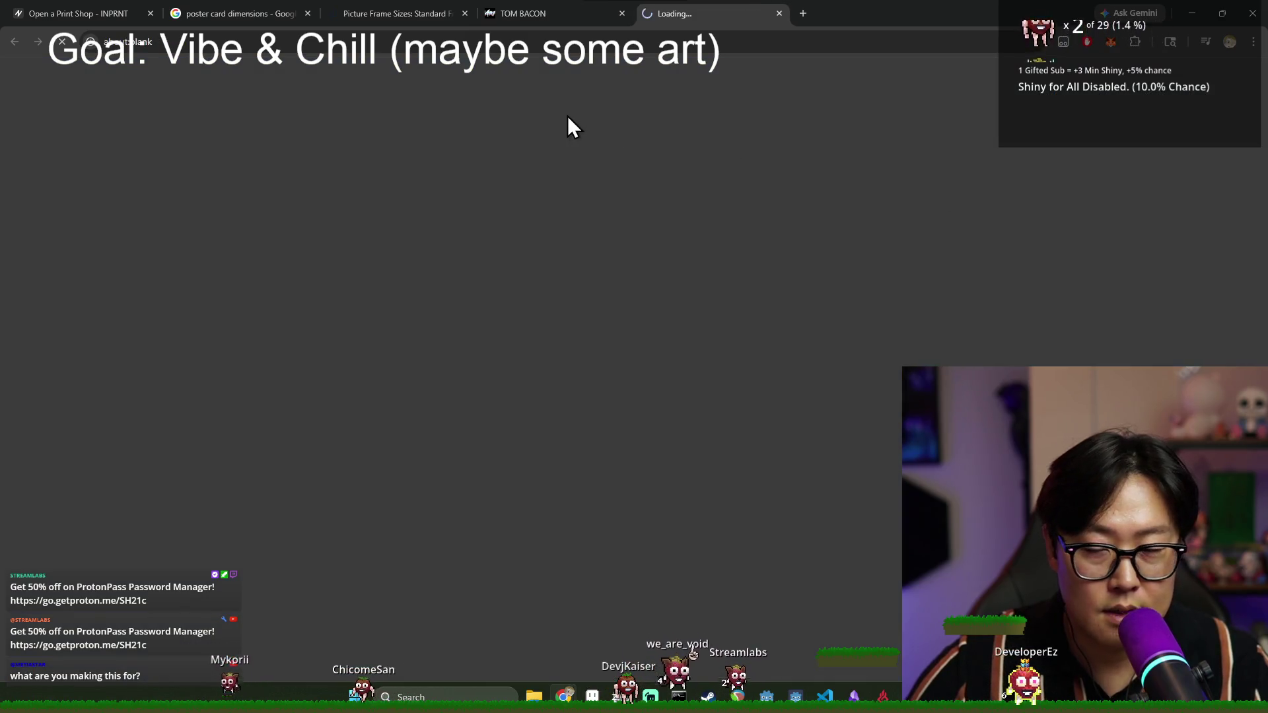
pyautogui.scroll(-5, 518, 324)
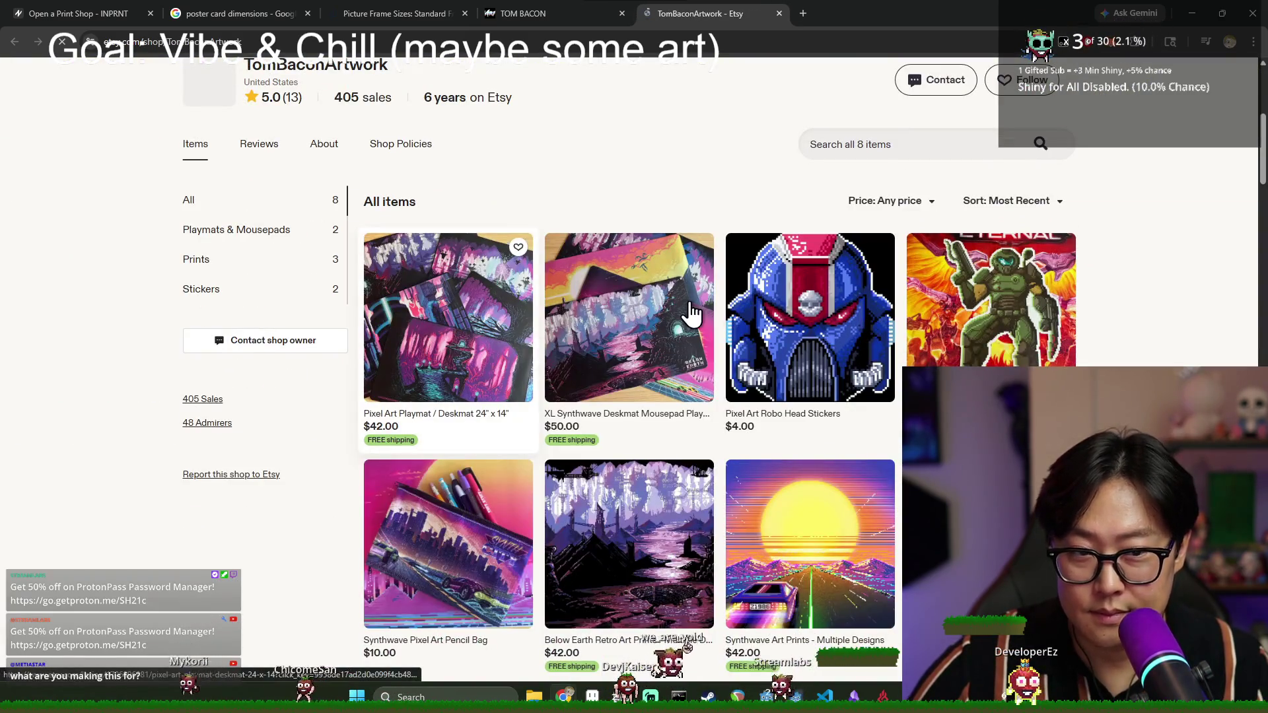
pyautogui.scroll(-2, 610, 327)
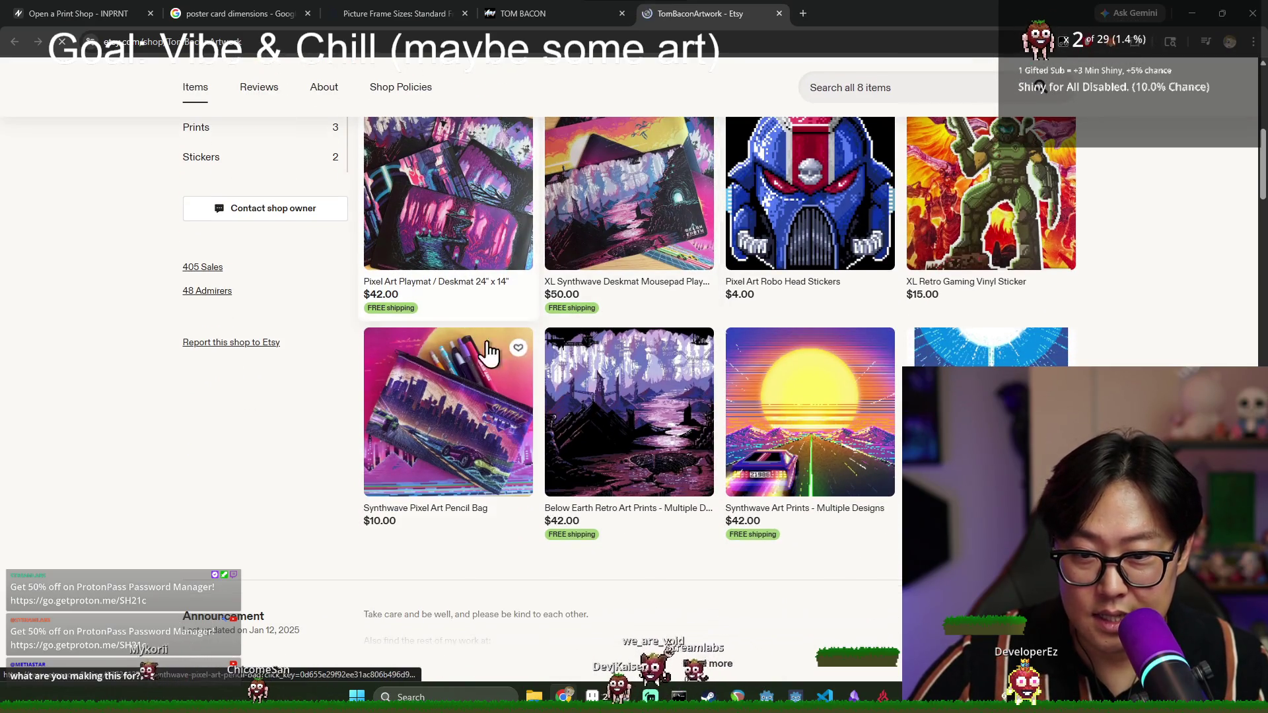
pyautogui.click(608, 400)
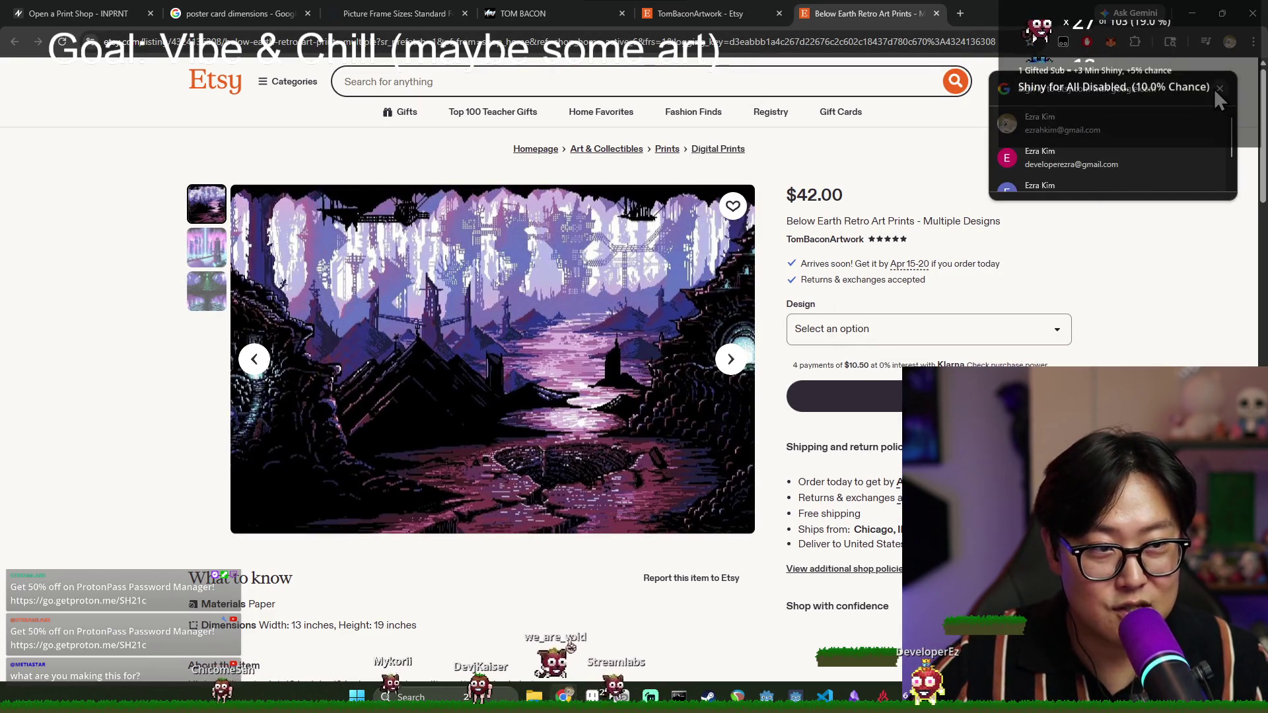
pyautogui.click(1218, 89)
pyautogui.scroll(-4, 481, 395)
pyautogui.moveTo(292, 361); pyautogui.dragTo(414, 361)
pyautogui.scroll(4, 415, 361)
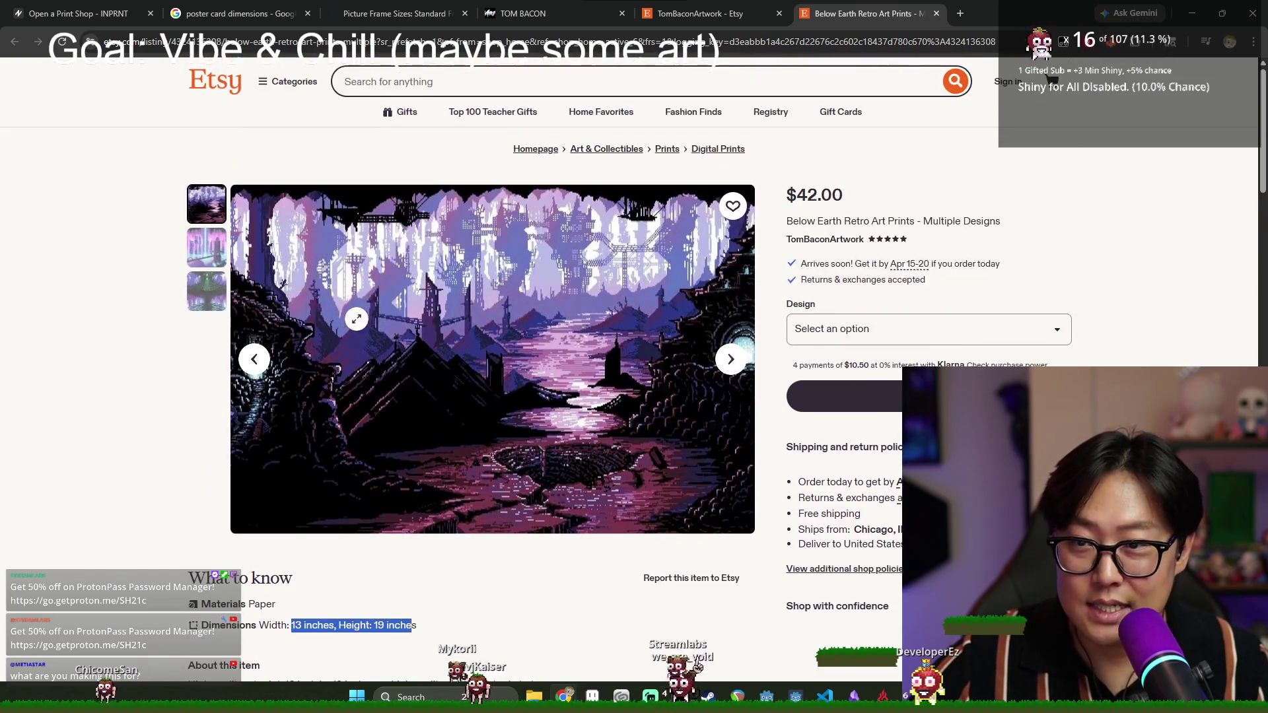
pyautogui.click(650, 15)
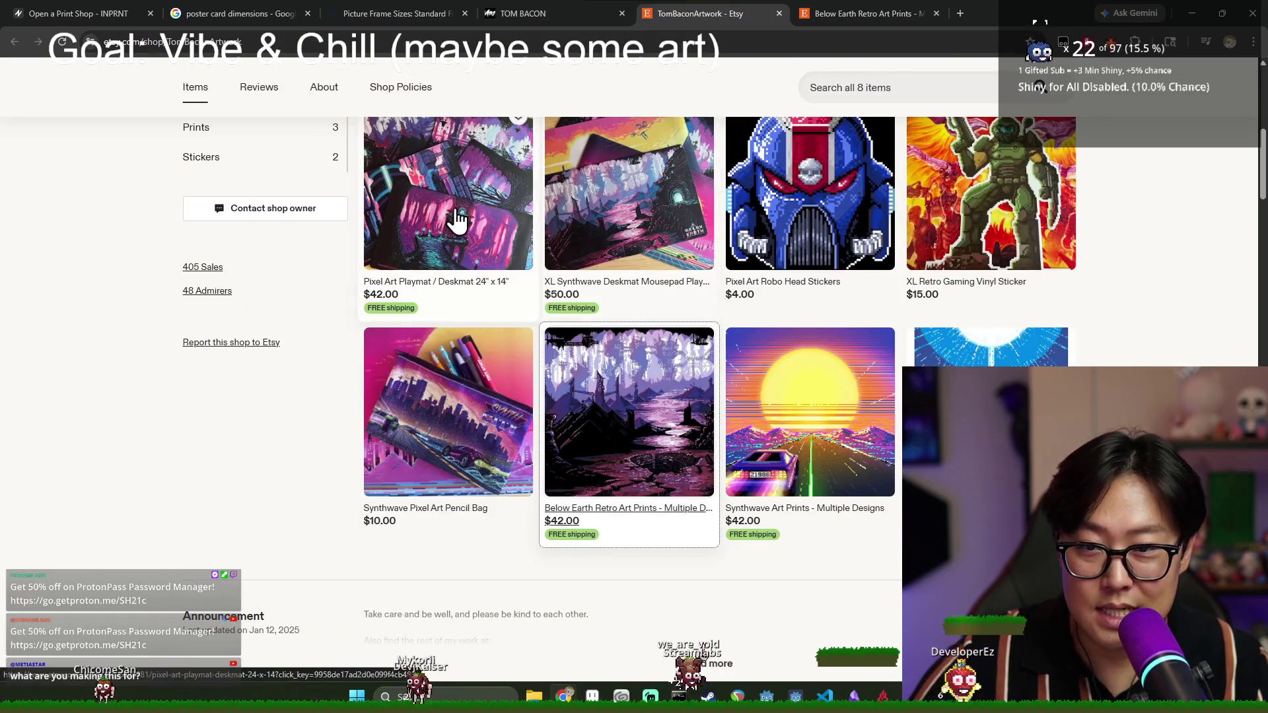
# - Check the Synthwave print's 13 × 19 inch dimensions, then close all the Etsy tabs
pyautogui.click(457, 218)
pyautogui.click(650, 14)
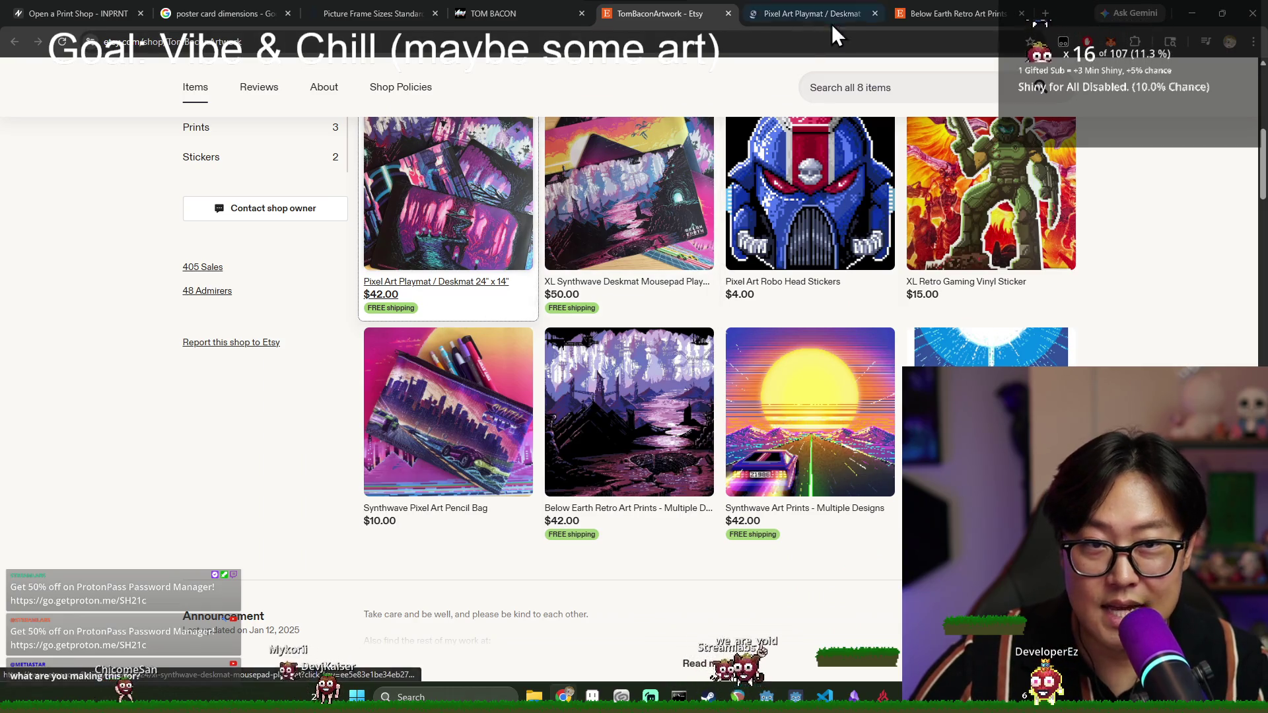
pyautogui.click(874, 13)
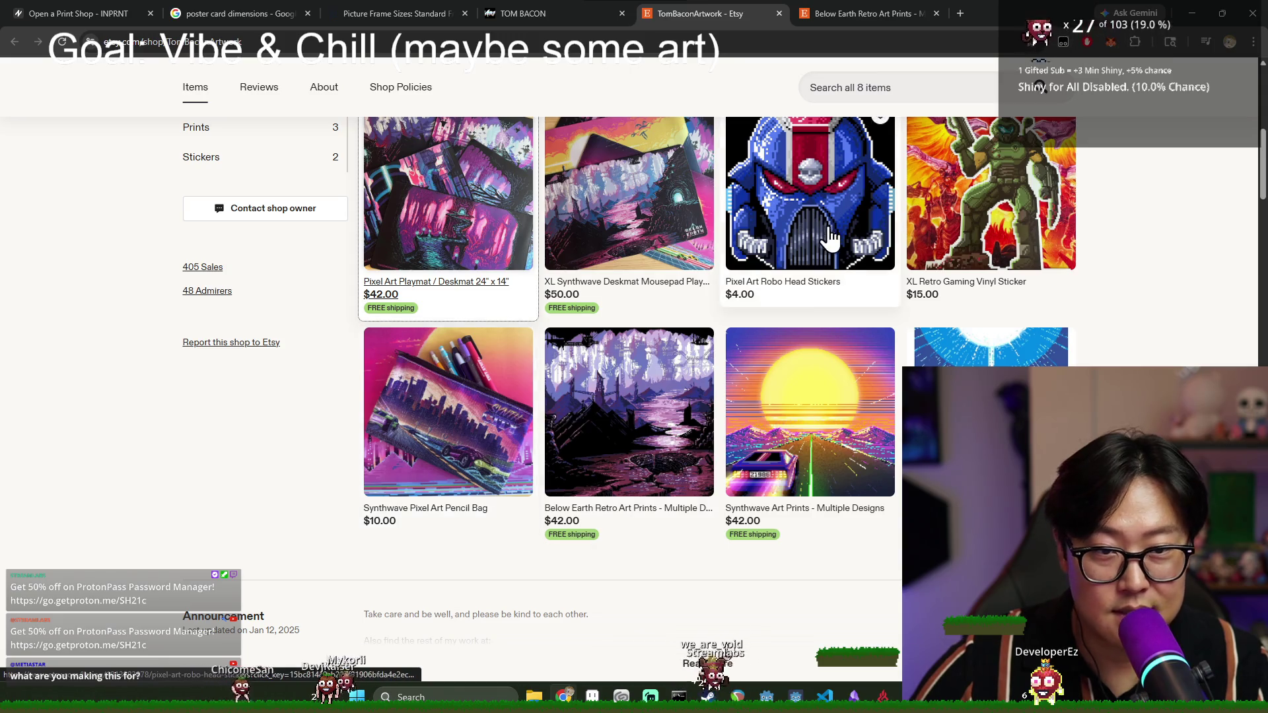
pyautogui.click(819, 385)
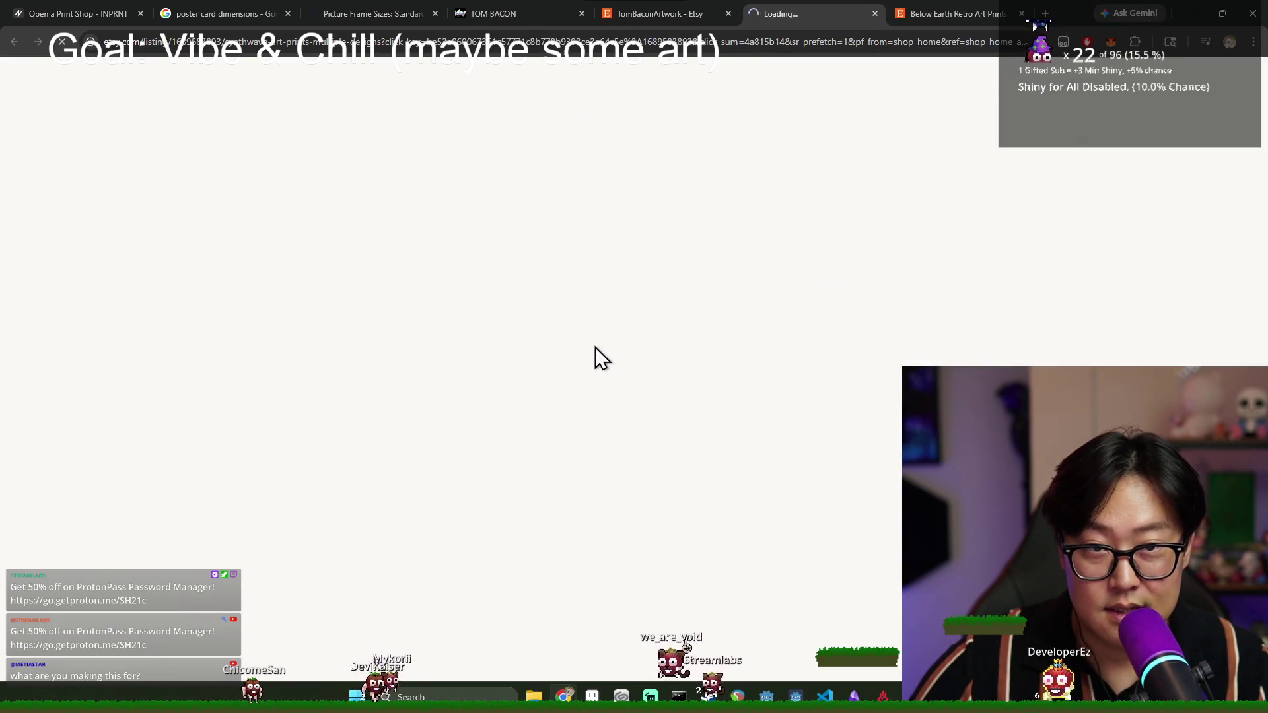
pyautogui.scroll(-4, 634, 360)
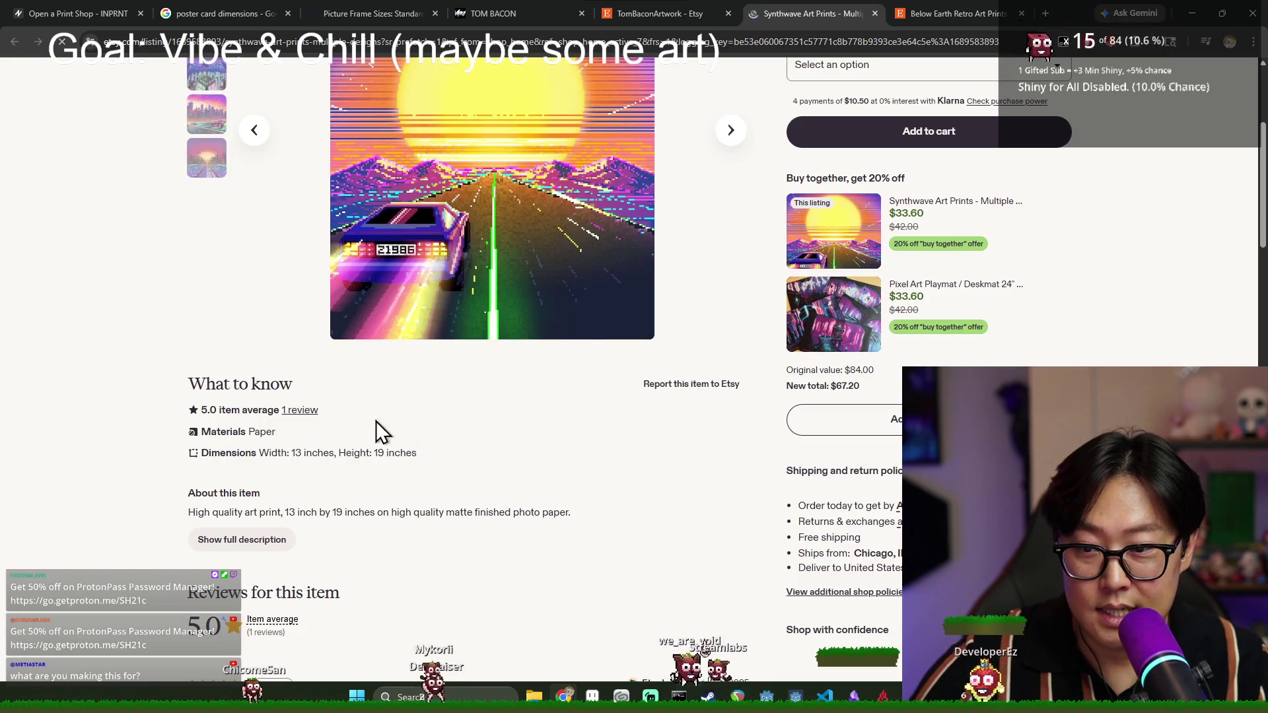
pyautogui.moveTo(298, 465); pyautogui.dragTo(425, 461)
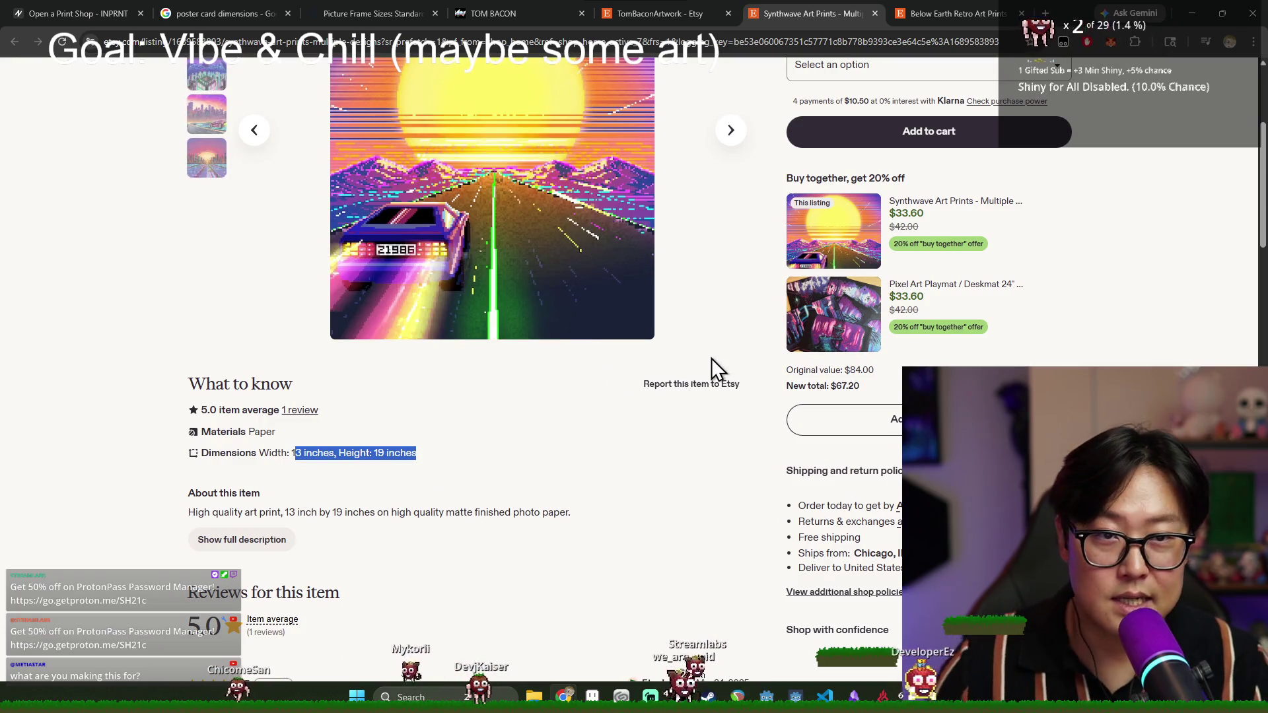
pyautogui.middleClick(802, 2)
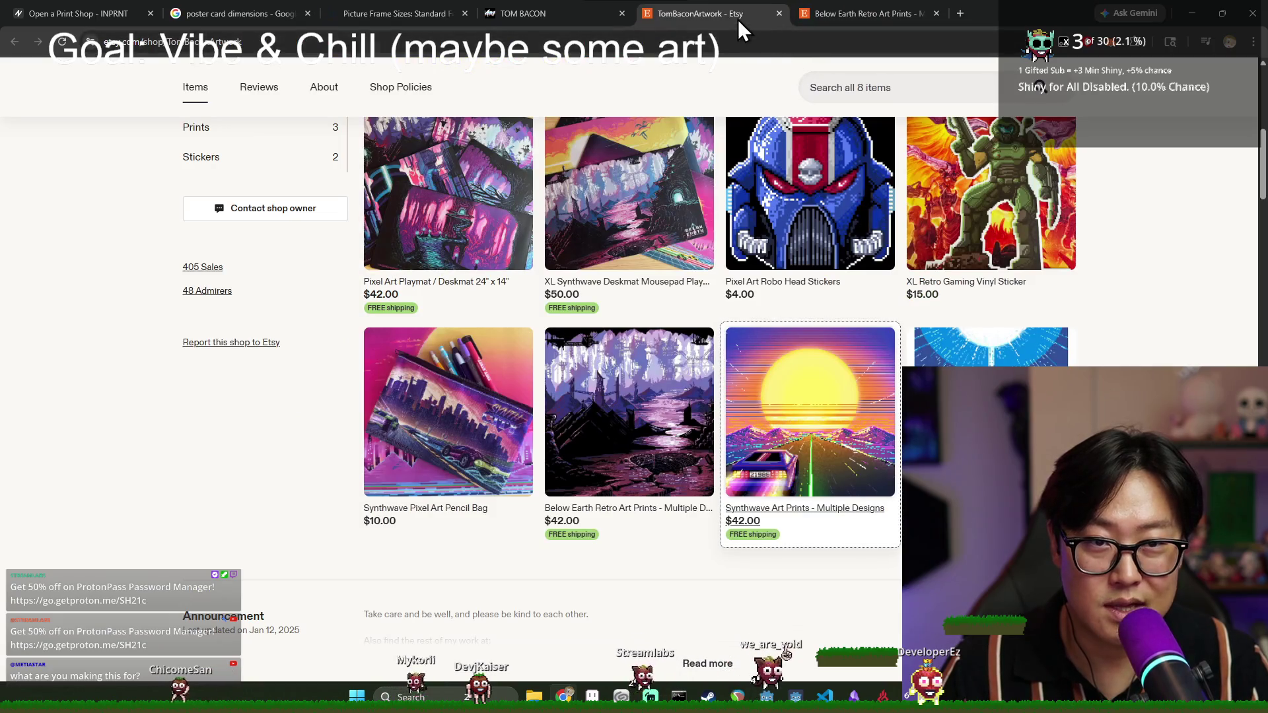
pyautogui.click(739, 15)
pyautogui.middleClick(664, 13)
pyautogui.middleClick(714, 18)
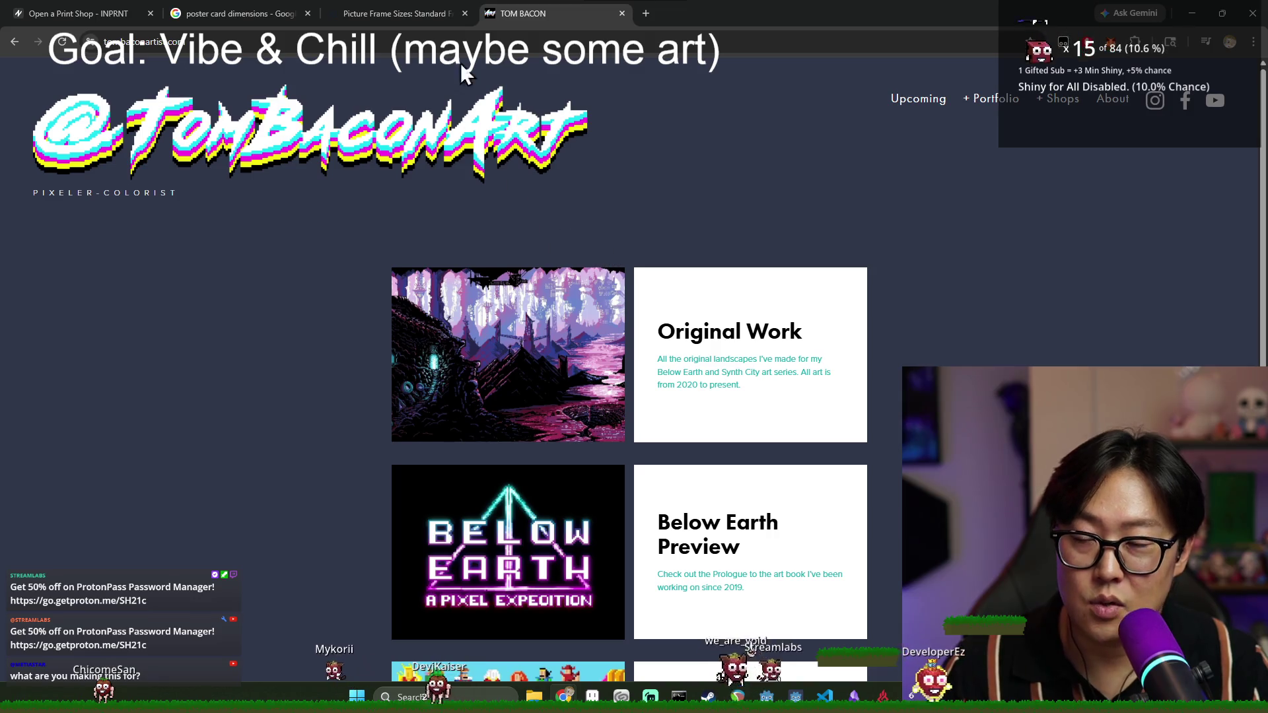
# - Highlight the 4" x 6" and 8" x 10" image sizes on the chart, then return to the obelisk painting
pyautogui.click(371, 12)
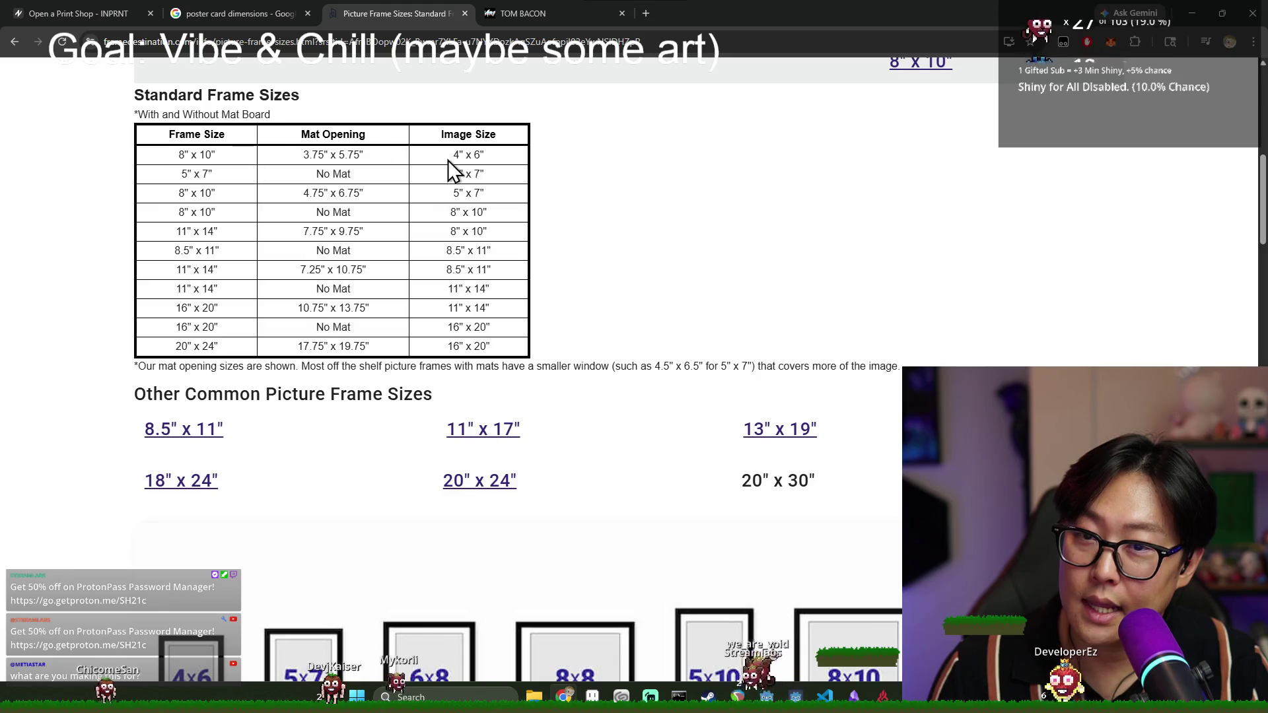
pyautogui.moveTo(437, 160); pyautogui.dragTo(507, 153)
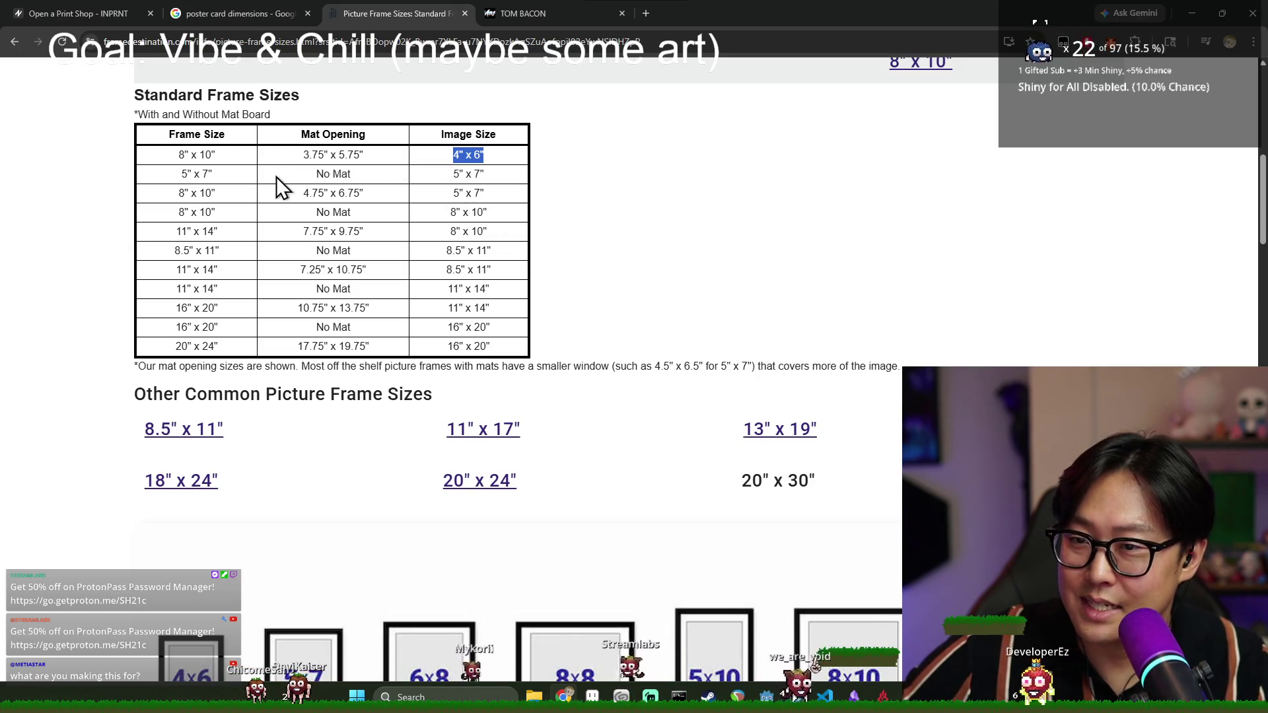
pyautogui.click(449, 212)
pyautogui.moveTo(449, 212); pyautogui.dragTo(506, 220)
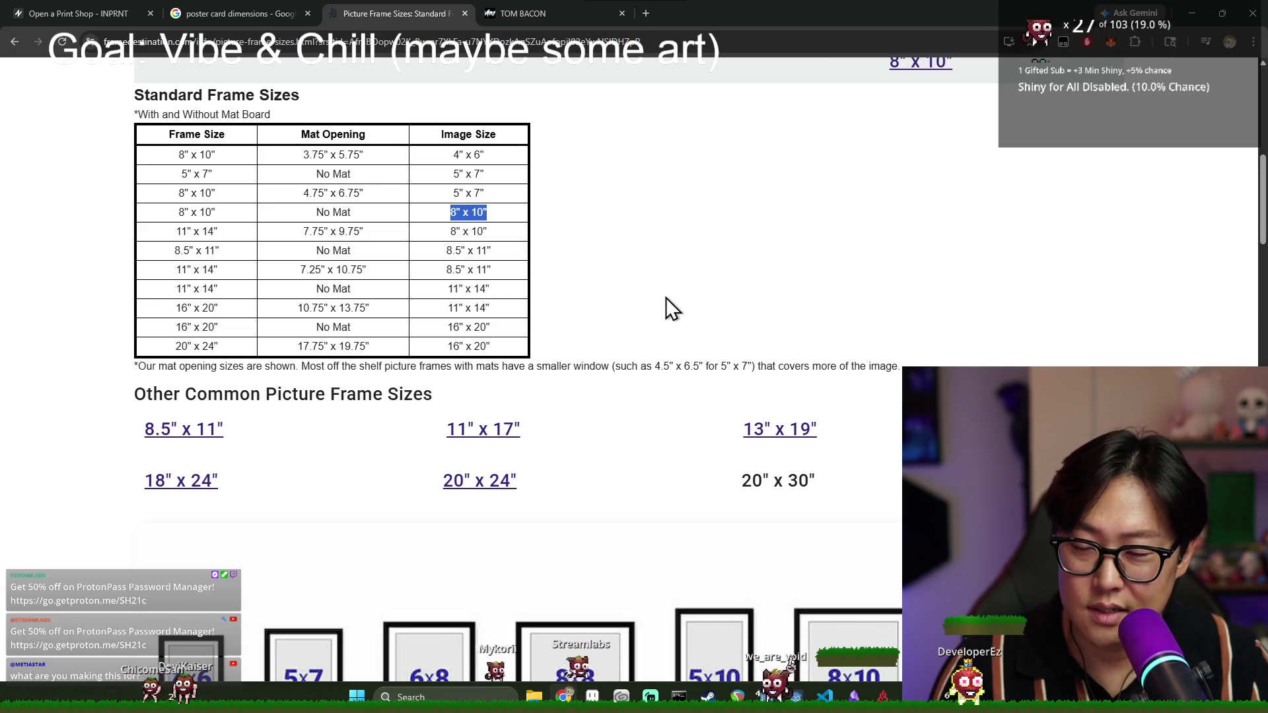
pyautogui.hotkey('alt', 'Tab')
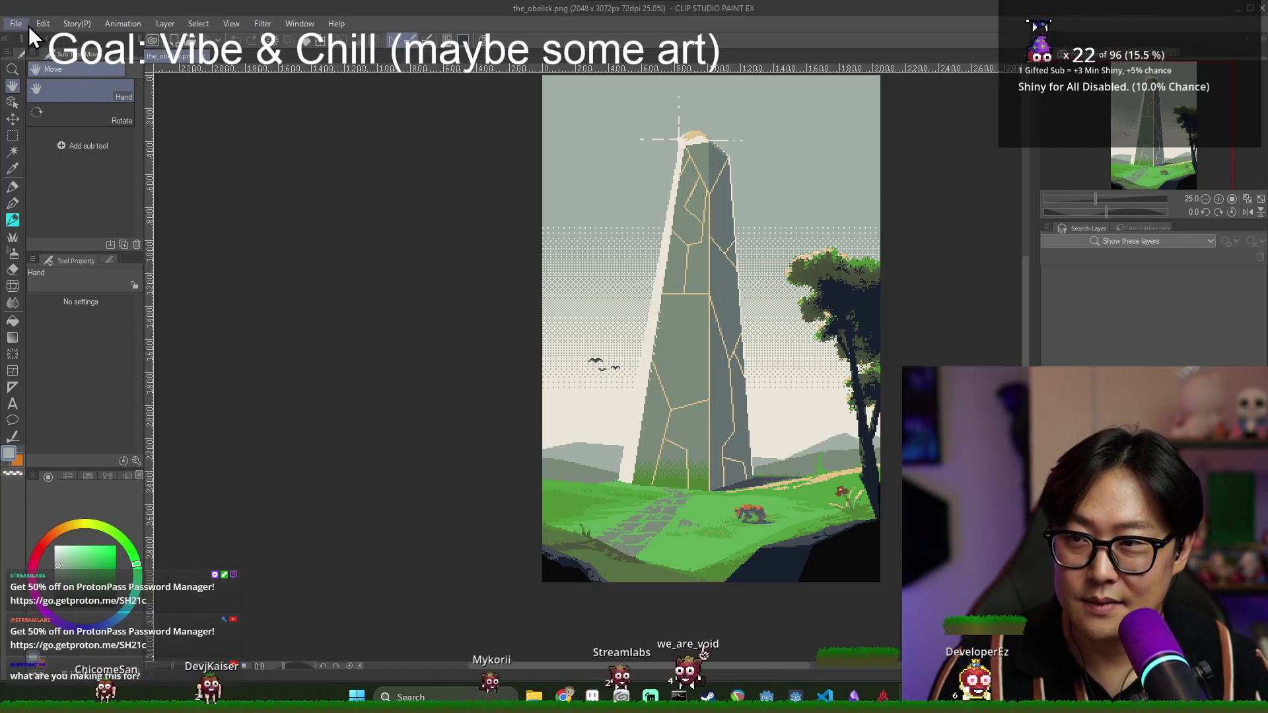
# - Review a new 24 × 36 in, 300 dpi Illustration canvas in the New dialog
pyautogui.hotkey('ctrl', 'n')
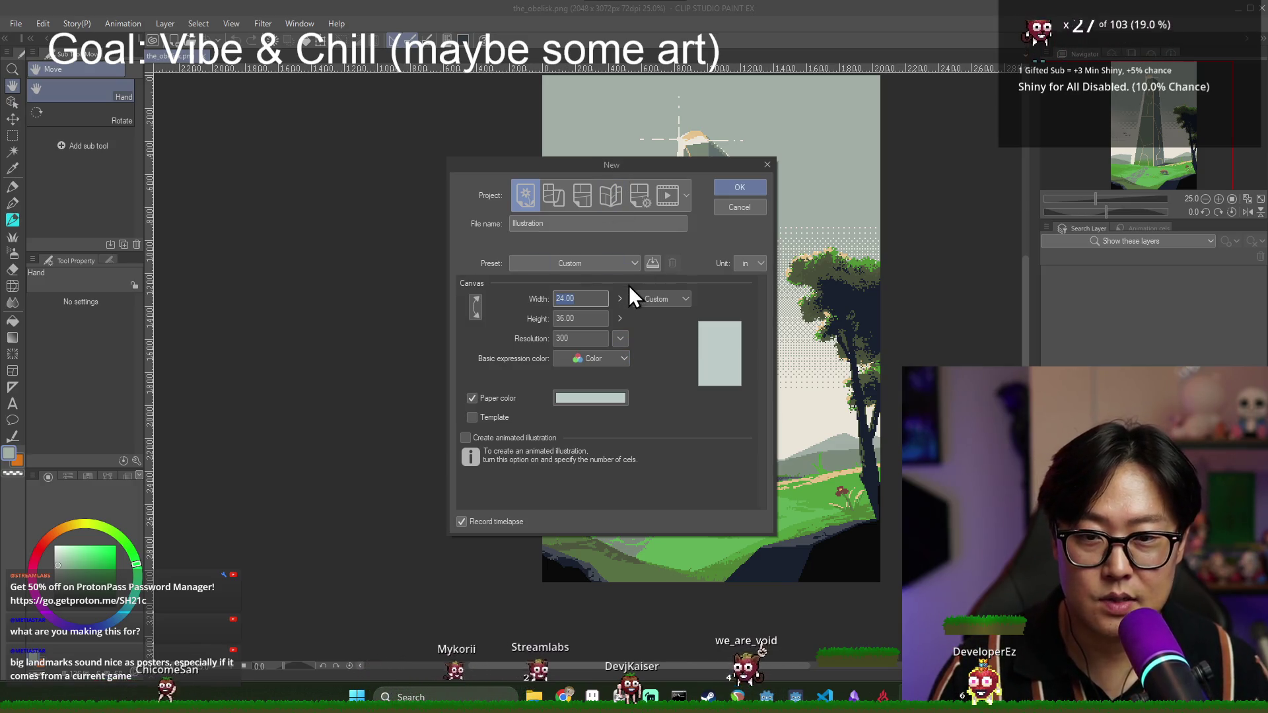
pyautogui.click(593, 301)
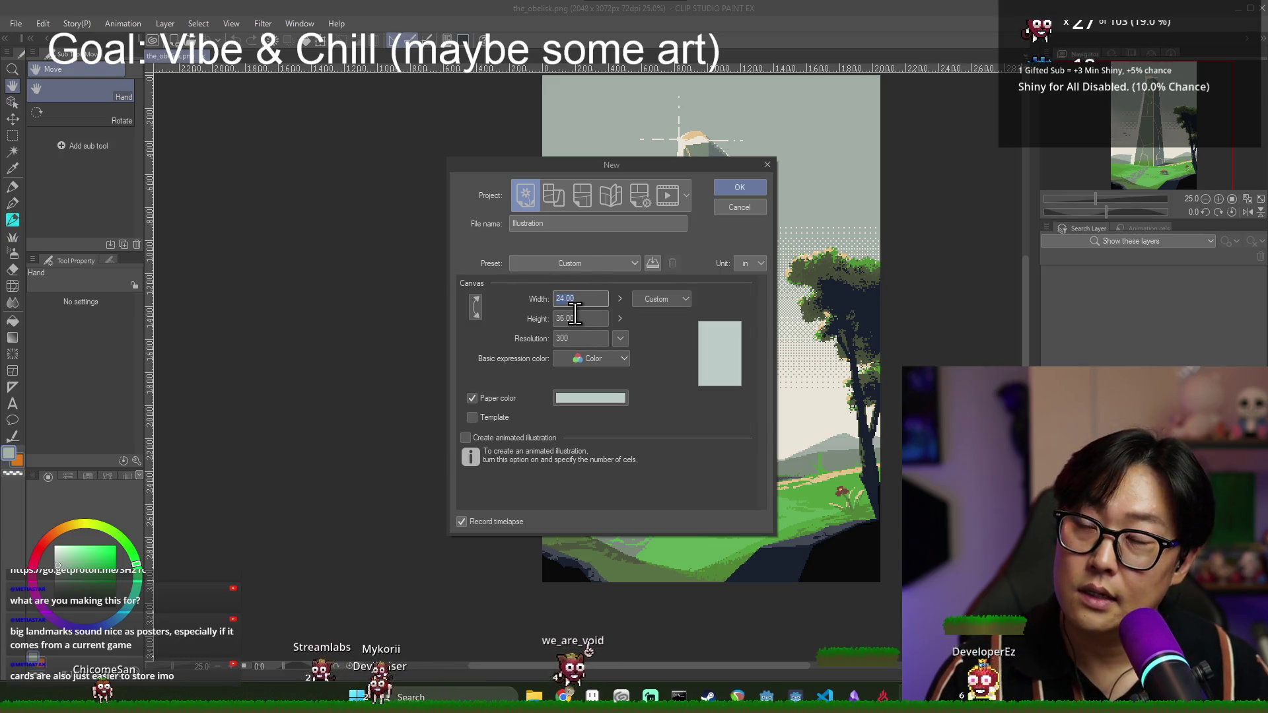
pyautogui.hotkey('alt', 'Tab')
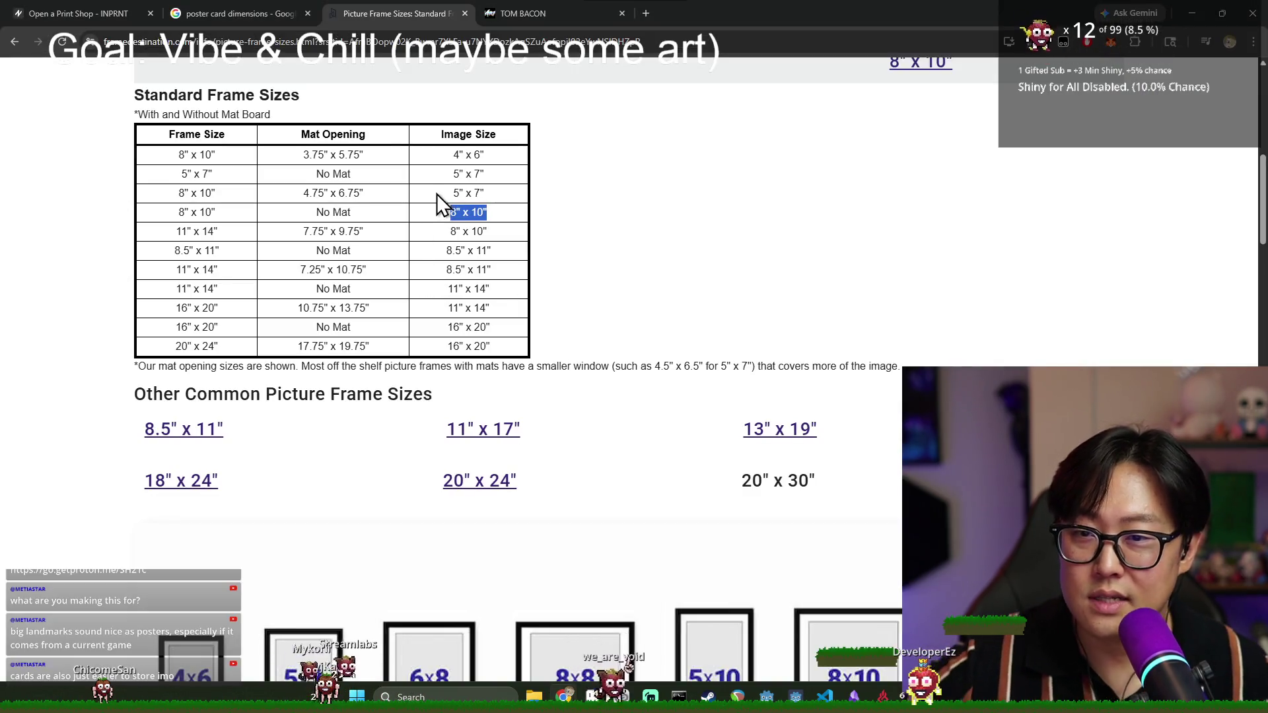
# - Highlight the 5" x 7" image size in the Standard Frame Sizes table and scroll the frame diagrams
pyautogui.scroll(4, 469, 218)
pyautogui.scroll(-1, 588, 312)
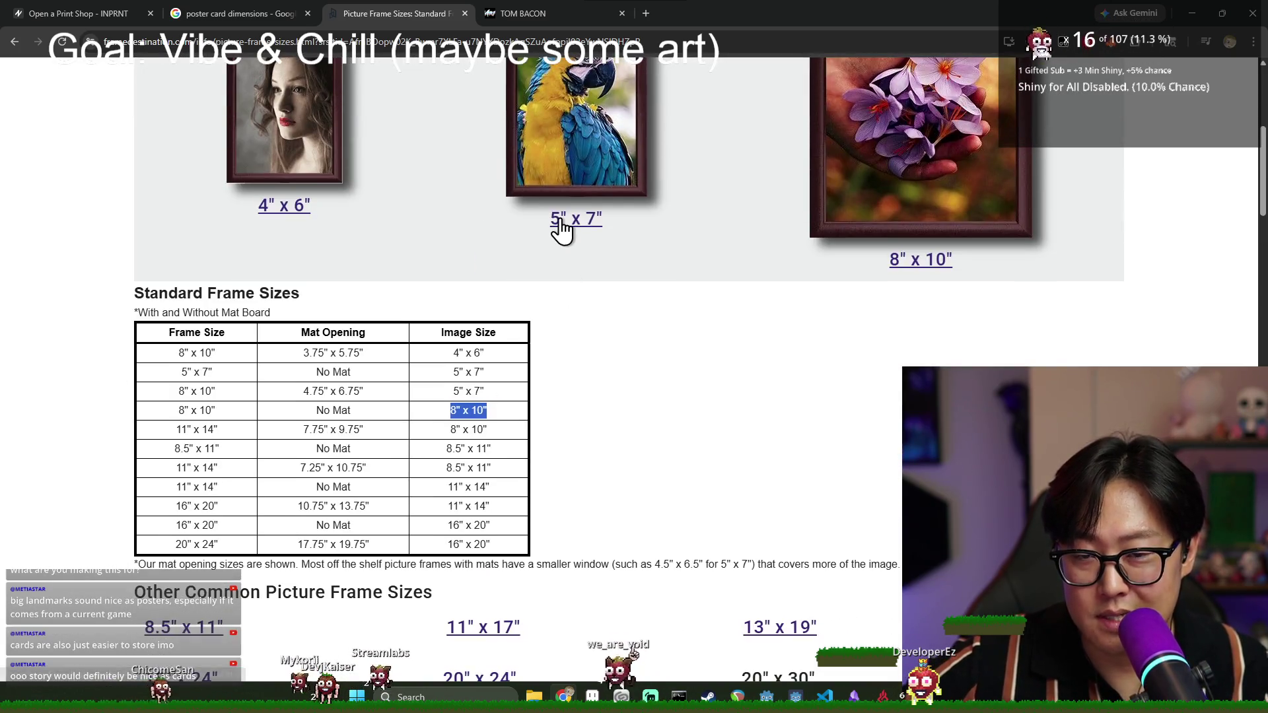
pyautogui.click(489, 374)
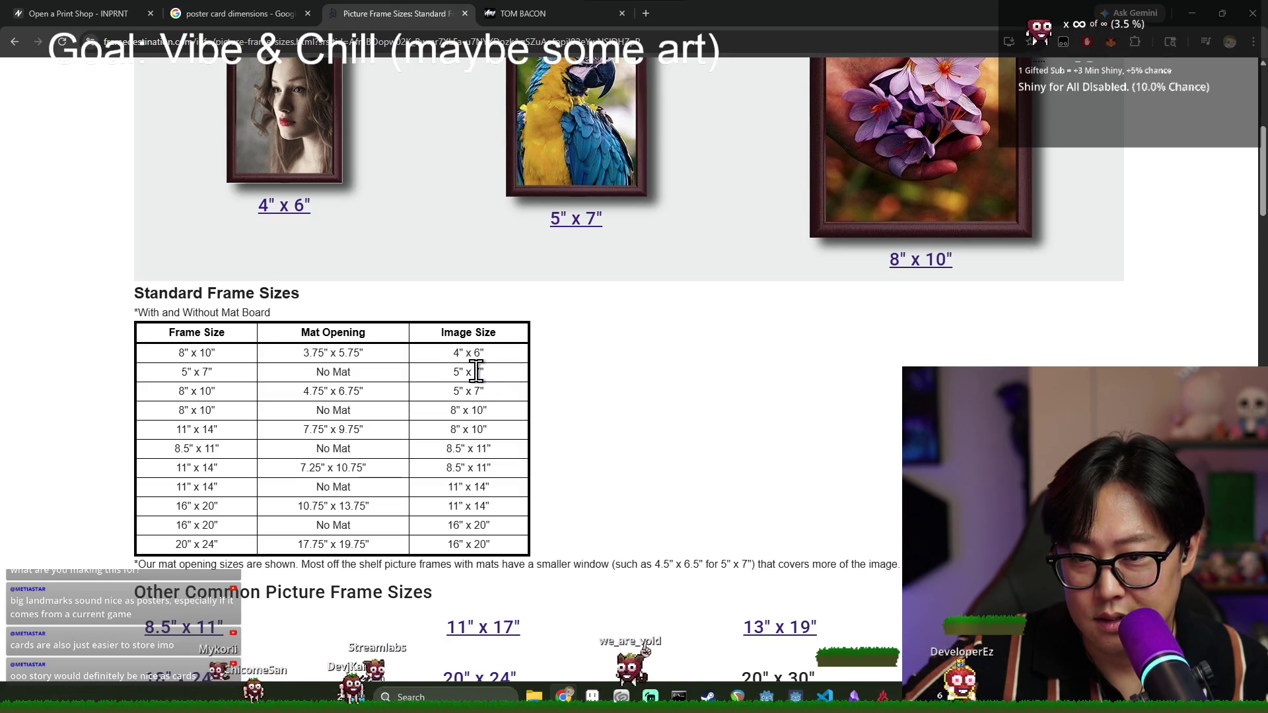
pyautogui.moveTo(439, 372); pyautogui.dragTo(478, 377)
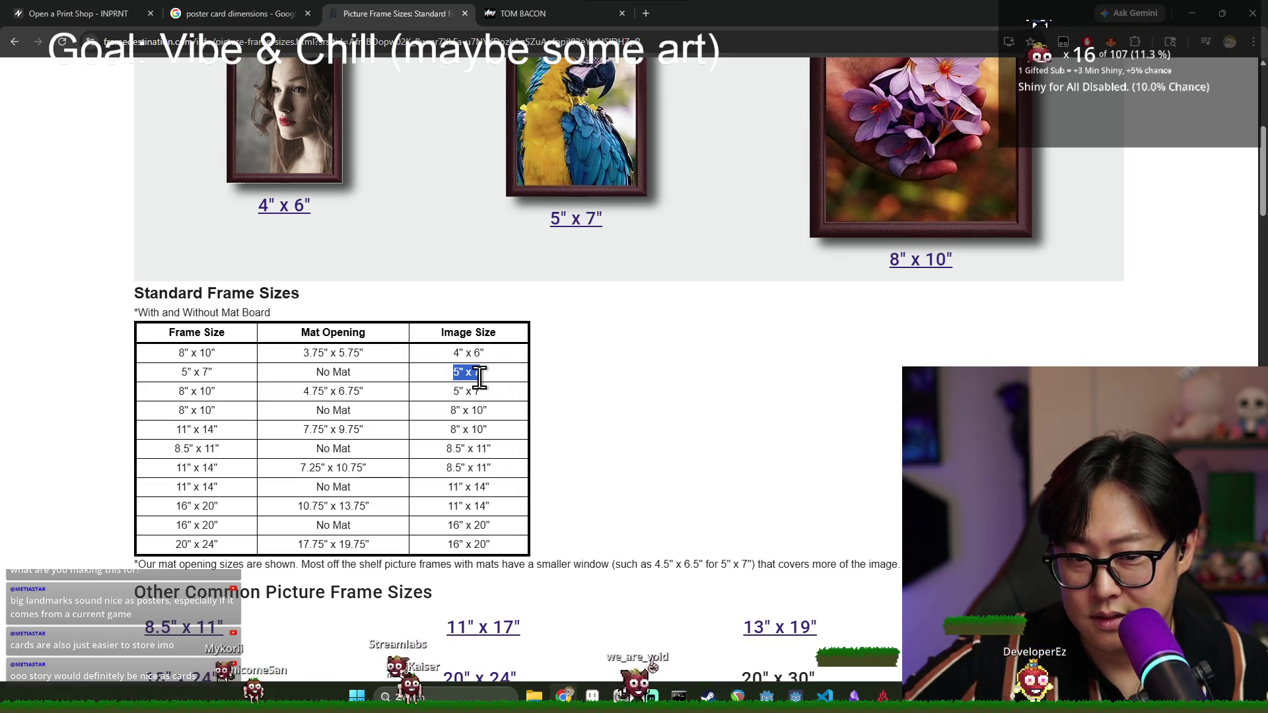
pyautogui.scroll(-7, 479, 377)
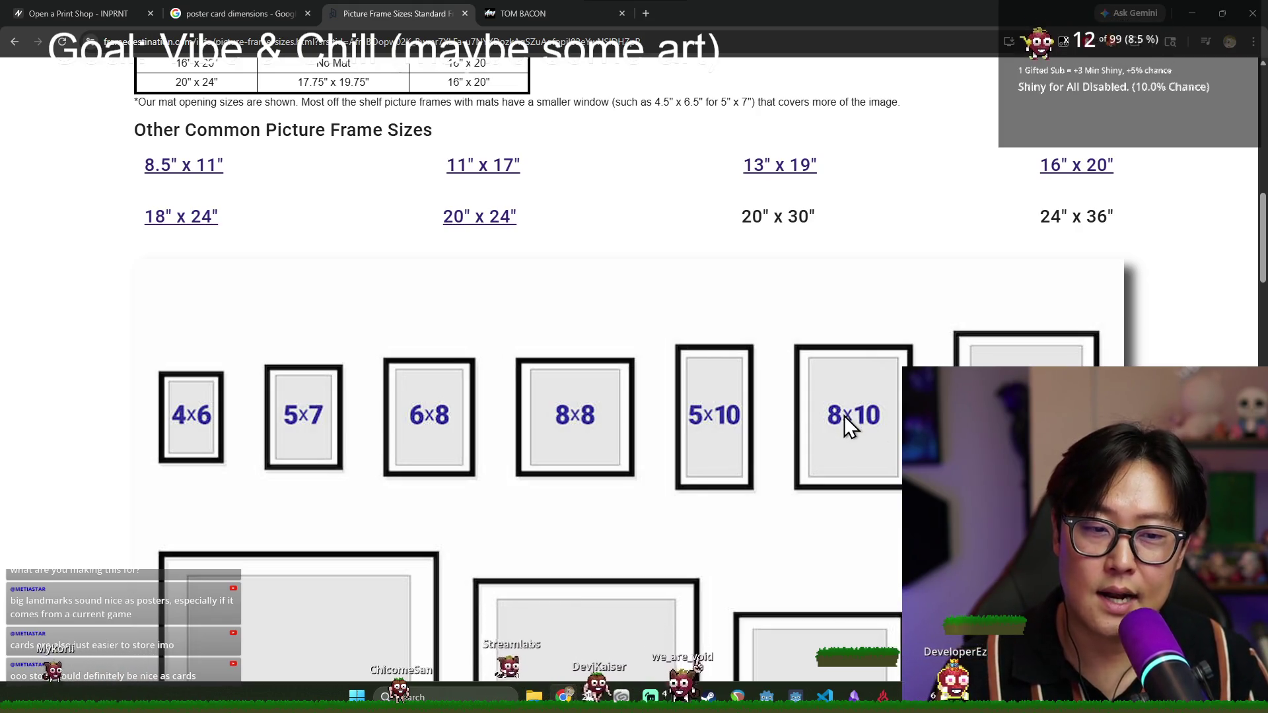
# - Compare the frame-size chart against the 24 × 36 in canvas settings, ending in Clip Studio's New dialog
pyautogui.hotkey('alt', 'Tab')
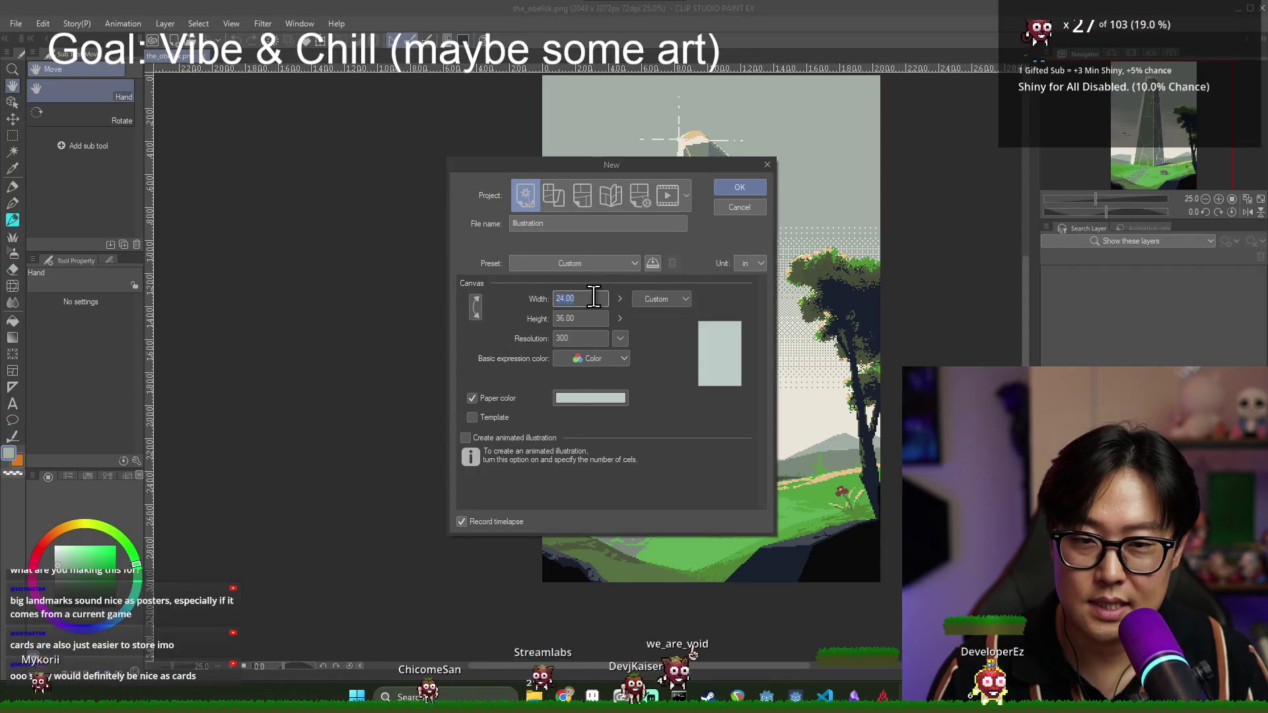
pyautogui.hotkey('alt', 'Tab')
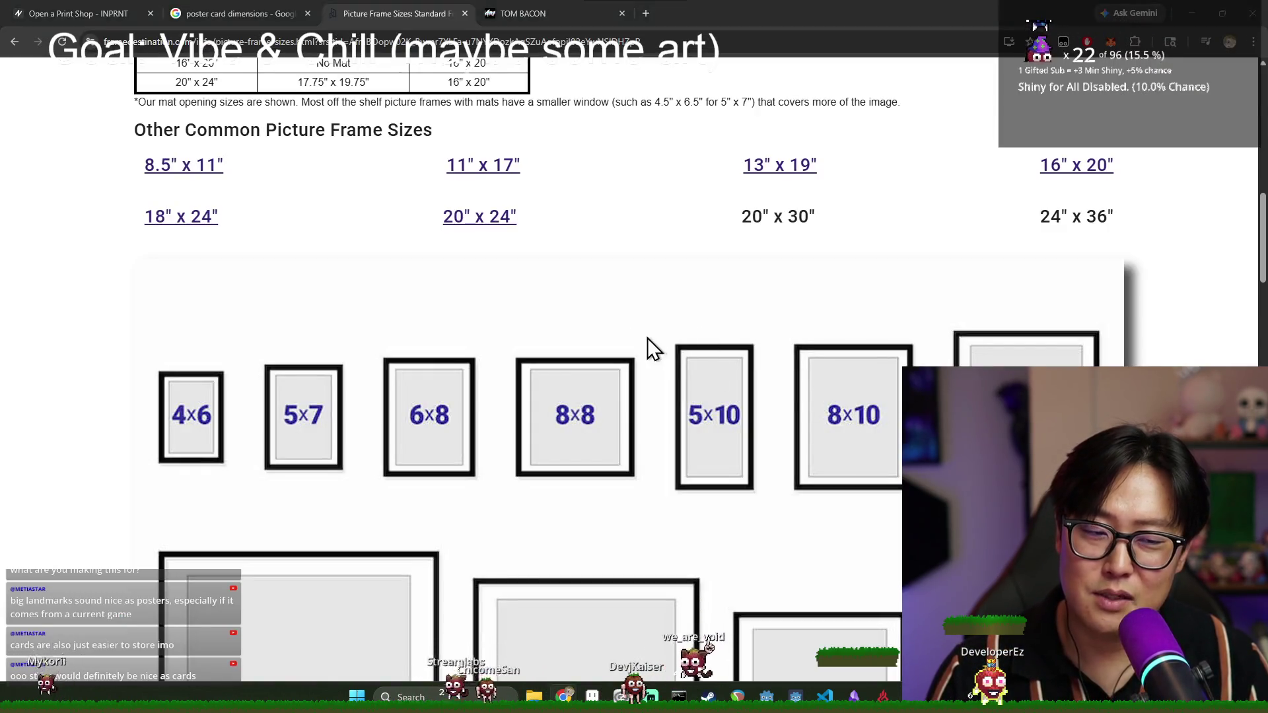
pyautogui.hotkey('alt', 'Tab')
pyautogui.hotkey('alt', 'Tab')
pyautogui.hotkey('alt', 'Tab')
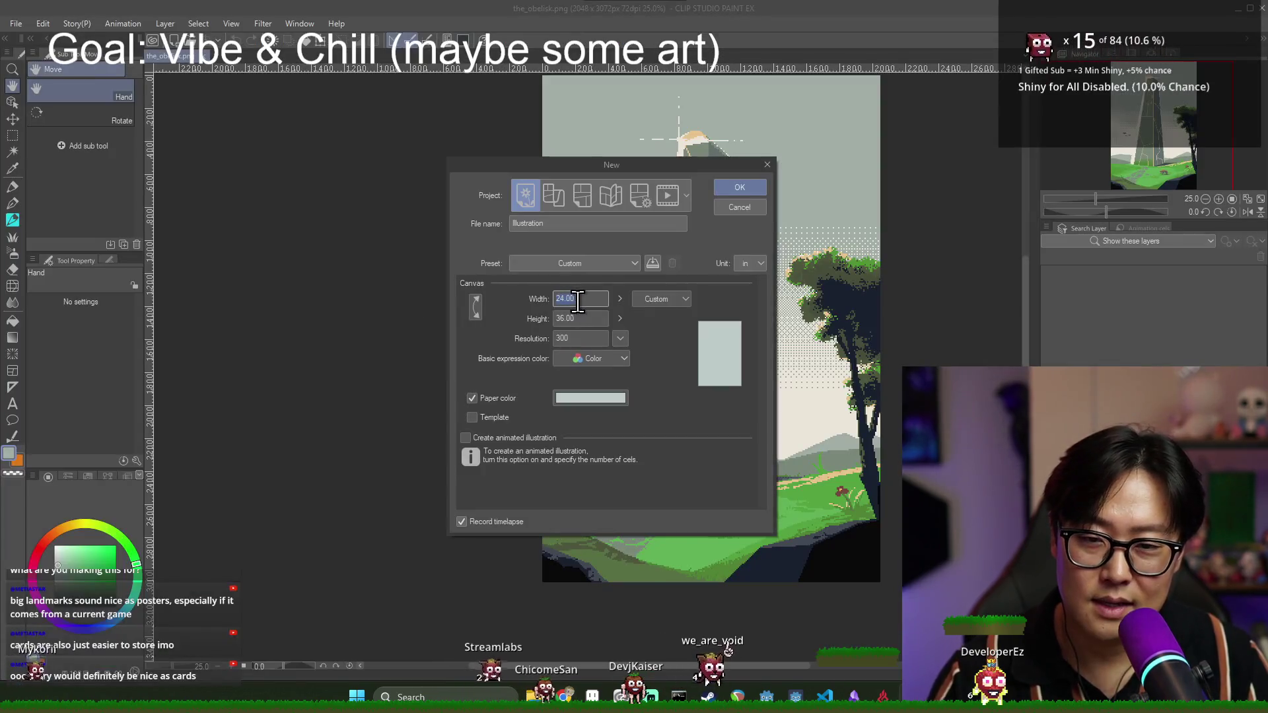
pyautogui.hotkey('alt', 'Tab')
pyautogui.scroll(-4, 817, 438)
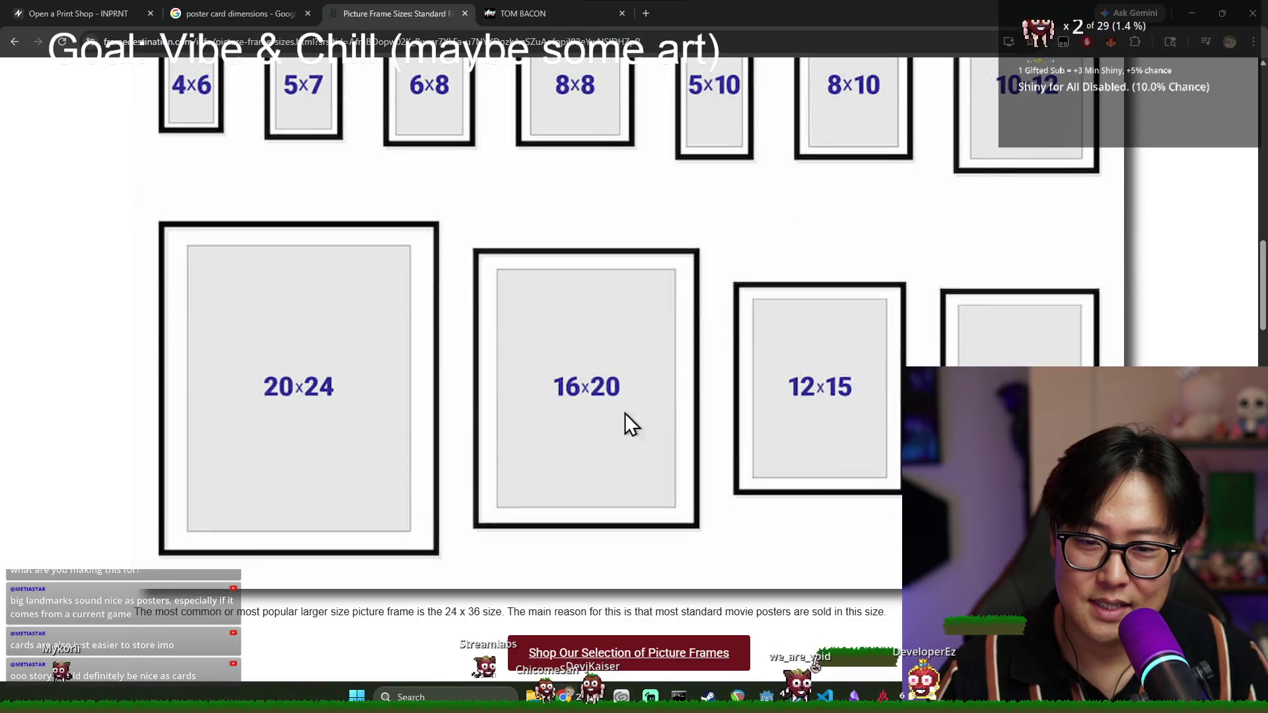
pyautogui.scroll(3, 811, 396)
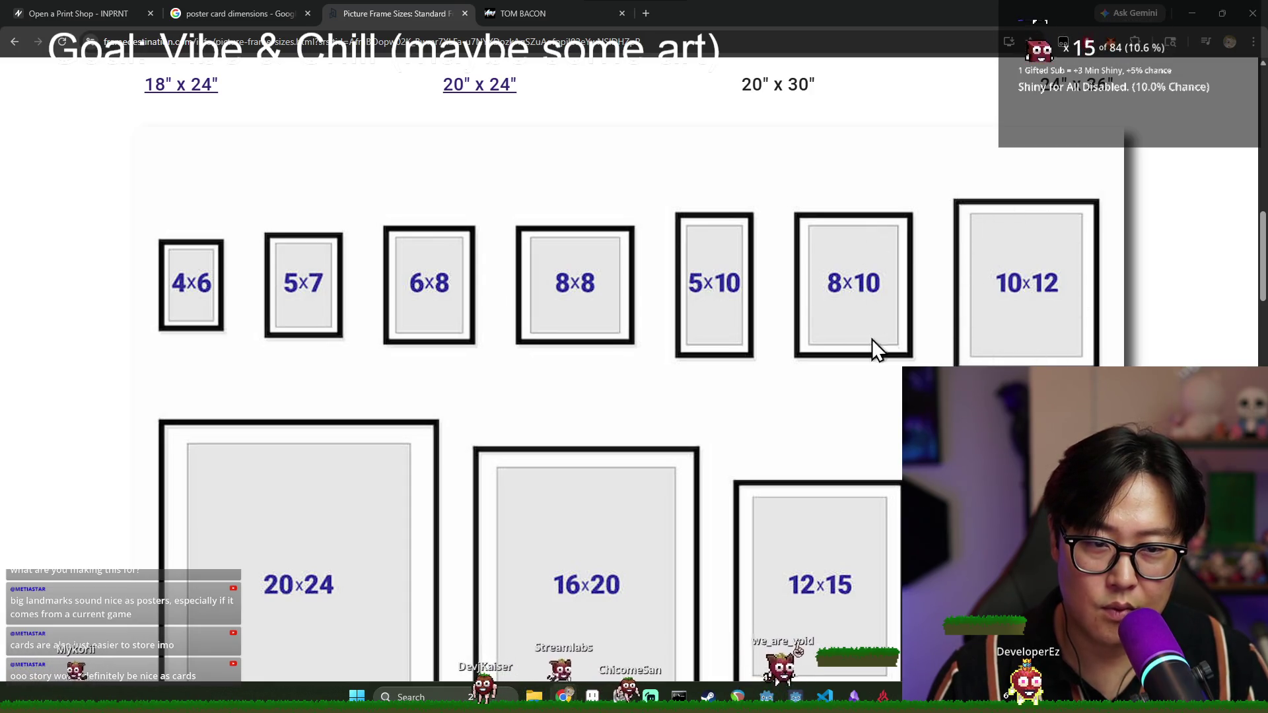
pyautogui.hotkey('alt', 'Tab')
pyautogui.hotkey('alt', 'Tab')
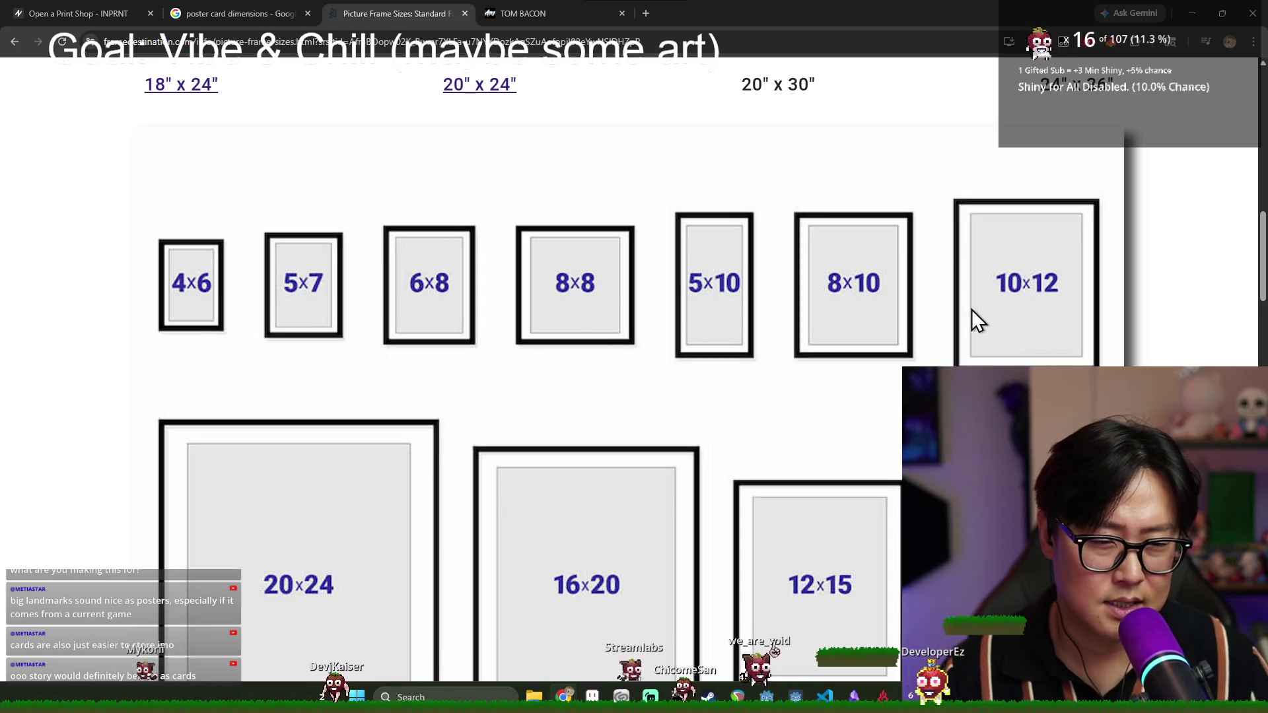
pyautogui.scroll(-1, 1008, 291)
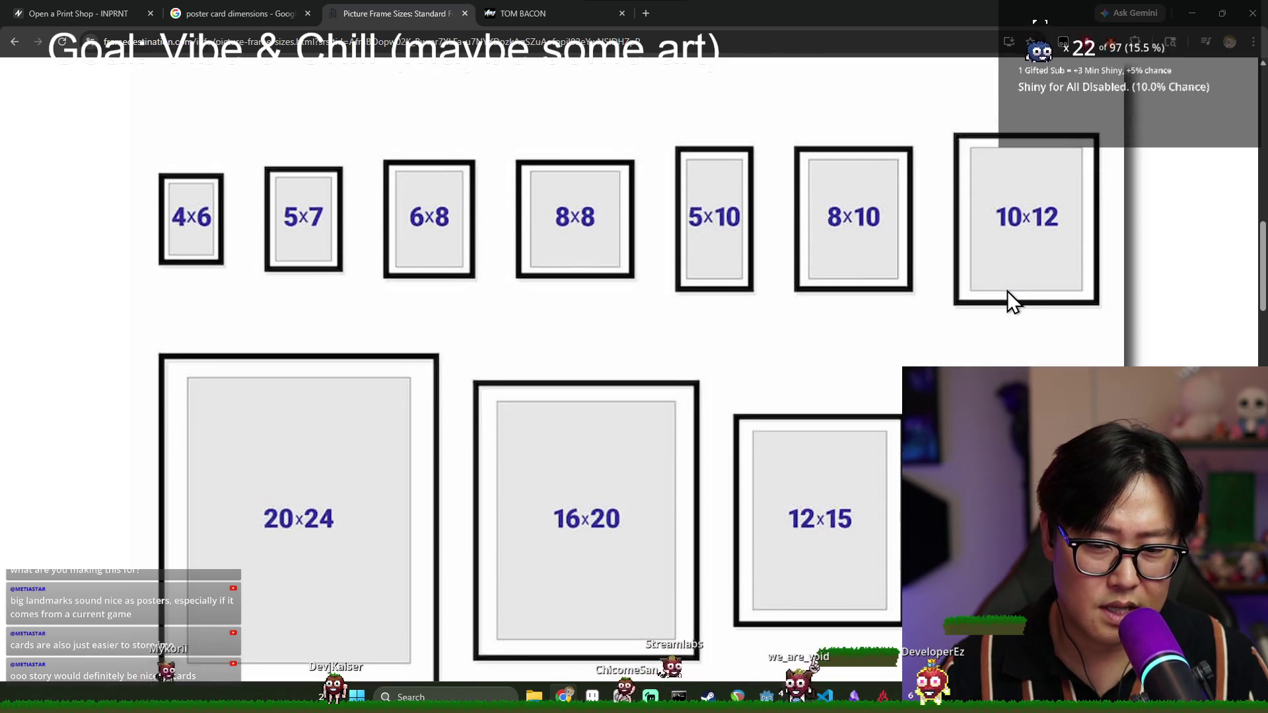
pyautogui.hotkey('alt', 'Tab')
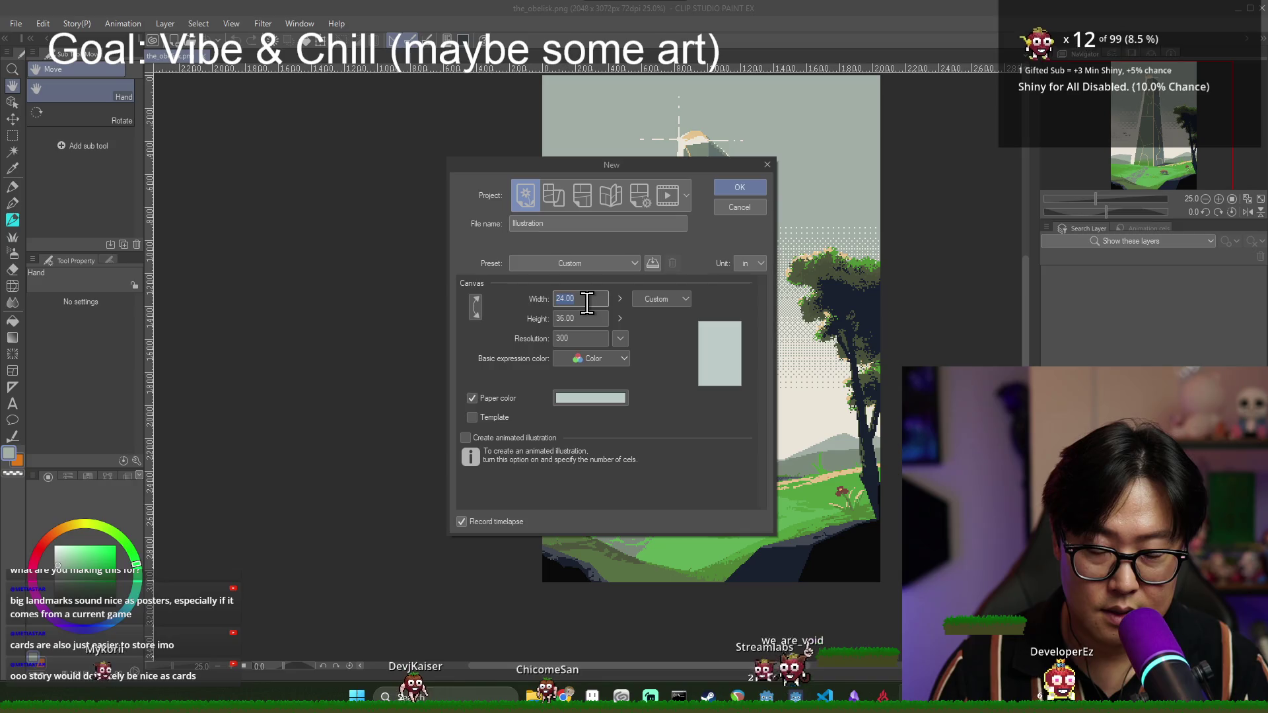
# - Set the canvas to 10 × 15 inches at 300 dpi and create it
pyautogui.write('10')
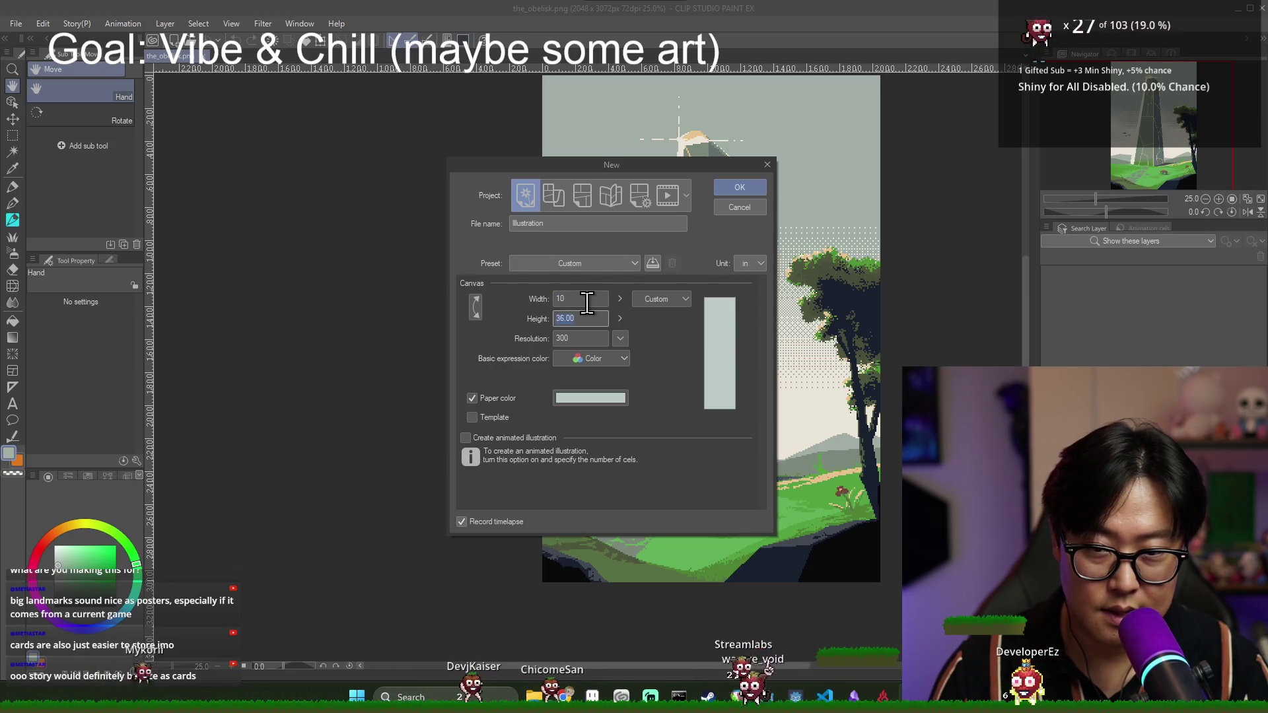
pyautogui.press('Tab')
pyautogui.write('15')
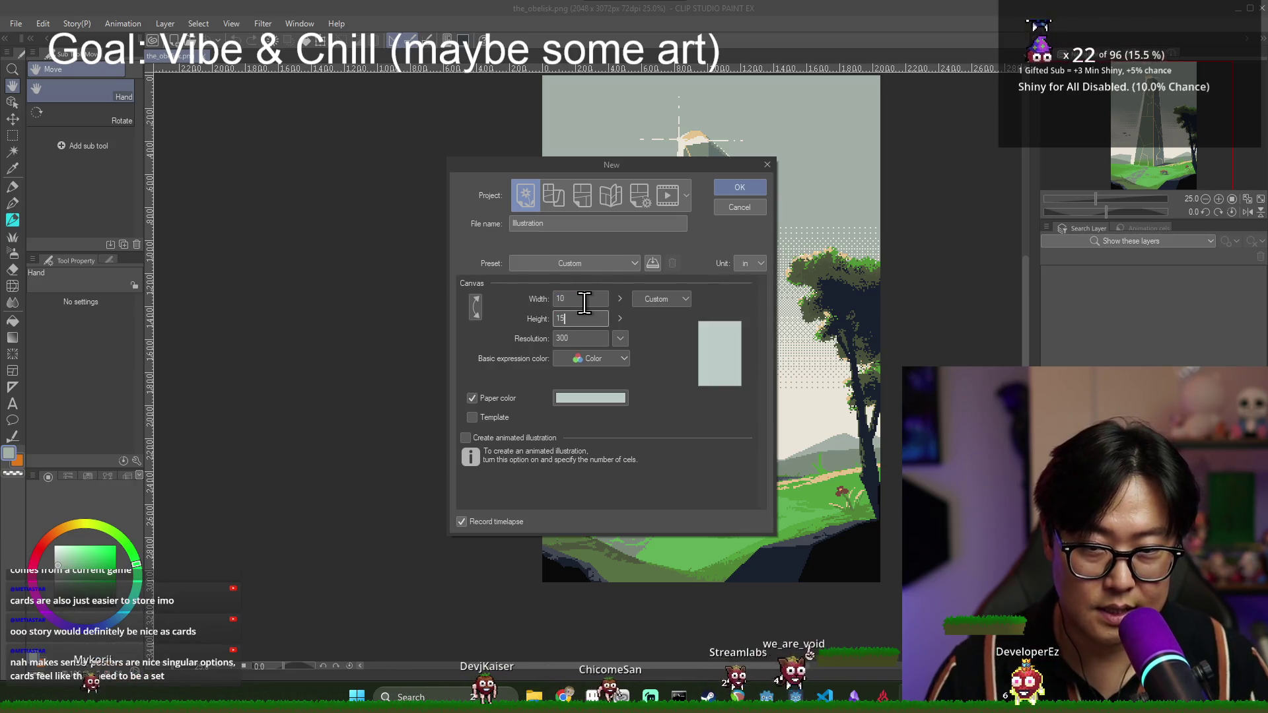
pyautogui.click(620, 339)
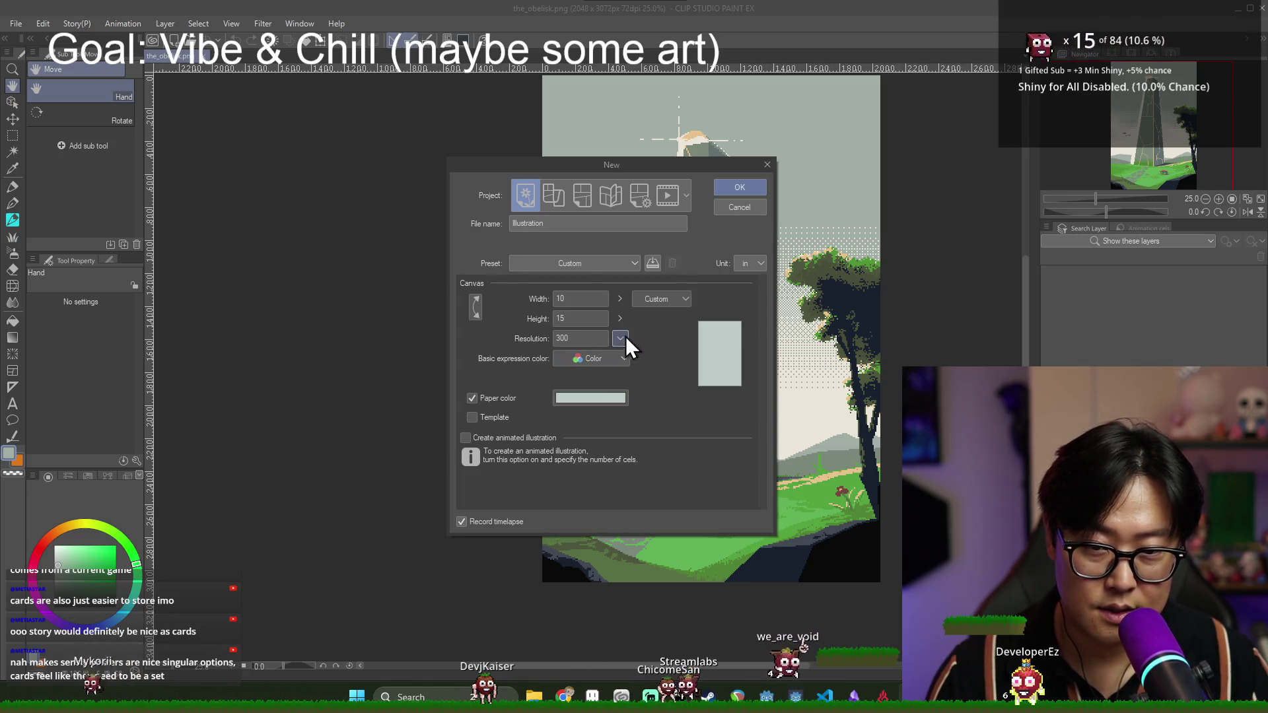
pyautogui.click(743, 185)
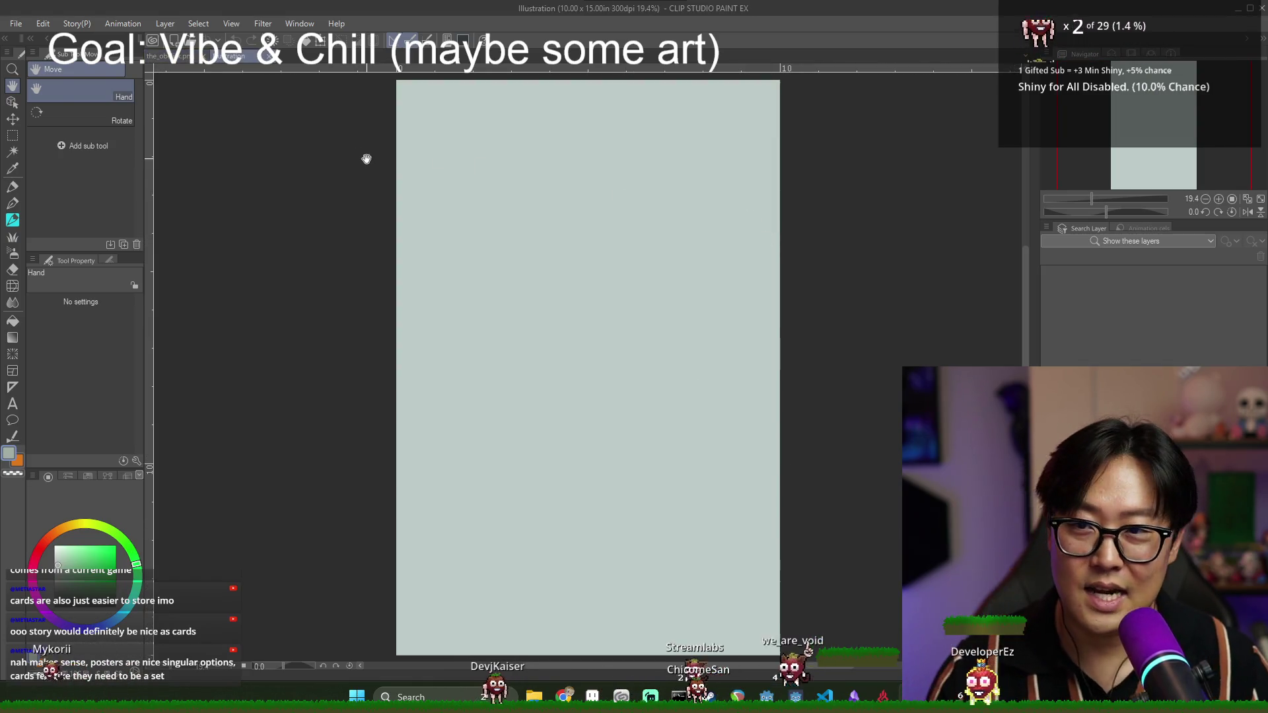
# - Glance at the other open windows, then return to the blank 10 × 15 inch canvas
pyautogui.hotkey('alt', 'Tab')
pyautogui.hotkey('alt', 'Tab')
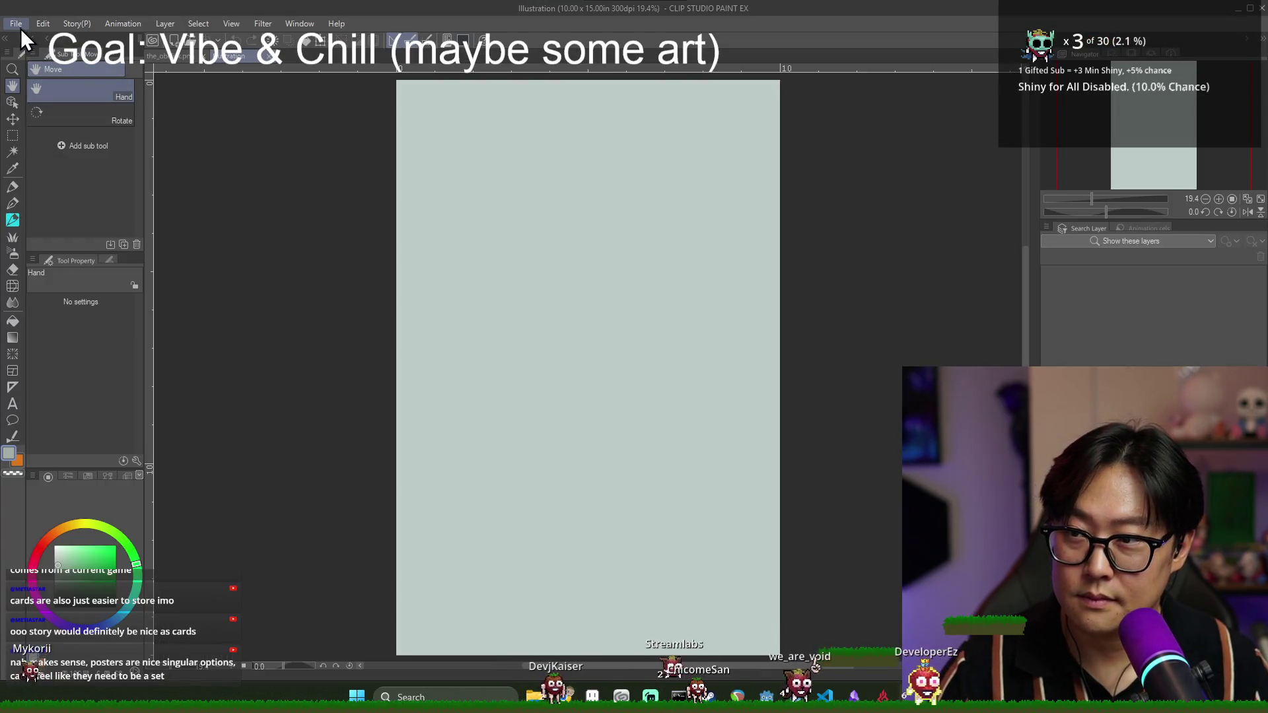
pyautogui.hotkey('alt', 'Tab')
pyautogui.hotkey('alt', 'Tab')
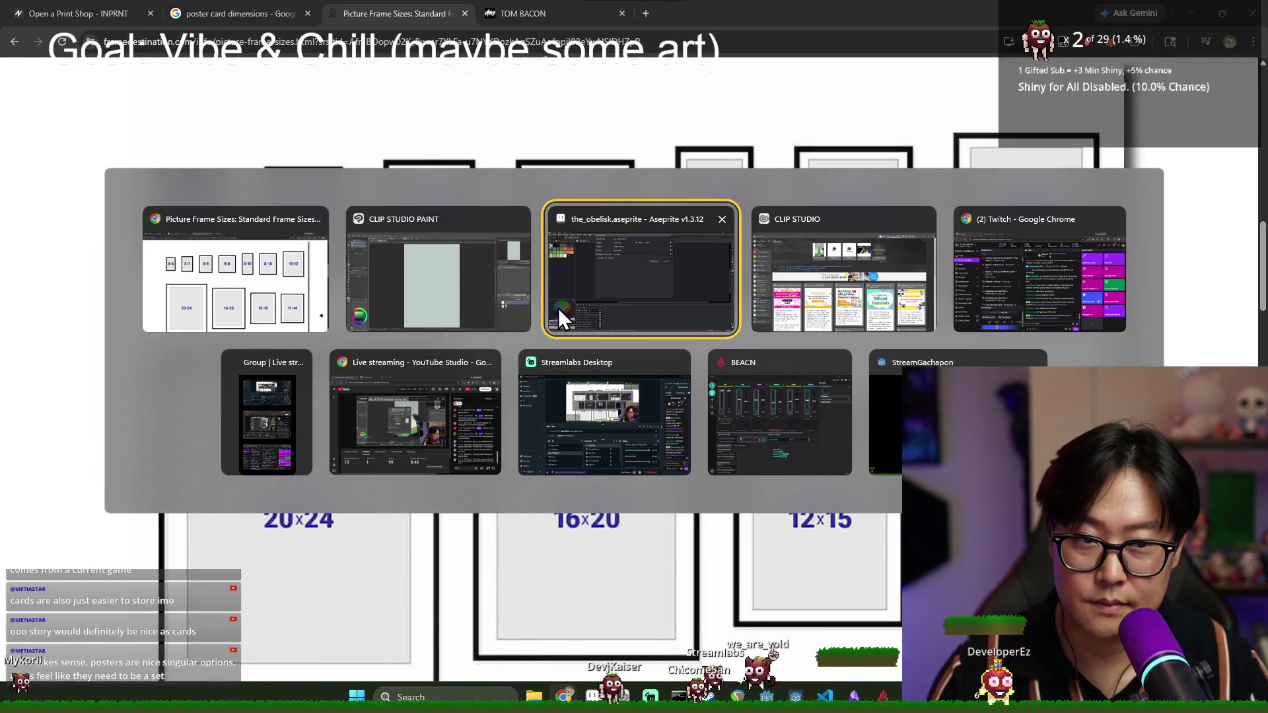
pyautogui.hotkey('alt', 'Tab')
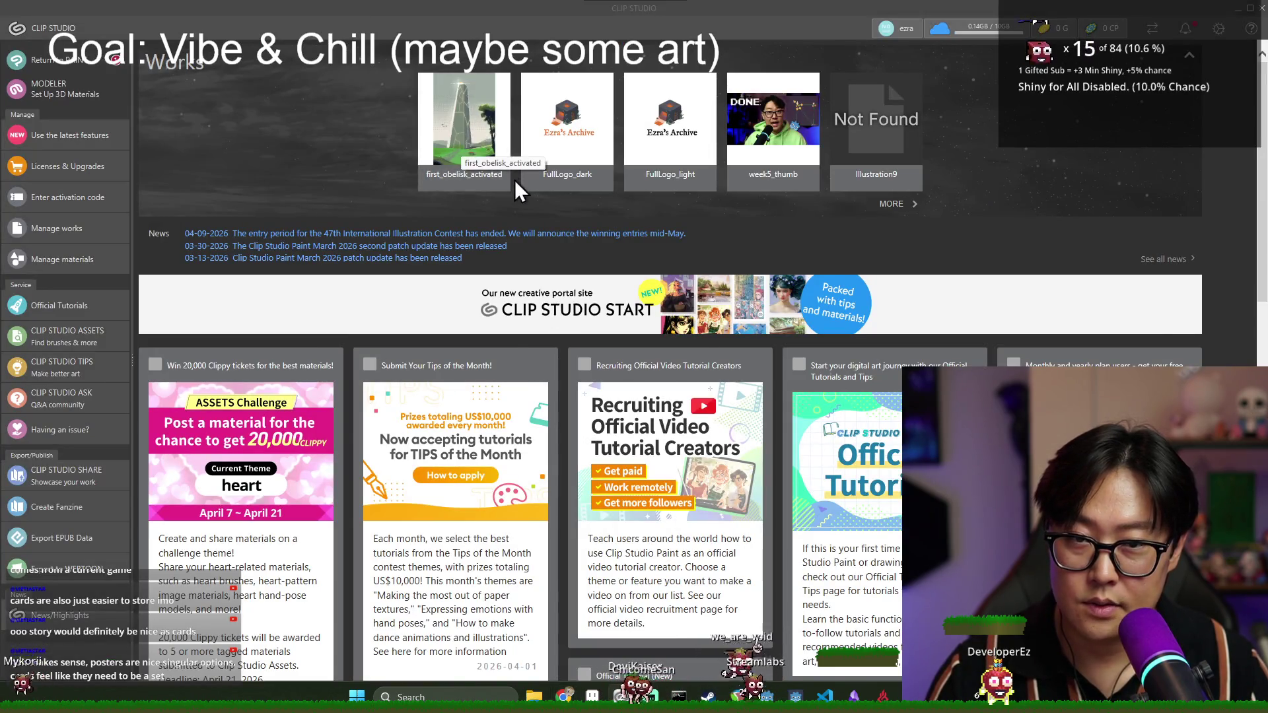
pyautogui.hotkey('alt', 'Tab')
pyautogui.hotkey('alt', 'Tab')
pyautogui.press('Tab')
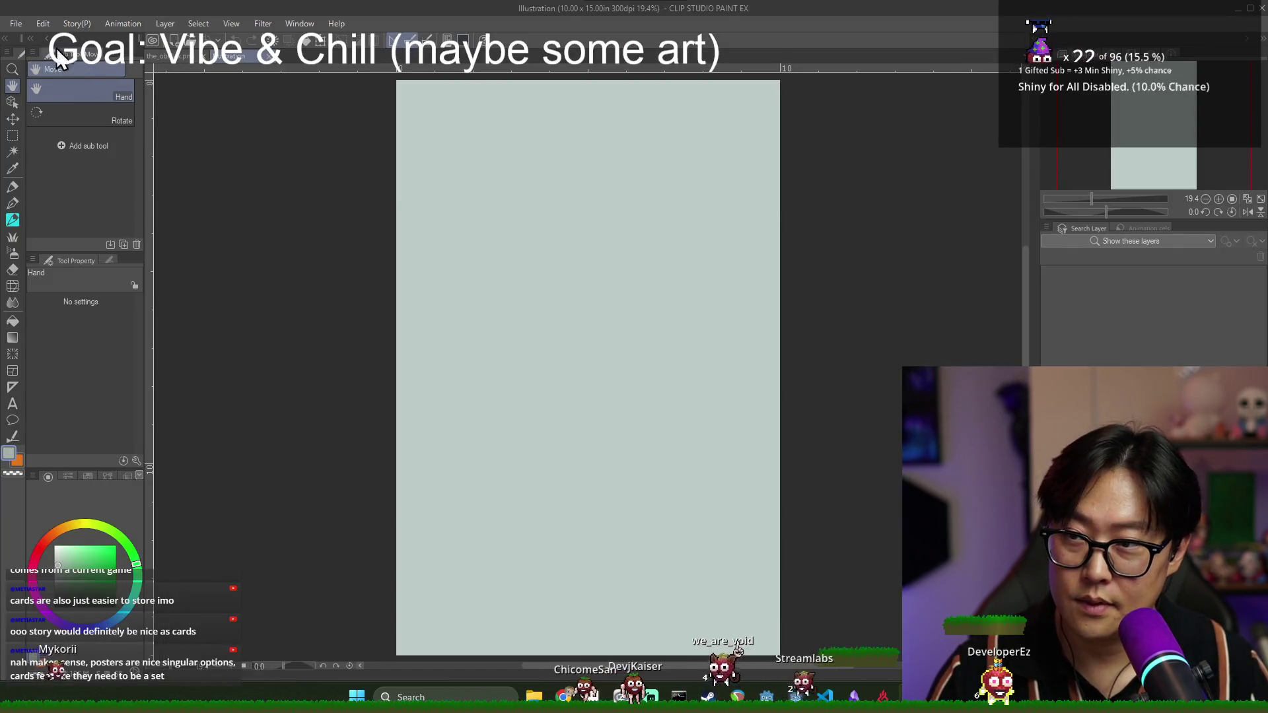
pyautogui.click(16, 24)
# - Import the_obelisk.png onto the 10 x 15 inch Clip Studio canvas
pyautogui.moveTo(88, 298)
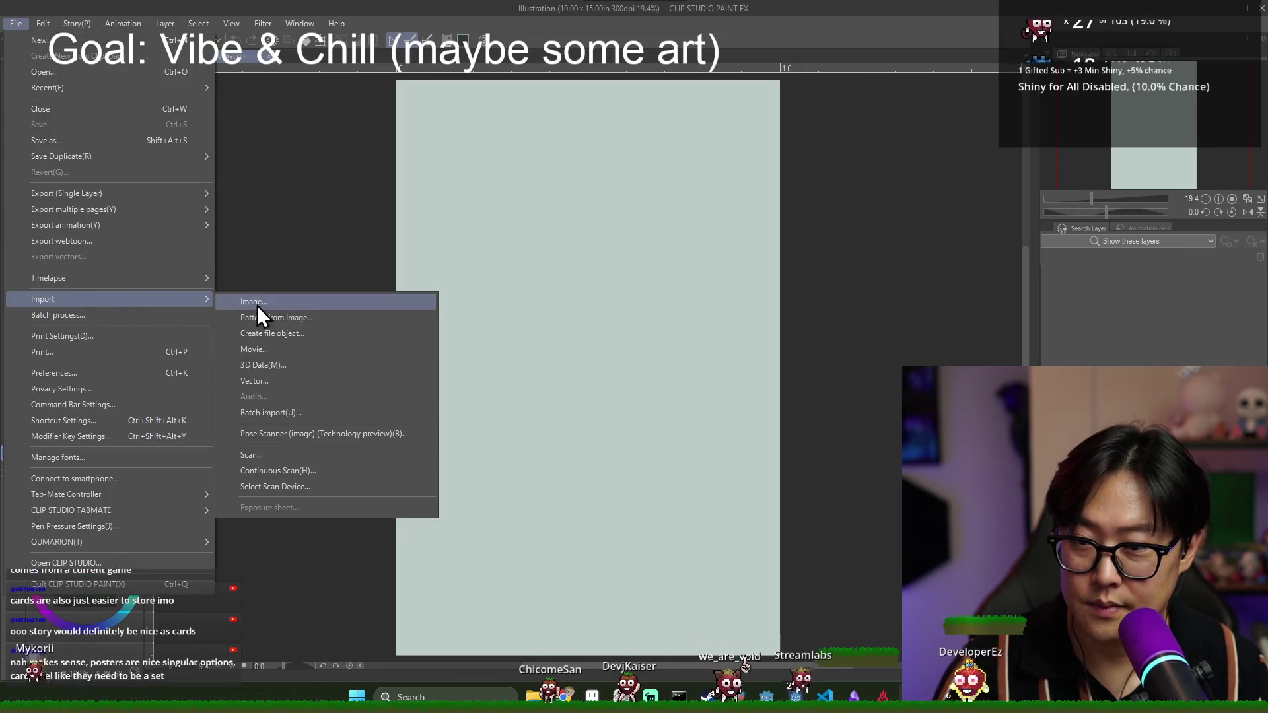
pyautogui.click(255, 303)
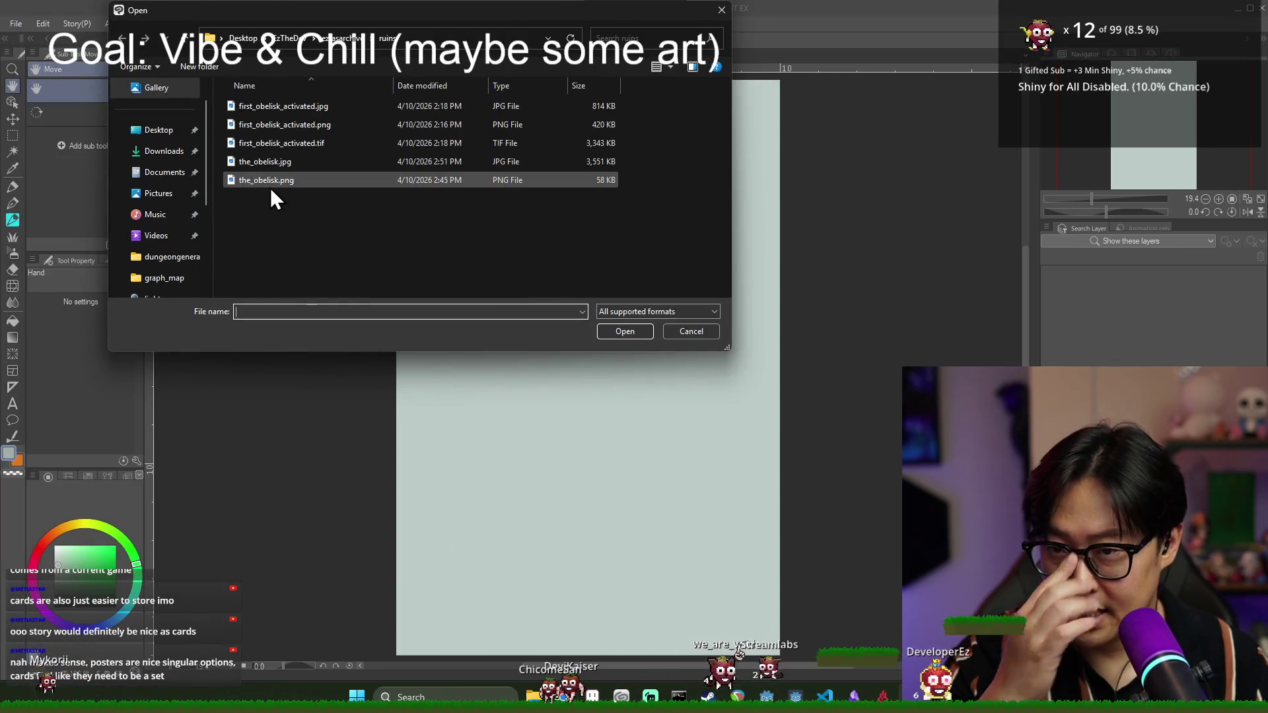
pyautogui.doubleClick(298, 180)
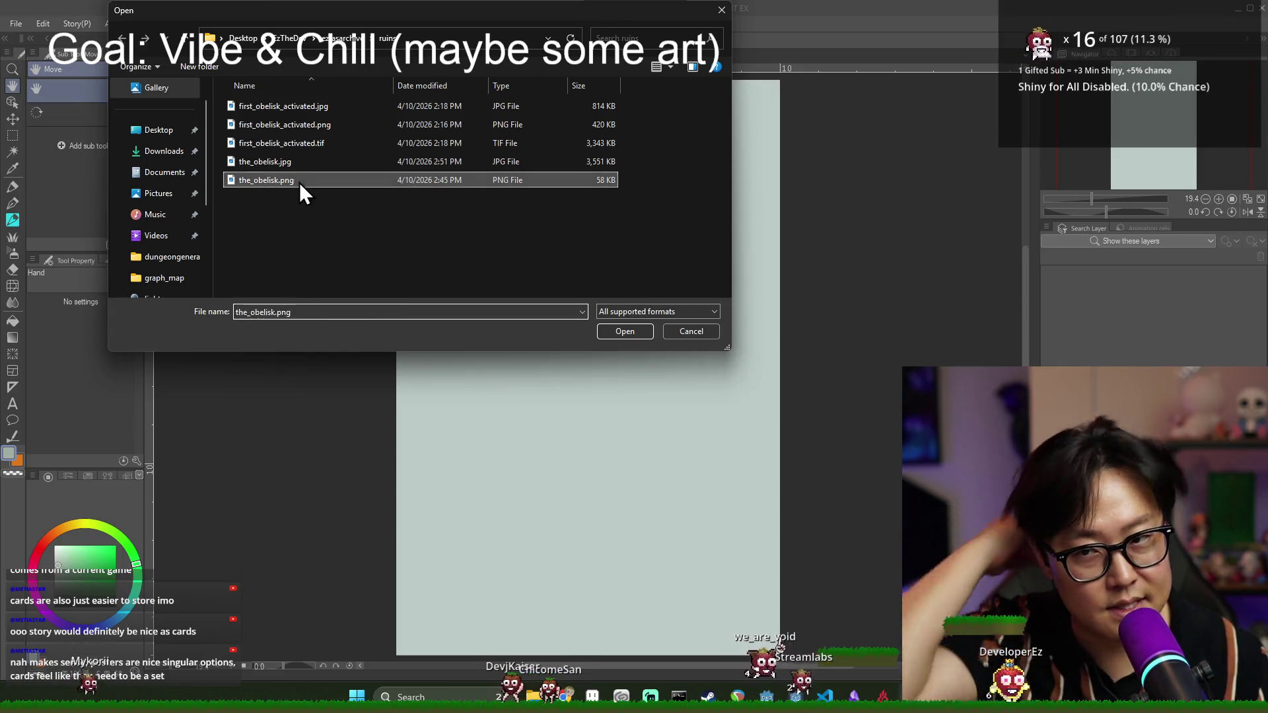
pyautogui.scroll(-1, 623, 365)
pyautogui.scroll(2, 626, 364)
pyautogui.scroll(-1, 627, 365)
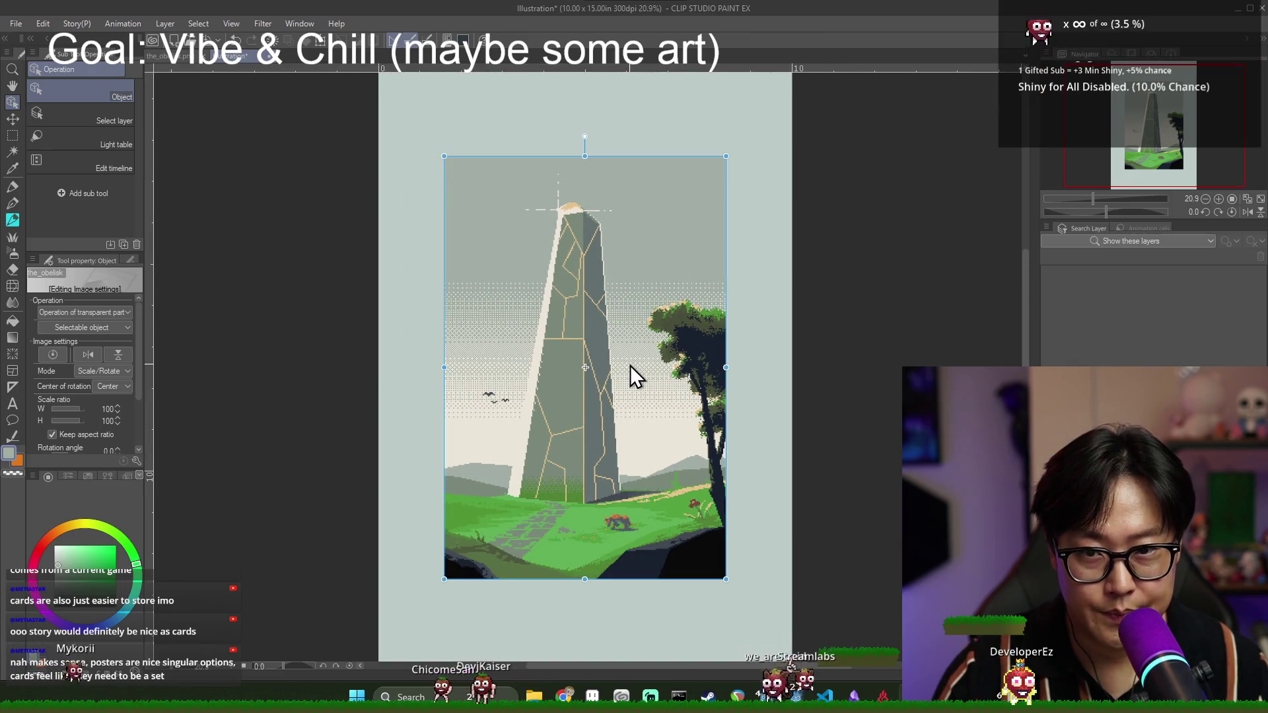
pyautogui.scroll(-2, 631, 367)
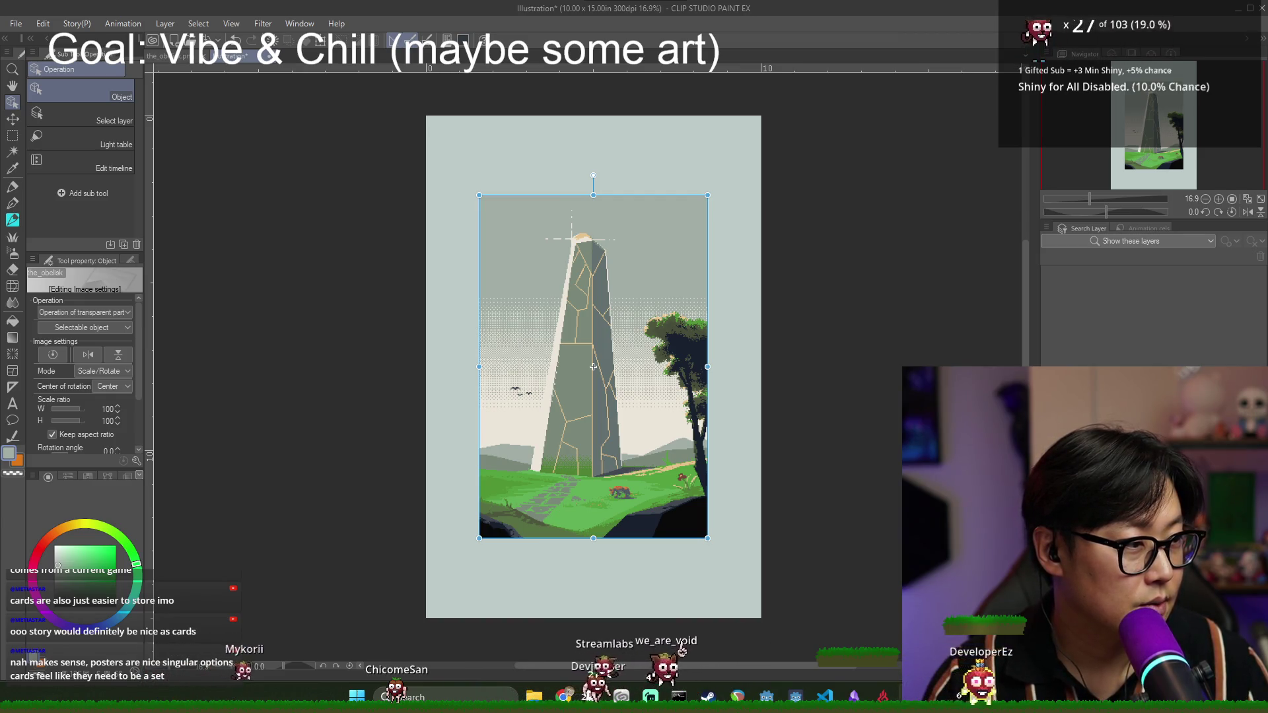
# - Glance at the frame sizes page, then stay on the Clip Studio canvas
pyautogui.hotkey('alt', 'Tab')
pyautogui.hotkey('alt', 'Tab')
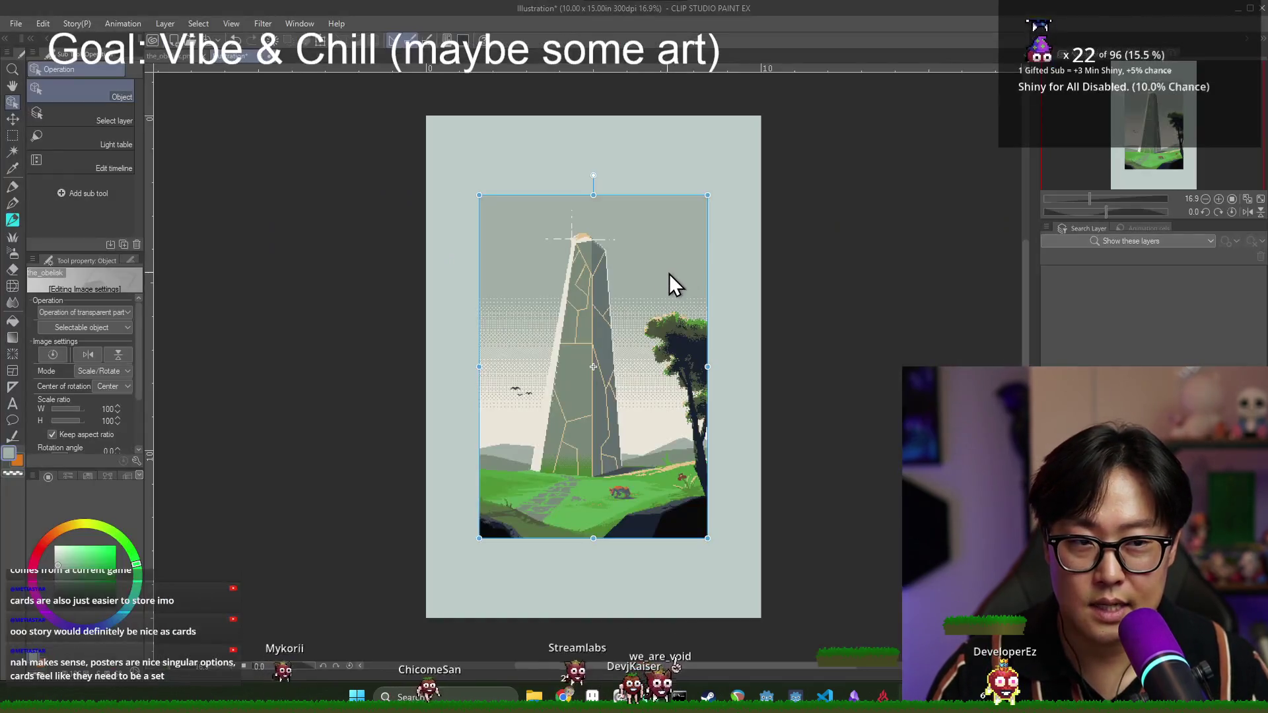
pyautogui.hotkey('alt', 'Tab')
pyautogui.hotkey('alt', 'Tab')
pyautogui.hotkey('alt', 'Tab')
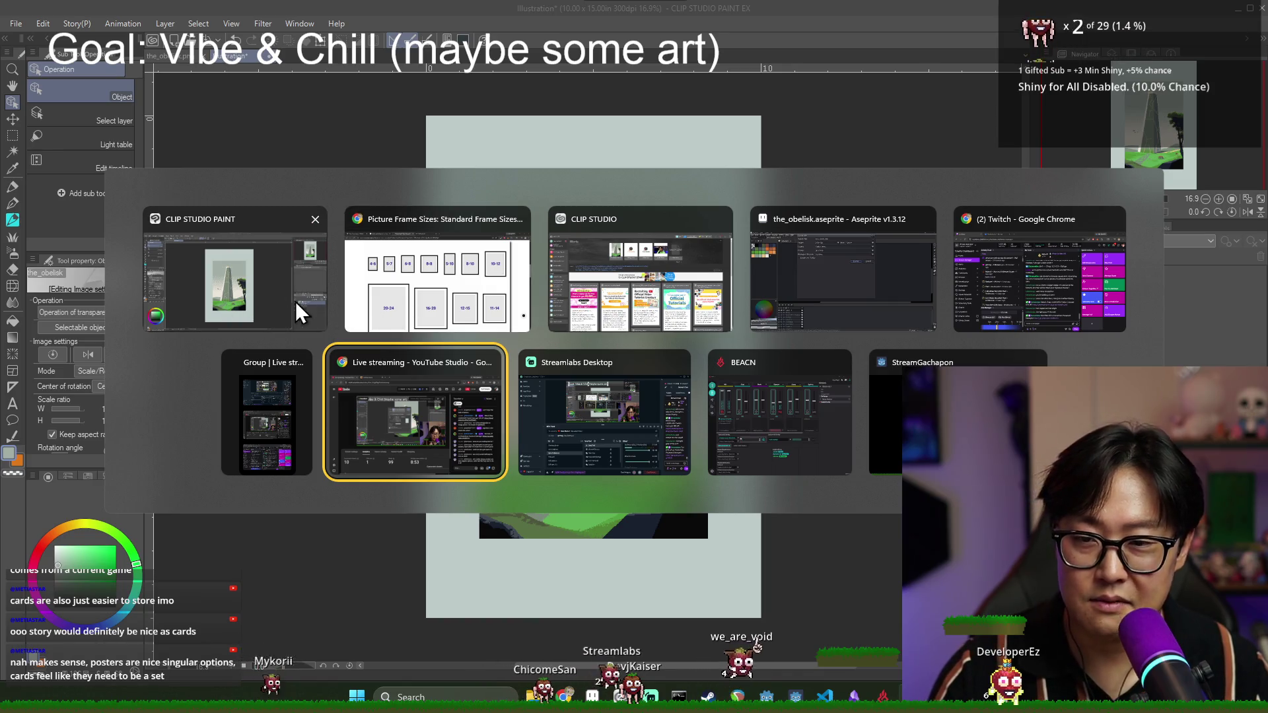
pyautogui.press('Escape')
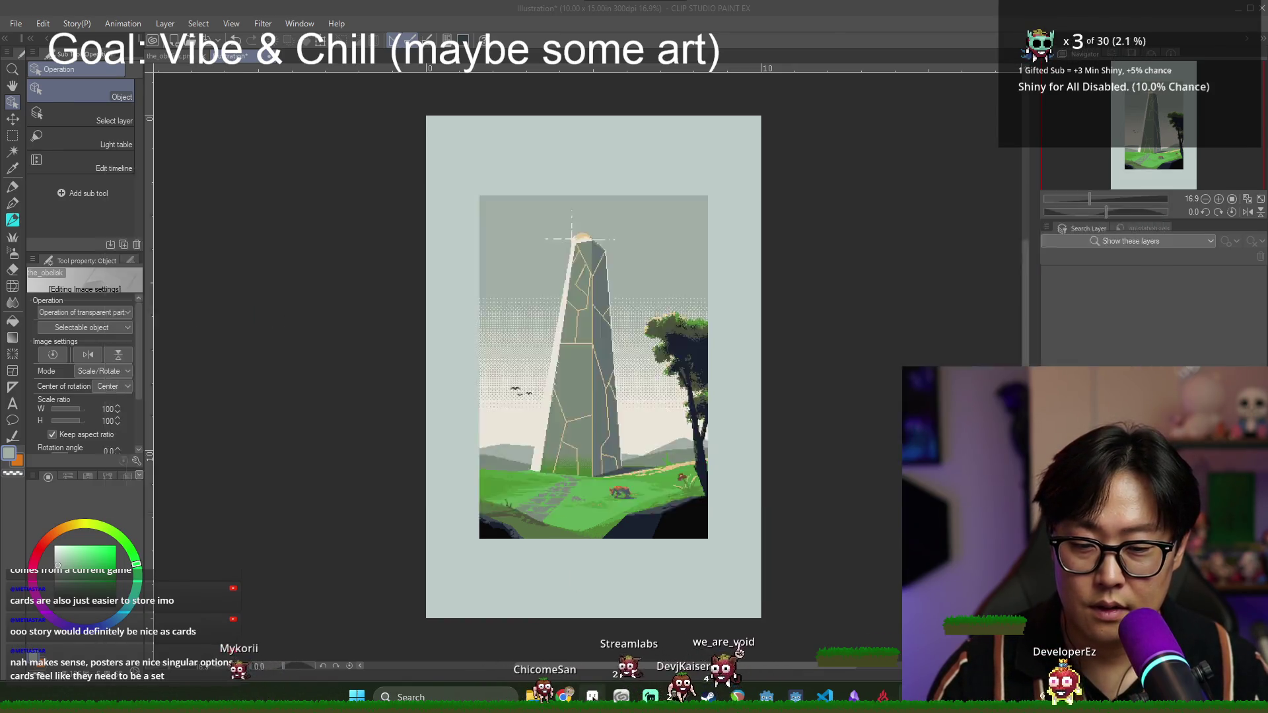
# - In Aseprite, export the obelisk as JPEG at 500%, overwriting the existing file
pyautogui.hotkey('alt', 'Tab')
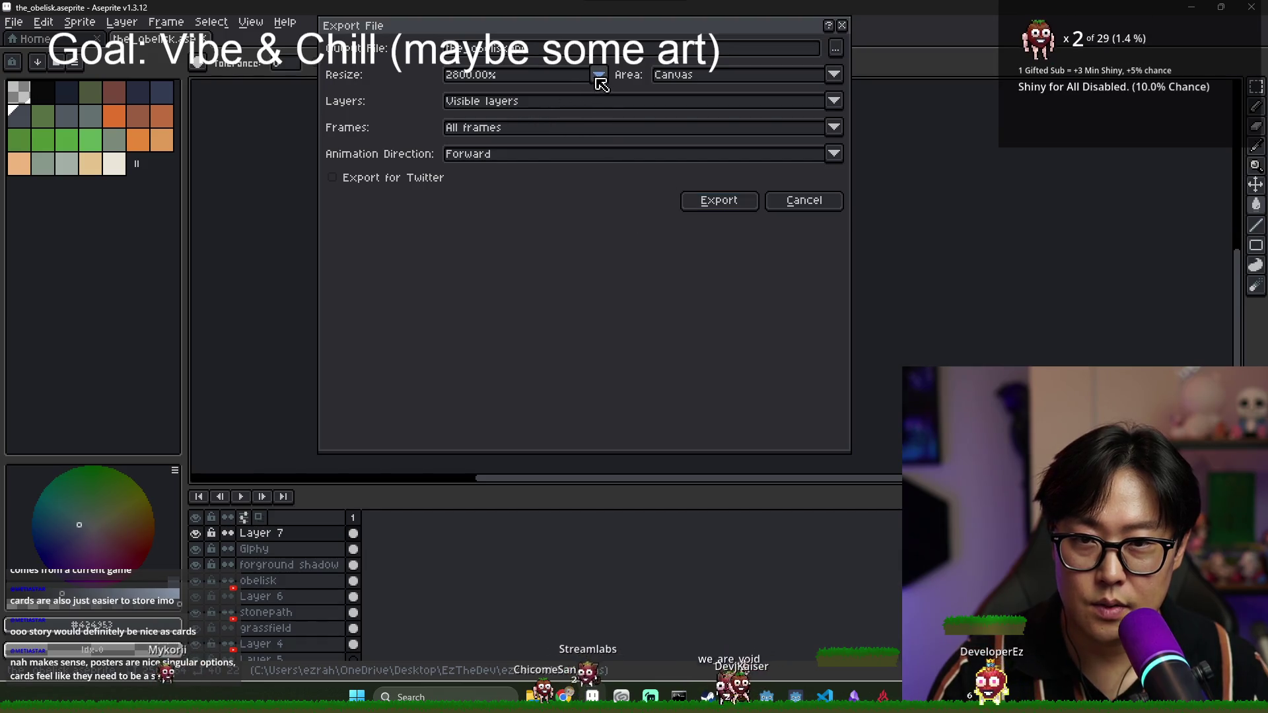
pyautogui.click(598, 75)
pyautogui.click(466, 157)
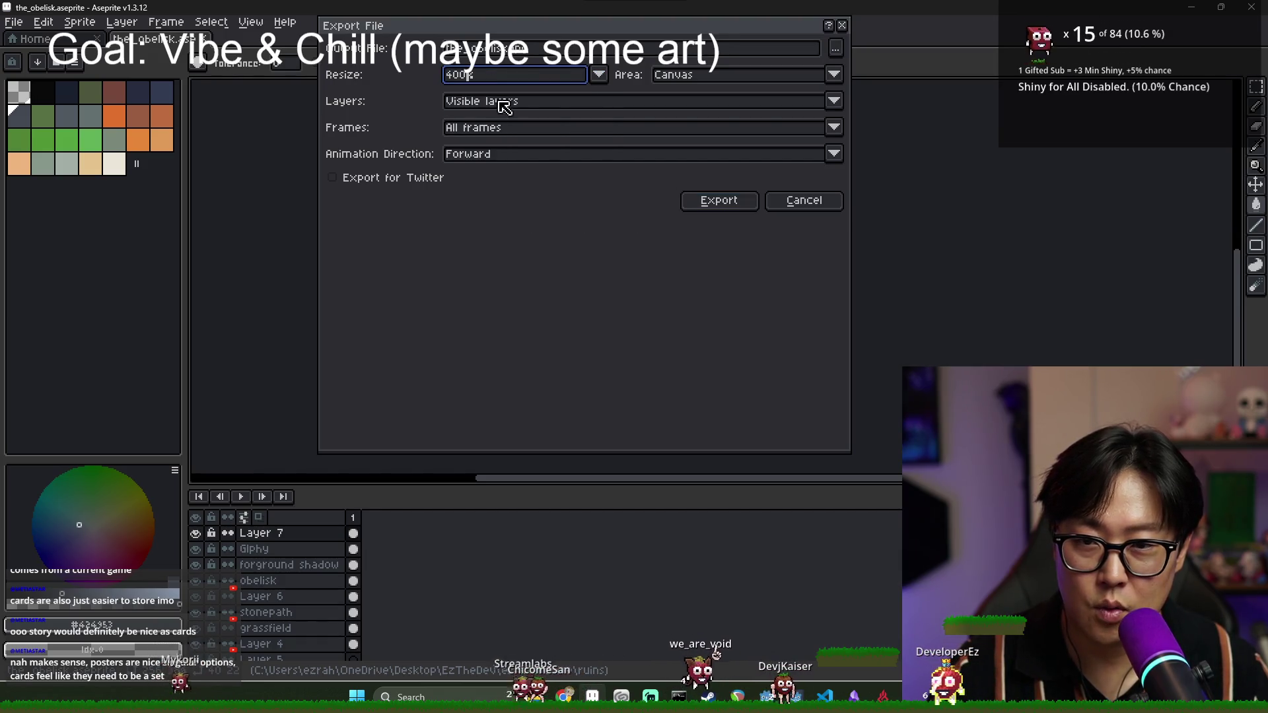
pyautogui.click(599, 75)
pyautogui.click(469, 170)
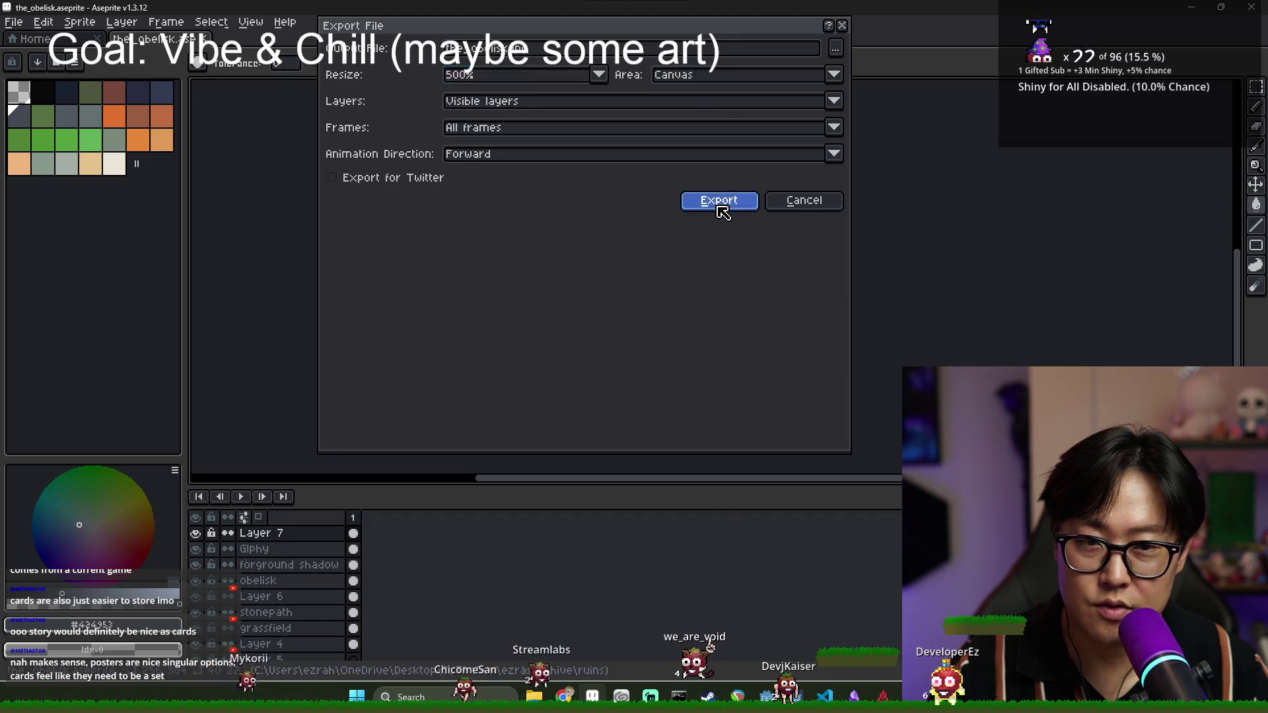
pyautogui.click(721, 211)
pyautogui.click(583, 389)
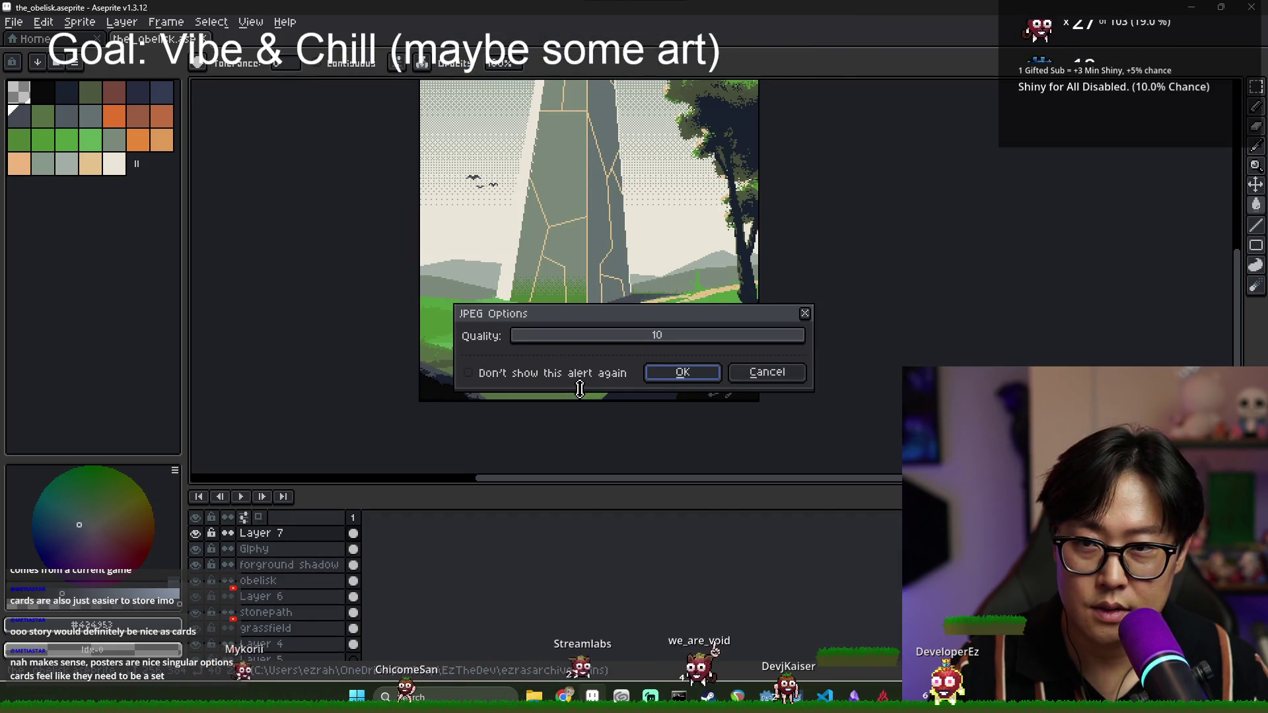
pyautogui.click(680, 372)
# - In Clip Studio, delete the placed obelisk image layer
pyautogui.hotkey('alt', 'Tab')
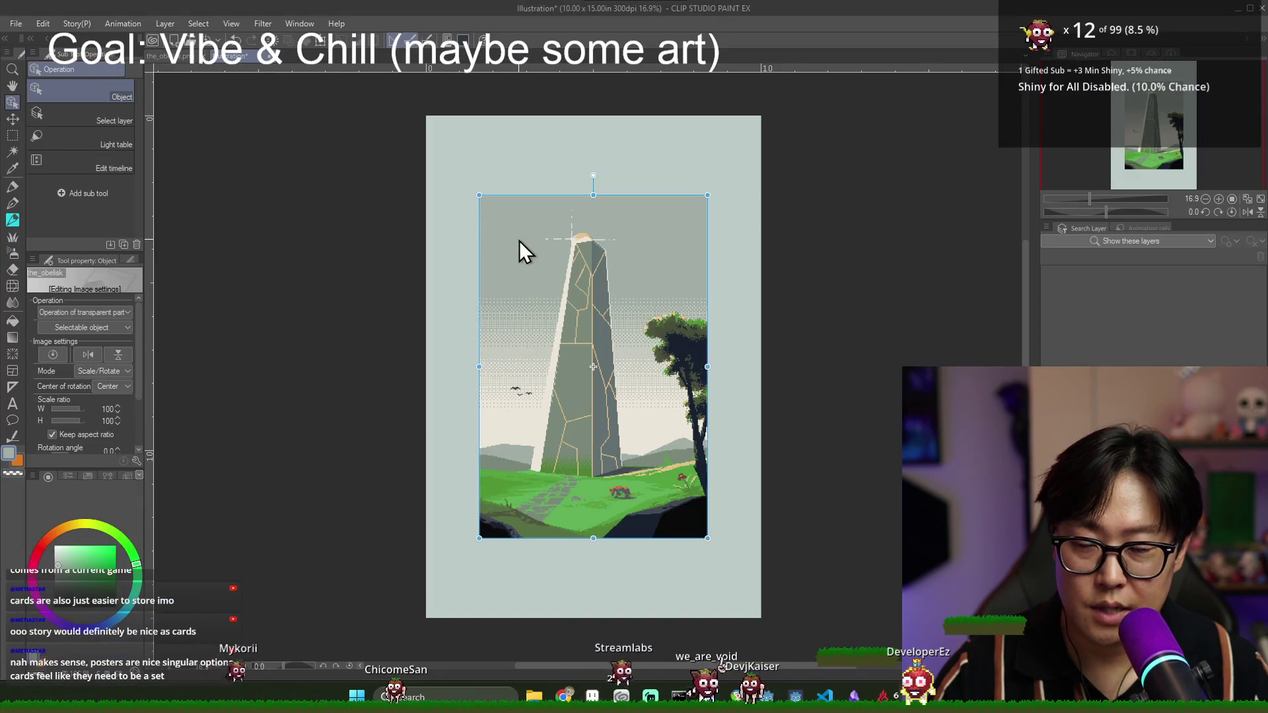
pyautogui.press('Delete')
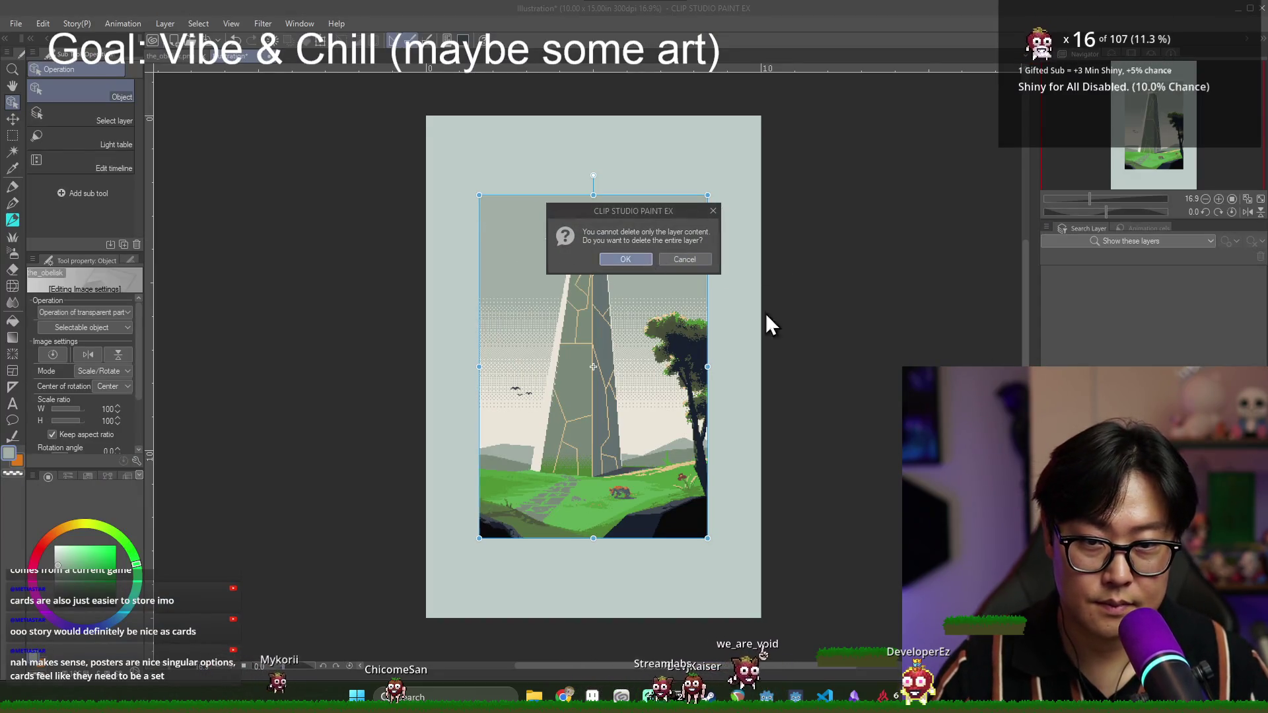
pyautogui.click(687, 273)
pyautogui.rightClick(1106, 264)
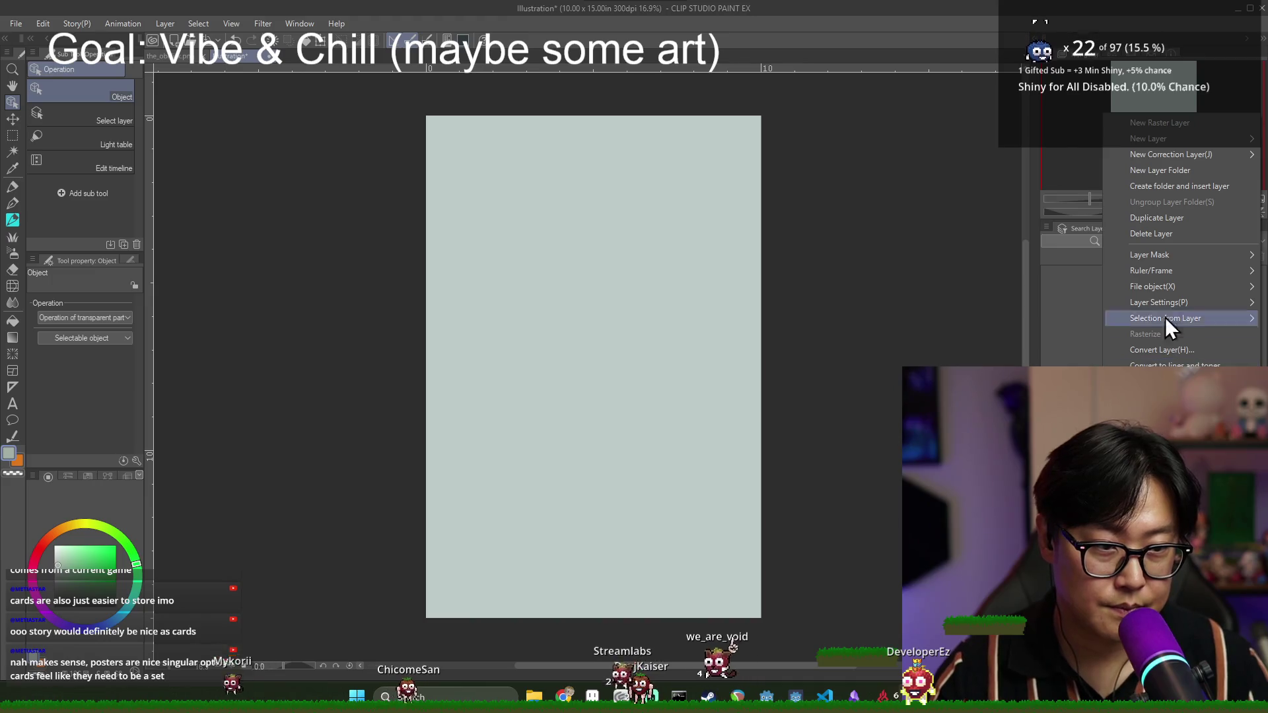
pyautogui.click(1150, 234)
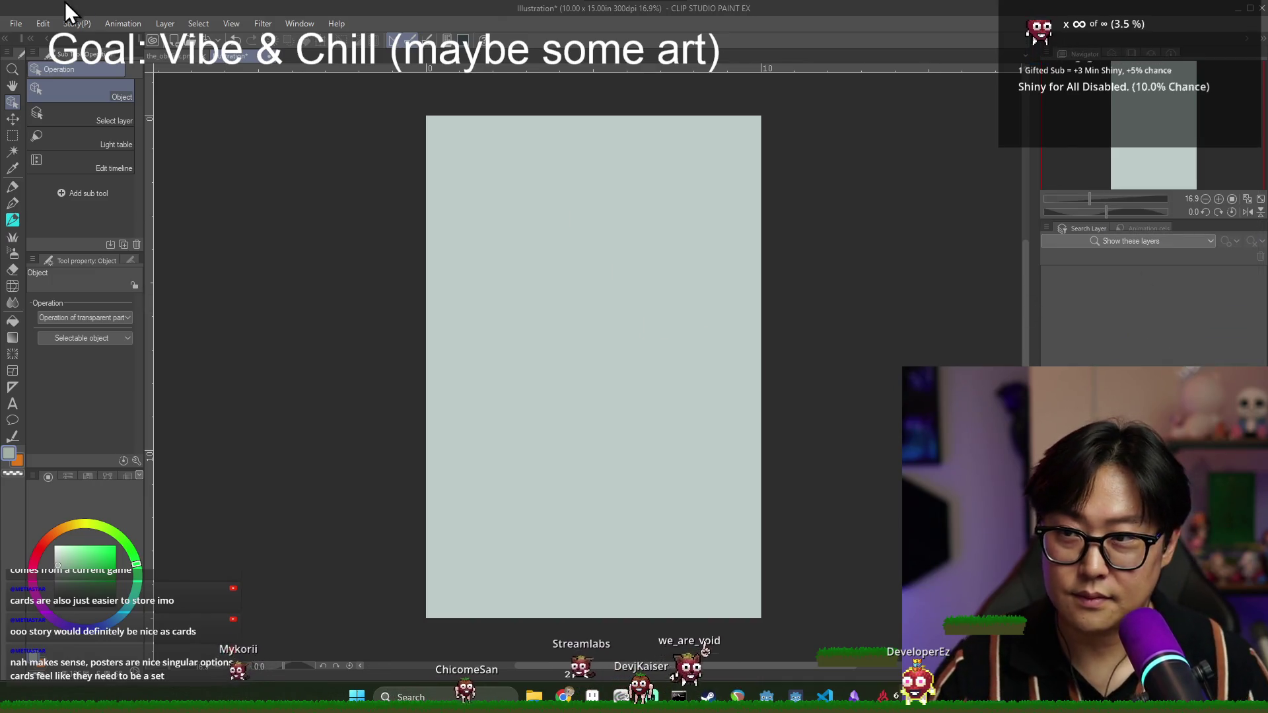
# - Import the_obelisk.png onto the print page again
pyautogui.click(9, 25)
pyautogui.moveTo(106, 299)
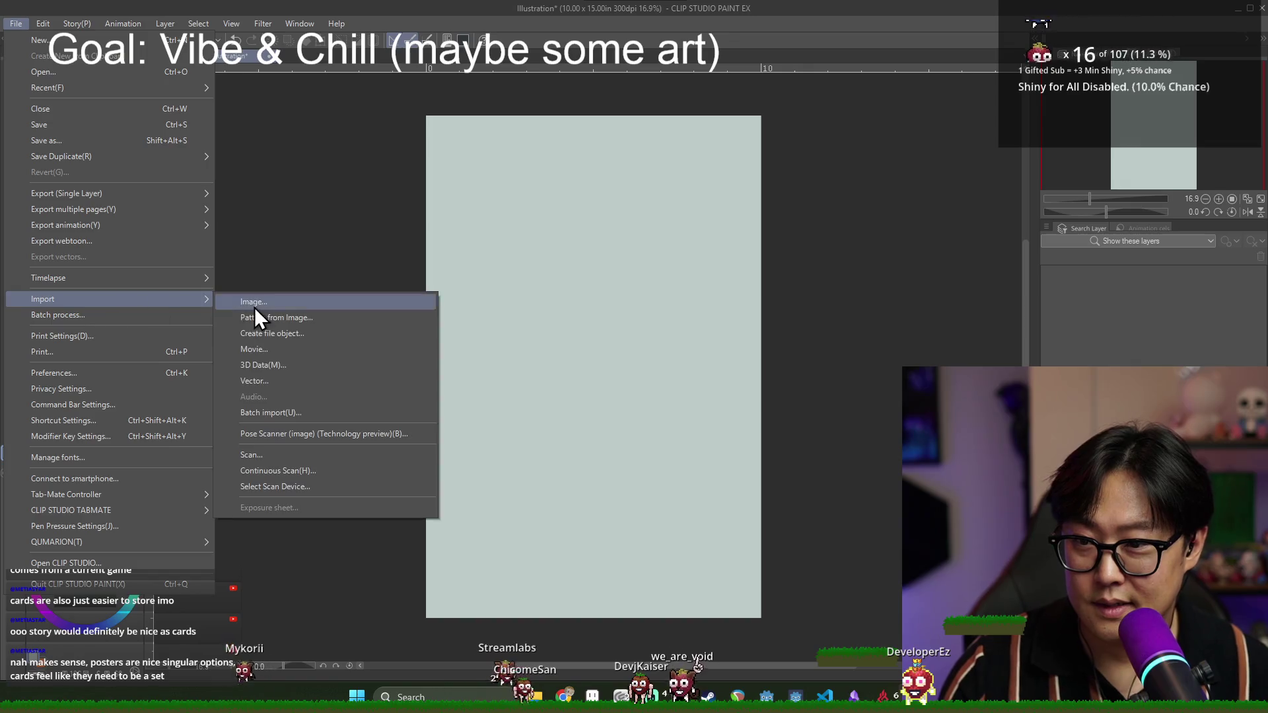
pyautogui.click(255, 306)
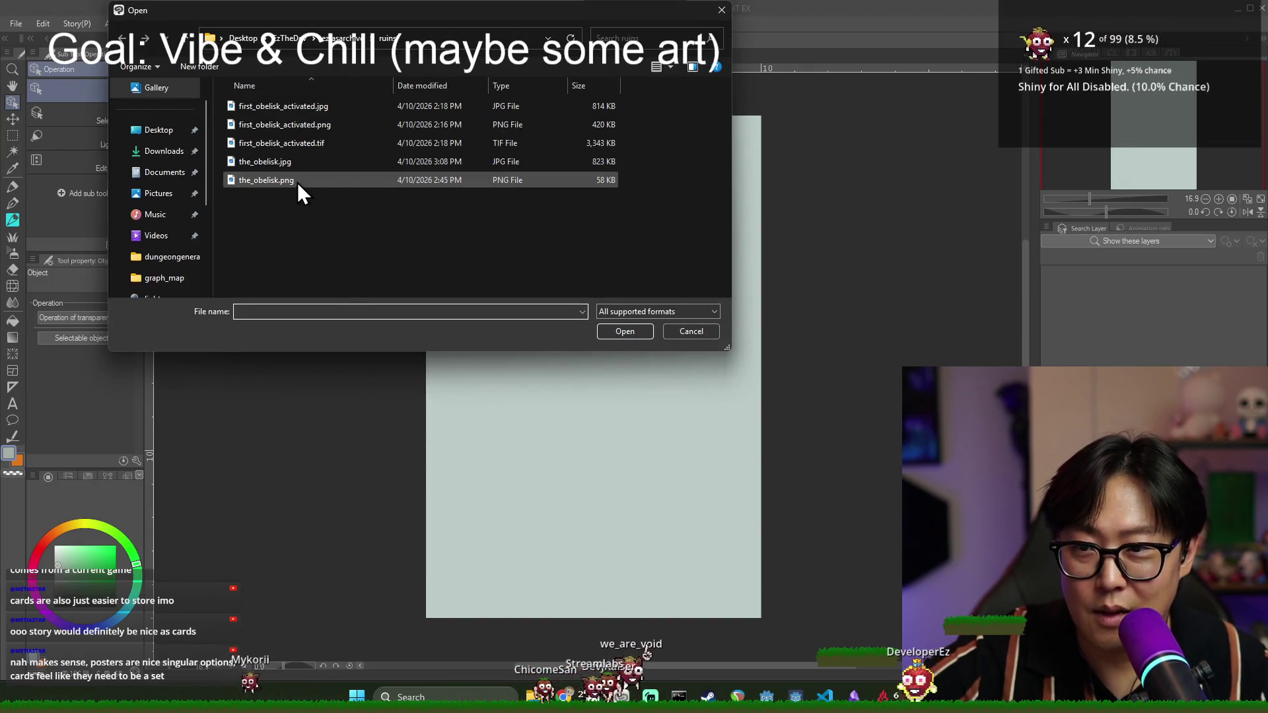
pyautogui.doubleClick(288, 175)
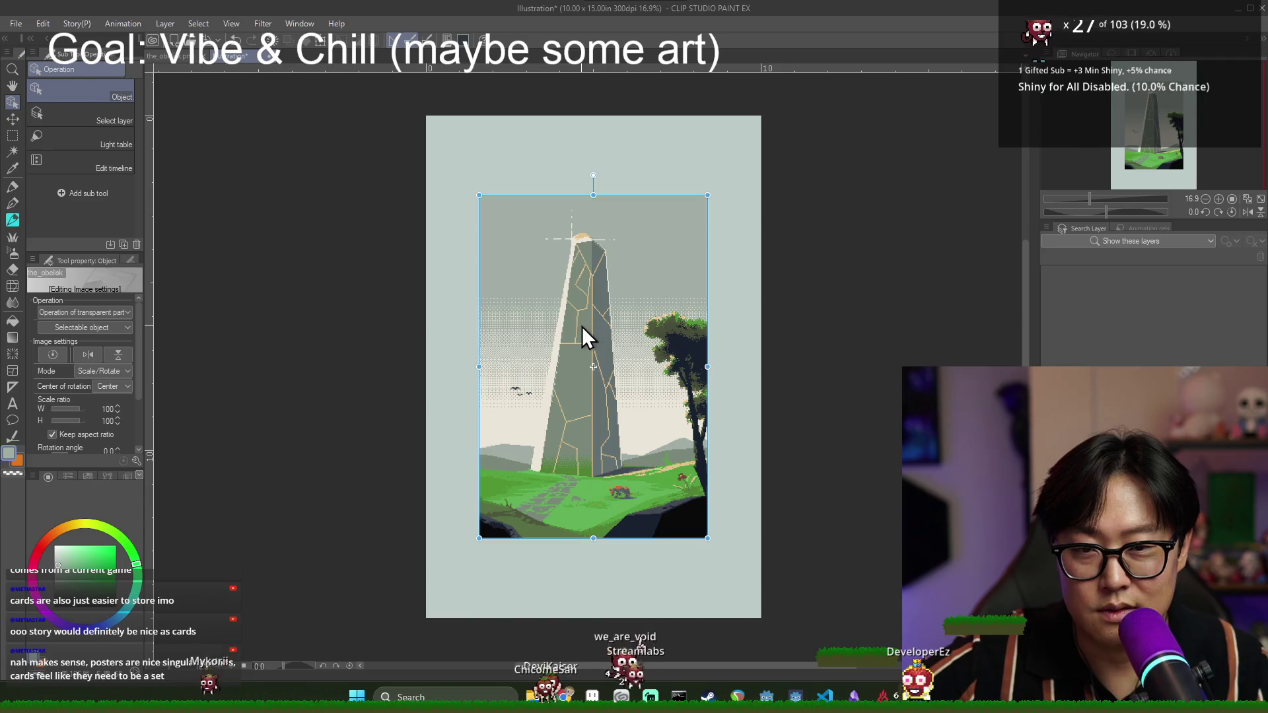
# - Go back to Aseprite and bring up the Export dialog for the obelisk
pyautogui.hotkey('alt', 'Tab')
pyautogui.hotkey('alt', 'Tab')
pyautogui.hotkey('alt', 'Tab')
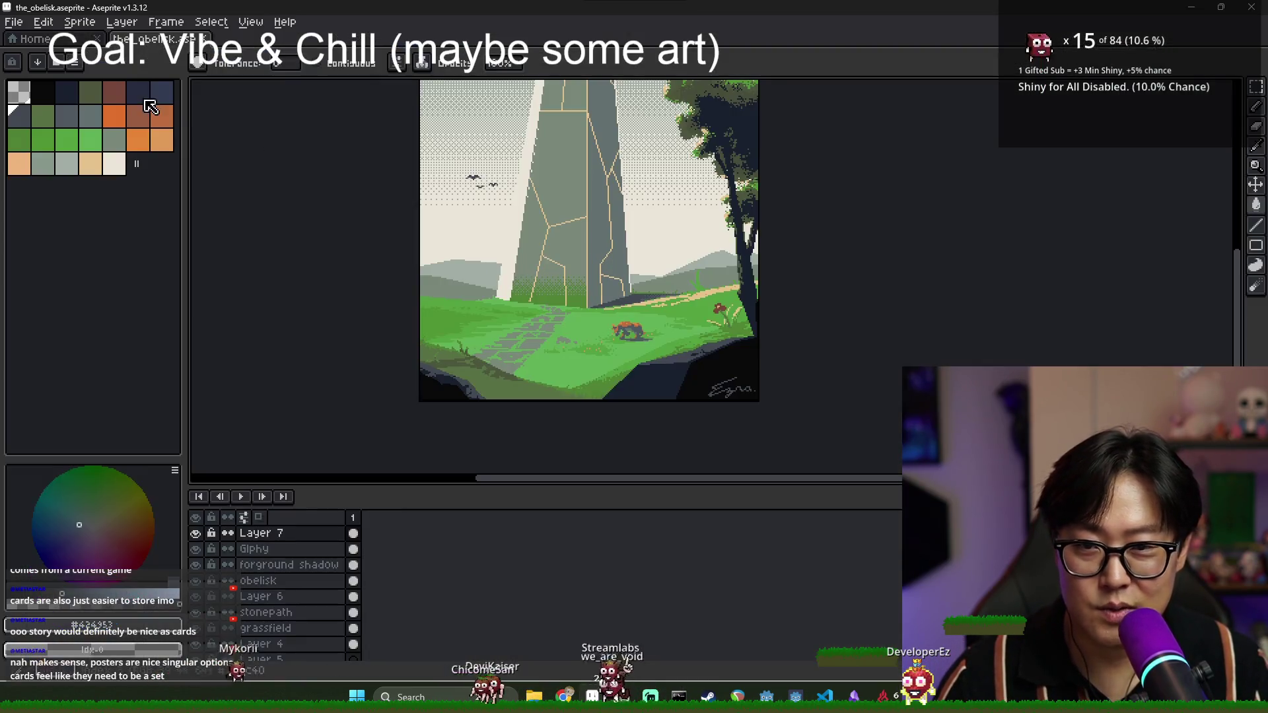
pyautogui.hotkey('alt', 'f')
pyautogui.moveTo(57, 156)
pyautogui.click(191, 154)
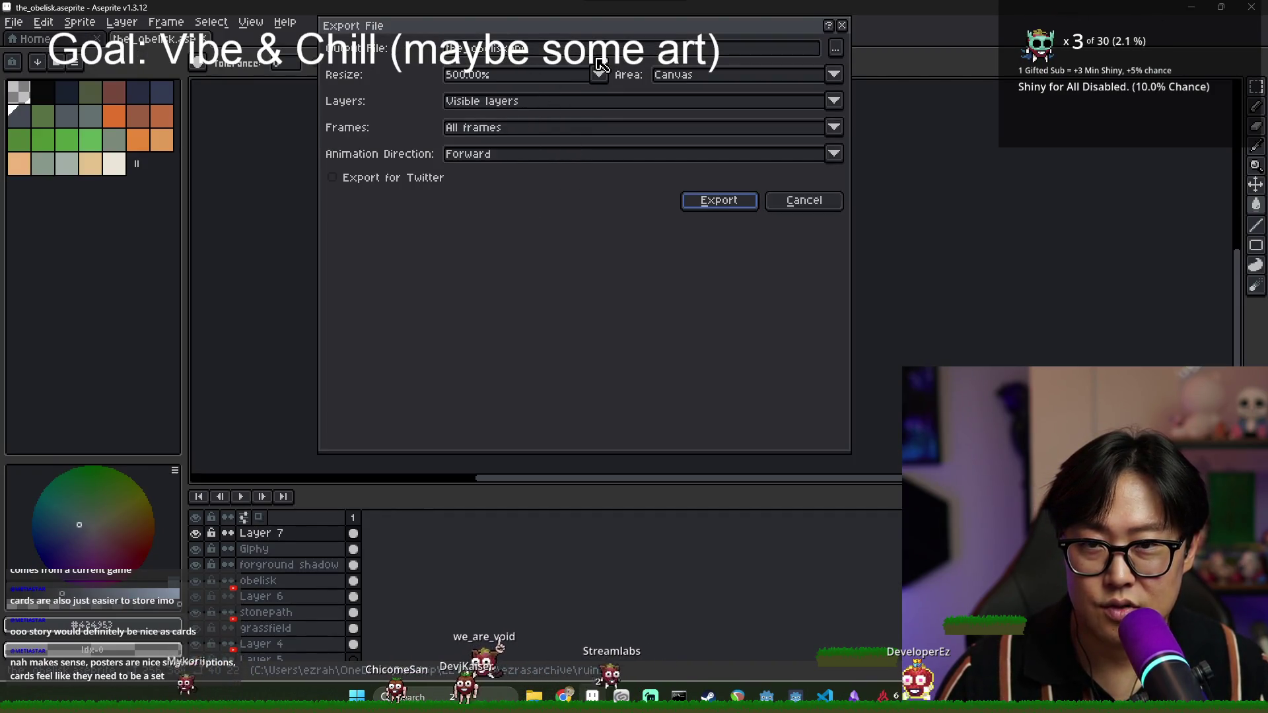
# - Nudge the placed obelisk image up and left on the Clip Studio canvas
pyautogui.hotkey('alt', 'Tab')
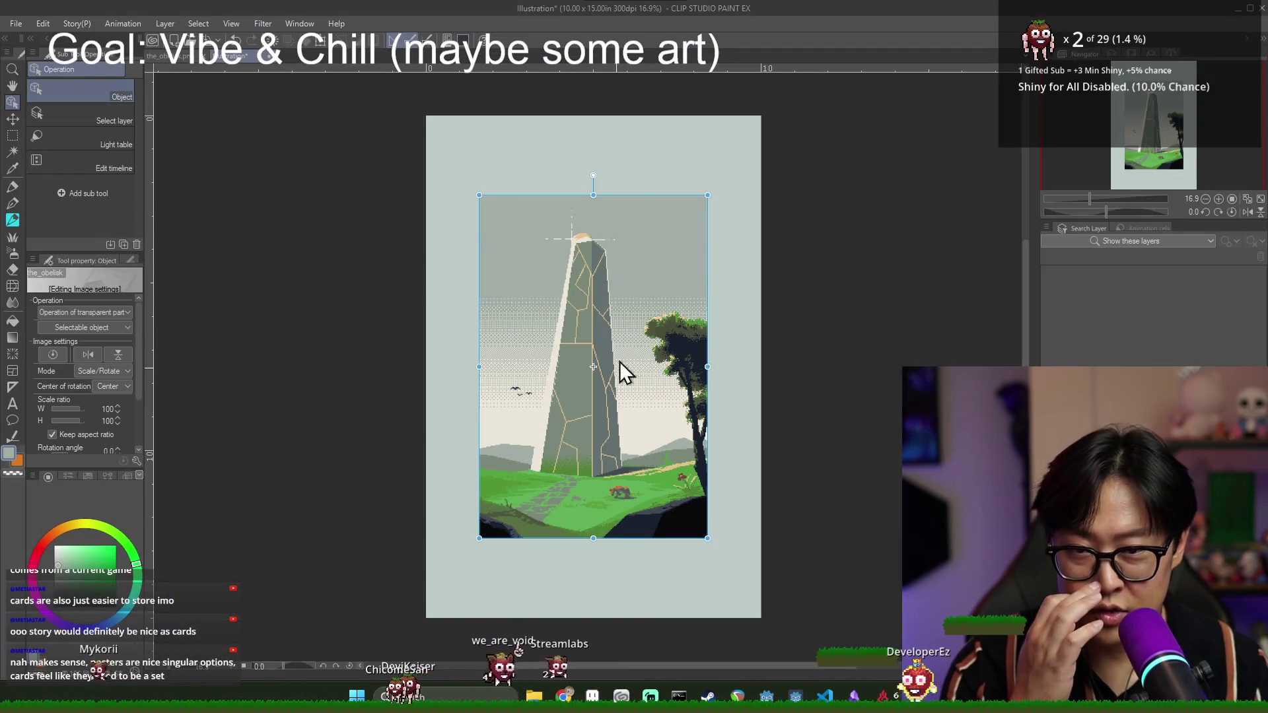
pyautogui.moveTo(549, 251)
pyautogui.mouseDown()
pyautogui.moveTo(501, 173)
pyautogui.moveTo(598, 178)
pyautogui.mouseUp()
pyautogui.hotkey('alt', 'Tab')
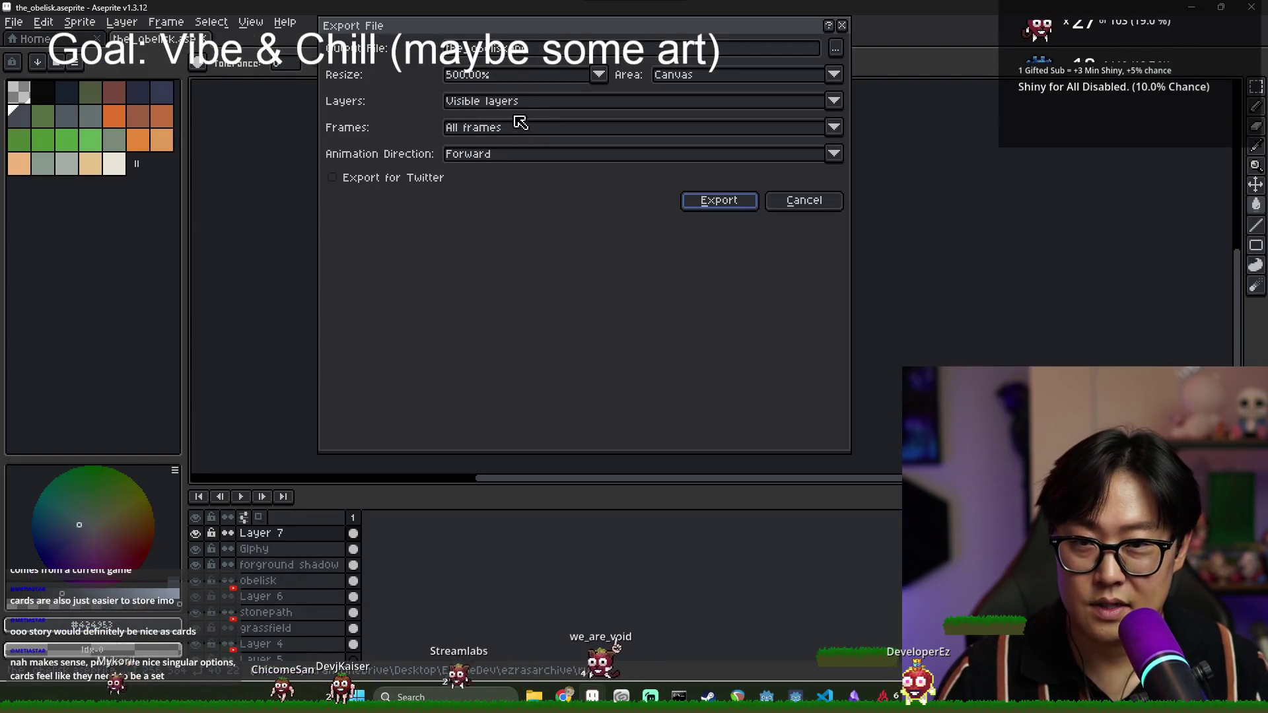
# - Re-export the obelisk JPEG from Aseprite at 600%, overwriting the old file
pyautogui.click(510, 76)
pyautogui.write('0')
pyautogui.press('Return')
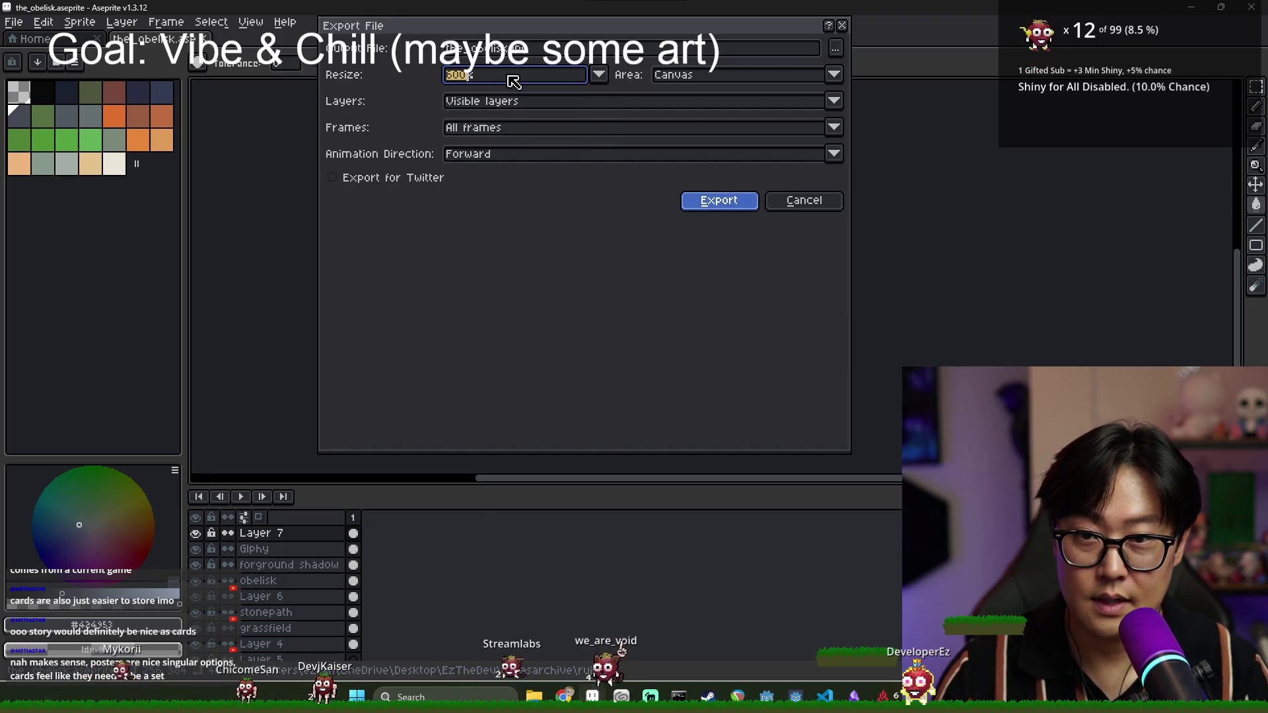
pyautogui.click(710, 202)
pyautogui.click(597, 390)
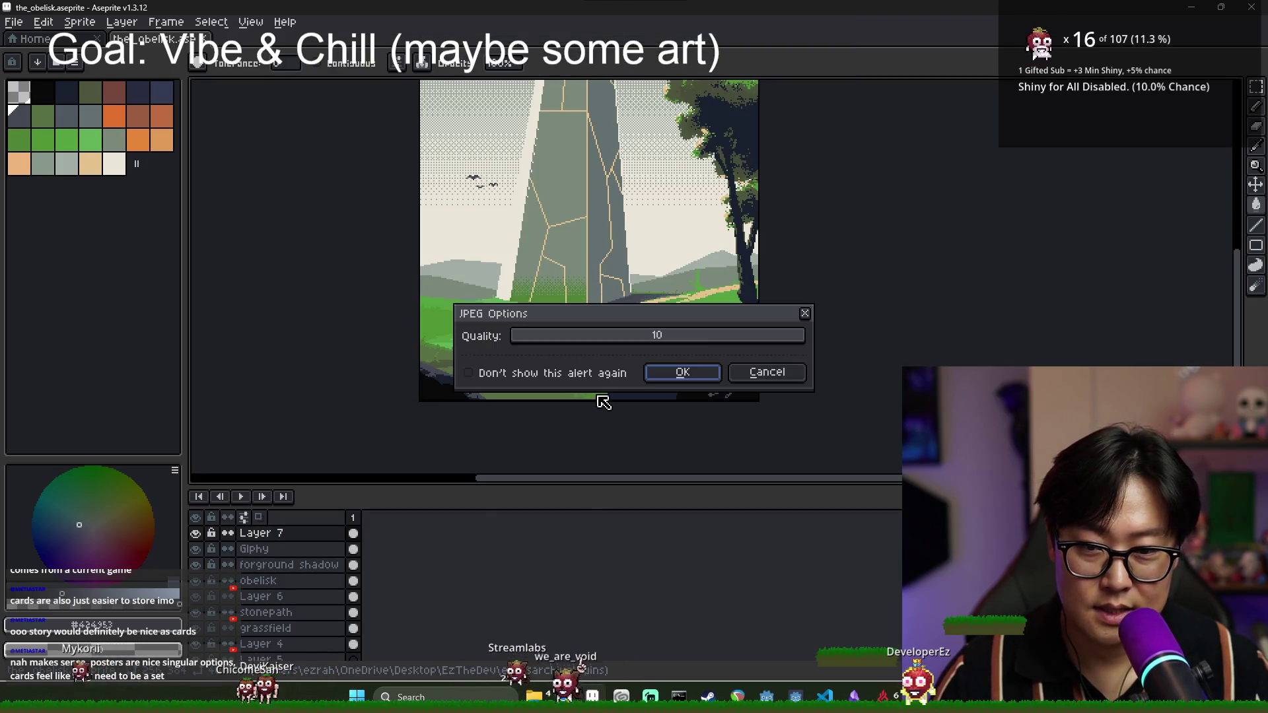
pyautogui.press('Return')
# - In Clip Studio, answer the linked-image prompt and import the_obelisk.jpg onto the page
pyautogui.hotkey('alt', 'Tab')
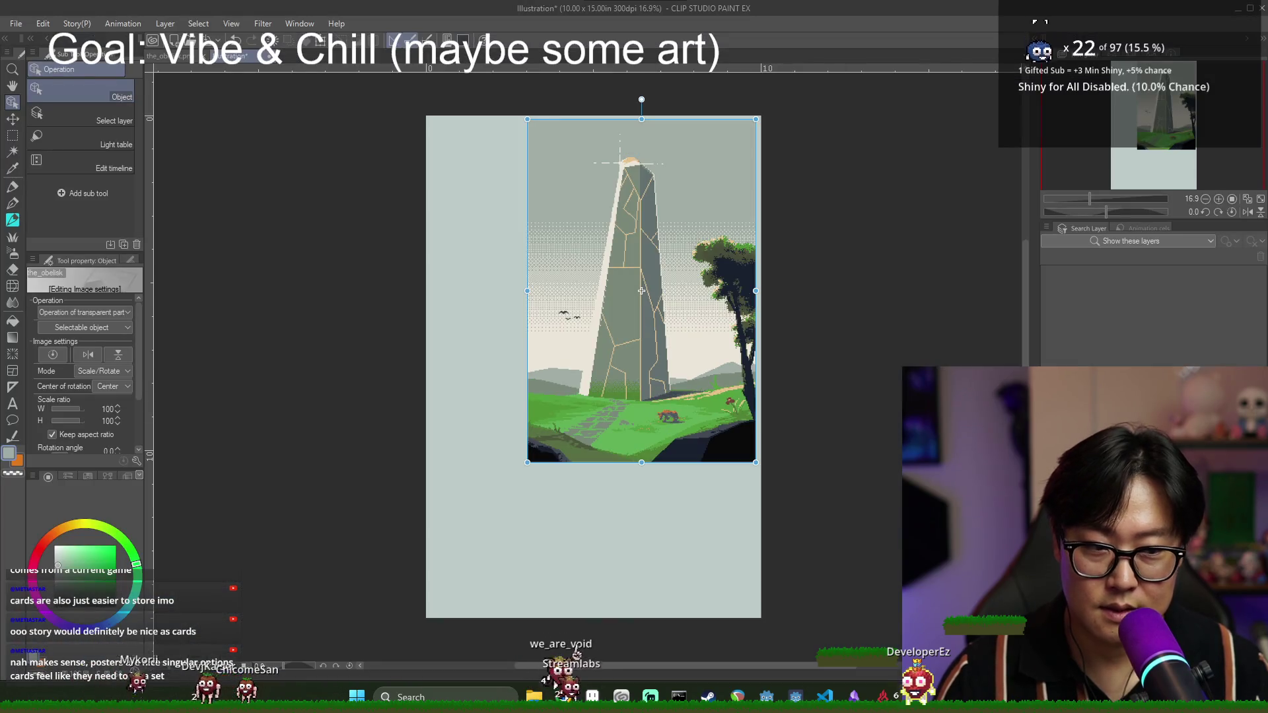
pyautogui.click(640, 257)
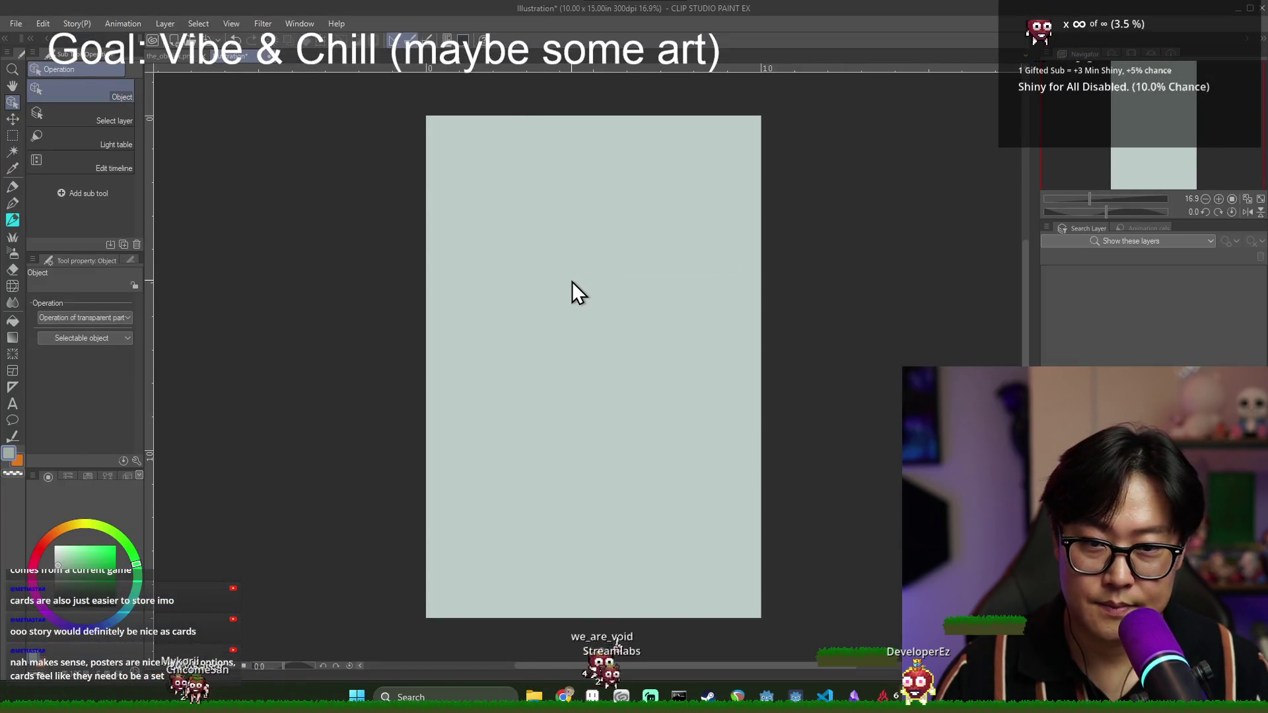
pyautogui.click(13, 24)
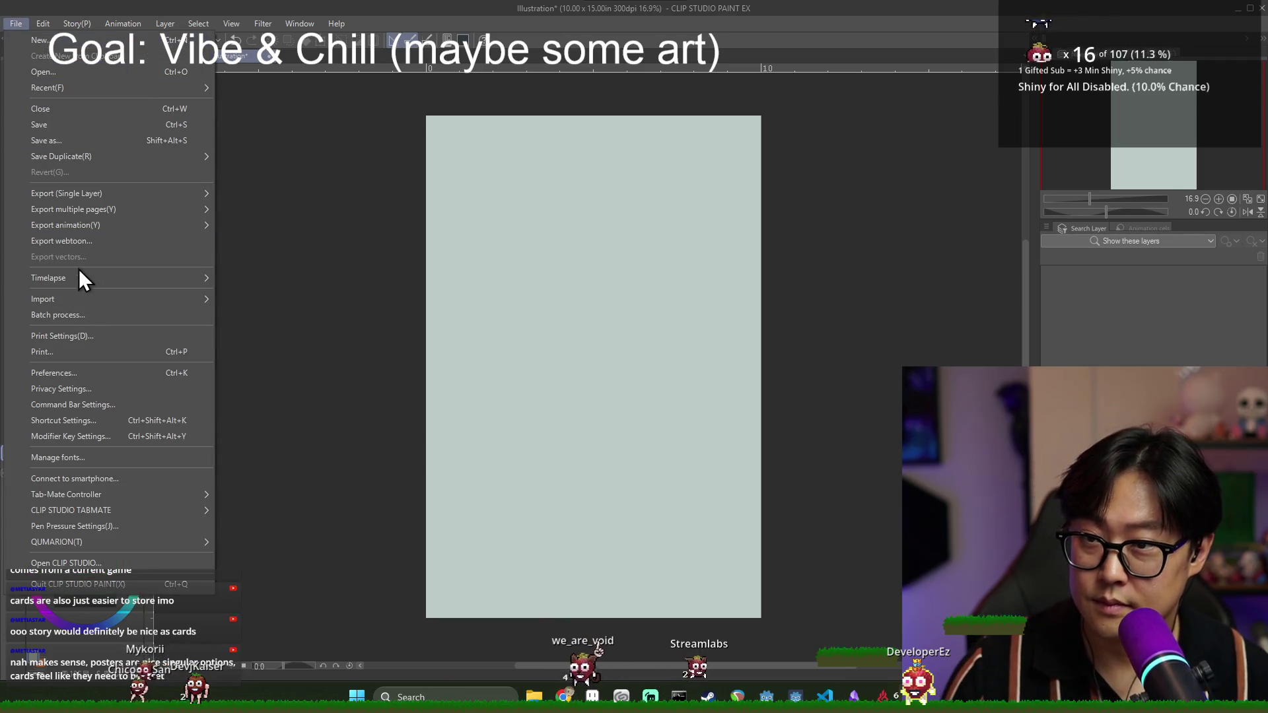
pyautogui.moveTo(53, 304)
pyautogui.click(331, 302)
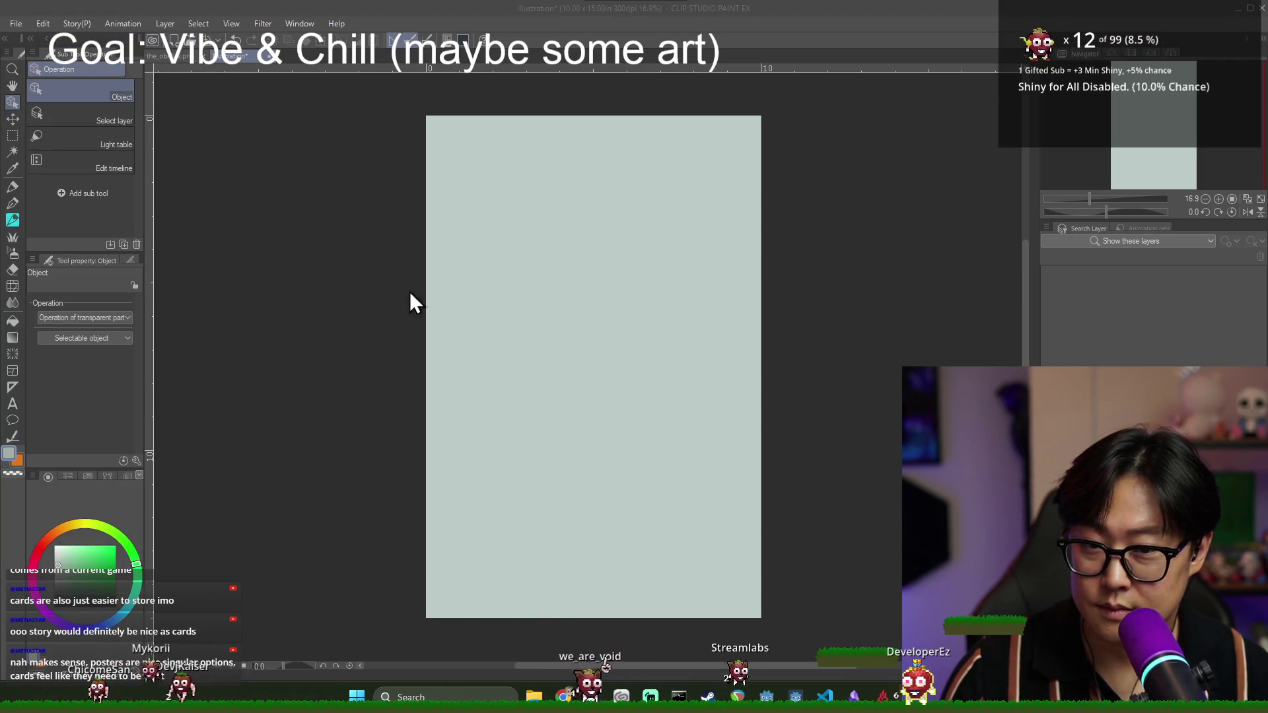
pyautogui.doubleClick(293, 163)
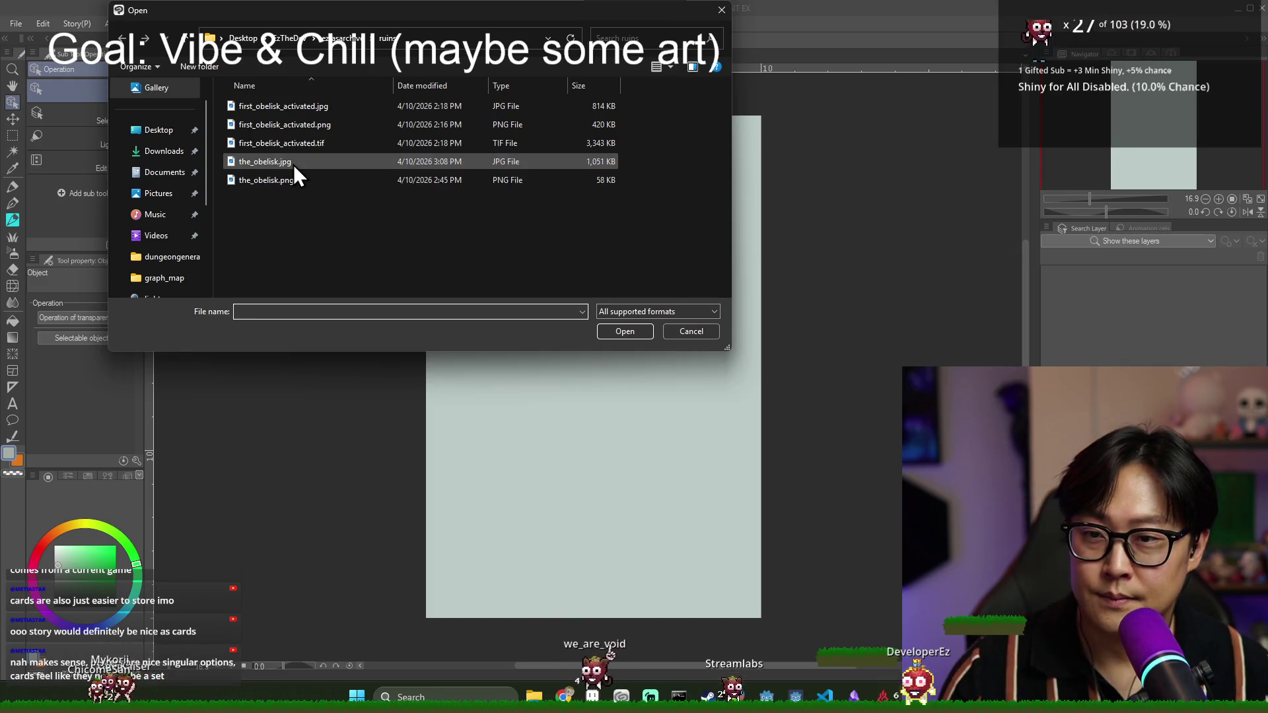
pyautogui.hotkey('alt', 'Tab')
pyautogui.hotkey('alt', 'Tab')
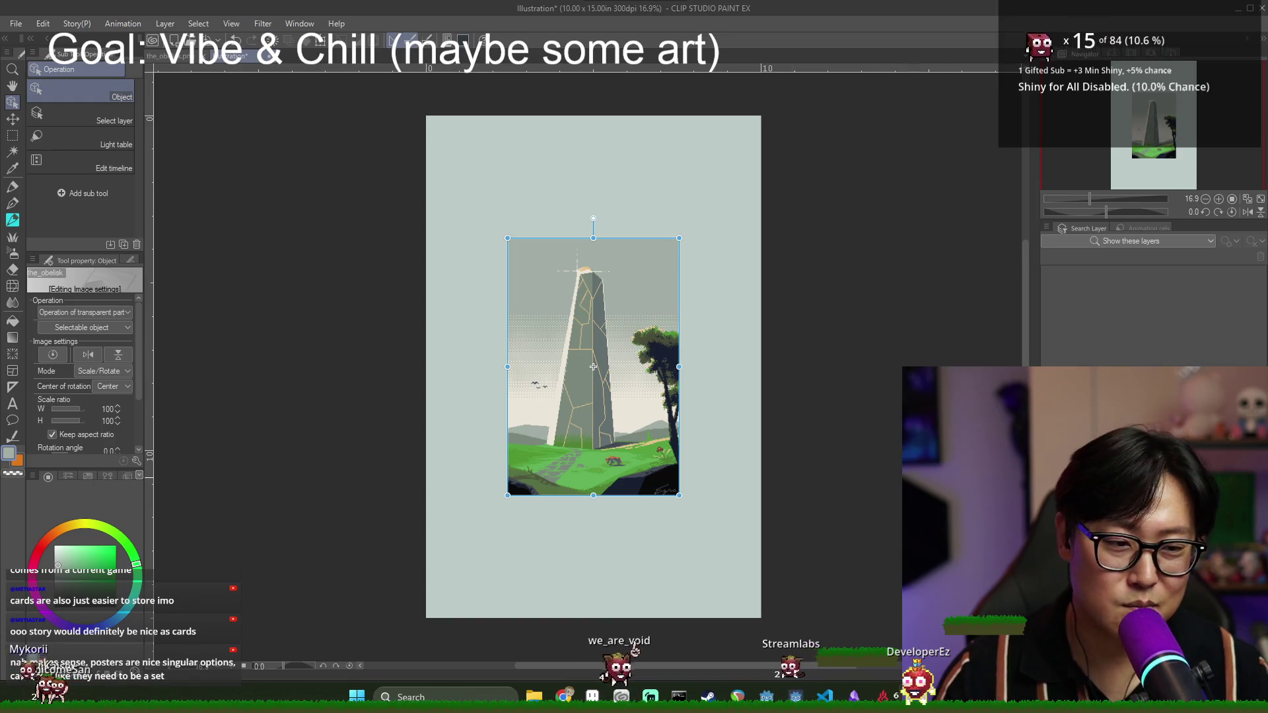
# - Delete the obelisk image layer from the Clip Studio canvas
pyautogui.rightClick(1111, 284)
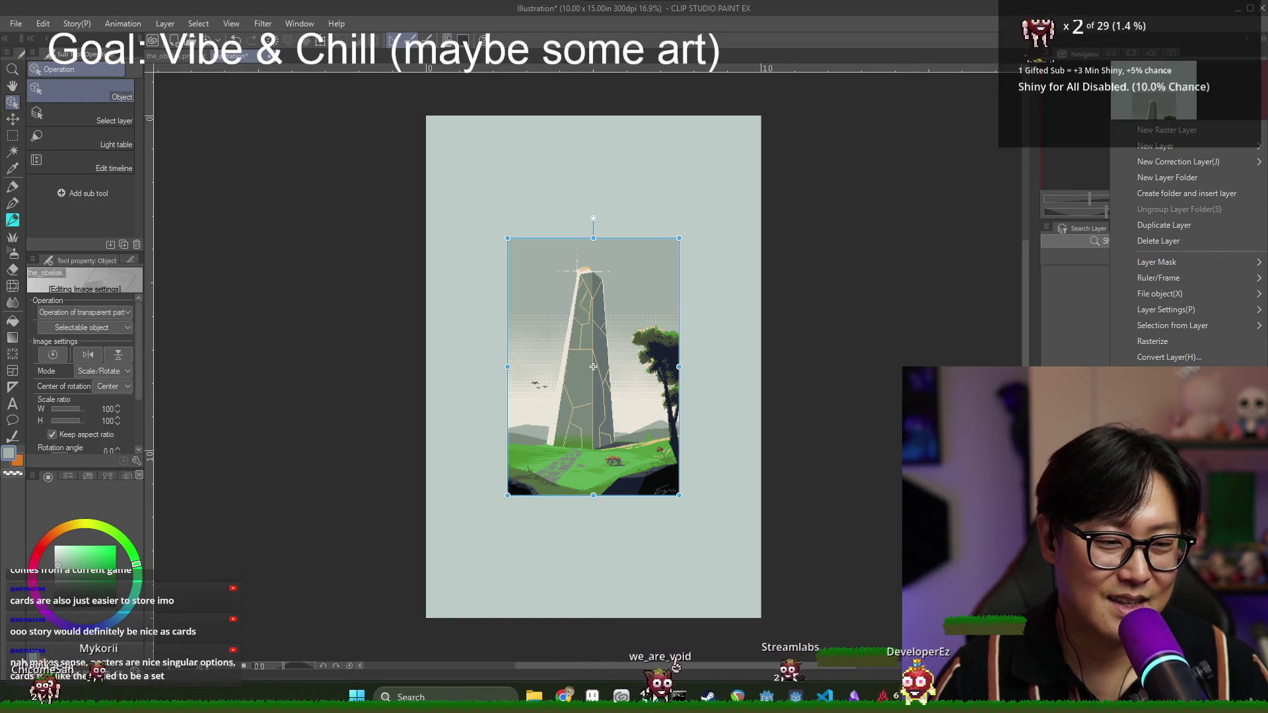
pyautogui.click(1158, 241)
pyautogui.click(641, 262)
# - In Aseprite, export the obelisk JPEG at 800%, overwriting the existing file
pyautogui.hotkey('alt', 'Tab')
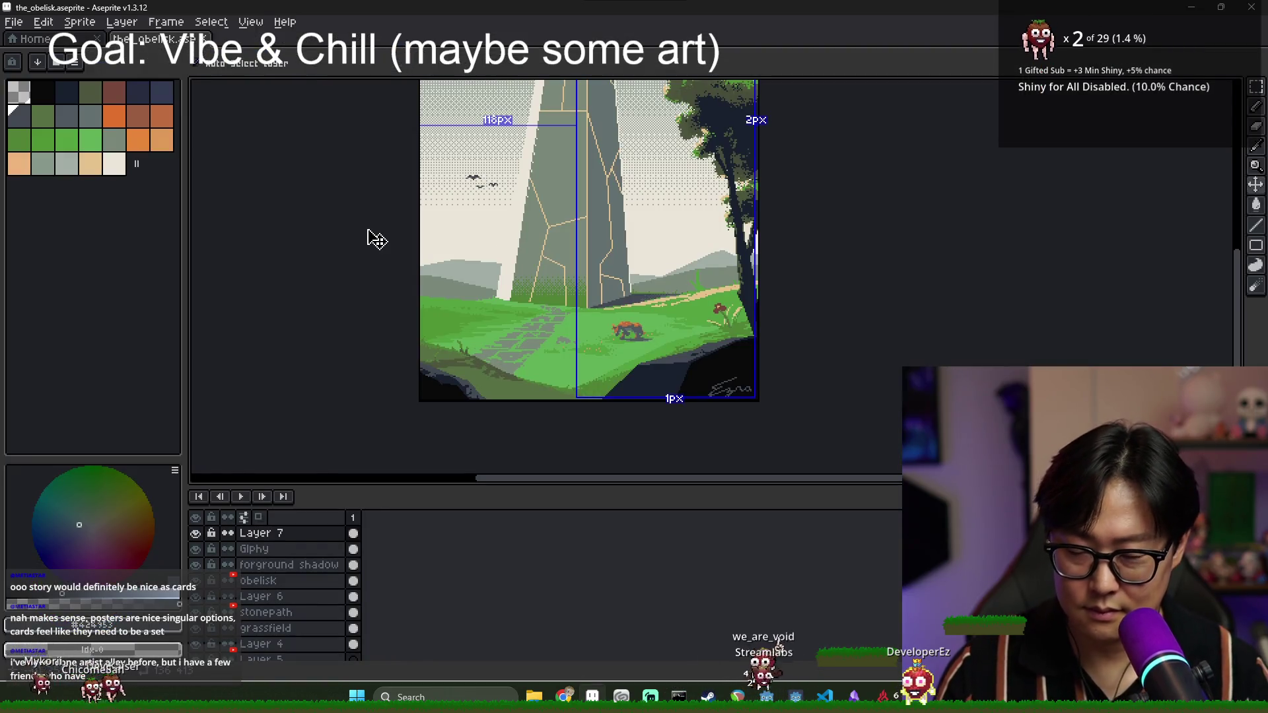
pyautogui.click(13, 22)
pyautogui.moveTo(69, 156)
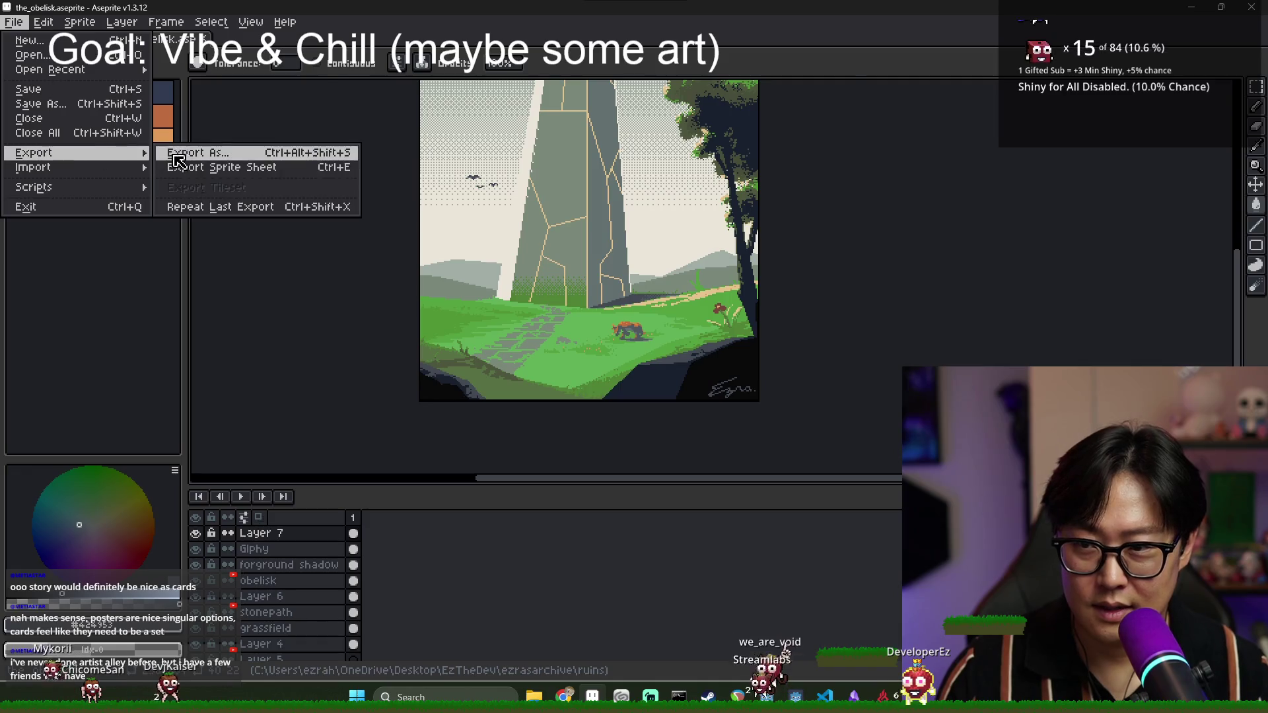
pyautogui.click(191, 152)
pyautogui.click(489, 78)
pyautogui.click(456, 78)
pyautogui.click(460, 77)
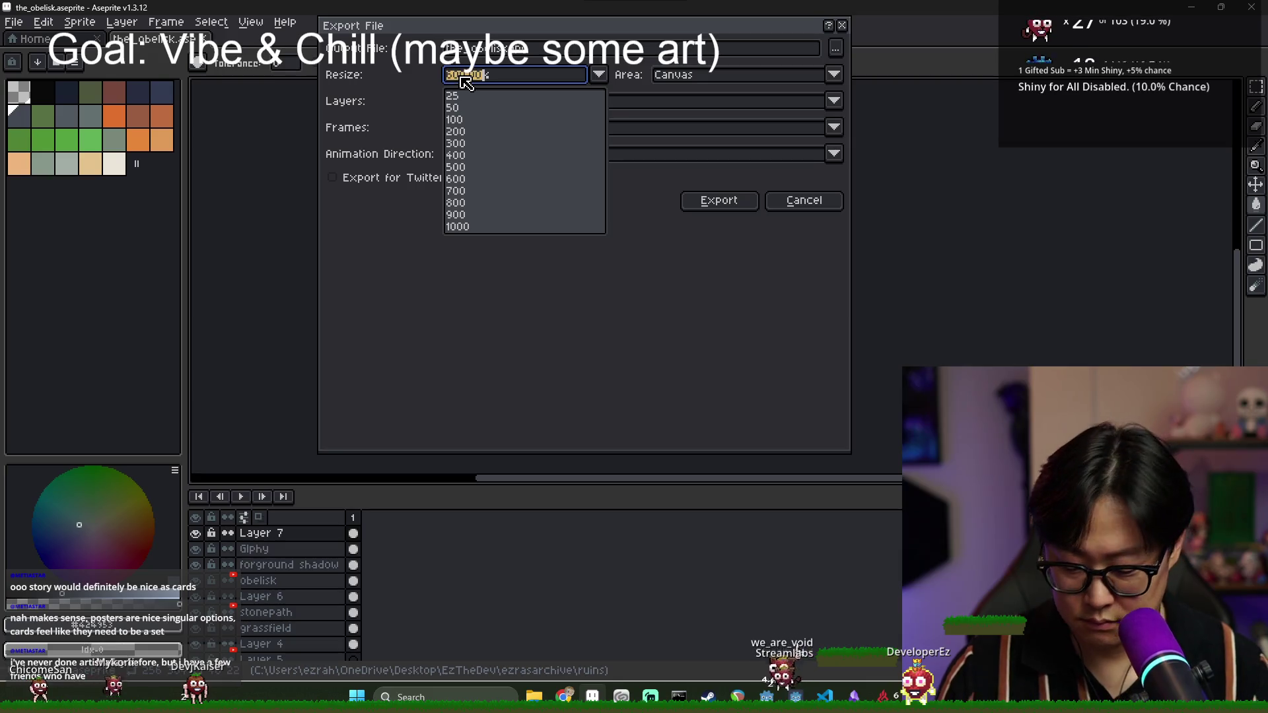
pyautogui.press('Return')
pyautogui.press('Return')
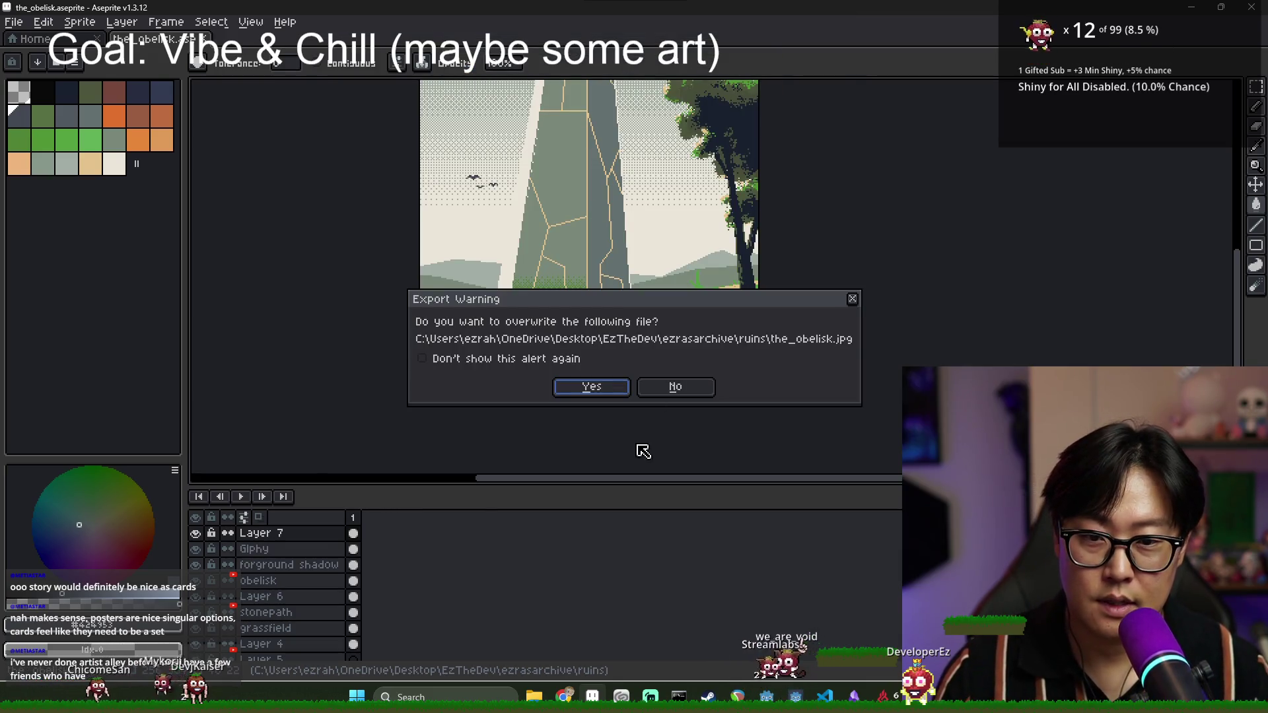
pyautogui.click(591, 388)
pyautogui.press('Return')
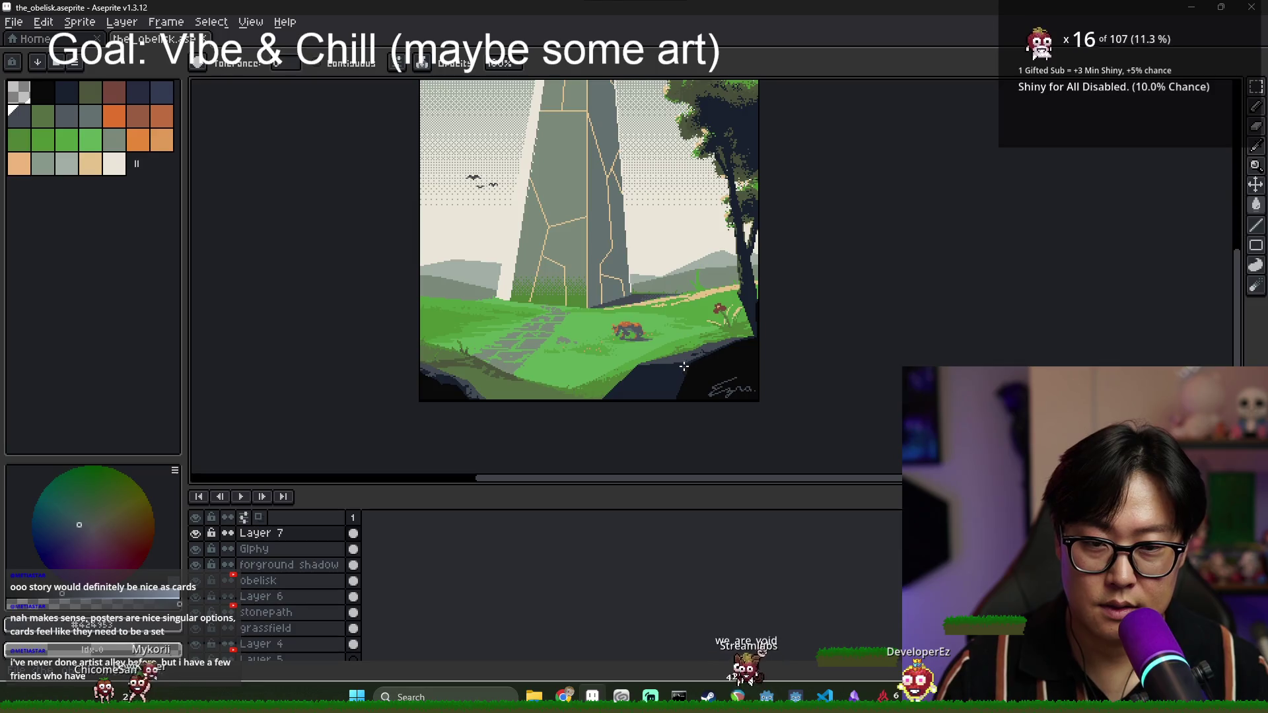
# - Import the new the_obelisk.jpg onto the Clip Studio print page
pyautogui.hotkey('alt', 'Tab')
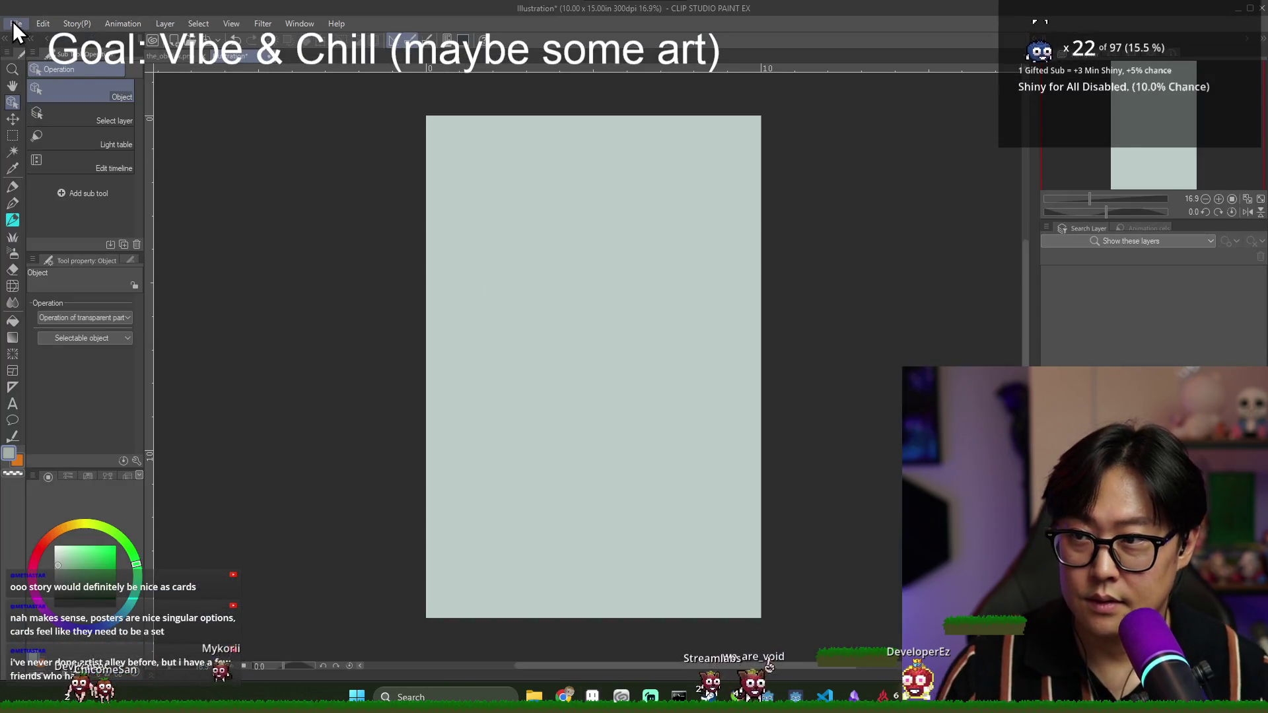
pyautogui.click(15, 24)
pyautogui.moveTo(148, 298)
pyautogui.click(315, 316)
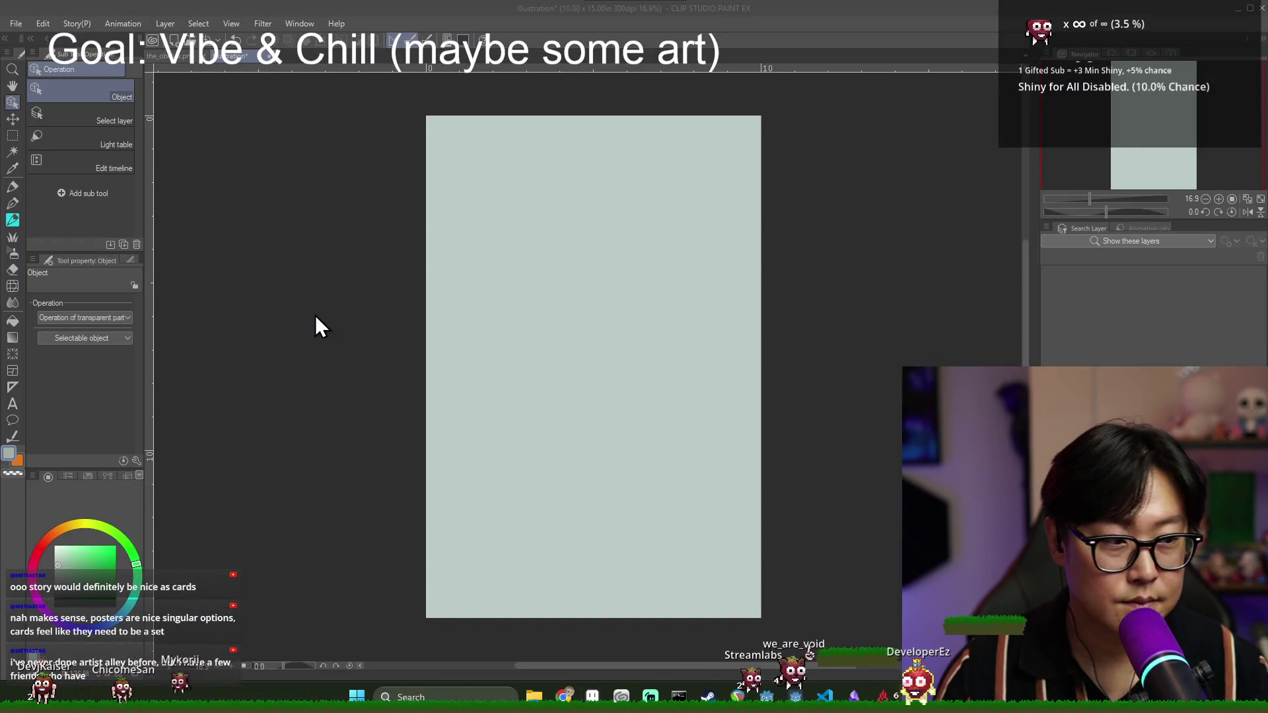
pyautogui.doubleClick(316, 167)
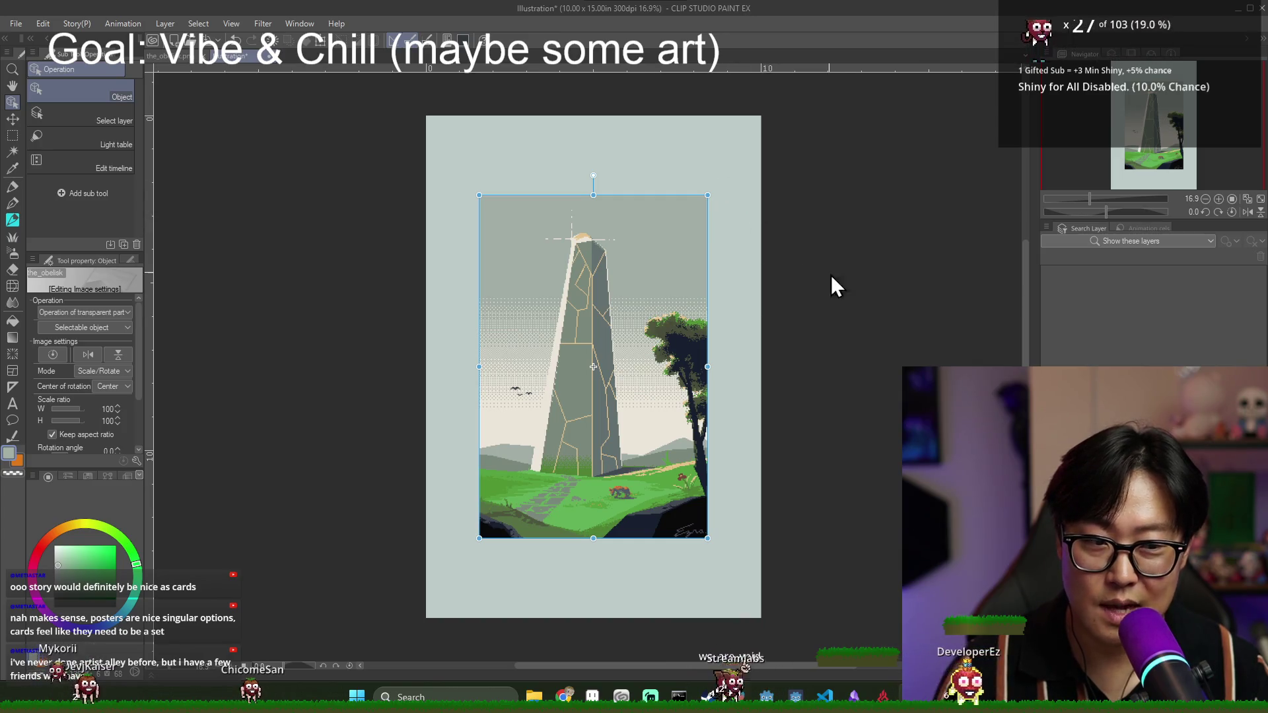
# - In Aseprite, export the obelisk JPEG at 1200%, overwriting the old file
pyautogui.hotkey('alt', 'Tab')
pyautogui.click(13, 22)
pyautogui.moveTo(27, 157)
pyautogui.click(198, 157)
pyautogui.click(551, 80)
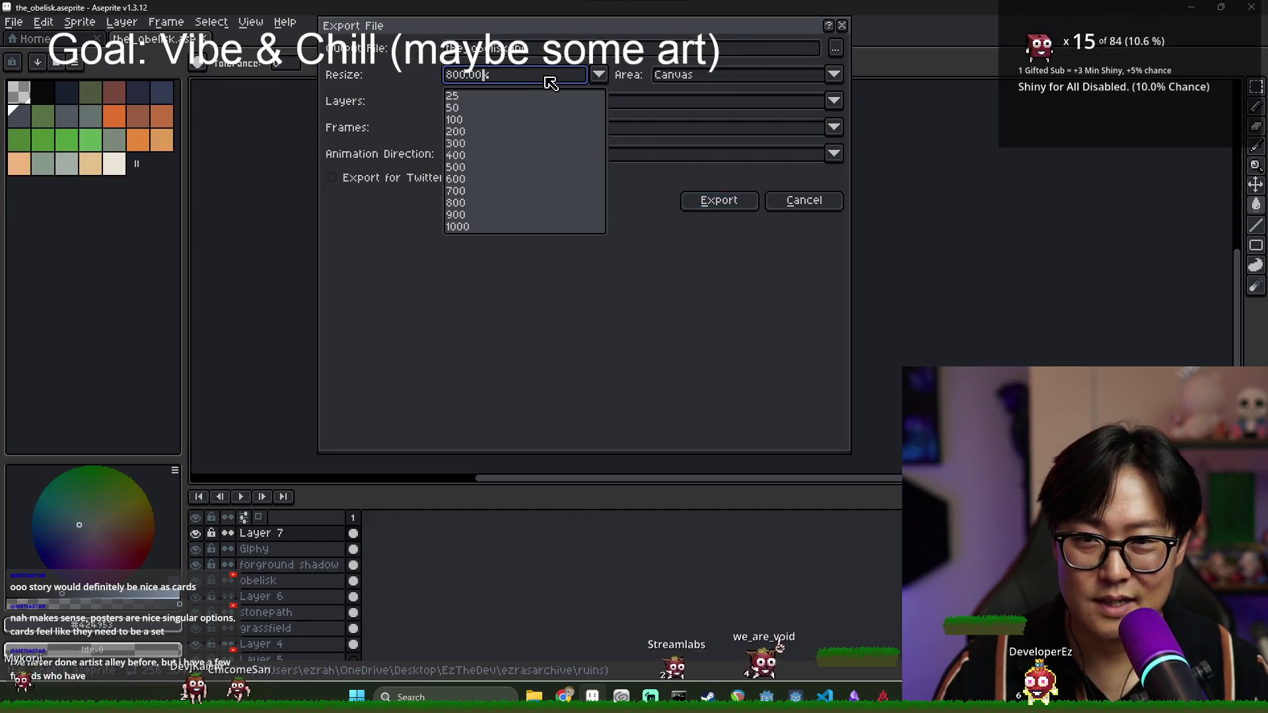
pyautogui.write('1200')
pyautogui.click(551, 82)
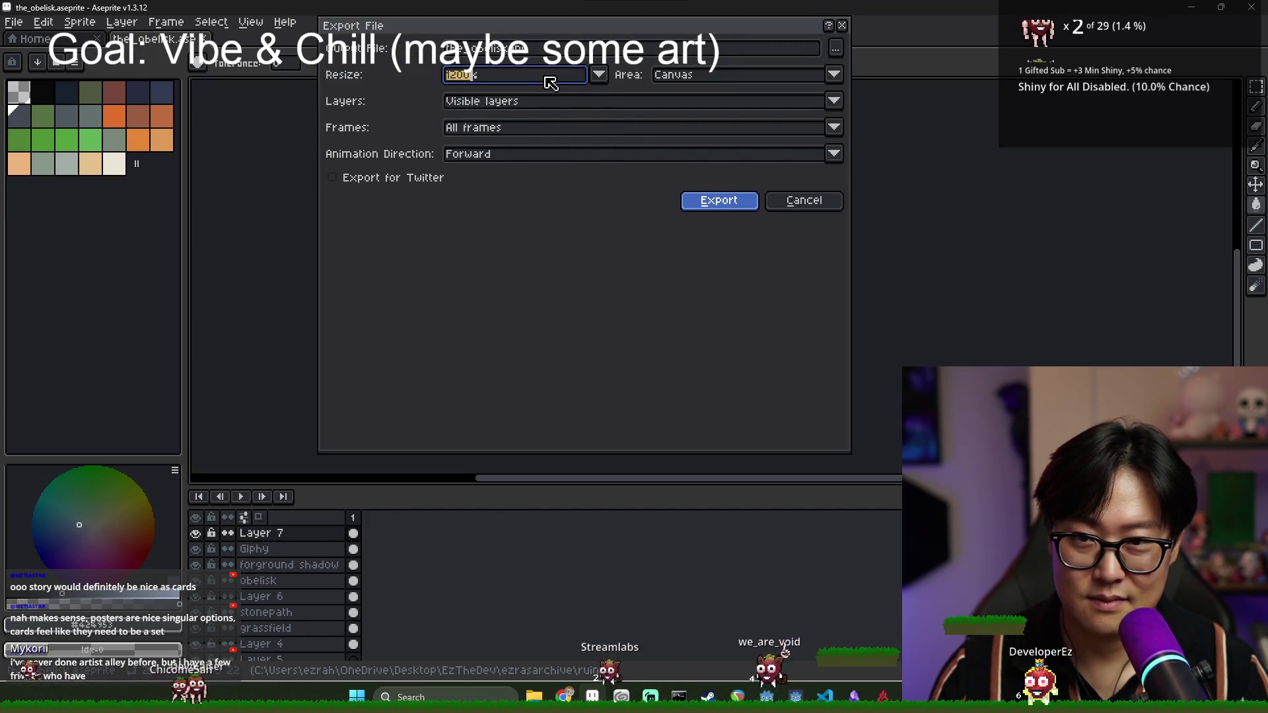
pyautogui.click(720, 201)
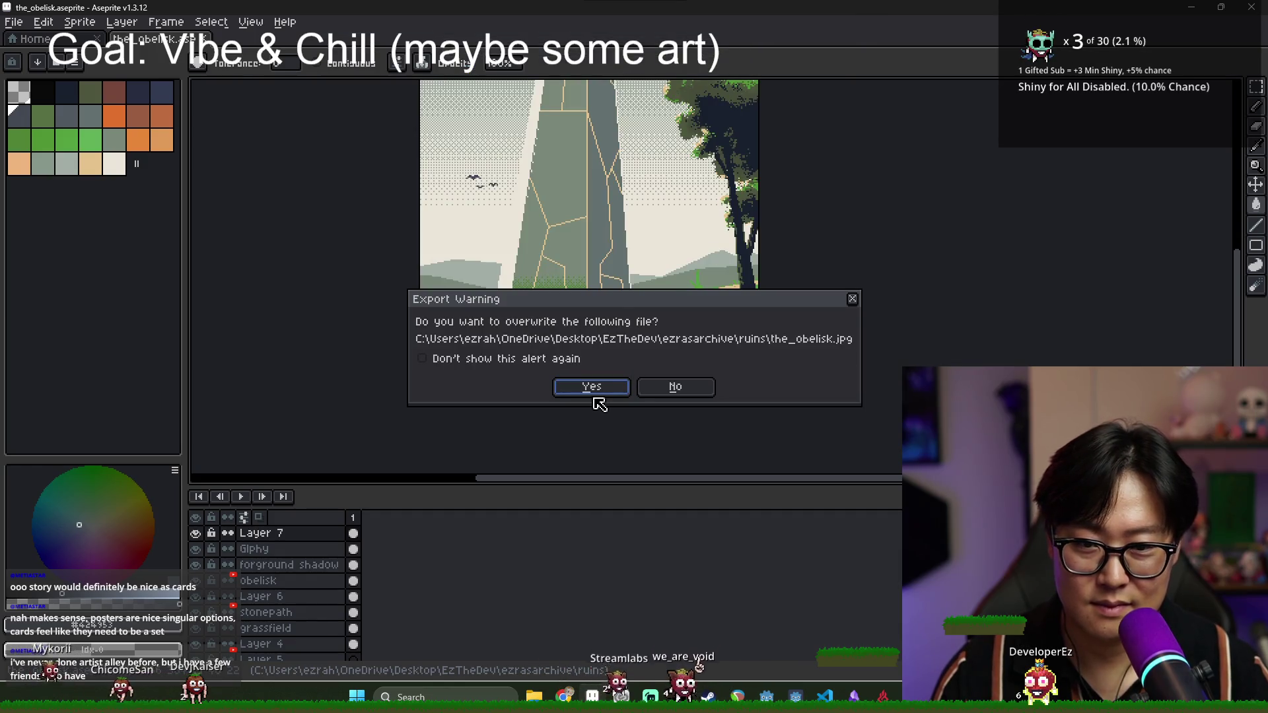
pyautogui.click(590, 386)
pyautogui.click(682, 372)
# - Delete the old obelisk image layer in Clip Studio
pyautogui.hotkey('alt', 'Tab')
pyautogui.press('Delete')
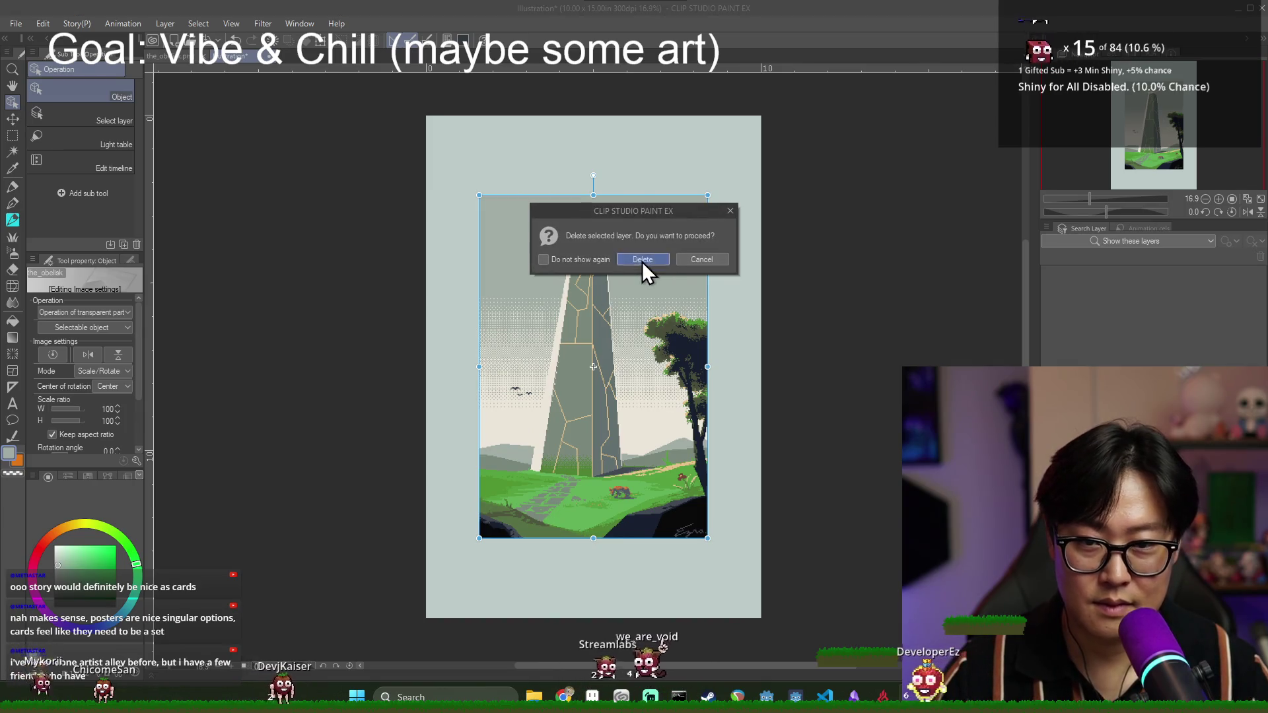
pyautogui.click(642, 259)
# - Import the 1200% obelisk JPEG onto the 10 x 15 inch canvas
pyautogui.click(25, 27)
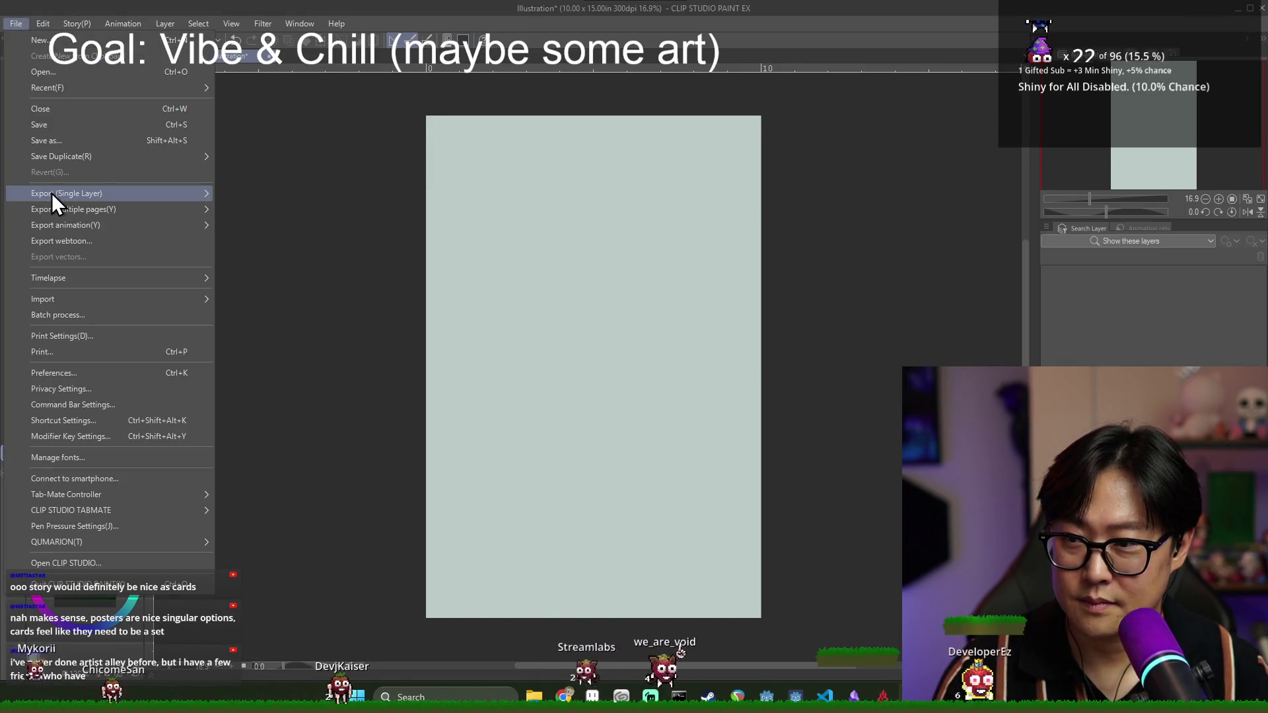
pyautogui.moveTo(165, 300)
pyautogui.click(241, 303)
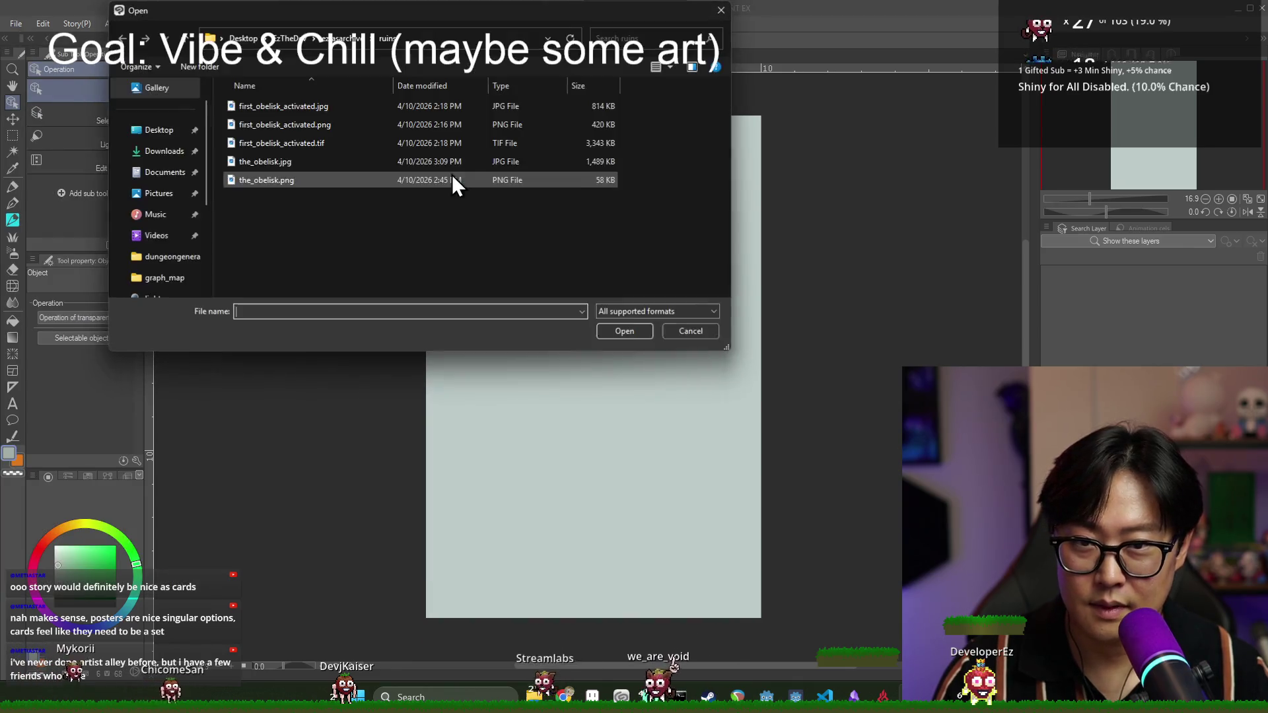
pyautogui.doubleClick(283, 164)
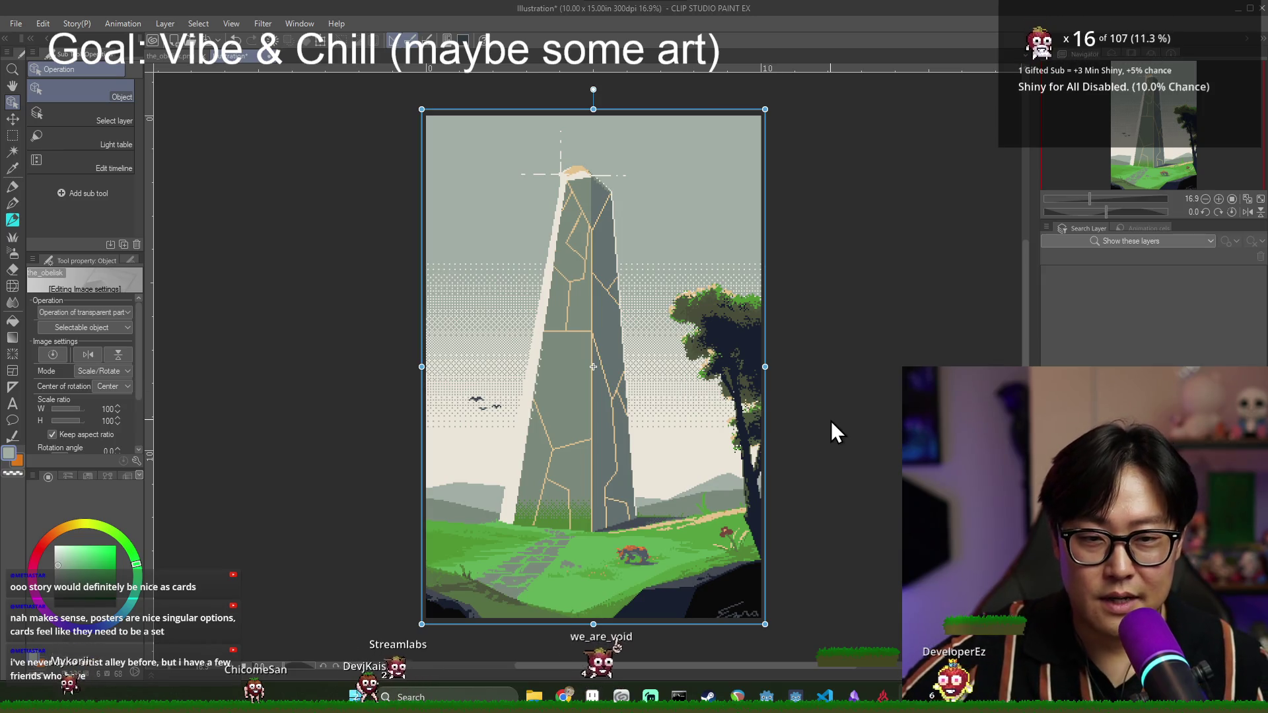
pyautogui.click(13, 118)
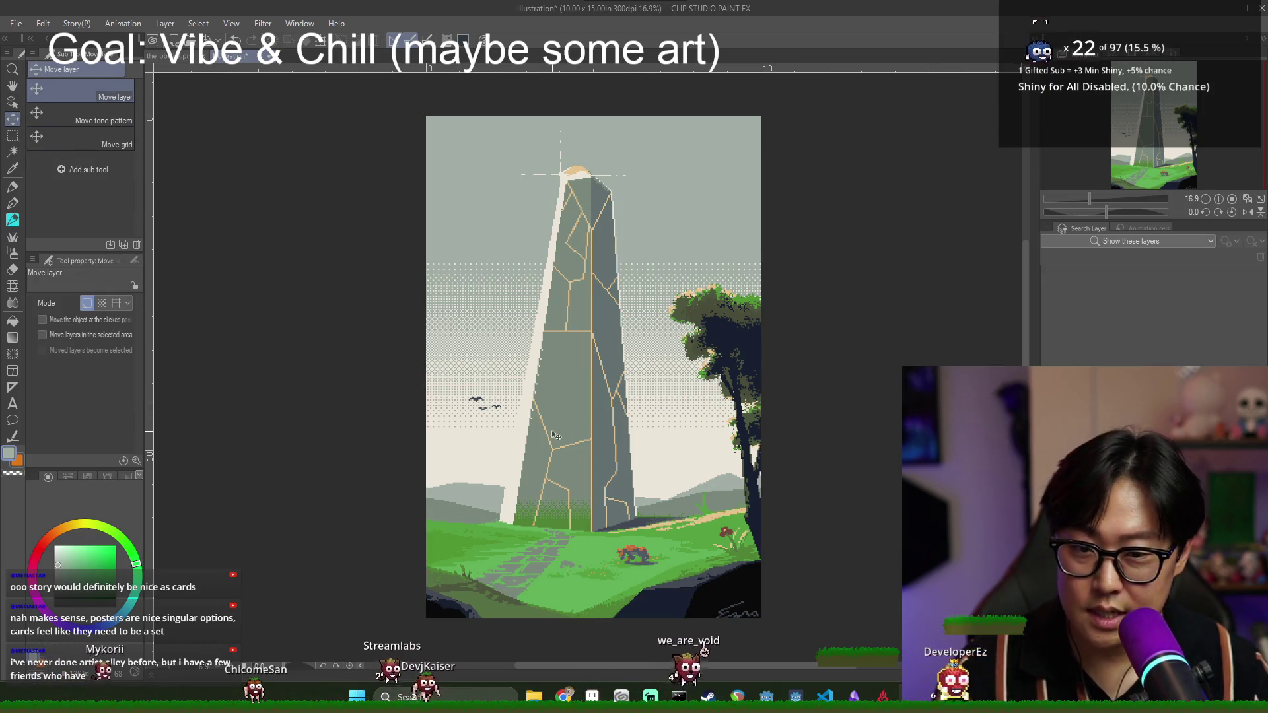
# - Drag the obelisk image up and right so it fits the canvas
pyautogui.moveTo(579, 431); pyautogui.dragTo(693, 472)
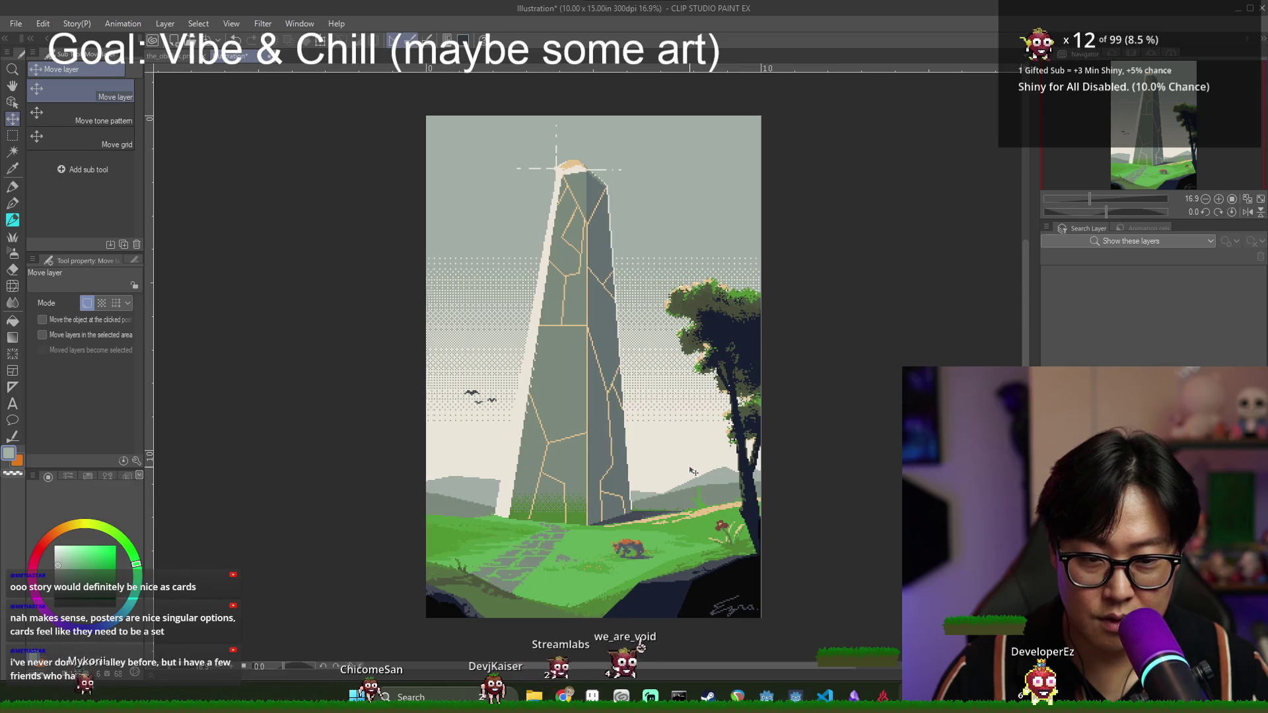
pyautogui.scroll(6, 693, 471)
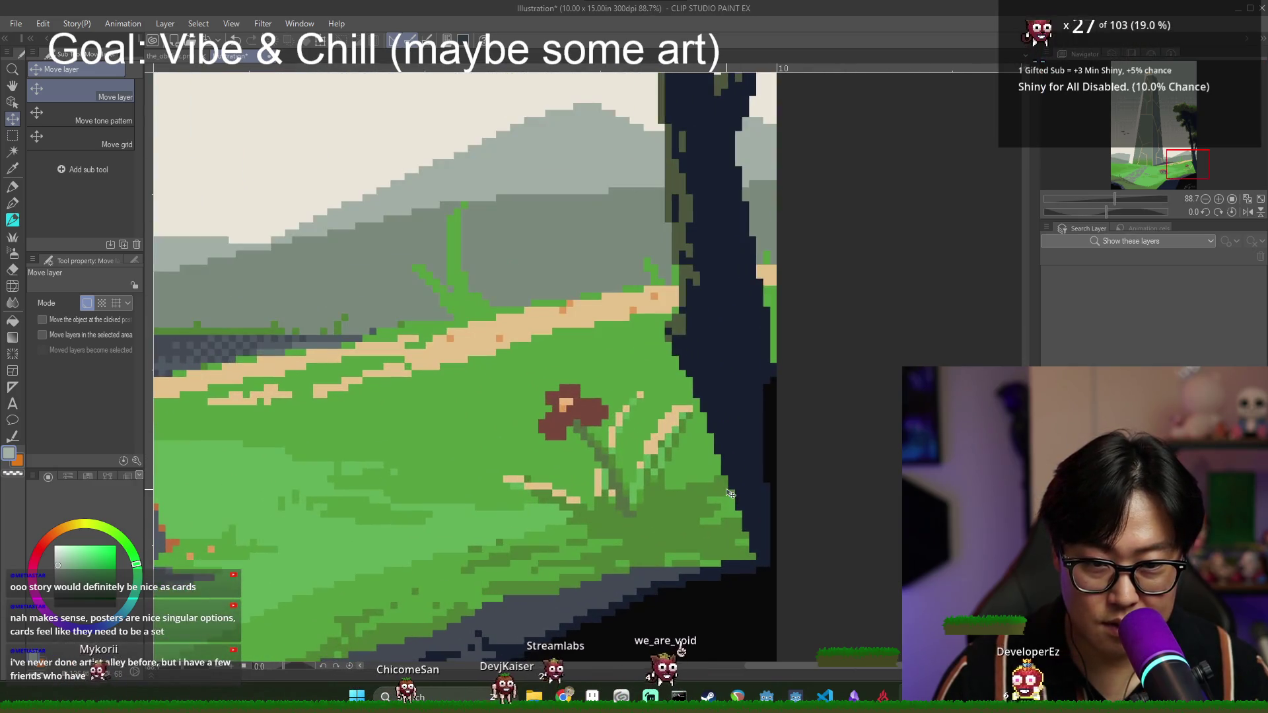
pyautogui.scroll(-4, 740, 502)
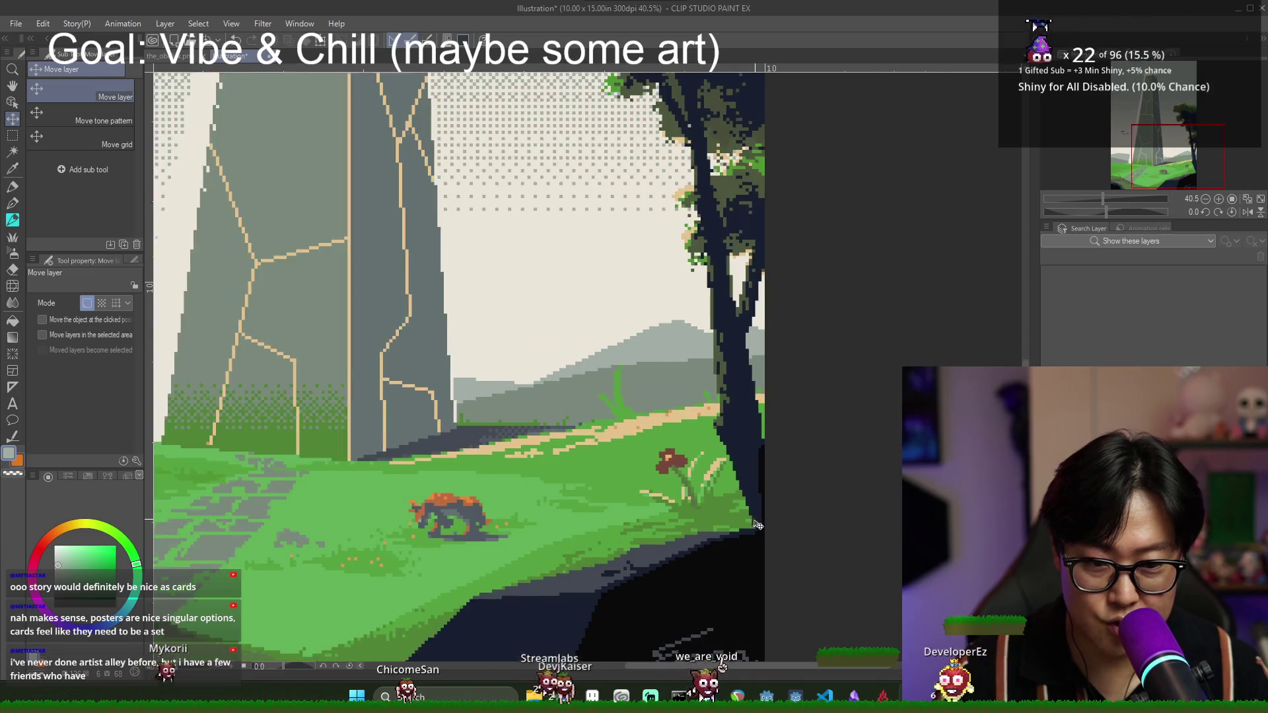
pyautogui.scroll(-1, 757, 521)
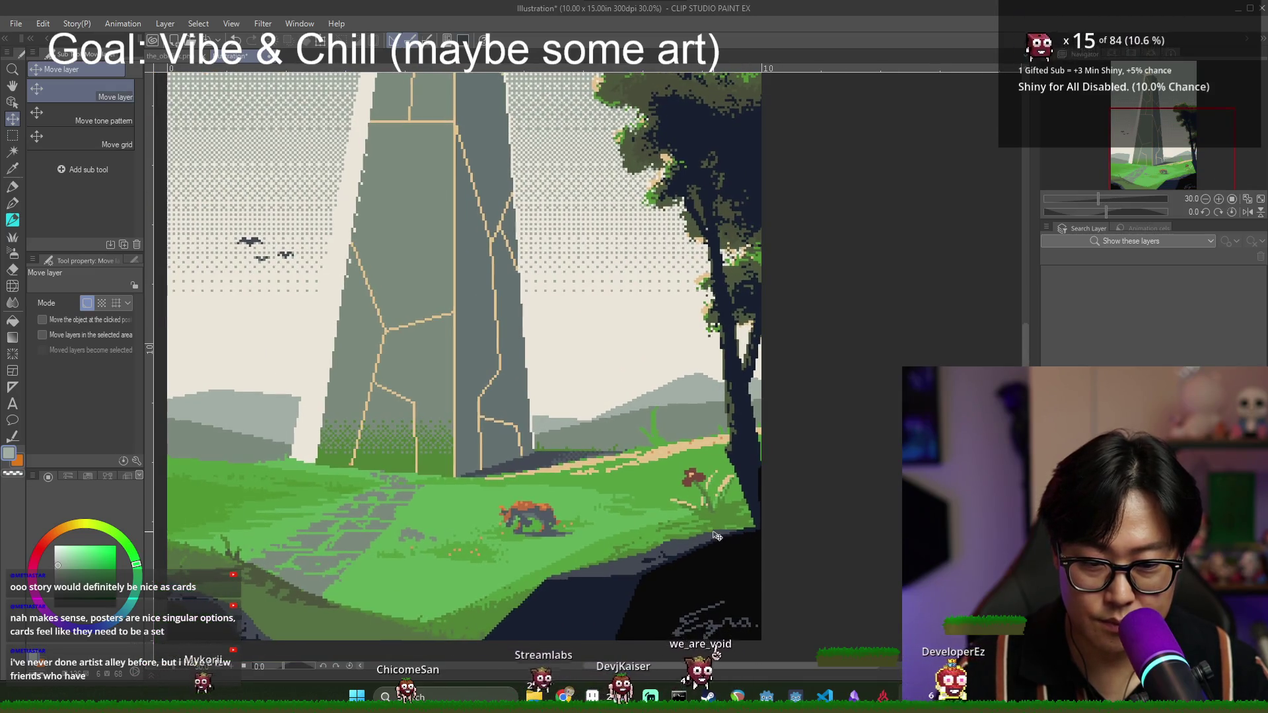
pyautogui.scroll(-2, 715, 535)
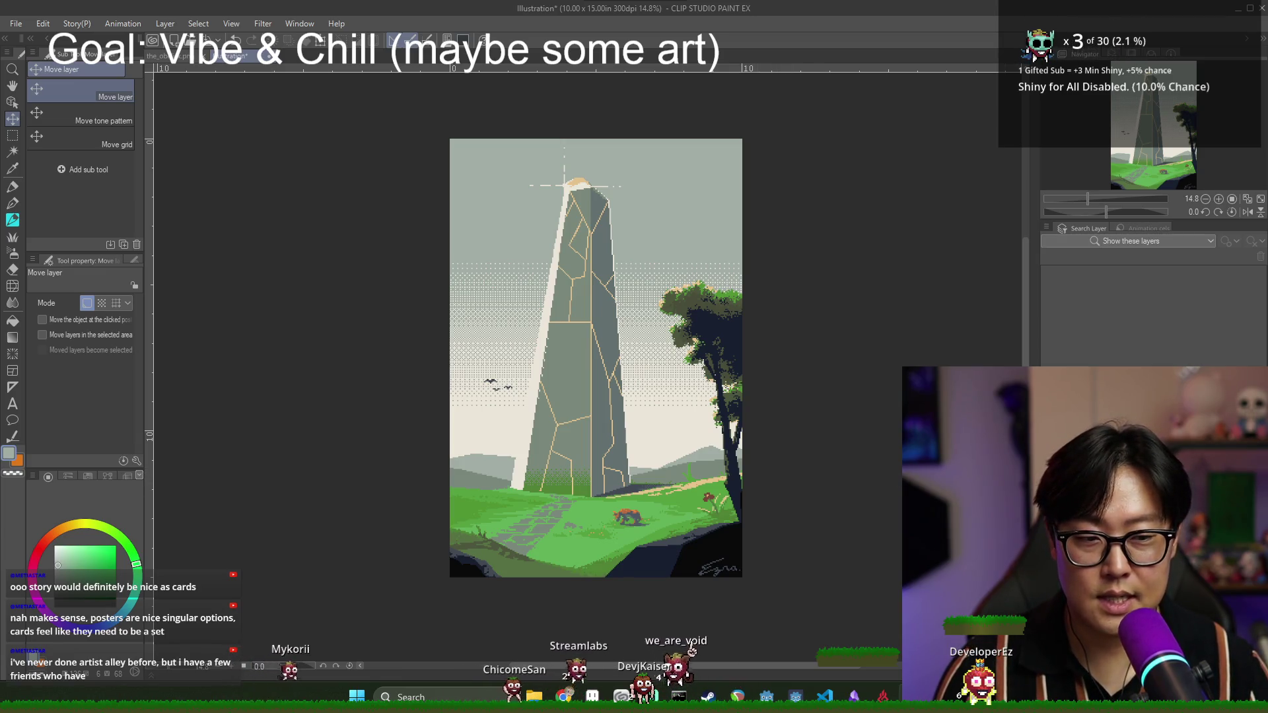
pyautogui.scroll(-1, 816, 443)
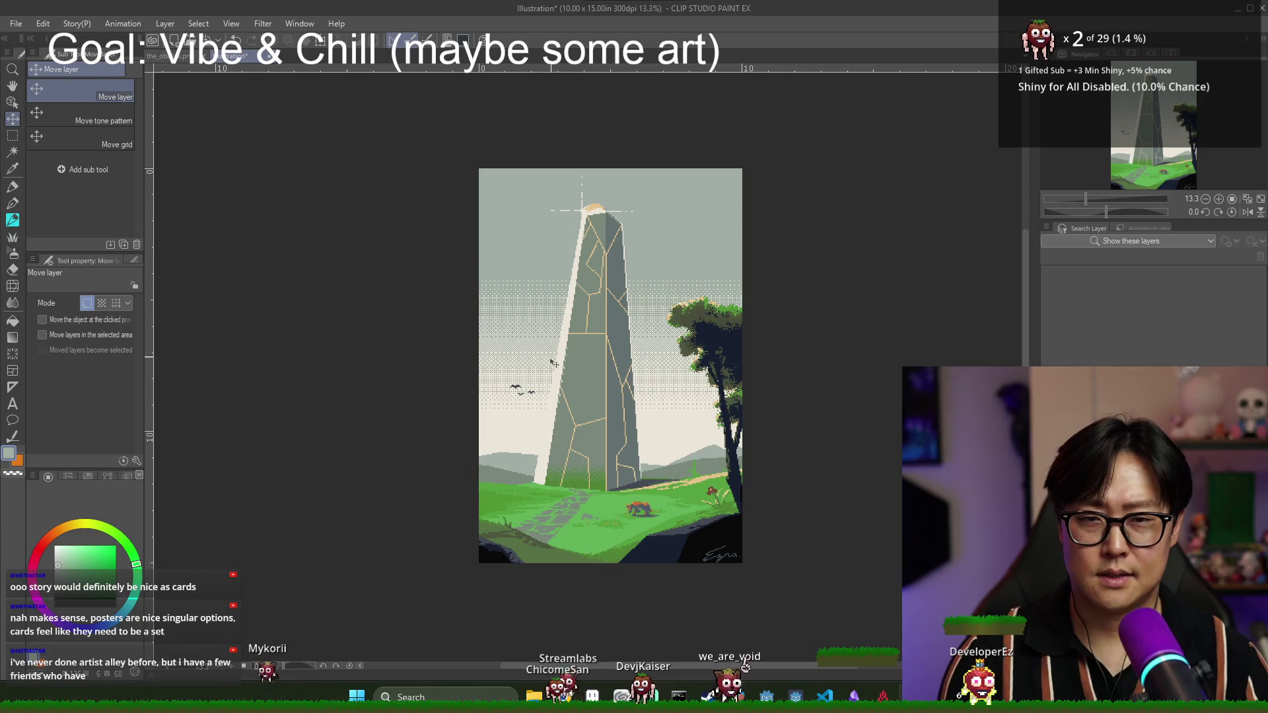
pyautogui.scroll(1, 769, 441)
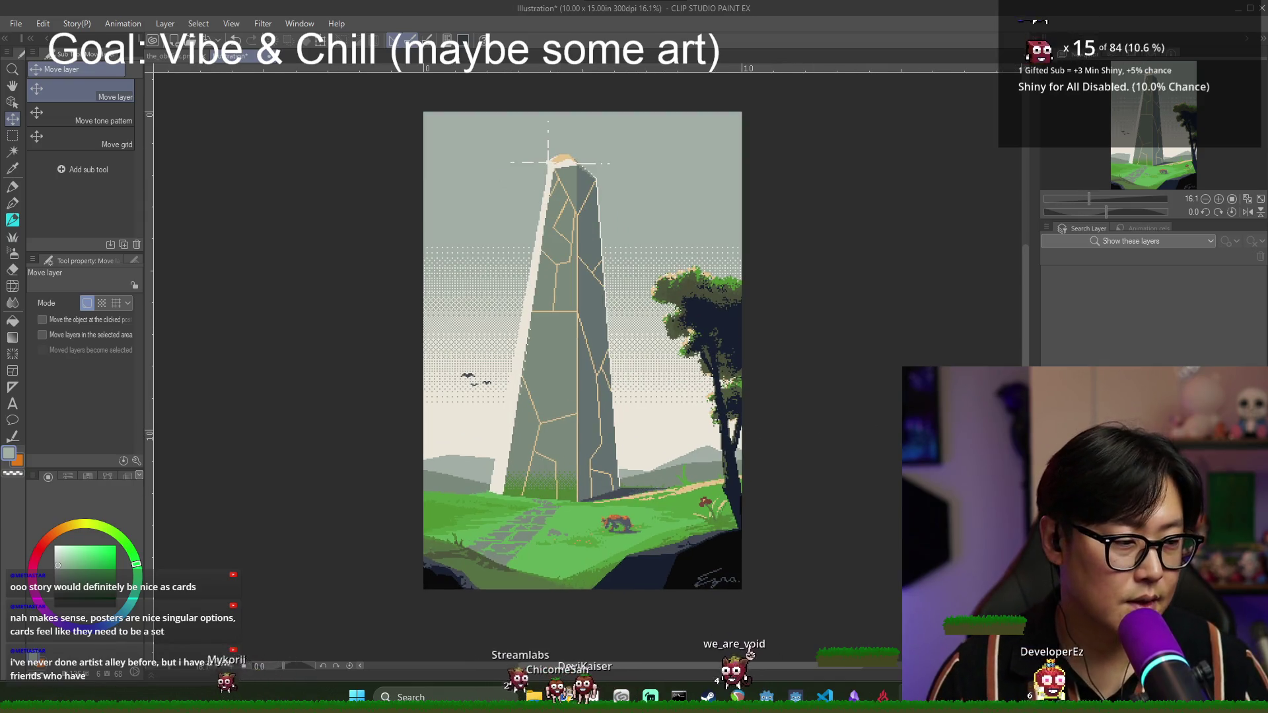
# - Save the canvas over the existing first_obelisk_activated.clip
pyautogui.hotkey('ctrl', 's')
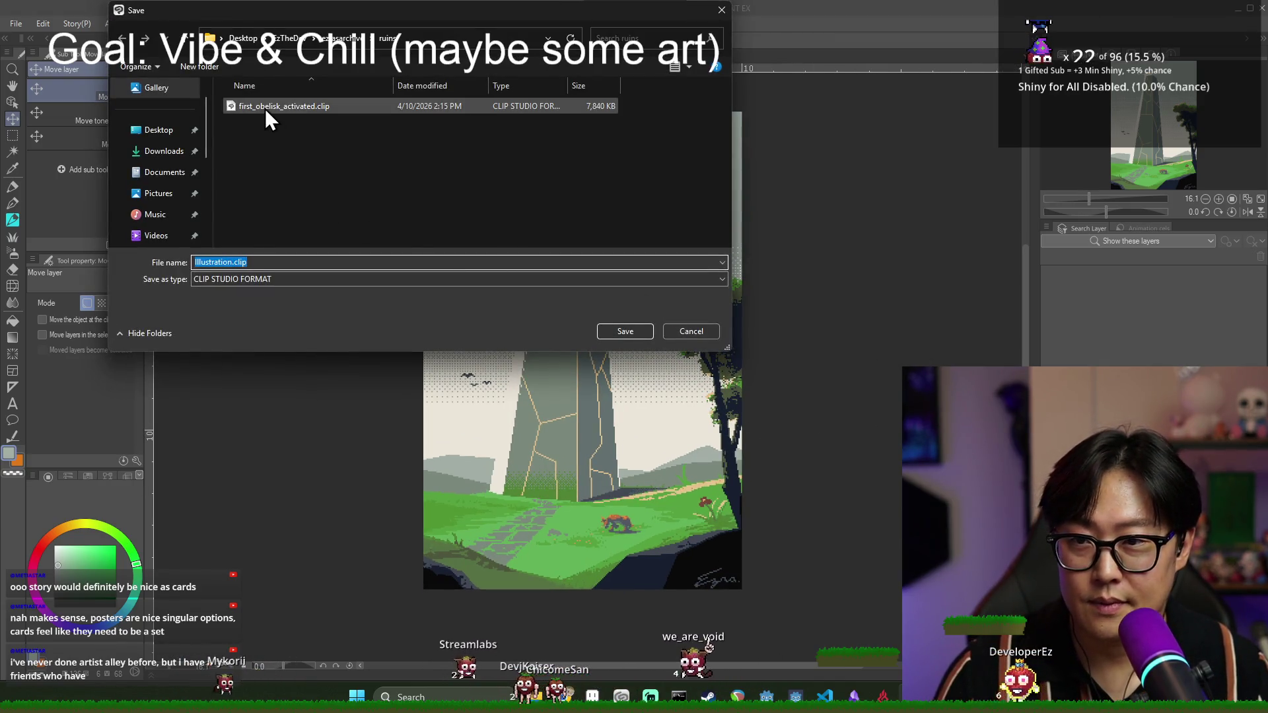
pyautogui.click(264, 108)
pyautogui.click(625, 331)
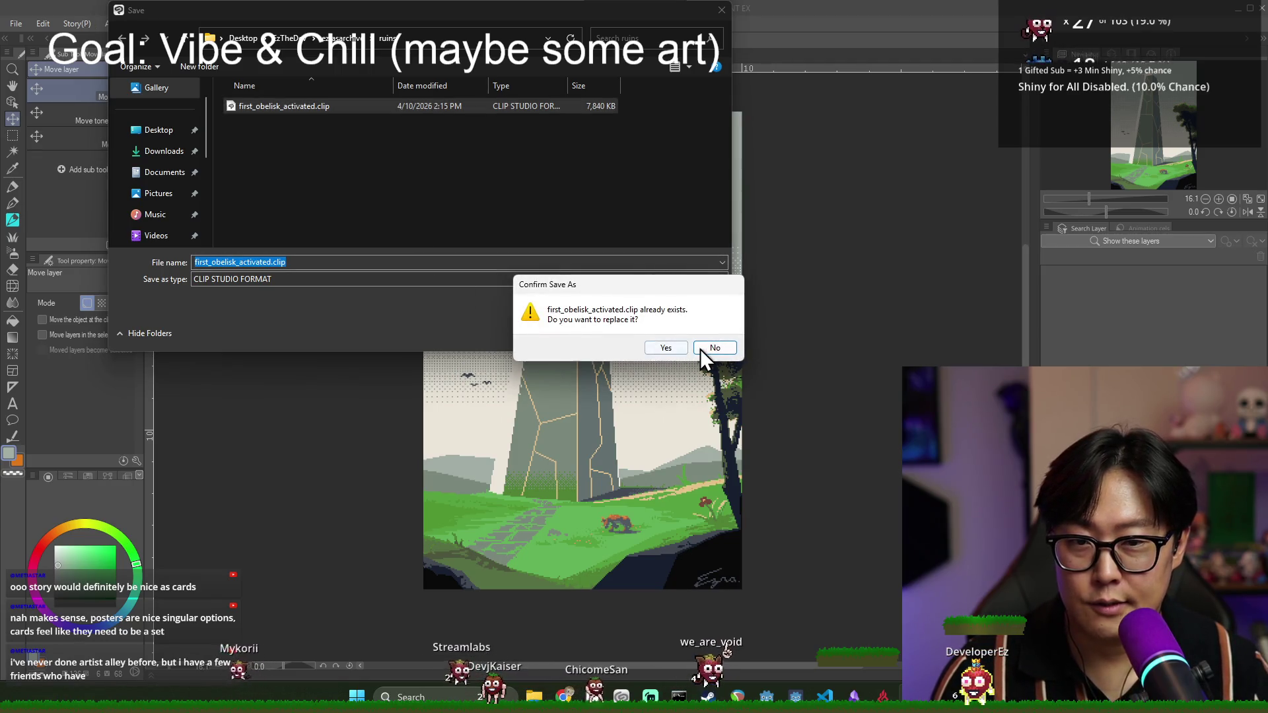
pyautogui.click(663, 347)
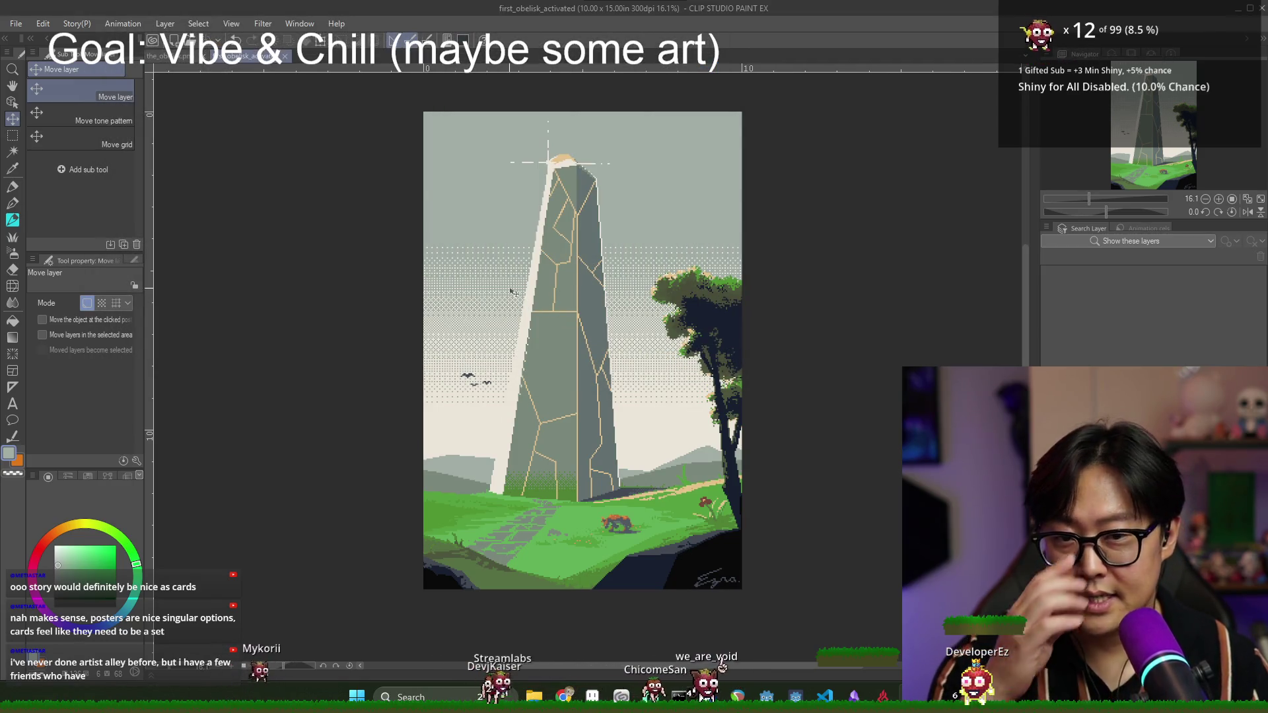
pyautogui.click(14, 23)
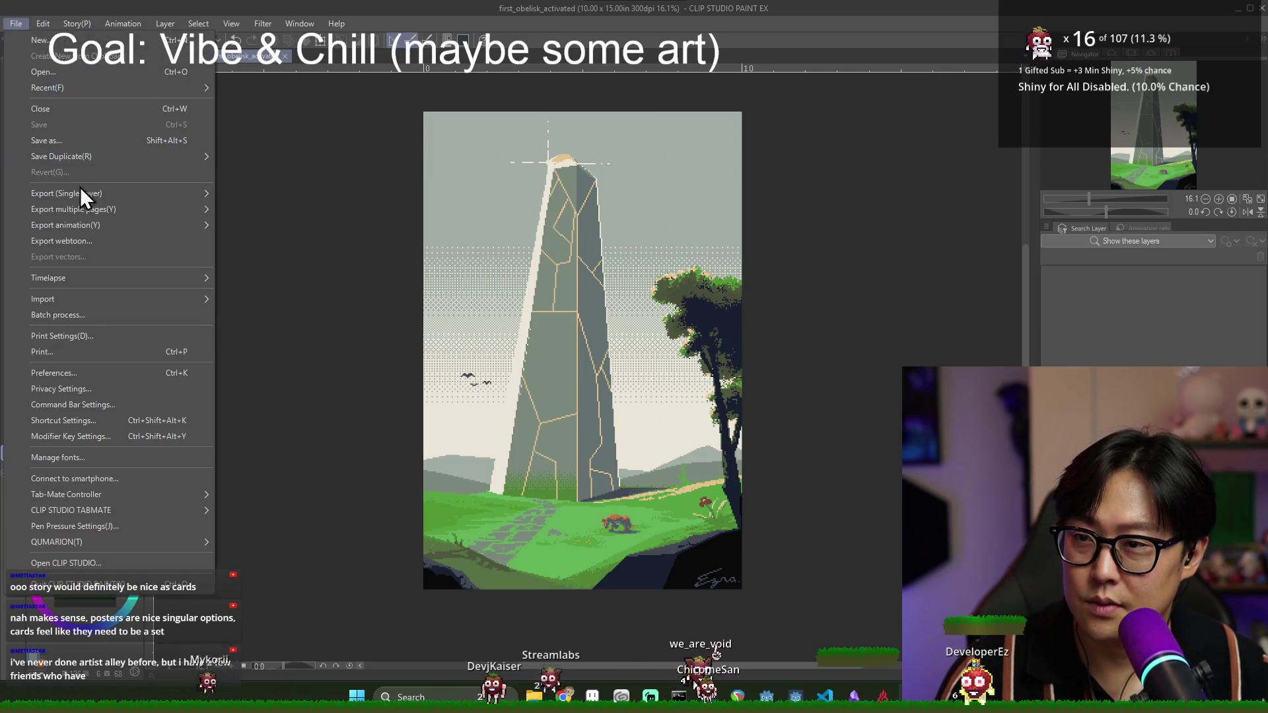
# - Export first_obelisk_activated.jpg at quality 100 over the old JPEG, then cancel the New canvas dialog
pyautogui.moveTo(89, 192)
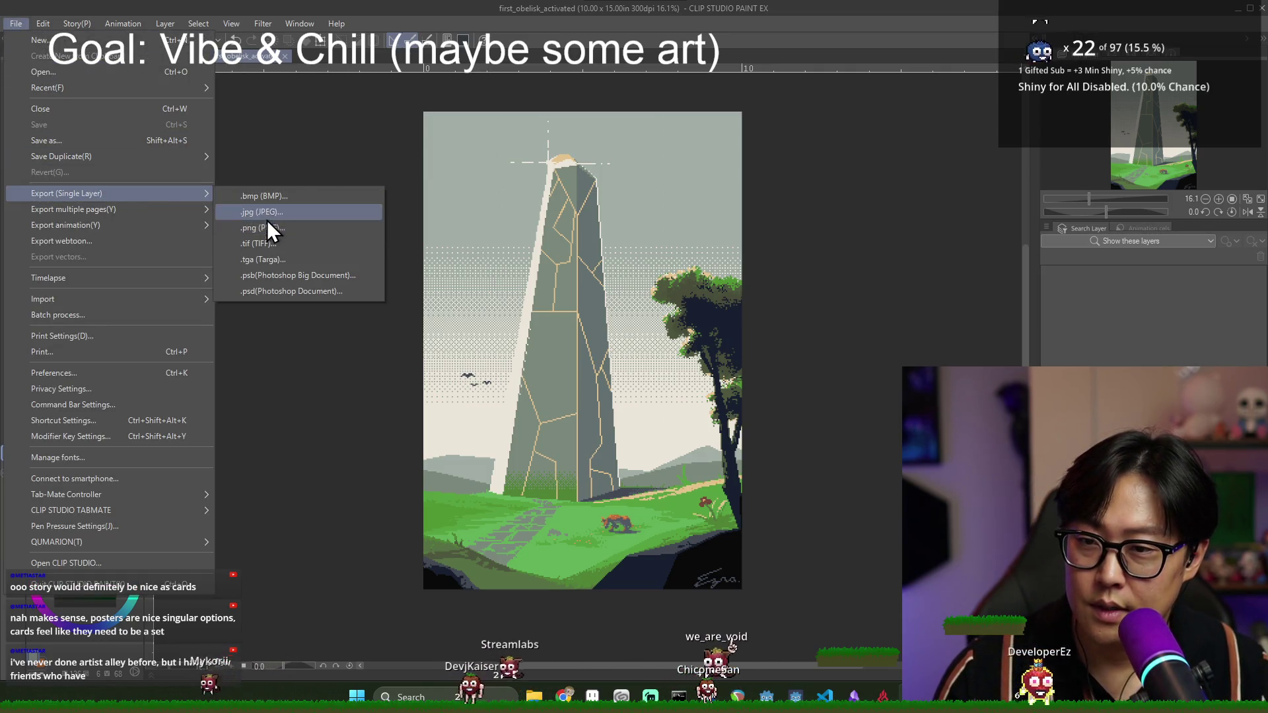
pyautogui.click(263, 214)
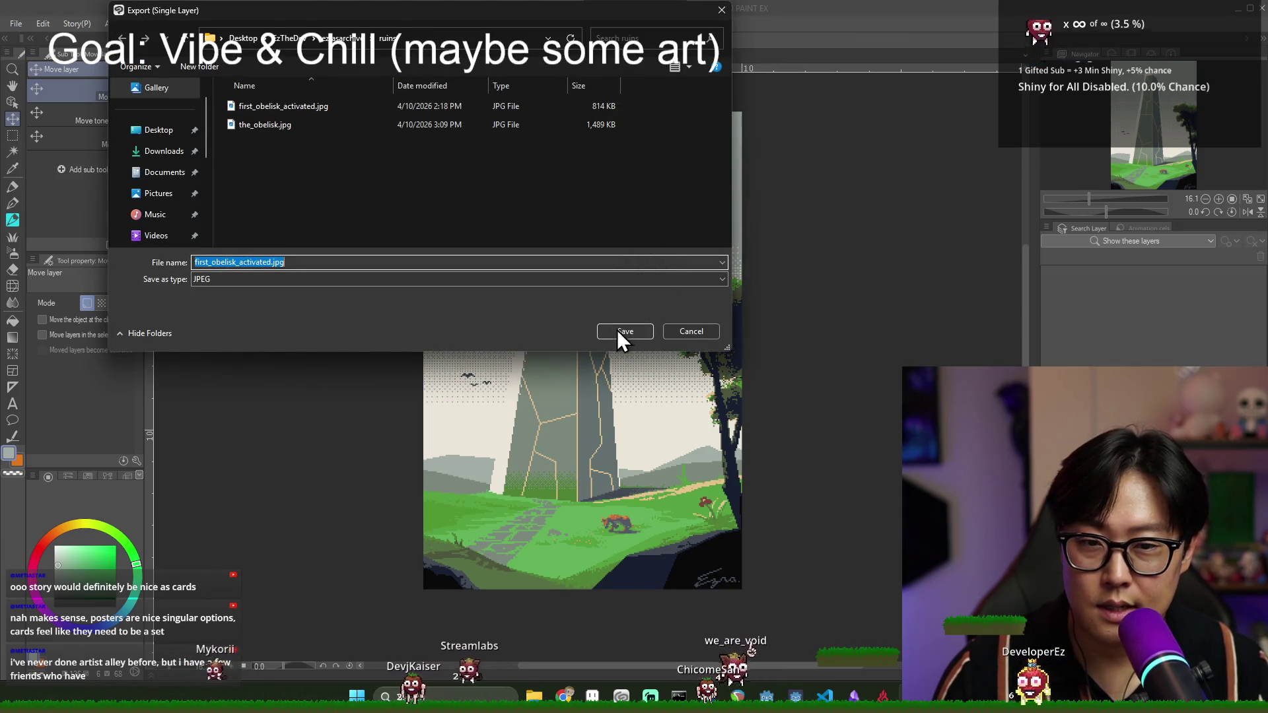
pyautogui.click(623, 330)
pyautogui.click(657, 343)
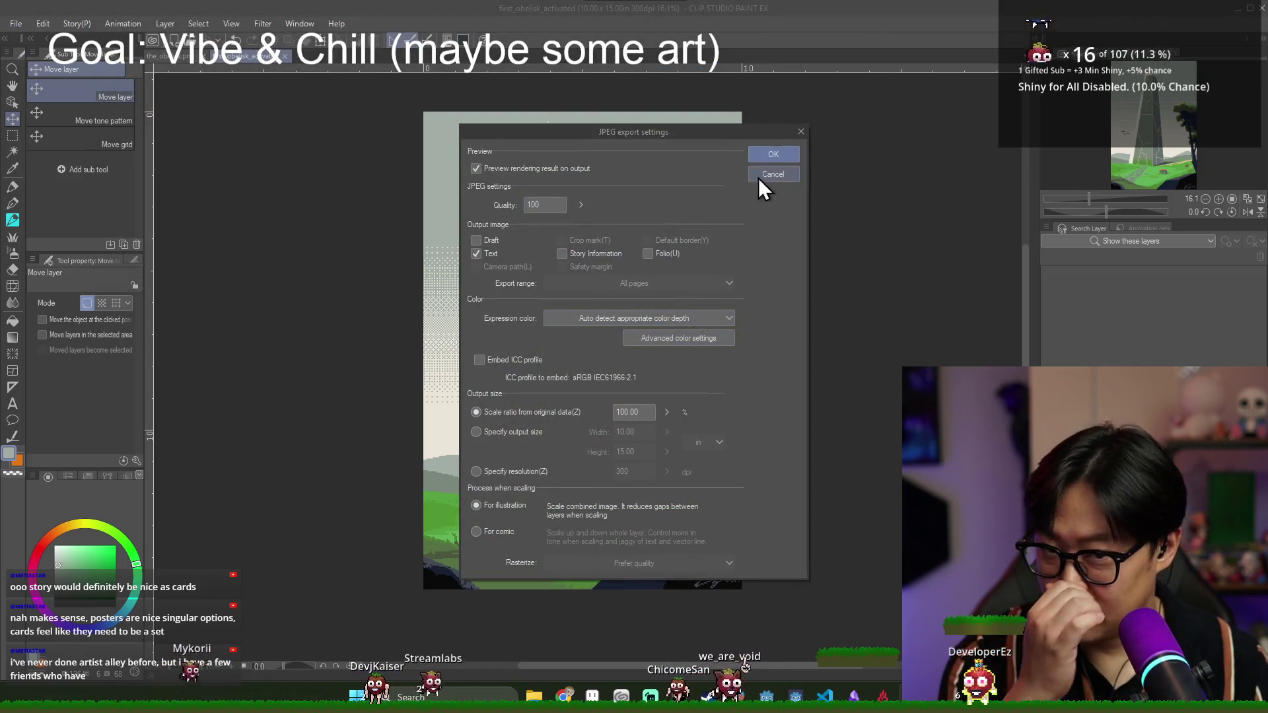
pyautogui.click(765, 156)
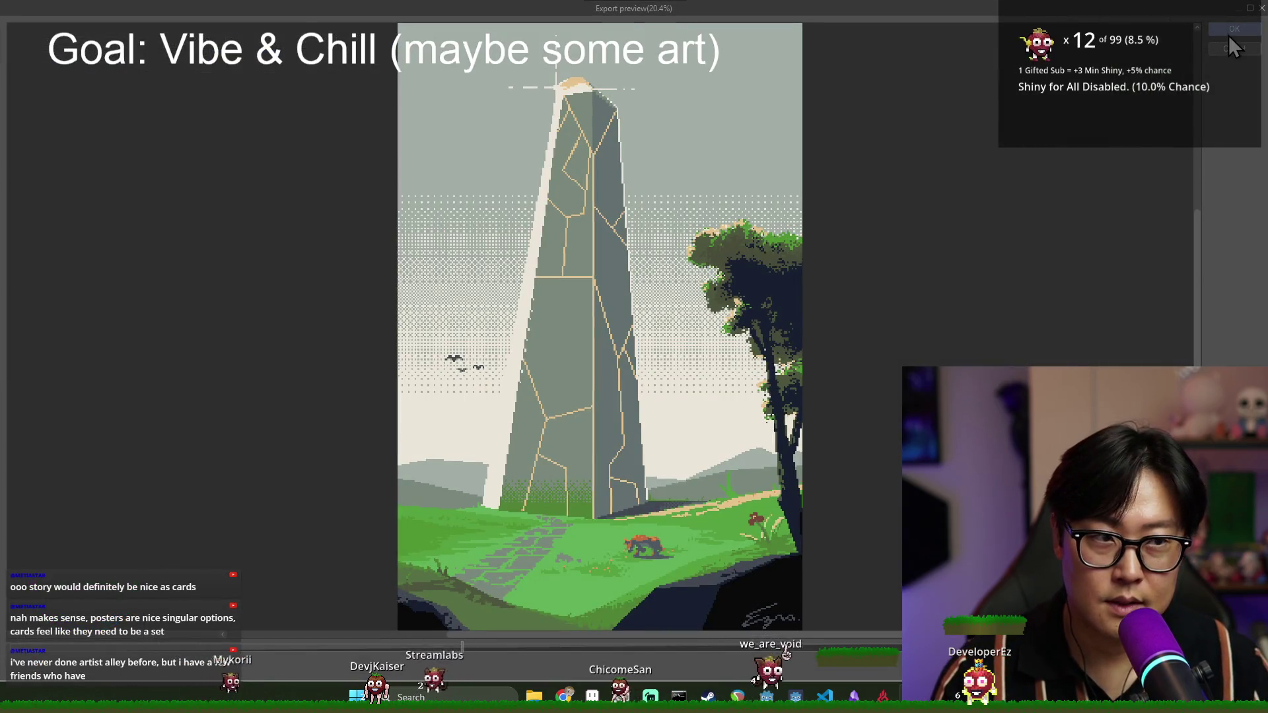
pyautogui.click(1230, 33)
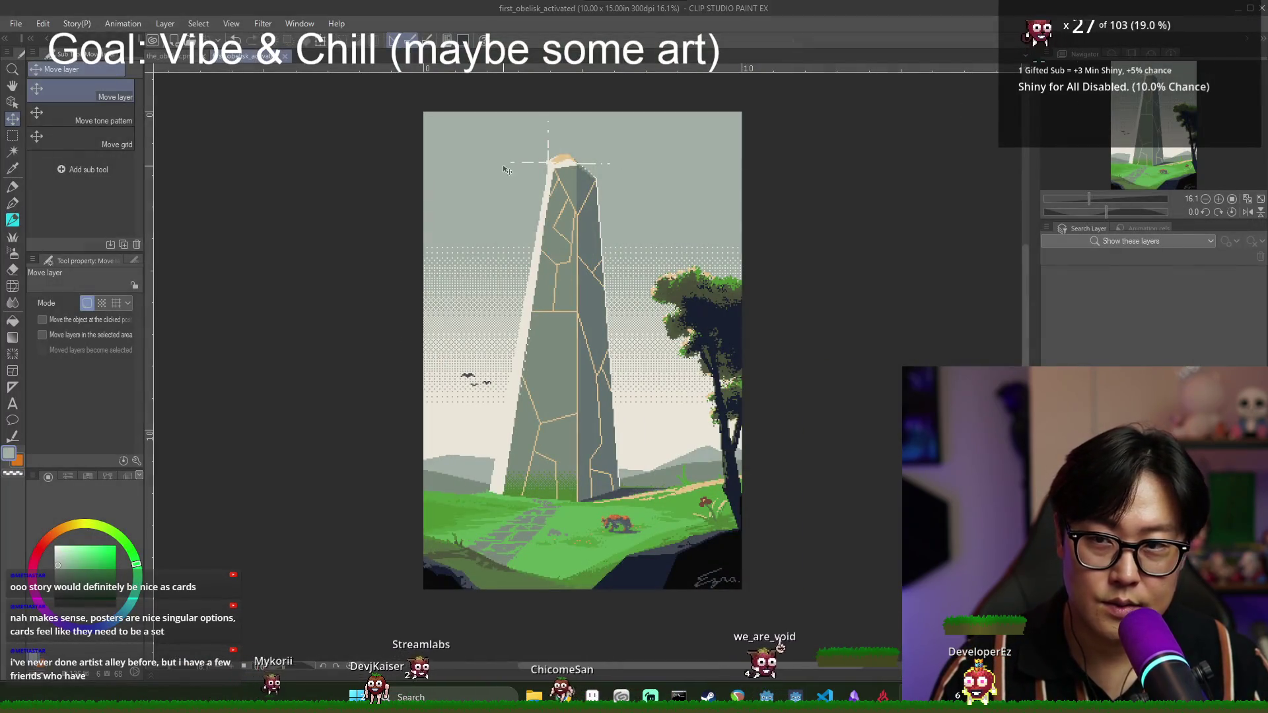
pyautogui.click(173, 41)
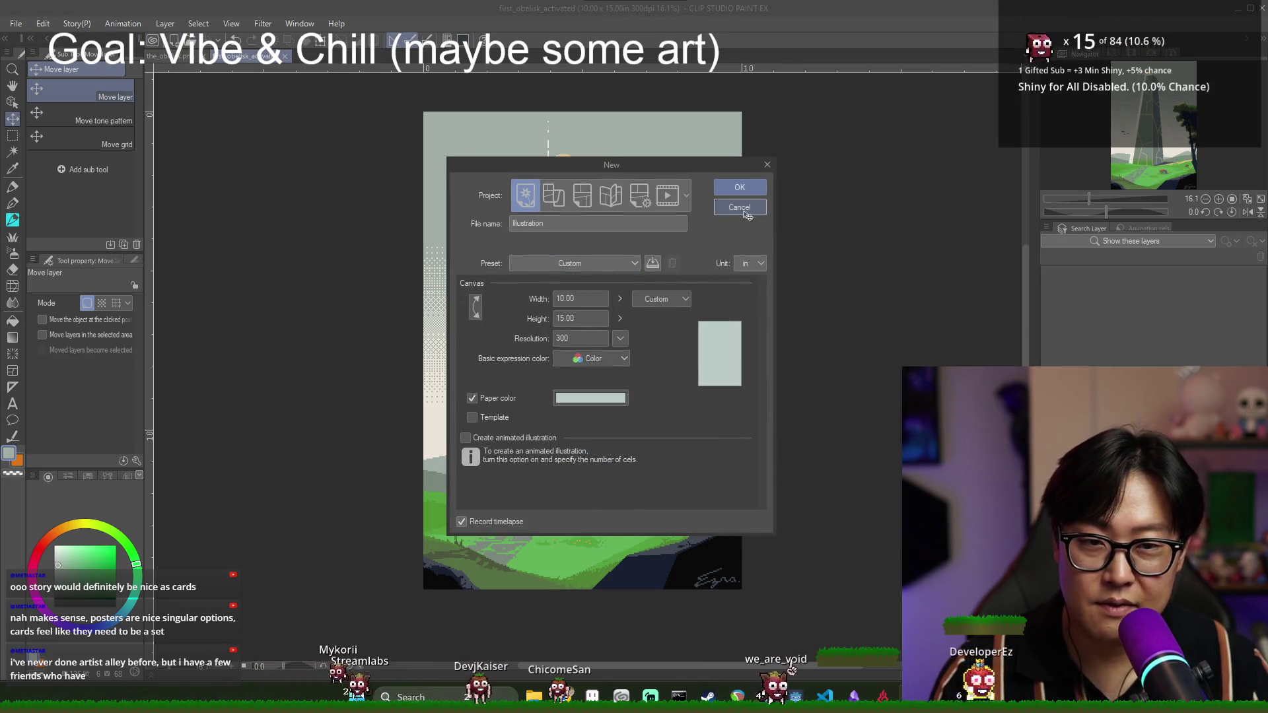
pyautogui.click(742, 208)
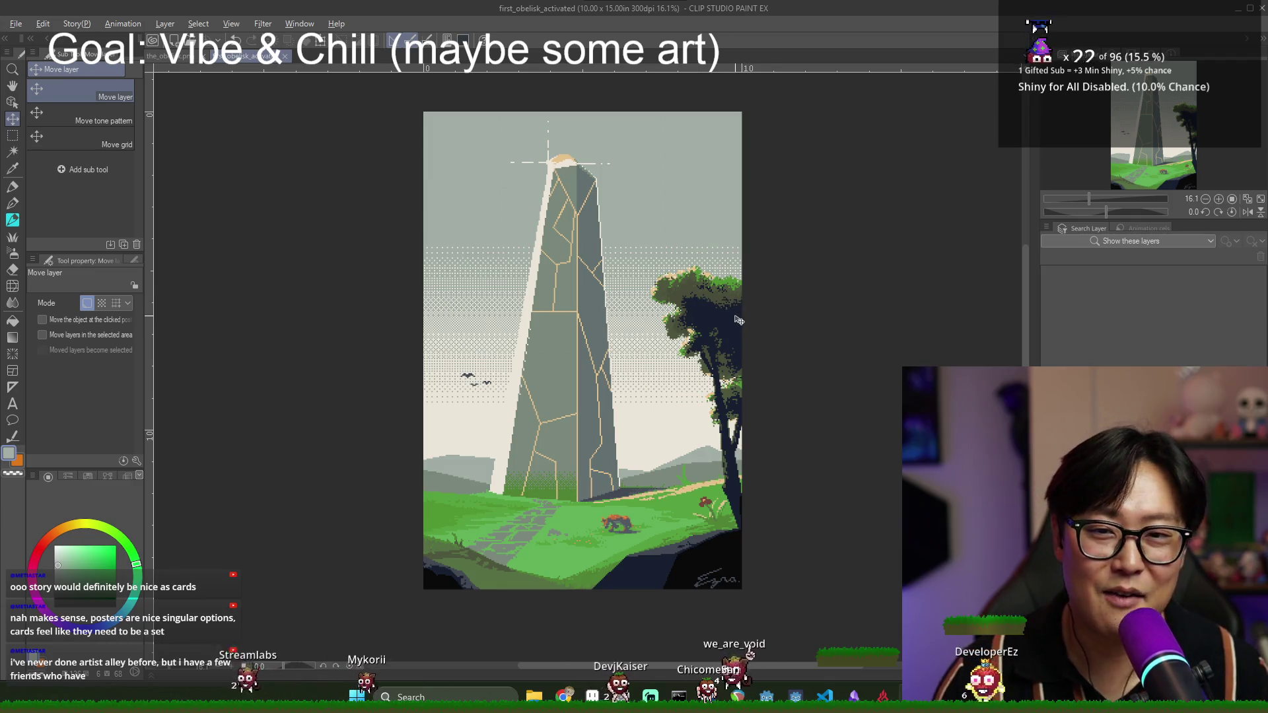
# - Switch through windows to the browser's Frame Destination frame-size chart and scroll it
pyautogui.hotkey('alt', 'Tab')
pyautogui.hotkey('alt', 'Tab')
pyautogui.hotkey('alt', 'Tab')
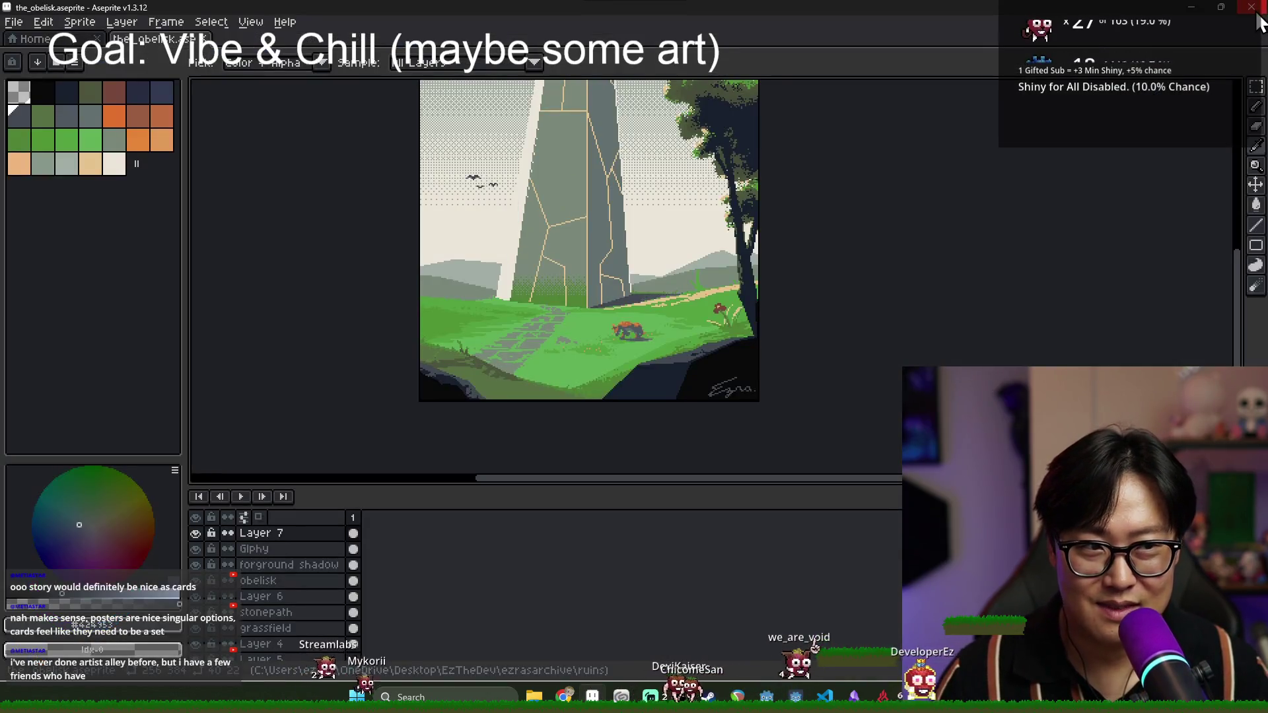
pyautogui.hotkey('alt', 'Tab')
pyautogui.hotkey('alt', 'Tab')
pyautogui.scroll(-5, 561, 257)
pyautogui.scroll(5, 607, 284)
pyautogui.scroll(-3, 636, 292)
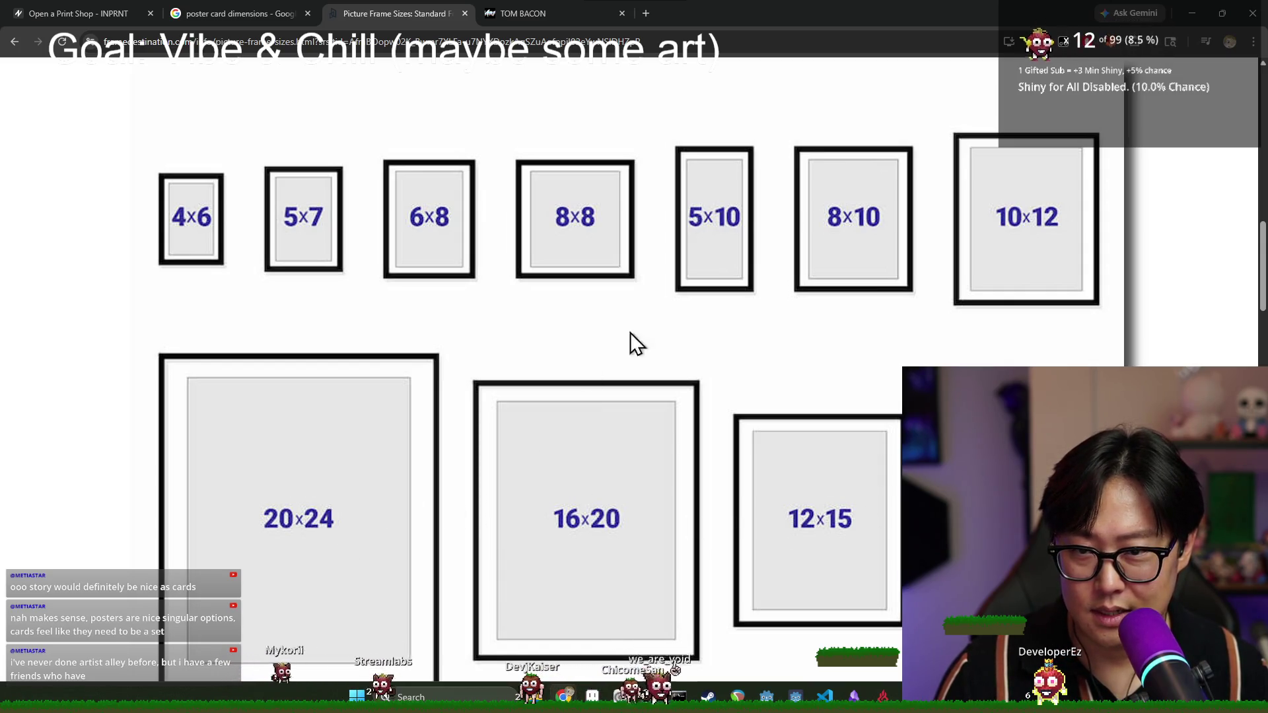
# - Close the Picture Frame Sizes tab and the other extra tab, then return to Clip Studio
pyautogui.scroll(-5, 859, 370)
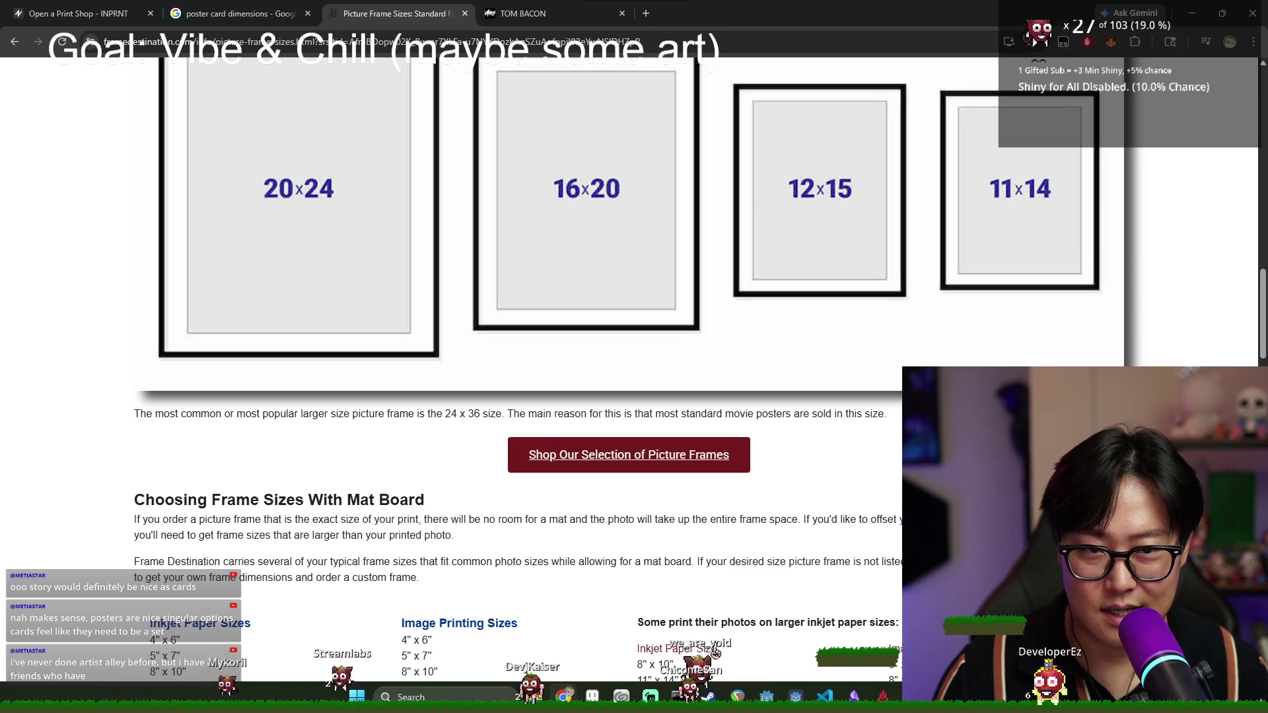
pyautogui.scroll(15, 755, 360)
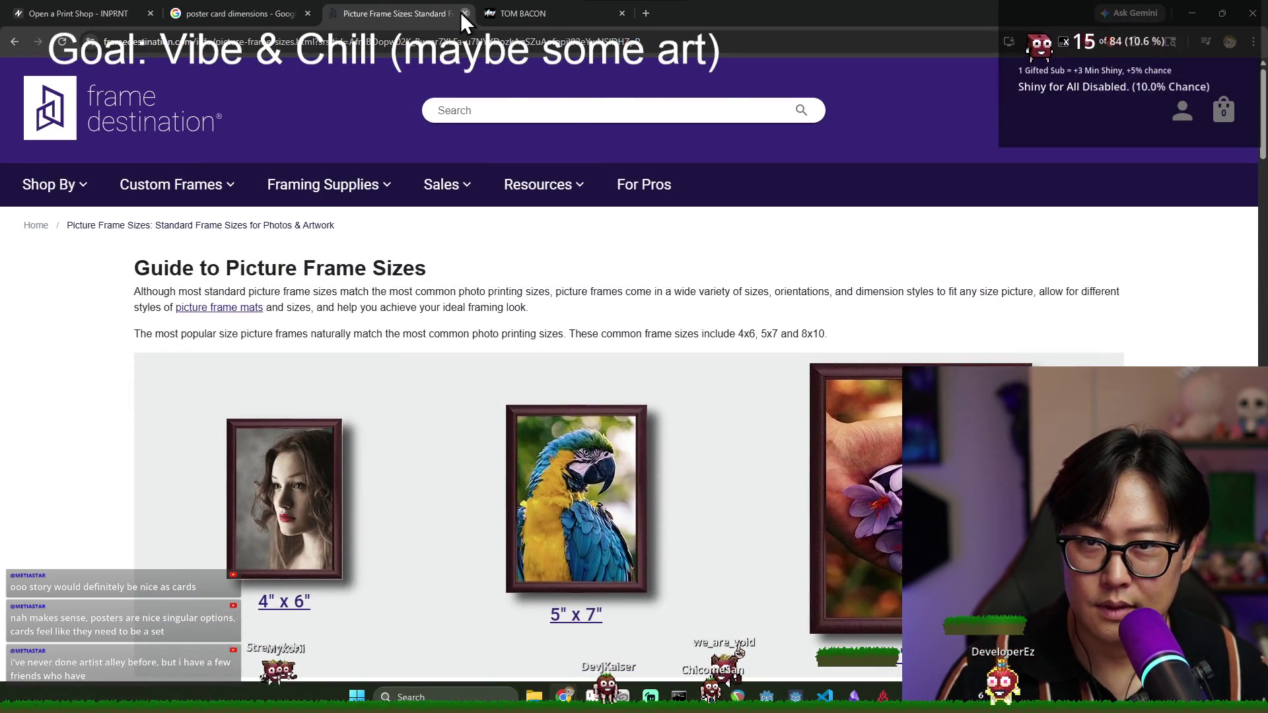
pyautogui.click(464, 14)
pyautogui.click(462, 14)
pyautogui.scroll(-6, 397, 257)
pyautogui.scroll(5, 397, 257)
pyautogui.hotkey('alt', 'Tab')
pyautogui.scroll(-1, 494, 252)
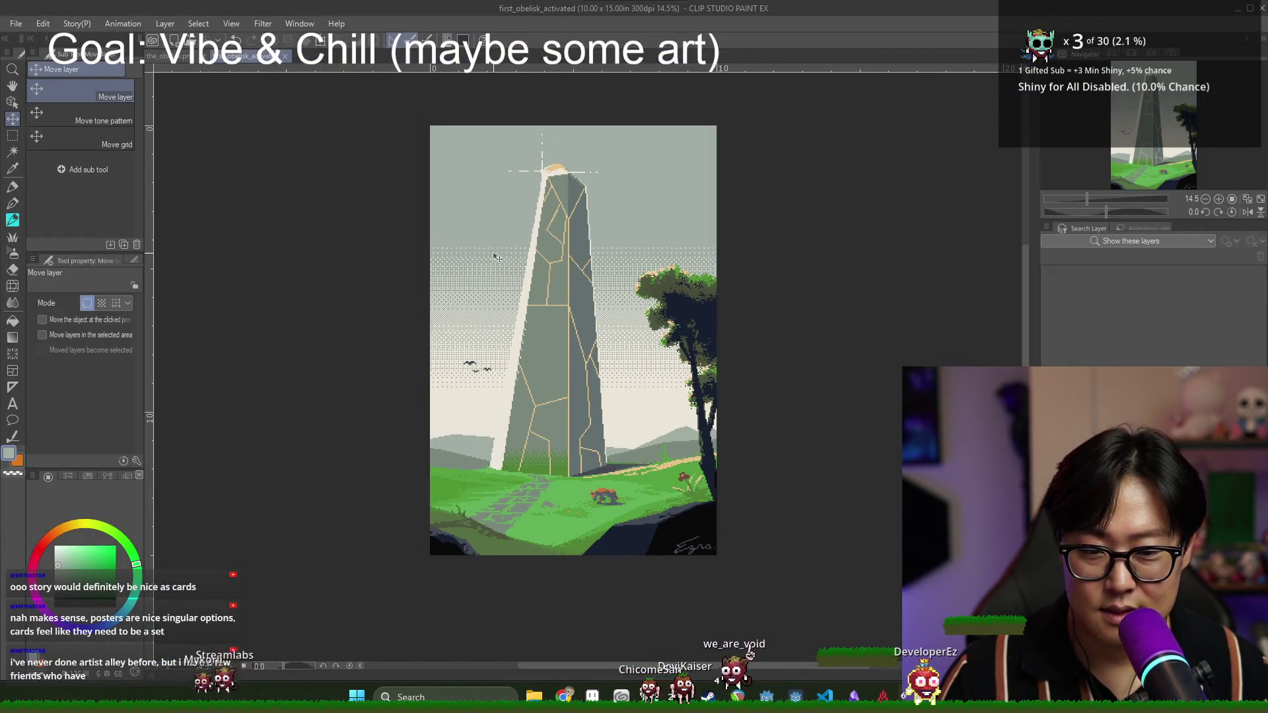
# - Close the the_obelisk and first_obelisk_activated documents in Clip Studio
pyautogui.click(201, 57)
pyautogui.click(204, 59)
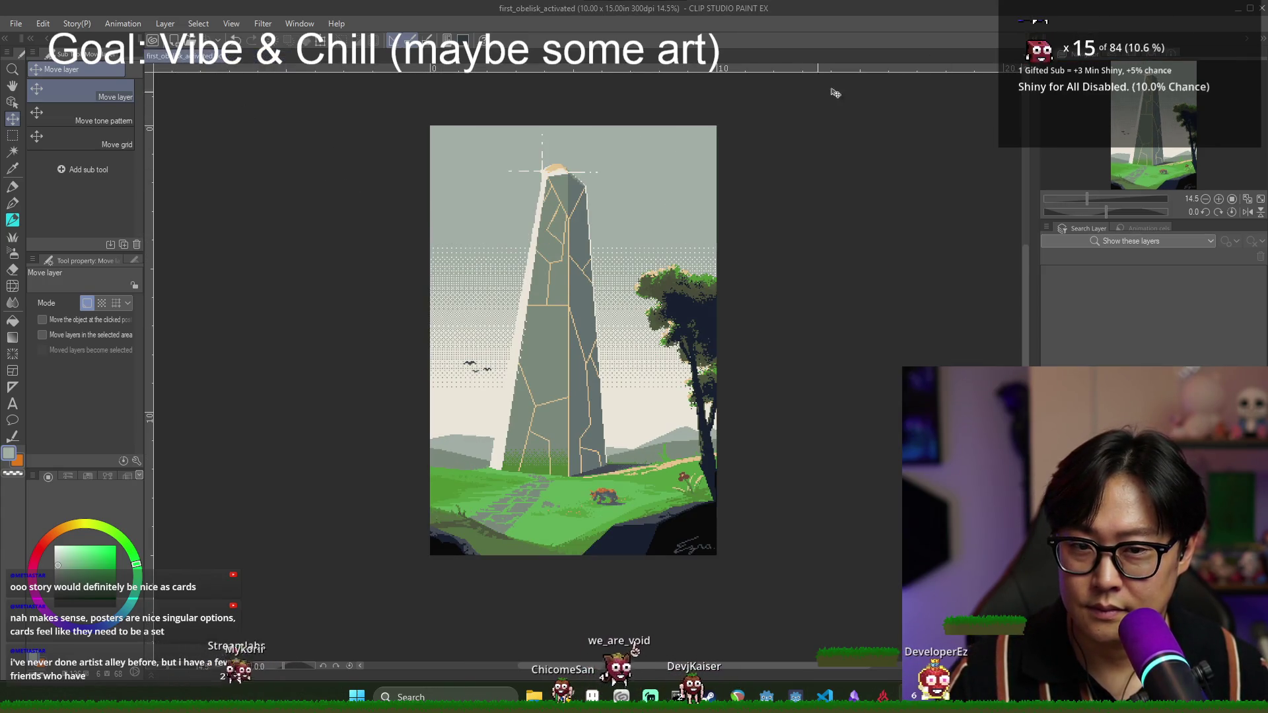
pyautogui.hotkey('ctrl', 'w')
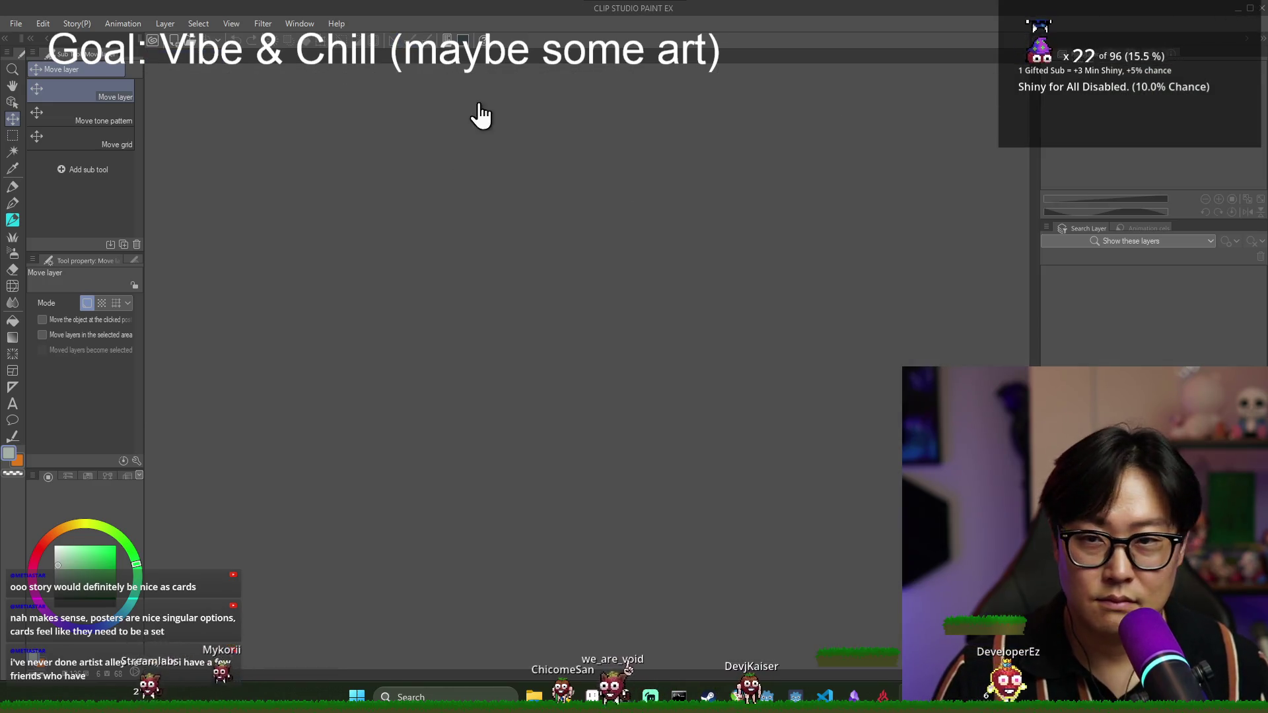
# - Dismiss the CLIP STUDIO home window and go to INPRNT's Open a Print Shop tab
pyautogui.hotkey('alt', 'Tab')
pyautogui.click(573, 261)
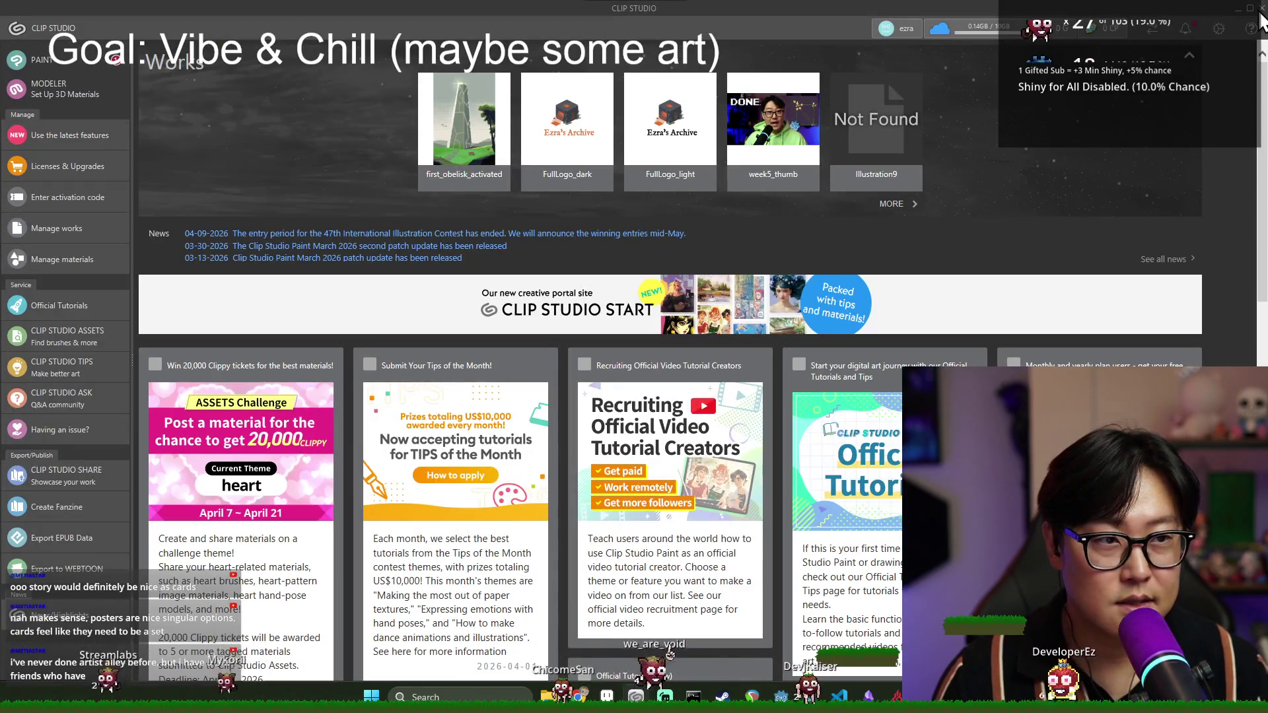
pyautogui.click(1260, 9)
pyautogui.click(94, 13)
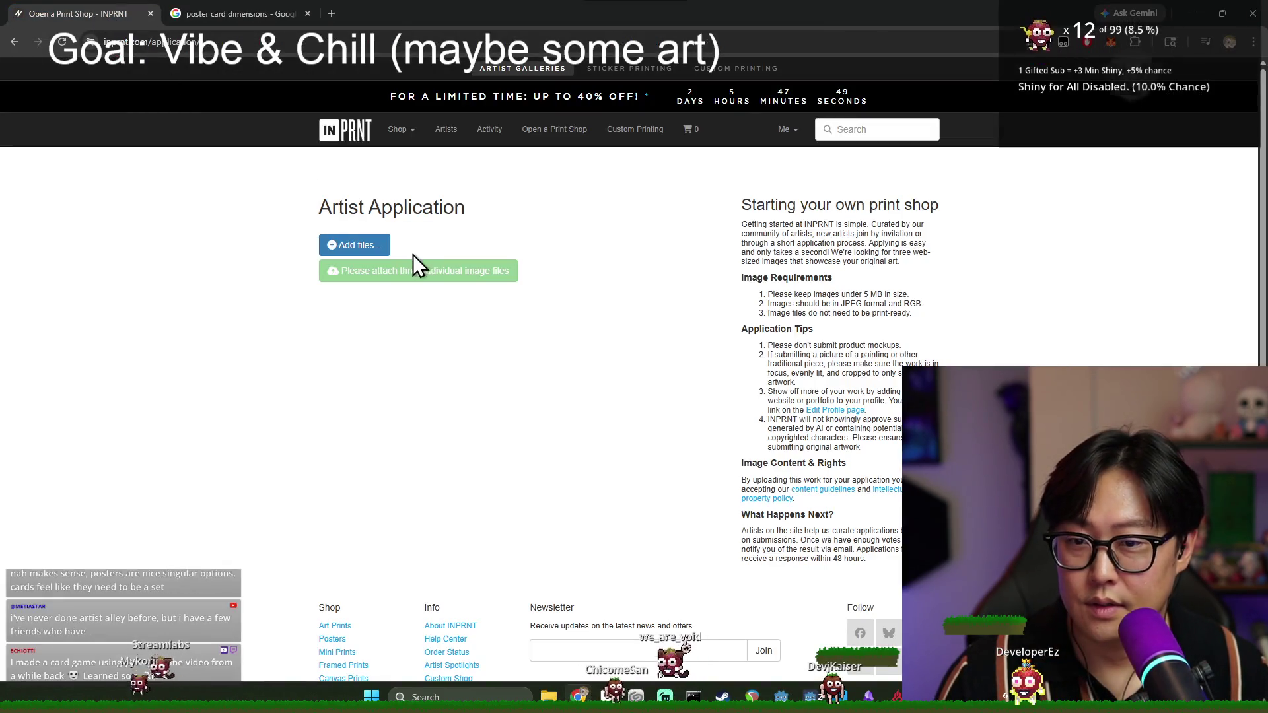
# - Attach first_obelisk_activated.jpg (2.75 MB) to the INPRNT artist application, then return to the poster card dimensions results
pyautogui.click(359, 244)
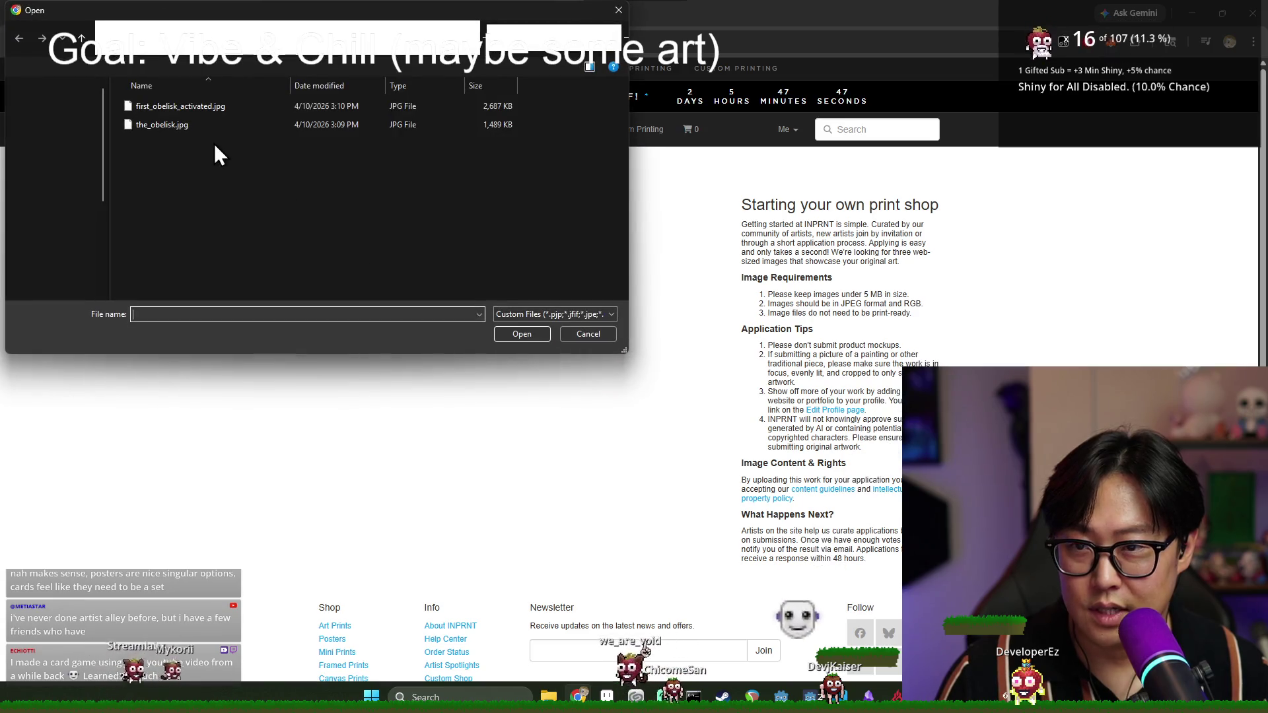
pyautogui.doubleClick(189, 111)
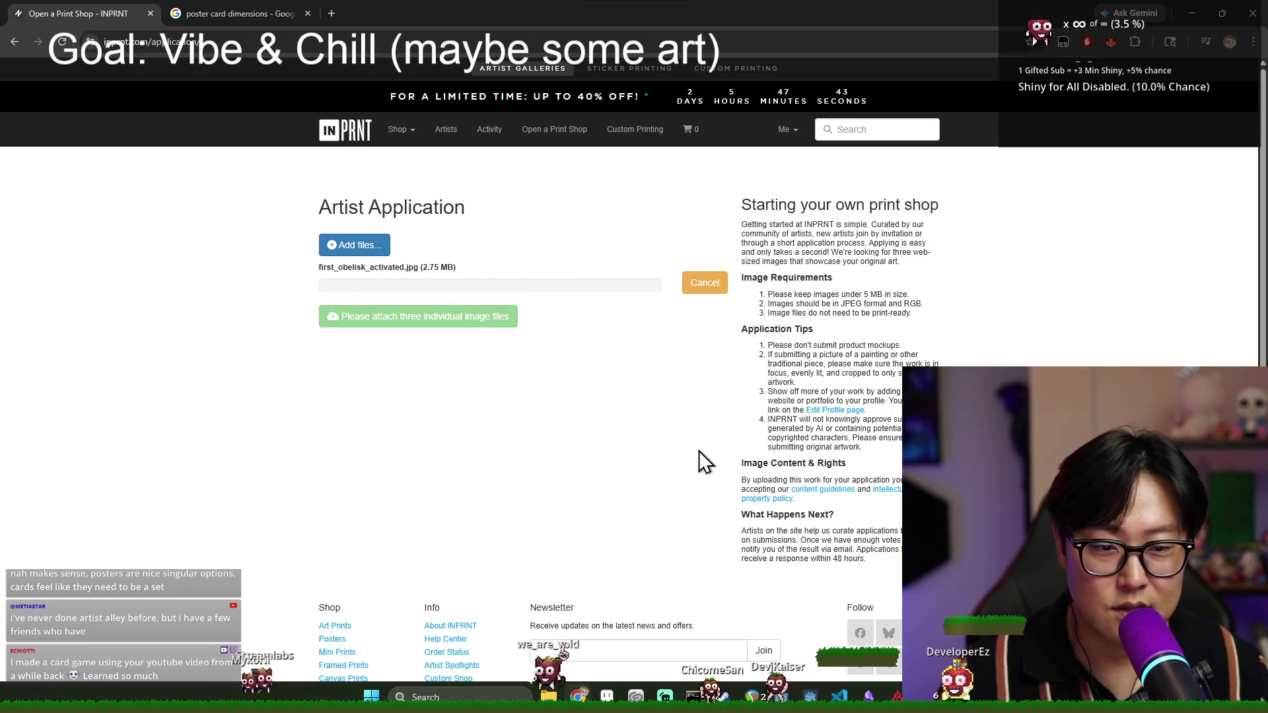
pyautogui.scroll(-3, 697, 455)
pyautogui.scroll(3, 692, 462)
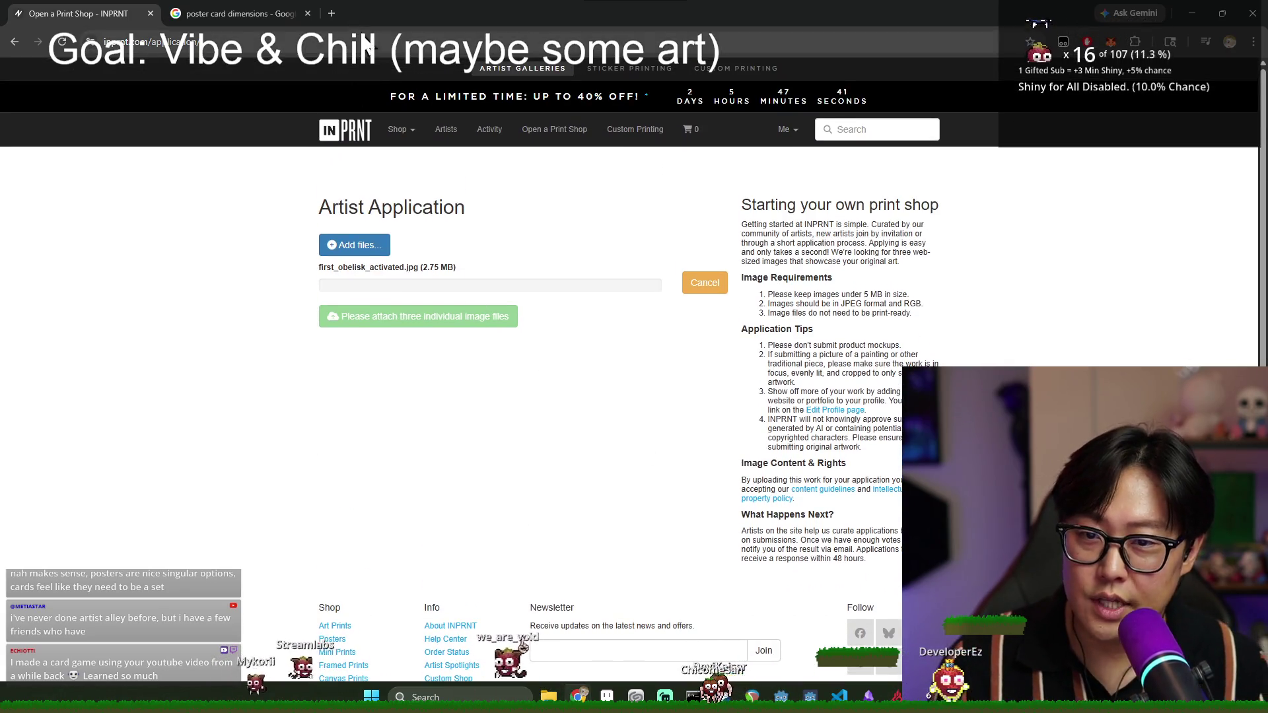
pyautogui.click(255, 10)
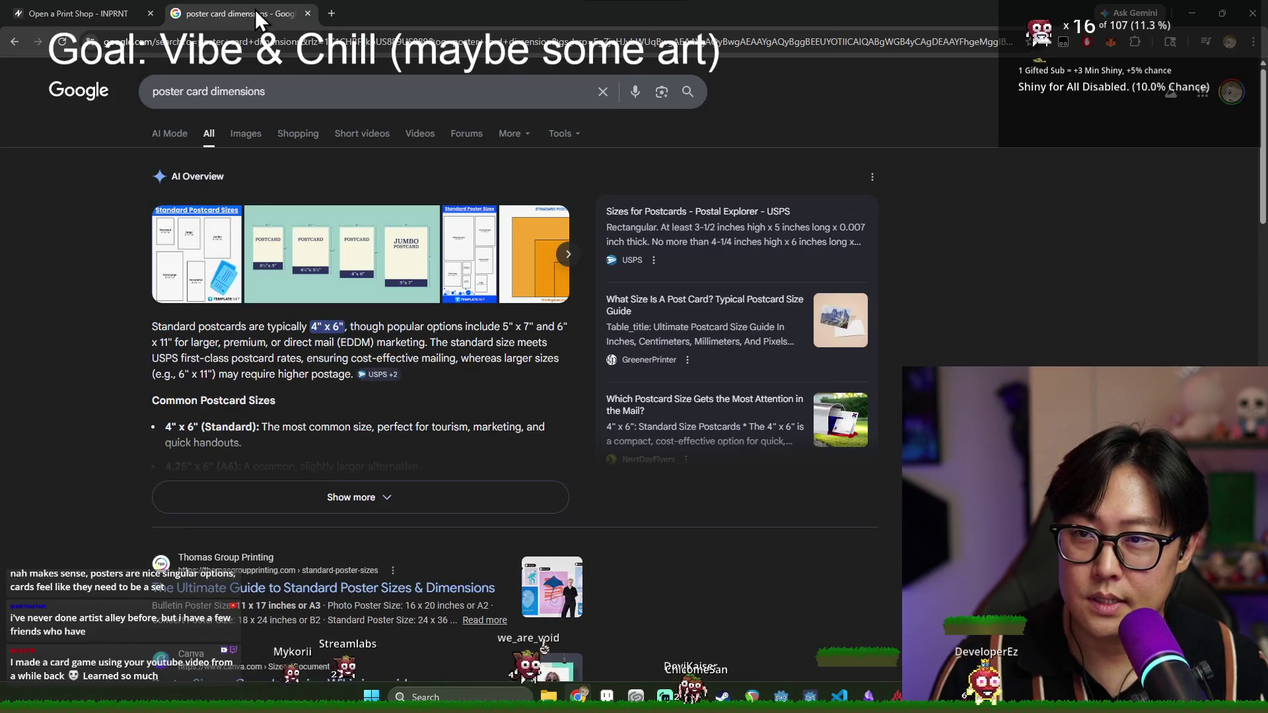
# - Reopen four closed tabs, including Below Earth Retro Art Prints and the TomBaconArtwork Etsy shop
pyautogui.rightClick(359, 11)
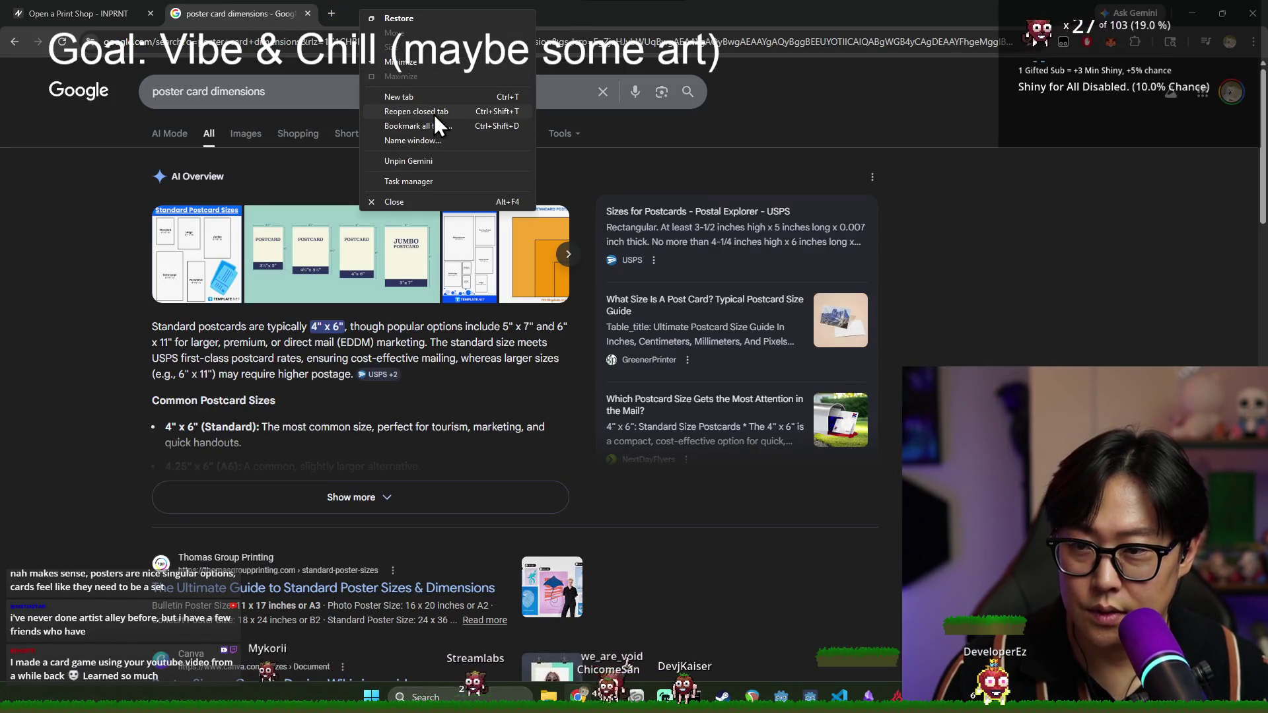
pyautogui.click(433, 114)
pyautogui.rightClick(574, 10)
pyautogui.click(588, 111)
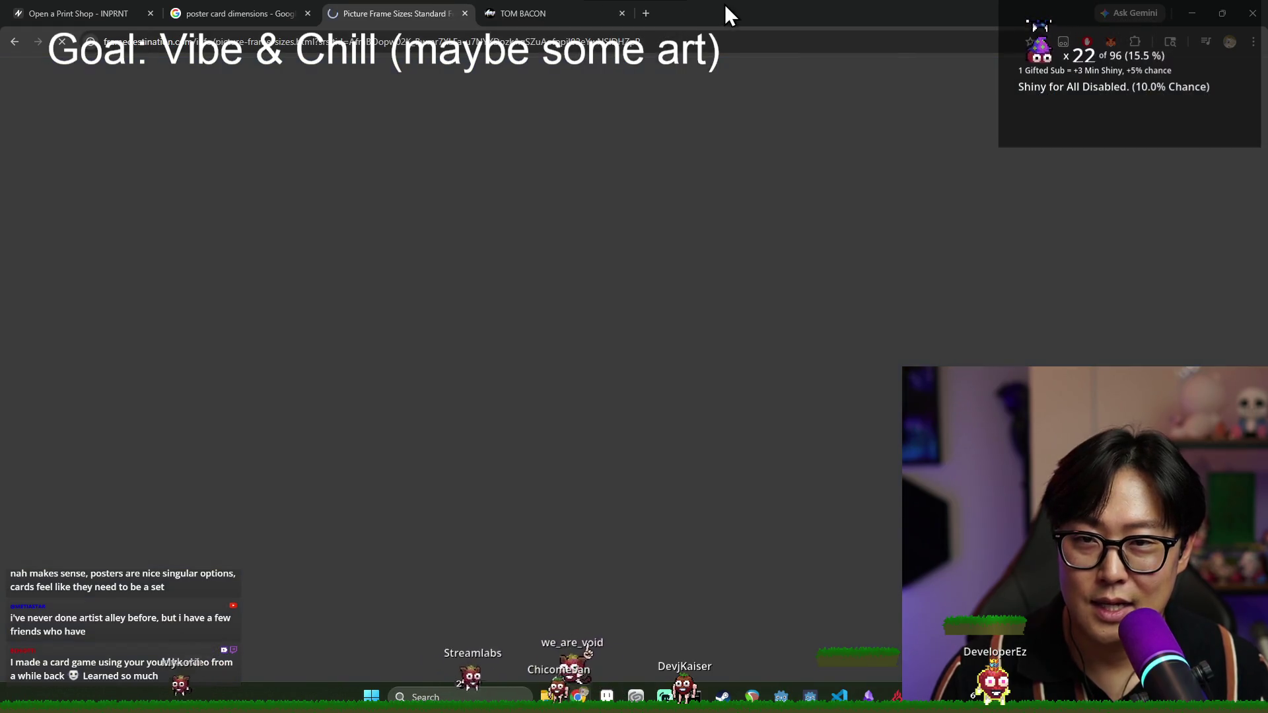
pyautogui.rightClick(723, 4)
pyautogui.click(773, 111)
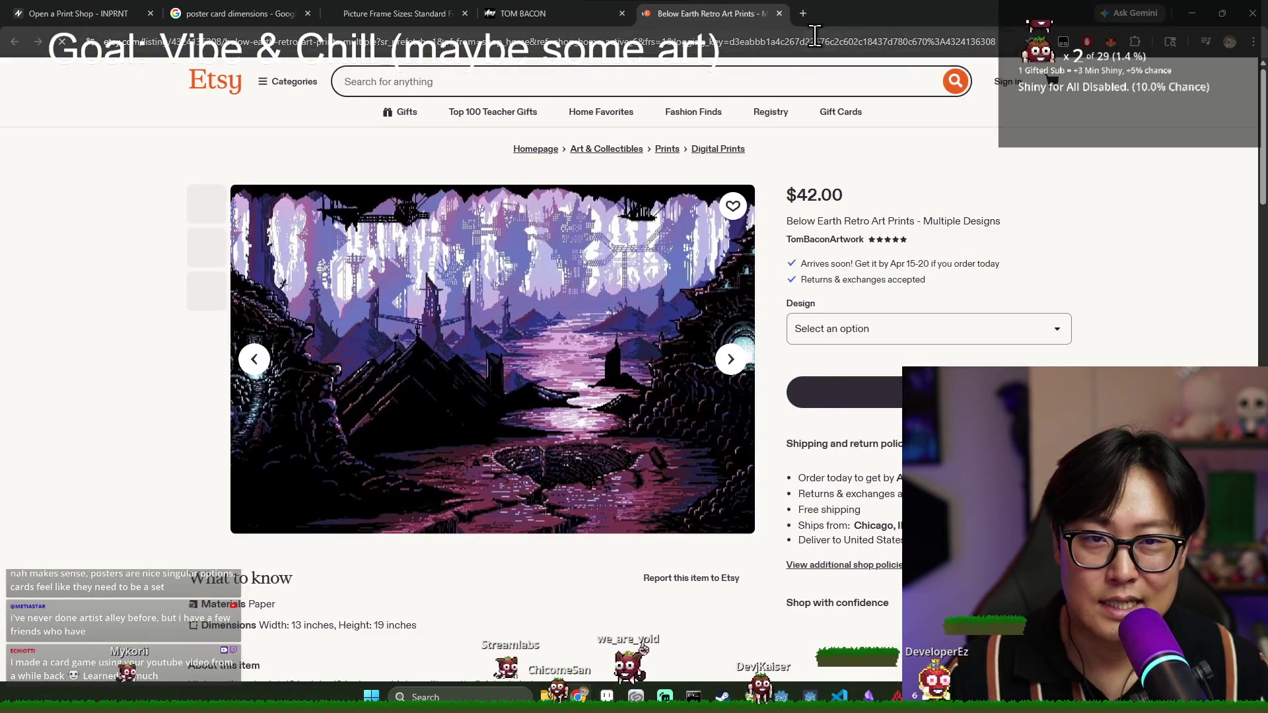
pyautogui.rightClick(843, 11)
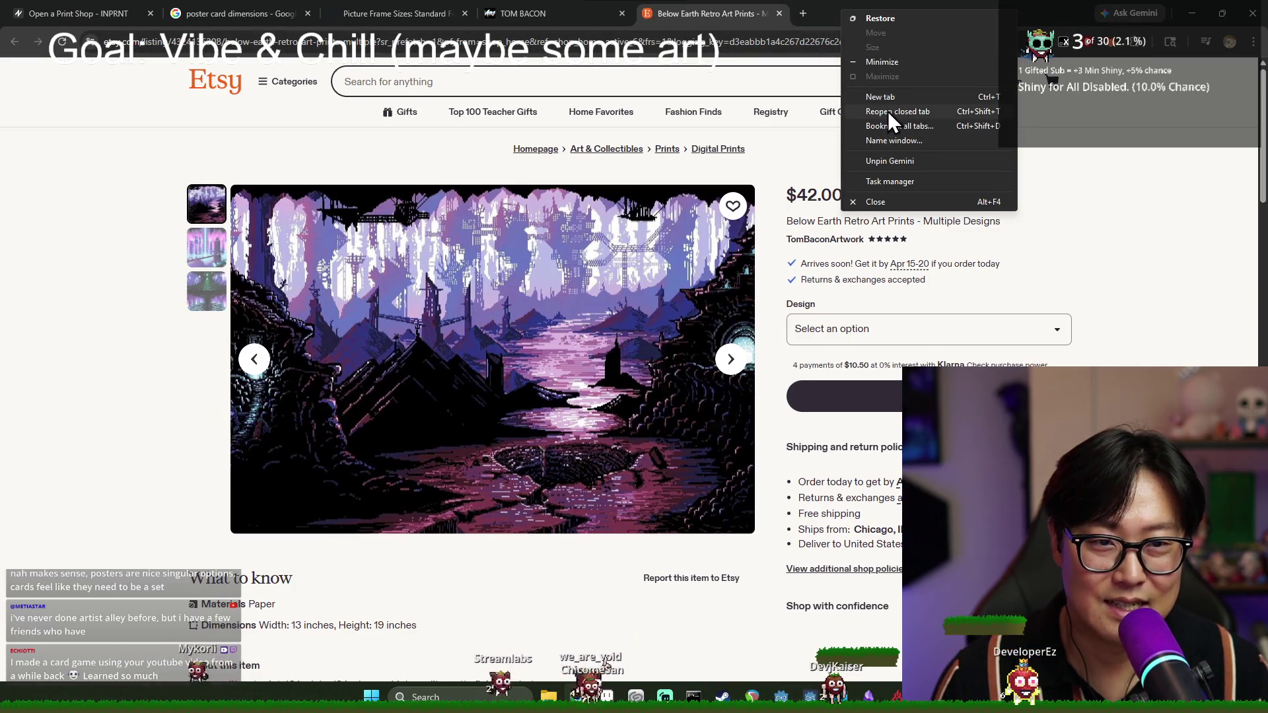
pyautogui.click(887, 111)
# - Reopen the Synthwave and Pixel Art Playmat listings, tarot search, INPRNT help article, Gmail and INPRNT login
pyautogui.hotkey('ctrl', 'shift', 't')
pyautogui.hotkey('ctrl', 'shift', 't')
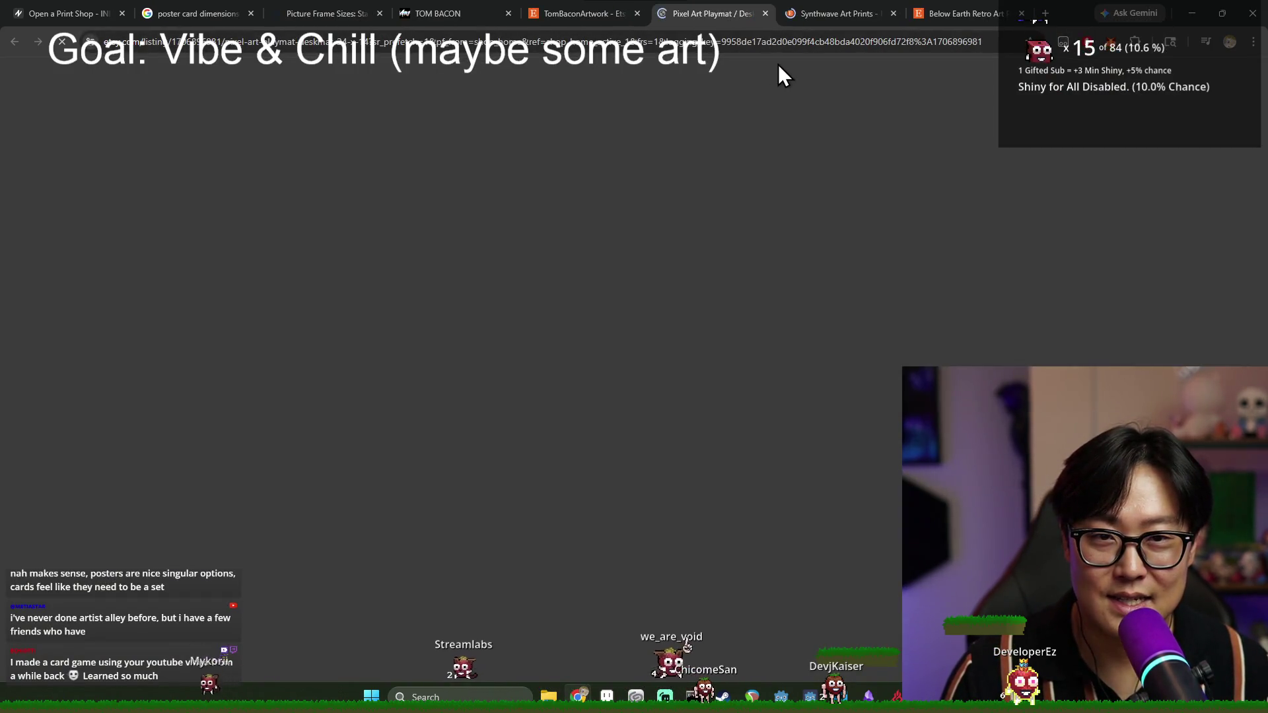
pyautogui.hotkey('ctrl', 'shift', 't')
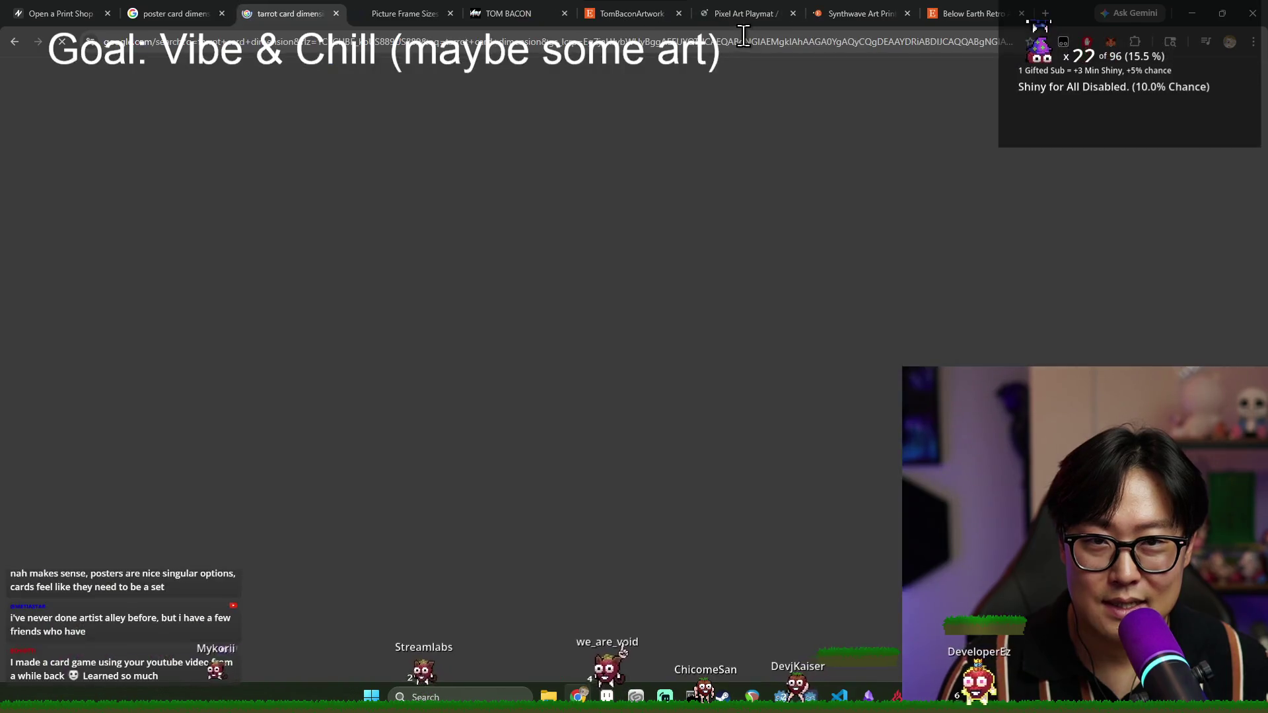
pyautogui.hotkey('ctrl', 'shift', 't')
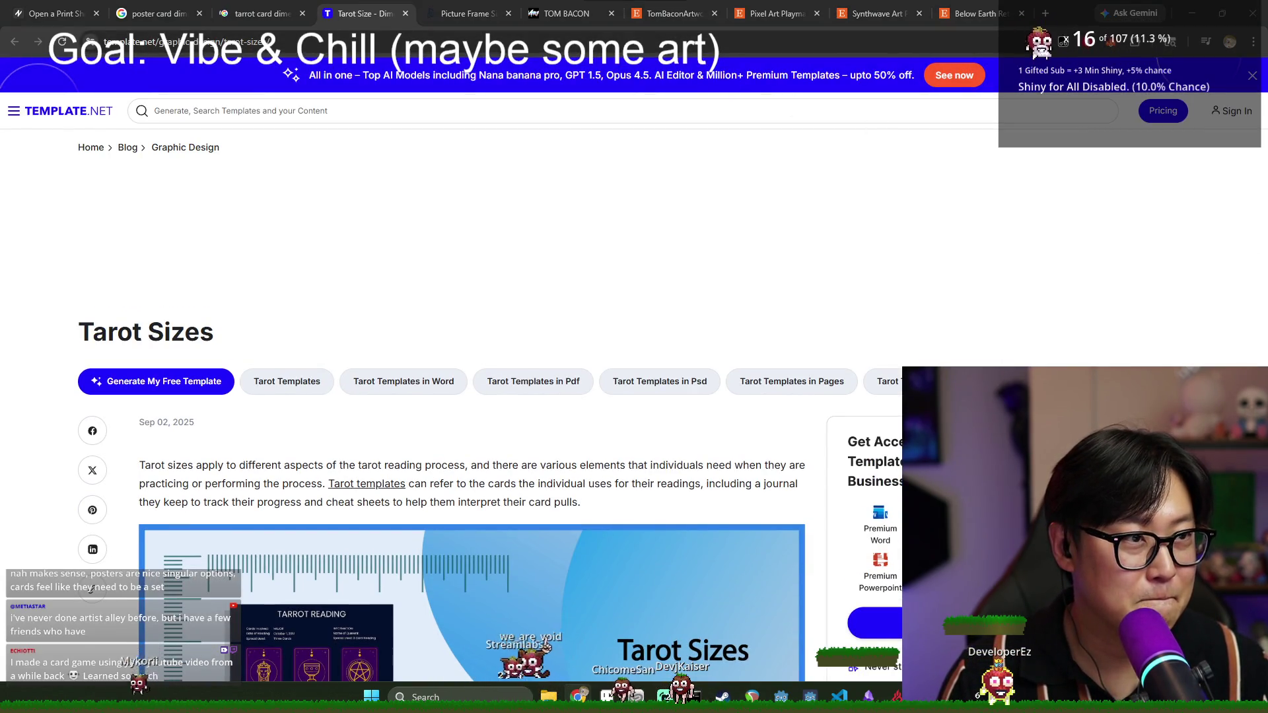
pyautogui.hotkey('ctrl', 'shift', 't')
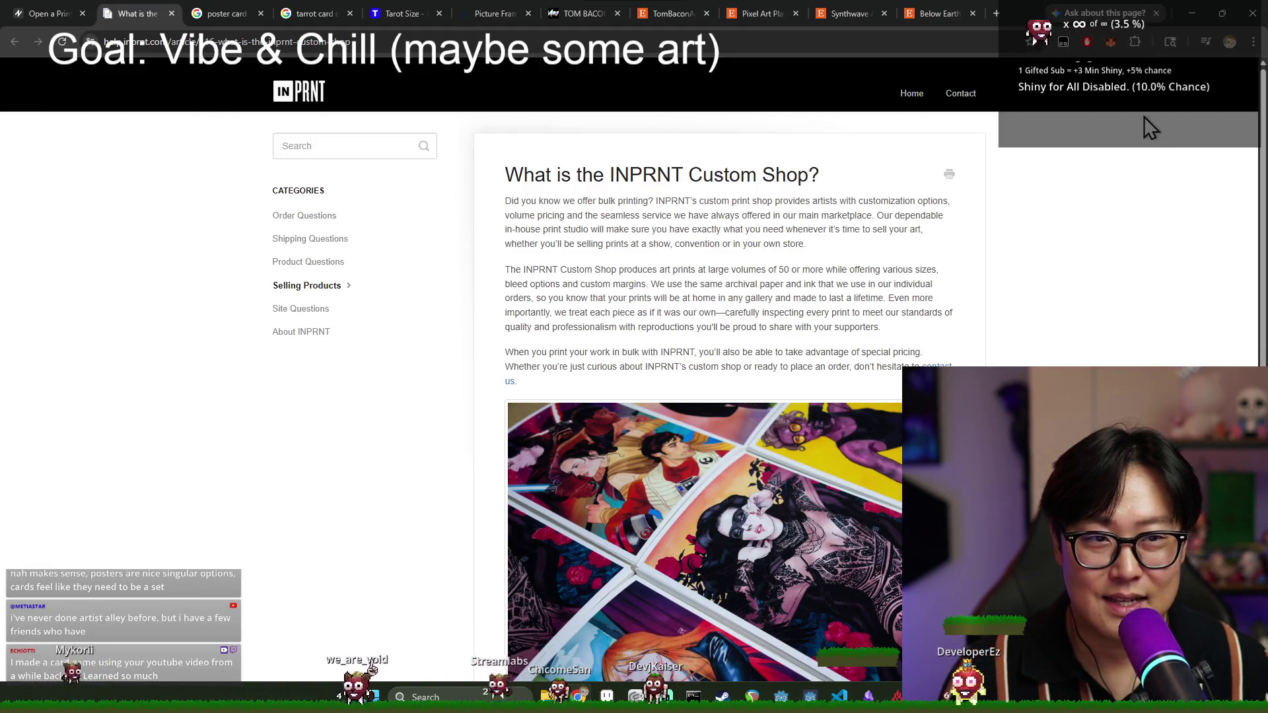
pyautogui.hotkey('ctrl', 'shift', 't')
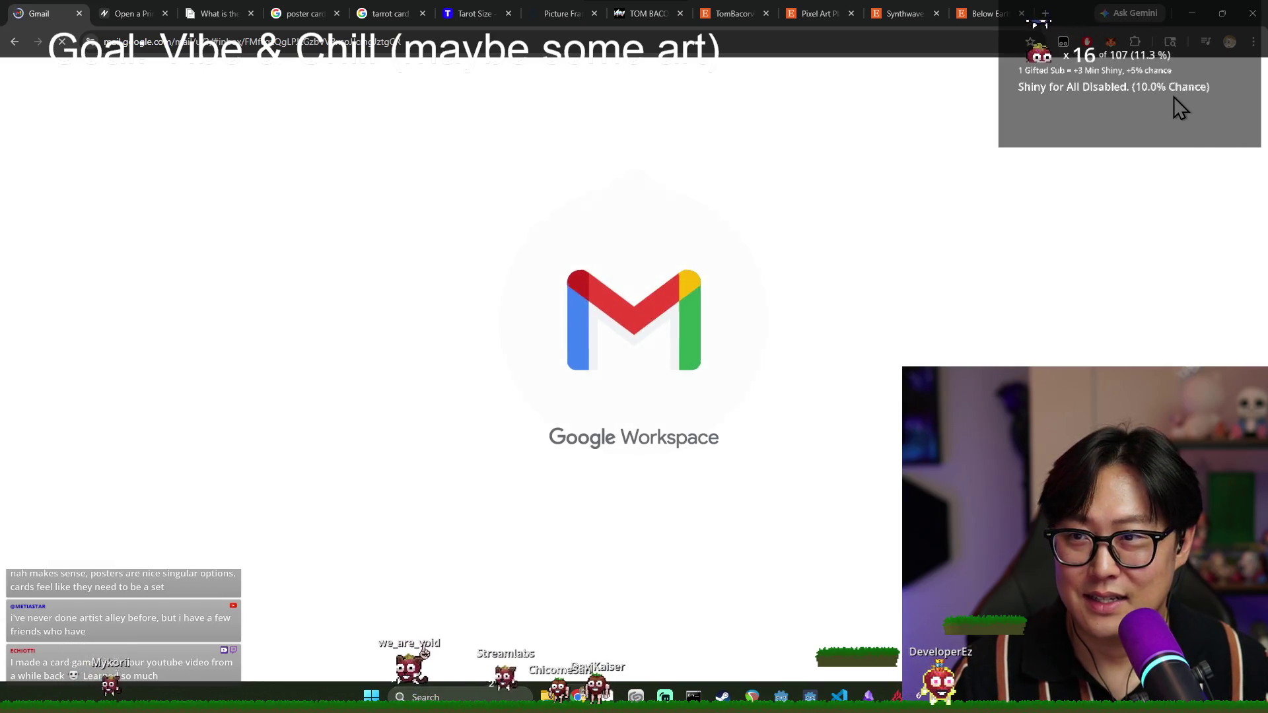
pyautogui.hotkey('ctrl', 'shift', 't')
# - Close Gmail, the searches, help article, Tom Bacon site and Etsy listings, leaving only the INPRNT application
pyautogui.click(146, 14)
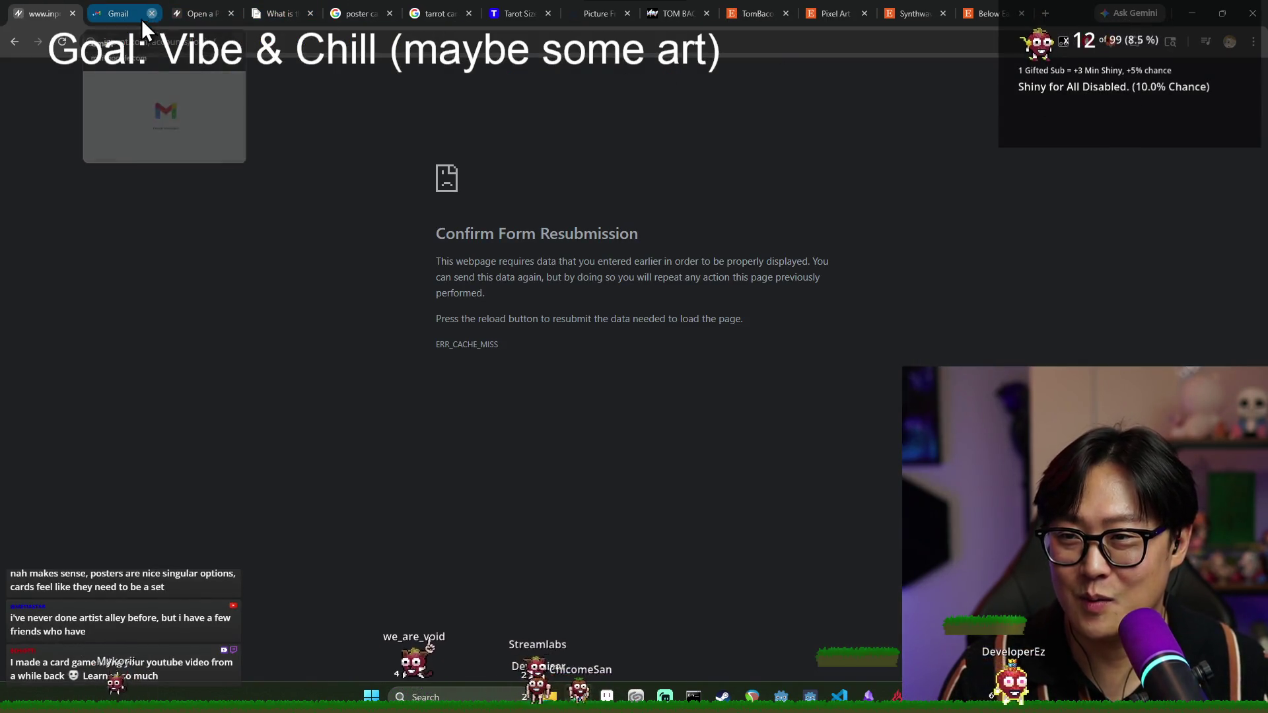
pyautogui.click(71, 14)
pyautogui.click(105, 14)
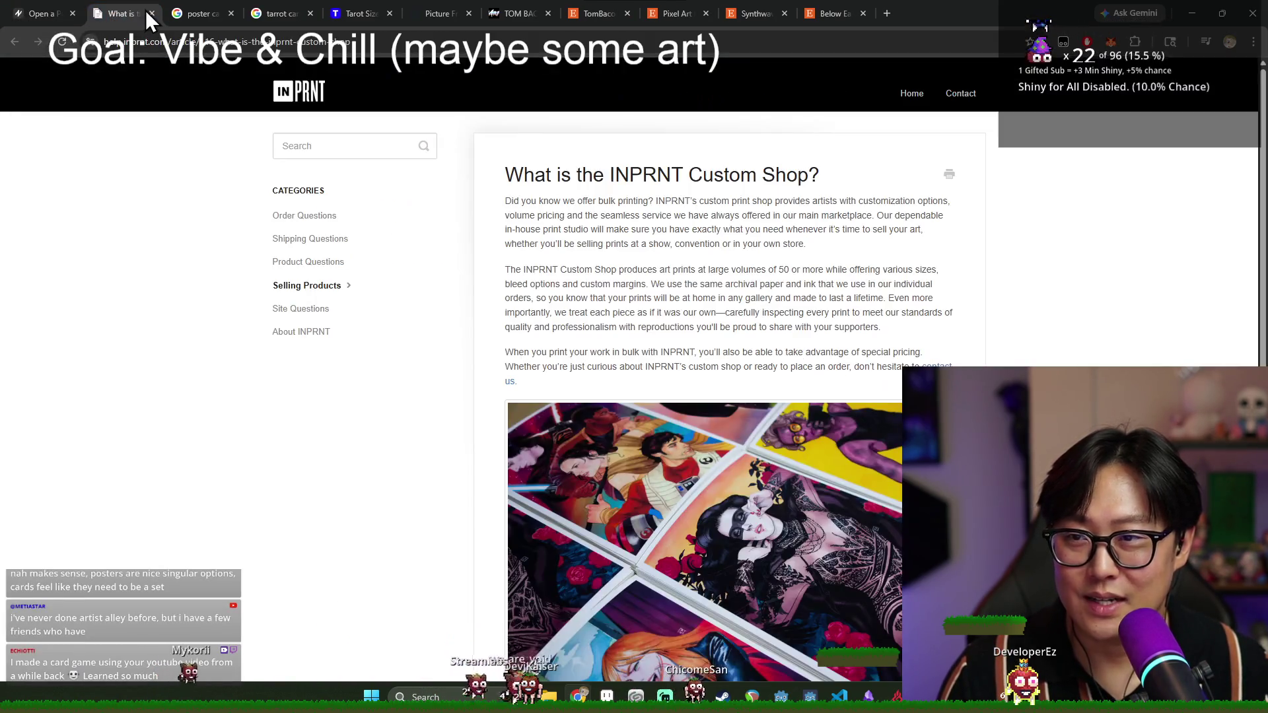
pyautogui.click(153, 14)
pyautogui.click(152, 13)
pyautogui.click(152, 13)
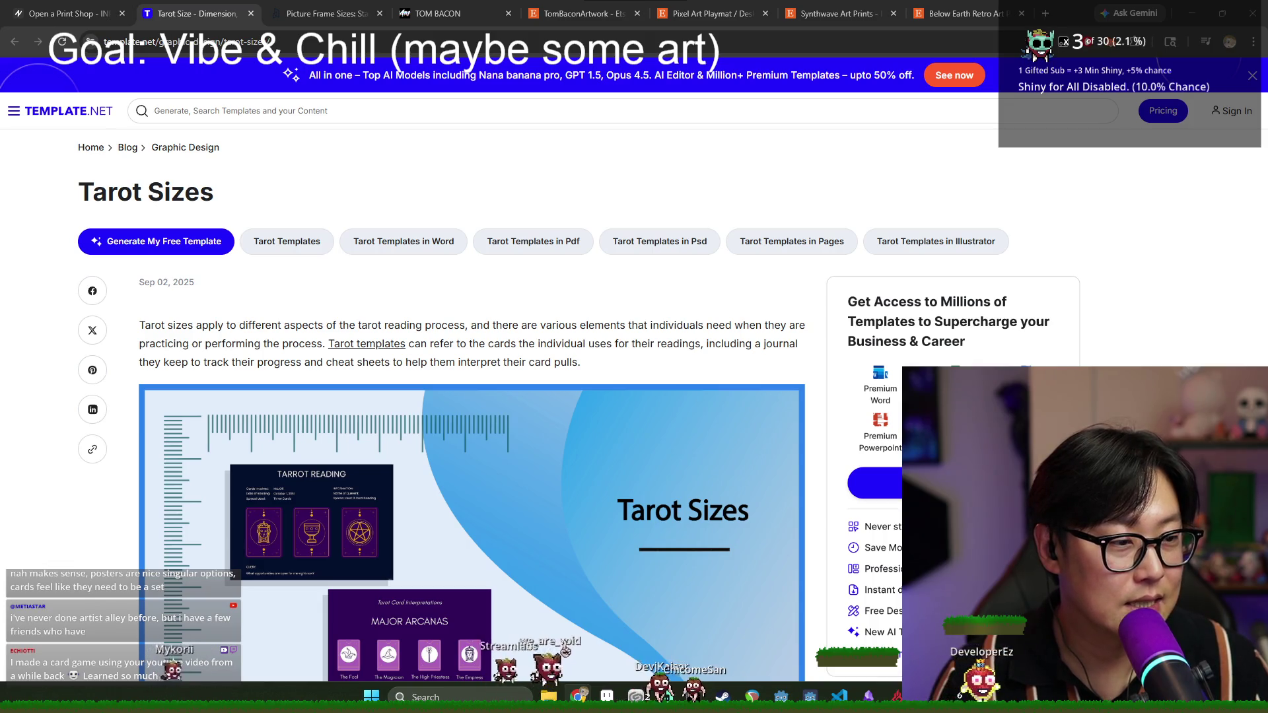
pyautogui.click(250, 14)
pyautogui.click(251, 13)
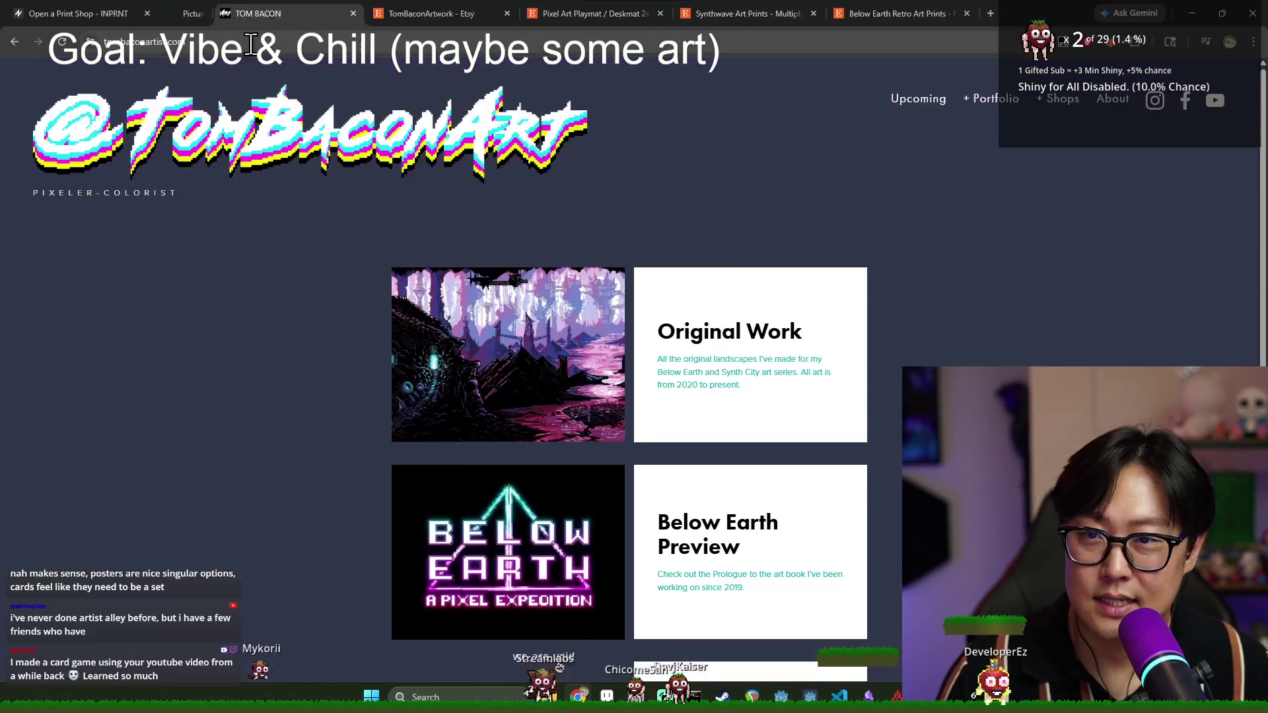
pyautogui.click(251, 13)
pyautogui.hotkey('ctrl', 'w')
pyautogui.hotkey('ctrl', 'w')
pyautogui.hotkey('ctrl', 'w')
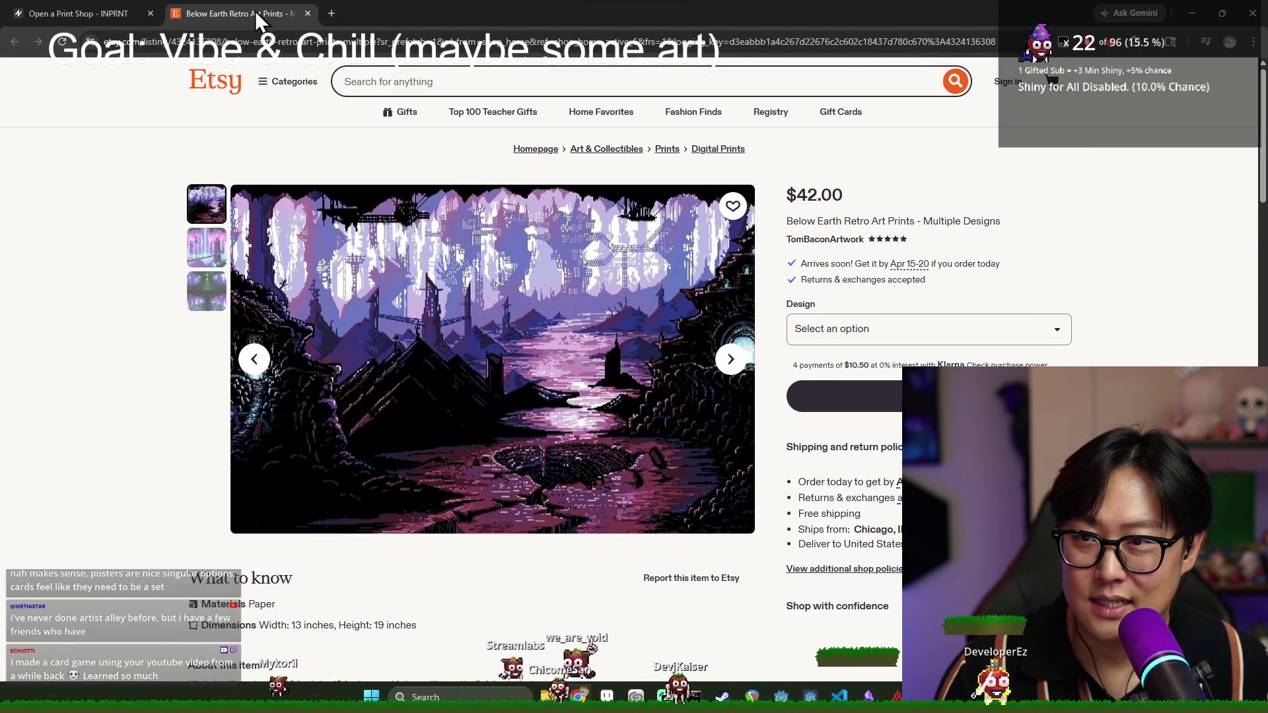
pyautogui.middleClick(254, 10)
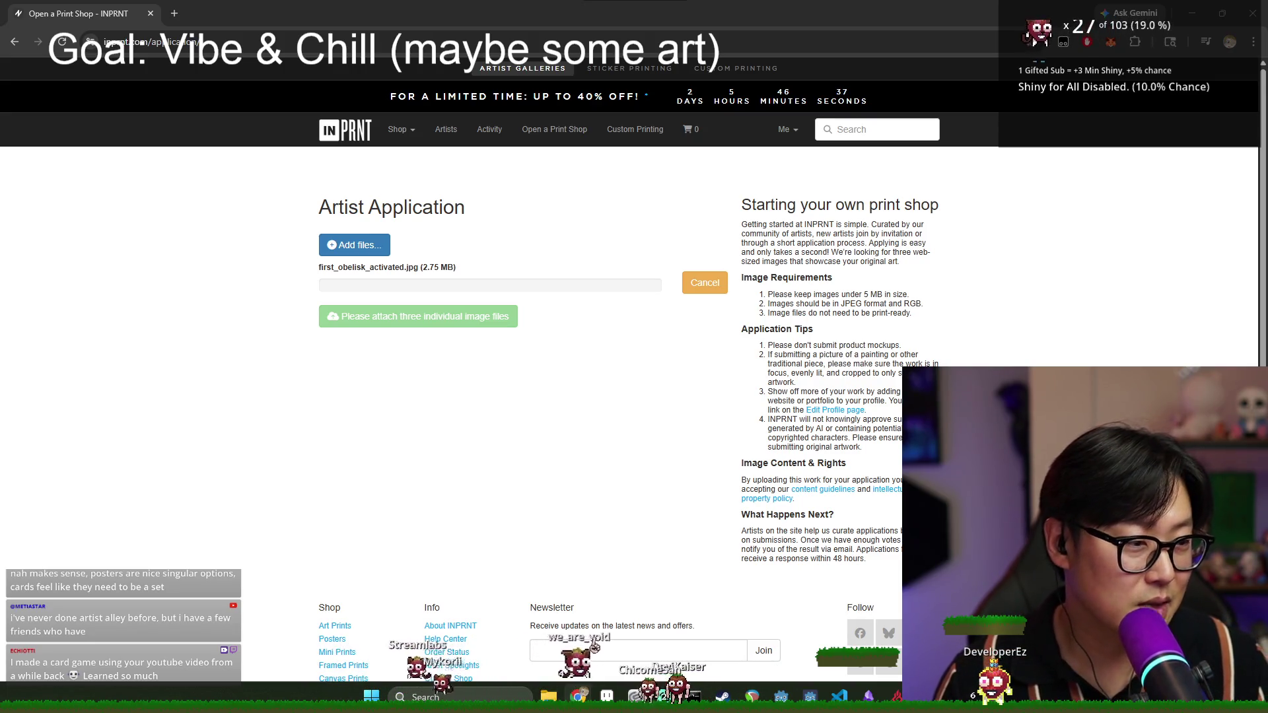
pyautogui.scroll(-2, 673, 487)
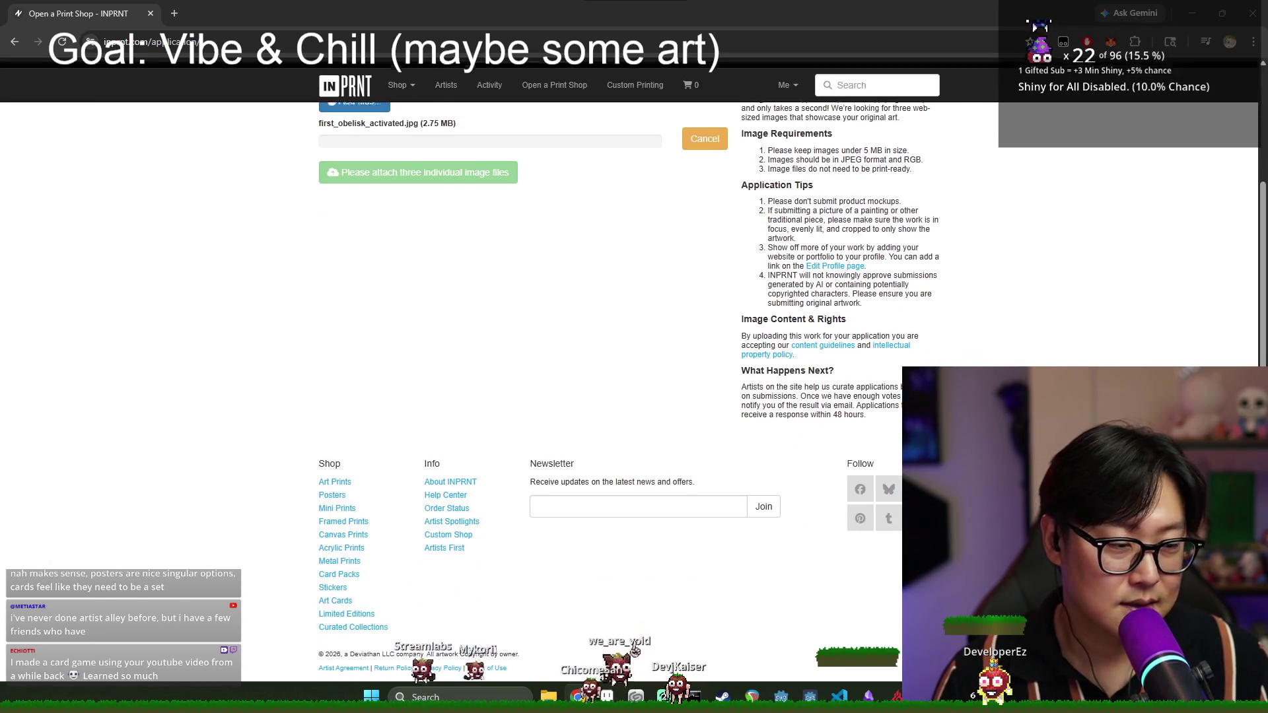
pyautogui.scroll(2, 770, 462)
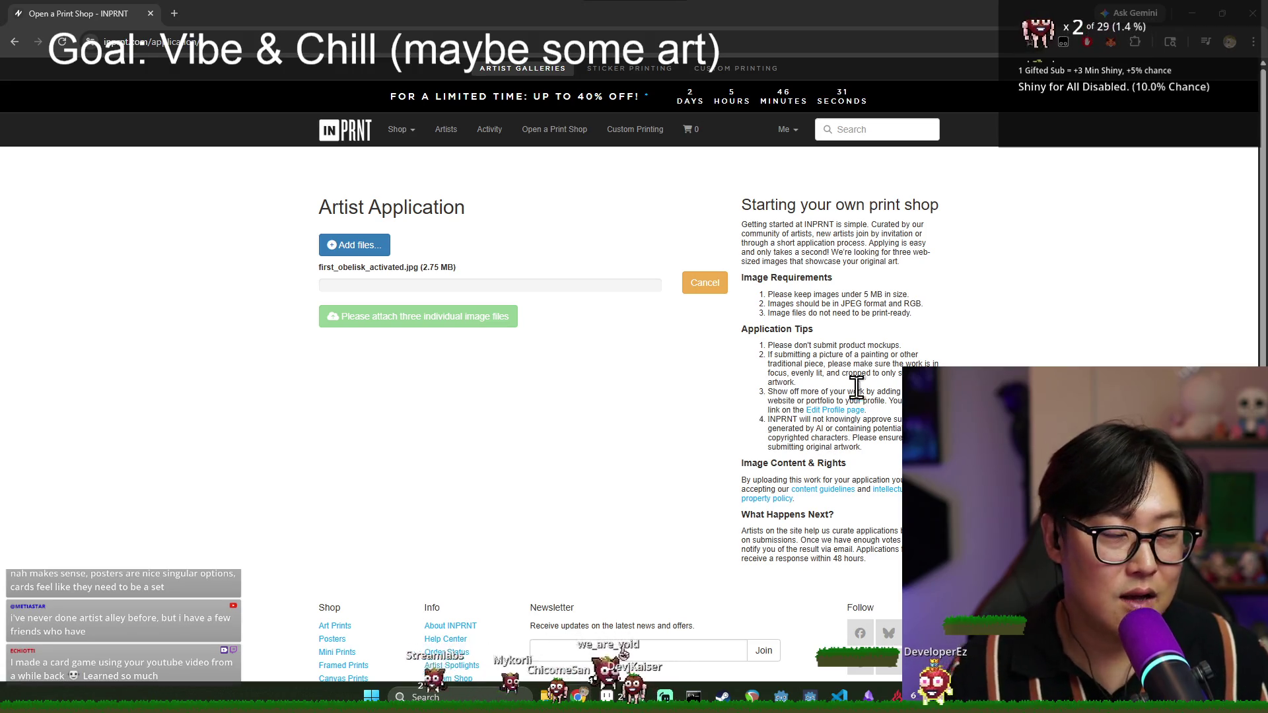
pyautogui.click(640, 129)
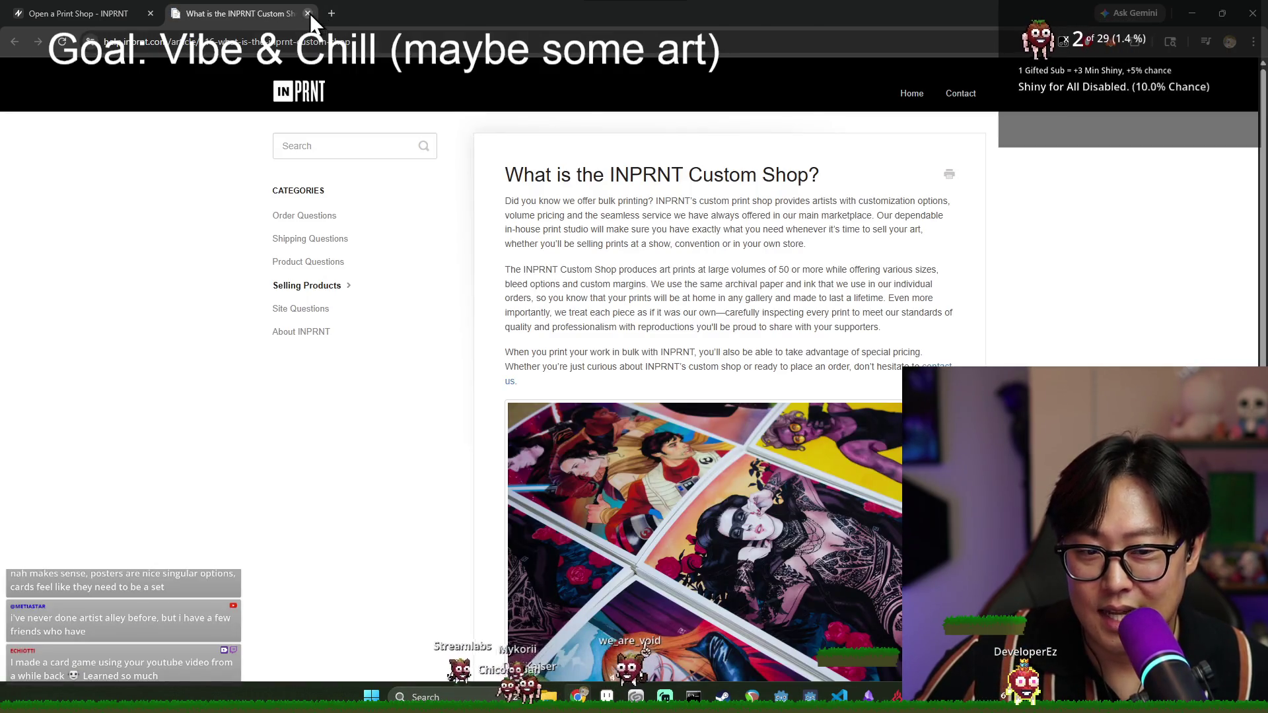
pyautogui.click(308, 14)
pyautogui.click(413, 32)
pyautogui.press('Return')
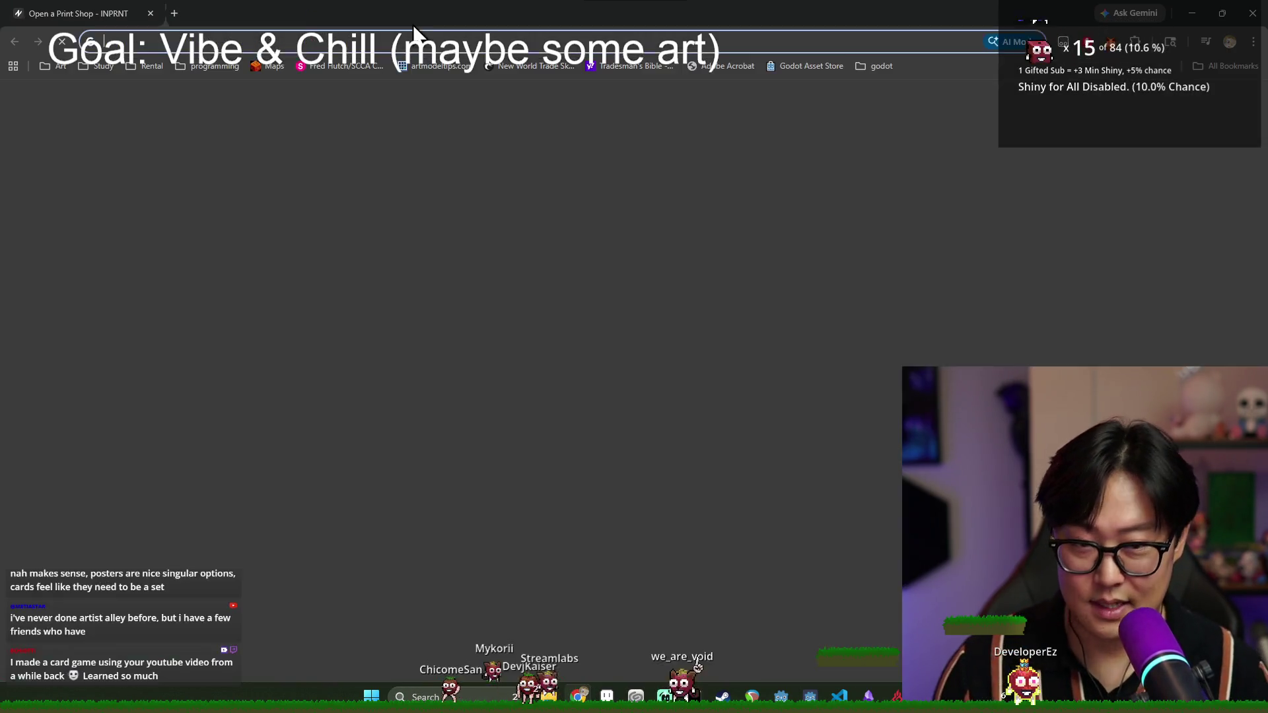
# - Search Google for 'on demand print' in a new tab and browse the results
pyautogui.hotkey('ctrl', 't')
pyautogui.write('on demand print')
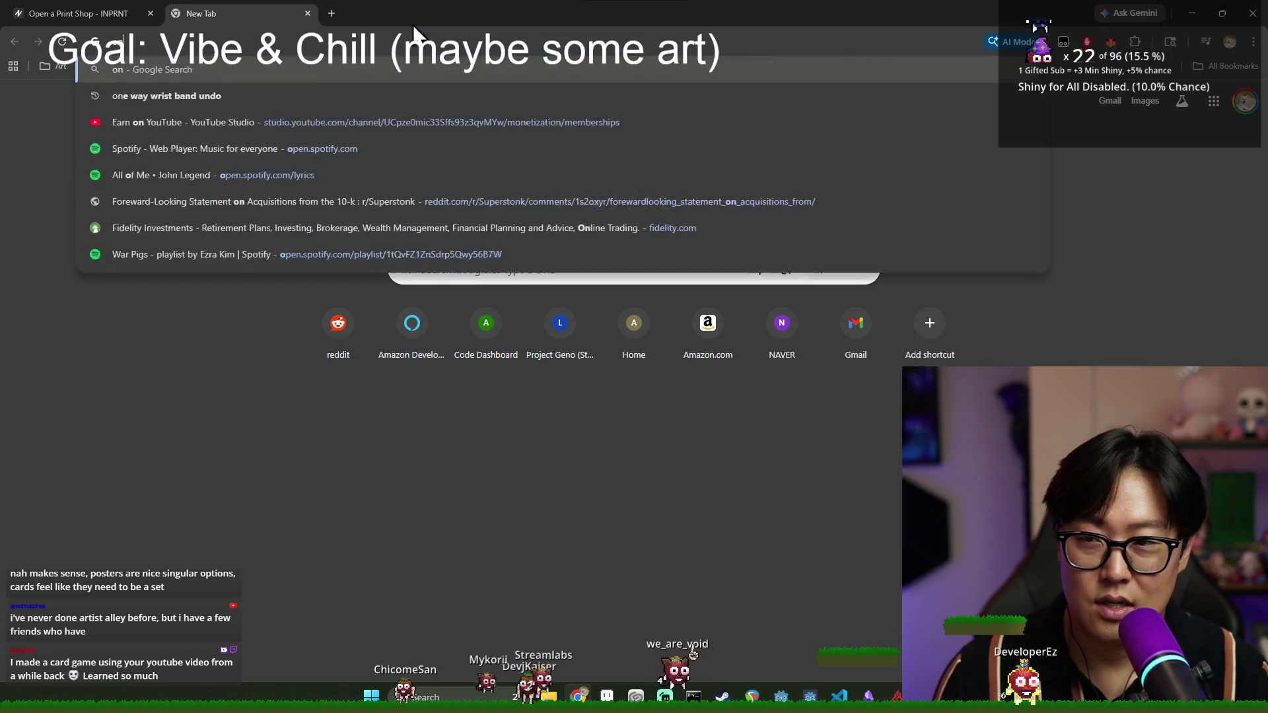
pyautogui.press('Return')
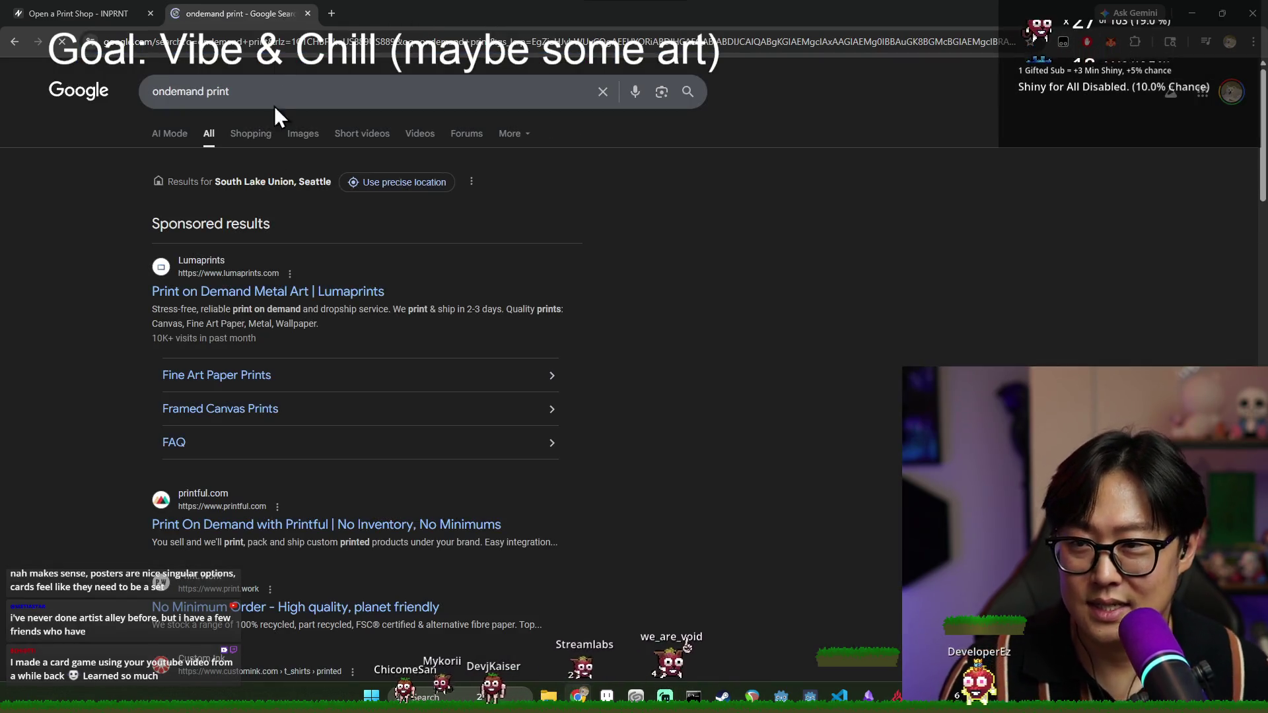
pyautogui.scroll(-3, 271, 409)
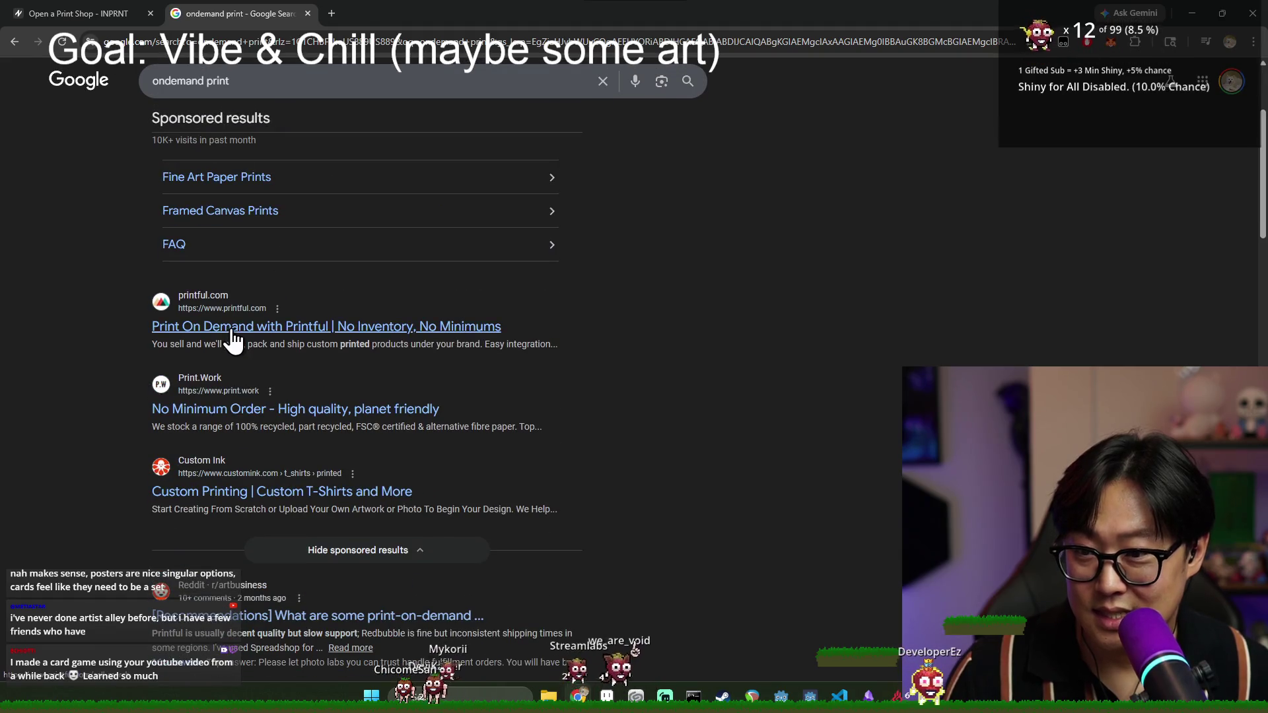
pyautogui.scroll(-2, 238, 377)
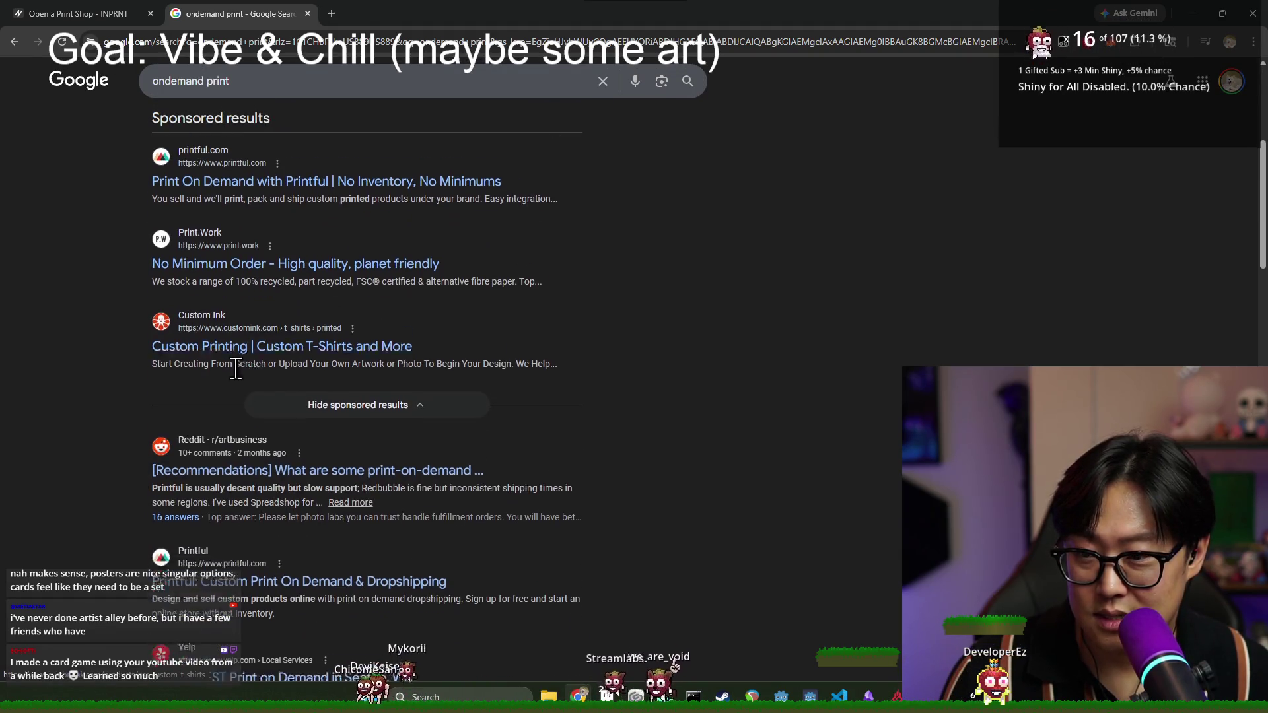
pyautogui.scroll(-3, 255, 388)
pyautogui.scroll(5, 244, 346)
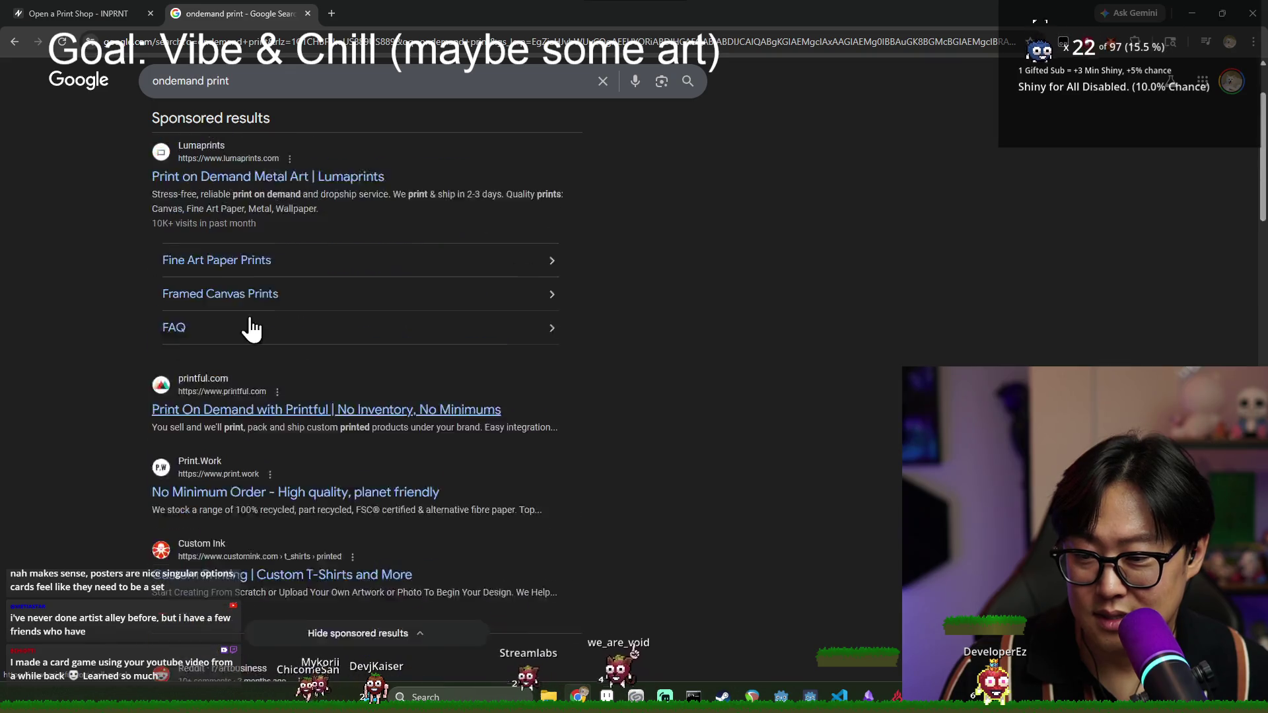
# - Search for 'art print poster' instead and open the Mpix fine art prints result
pyautogui.tripleClick(246, 81)
pyautogui.write('art p')
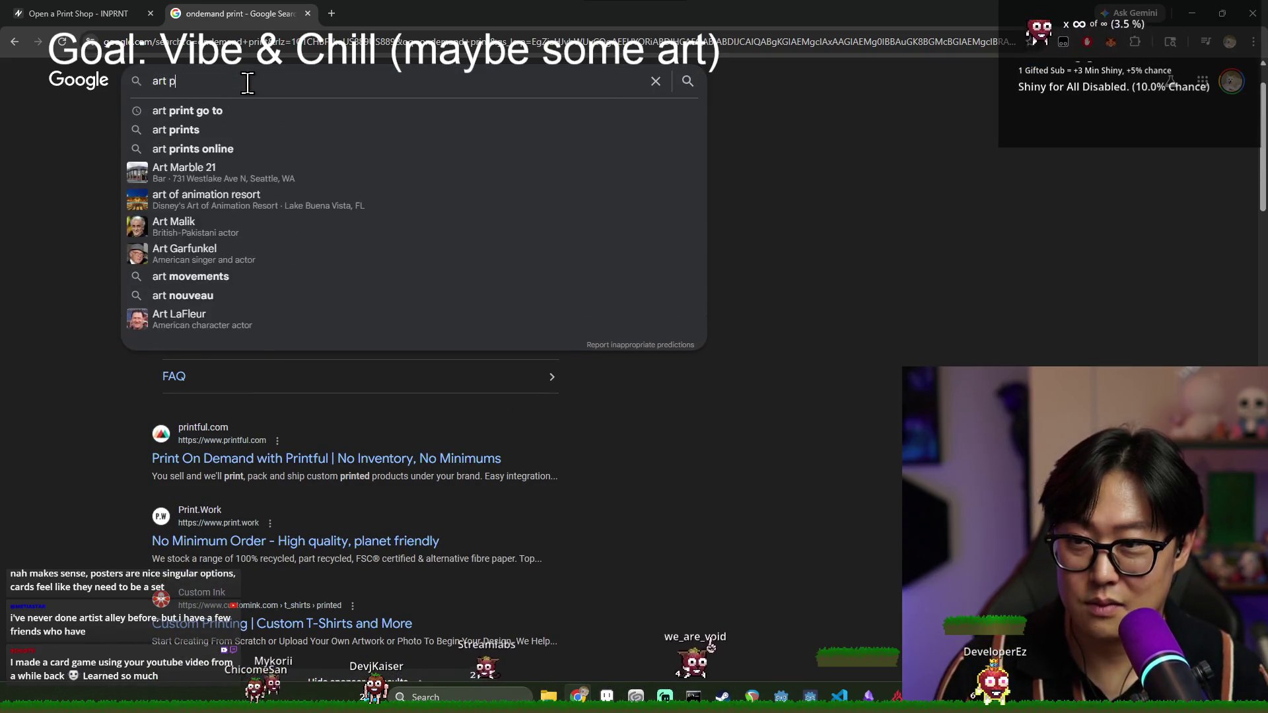
pyautogui.write('rint i')
pyautogui.press('BackSpace')
pyautogui.write('poster')
pyautogui.press('Return')
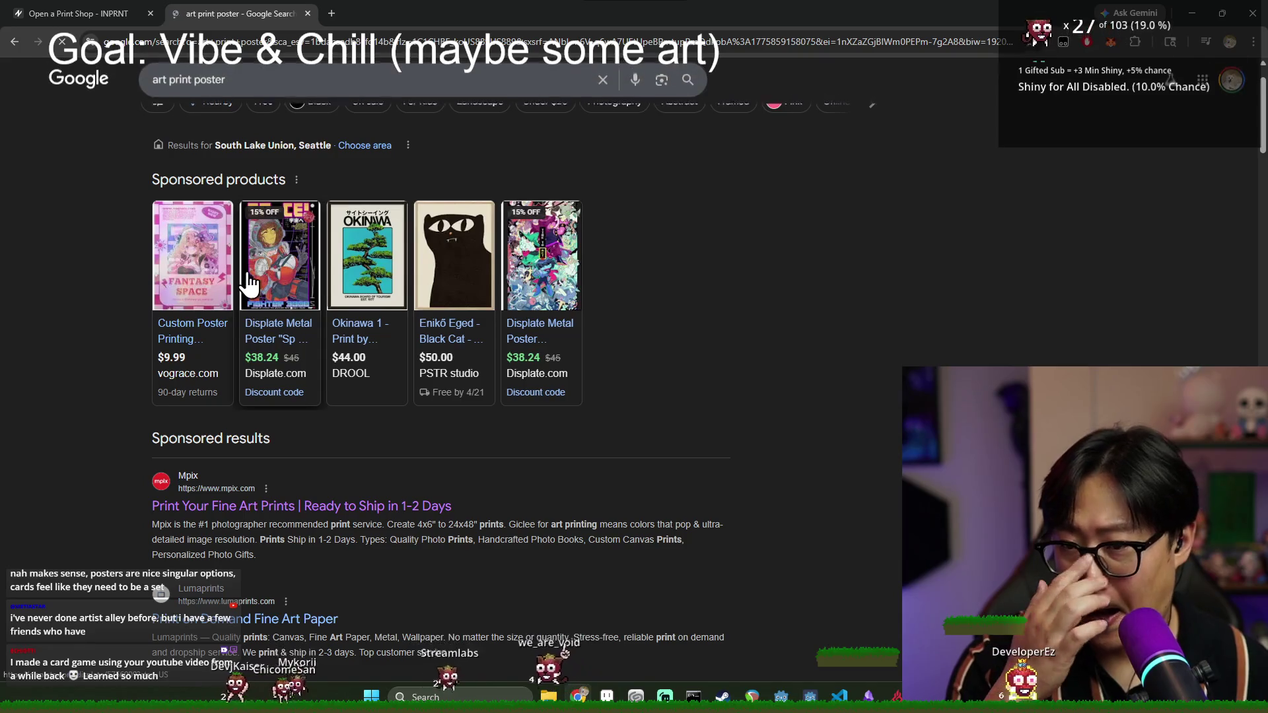
pyautogui.scroll(-3, 226, 298)
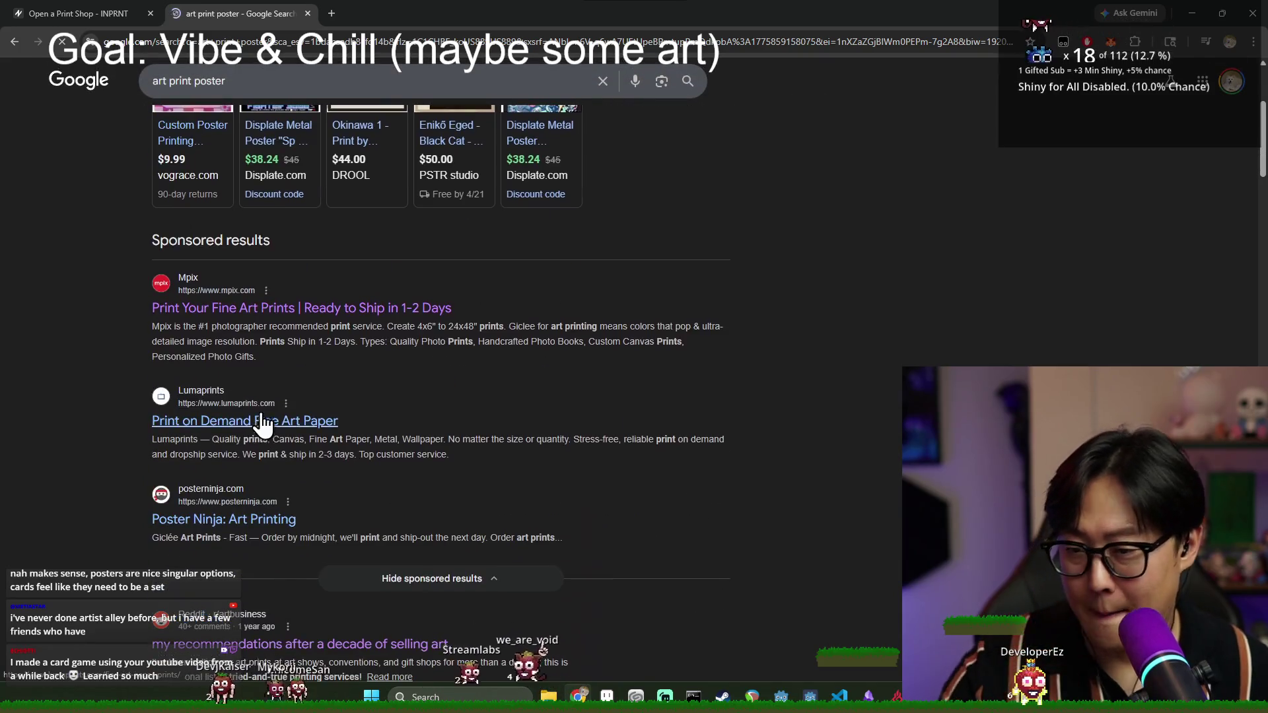
pyautogui.click(204, 311)
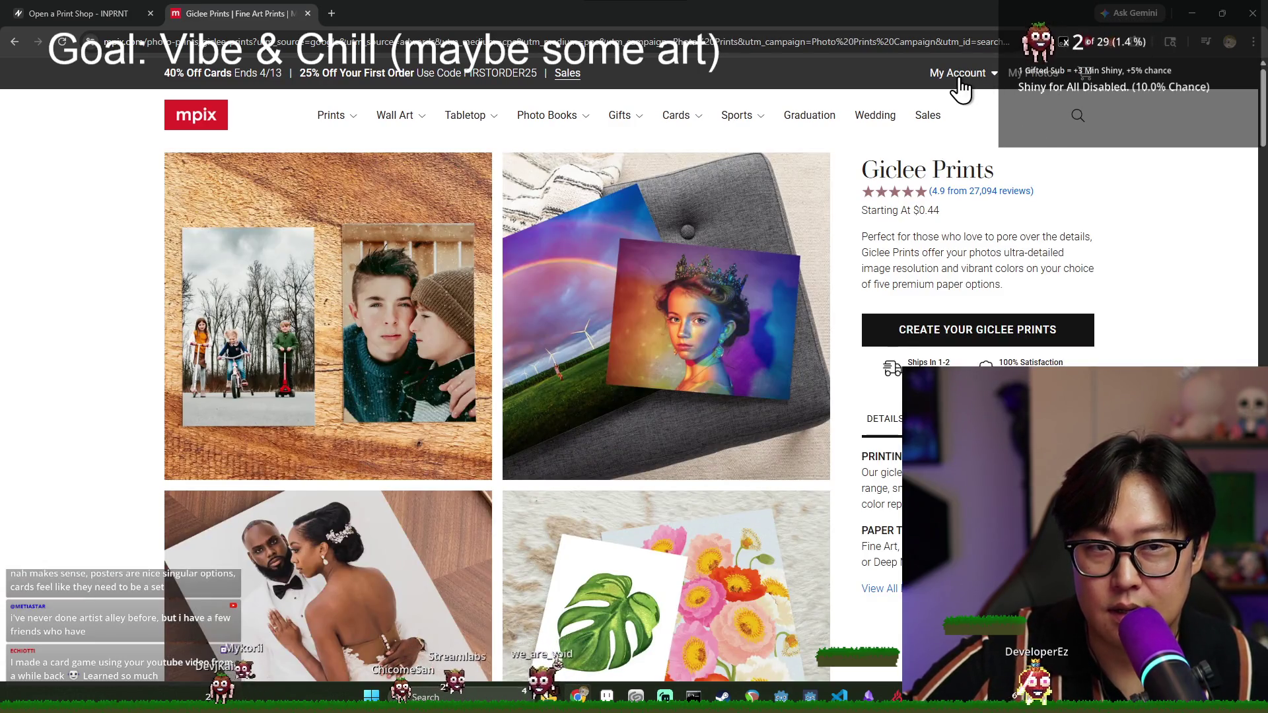
# - Open the saved Photo Prints project from My Account > My Projects
pyautogui.click(958, 78)
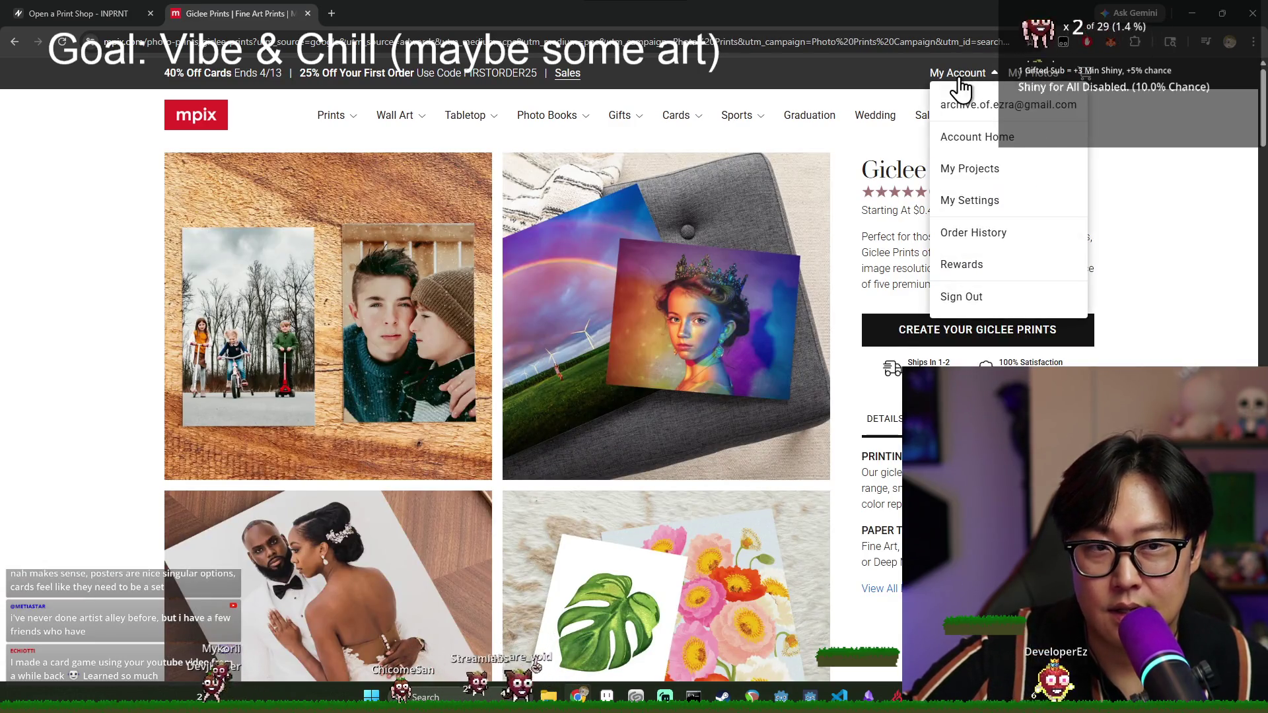
pyautogui.click(970, 168)
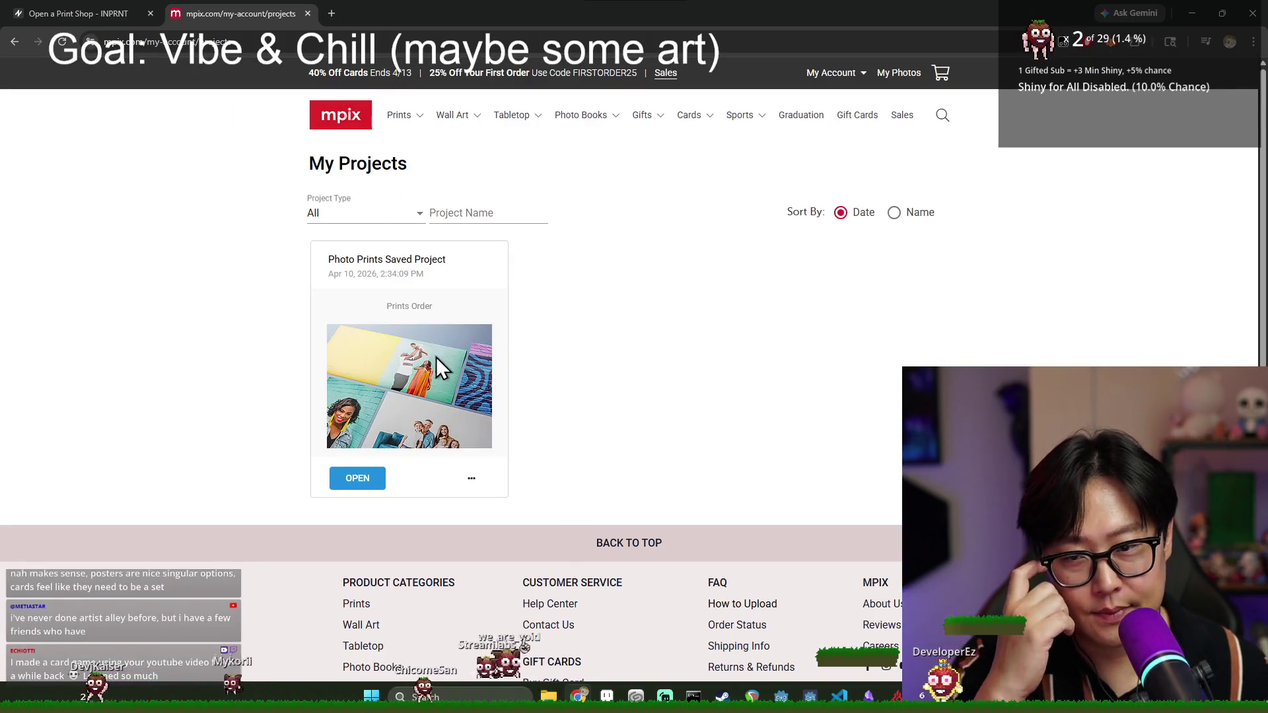
pyautogui.click(371, 482)
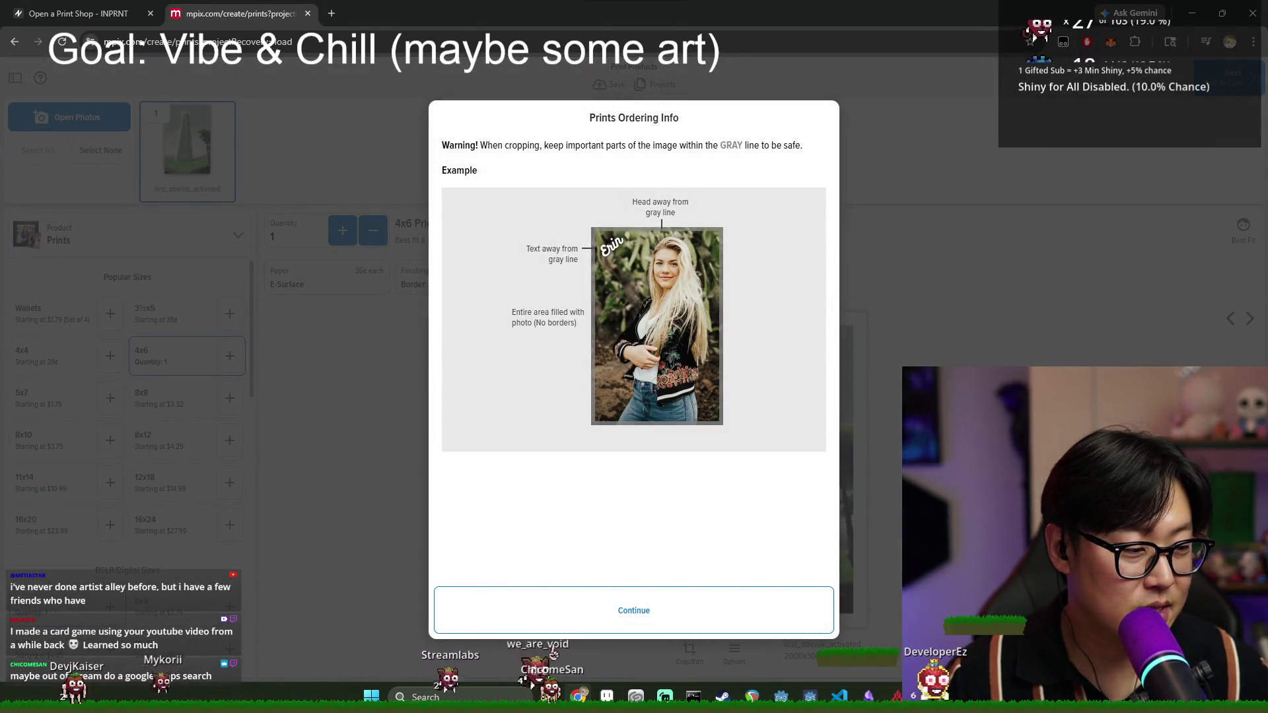
# - Dismiss the ordering info, cancel out of the obelisk crop view, and deselect all photos
pyautogui.click(668, 598)
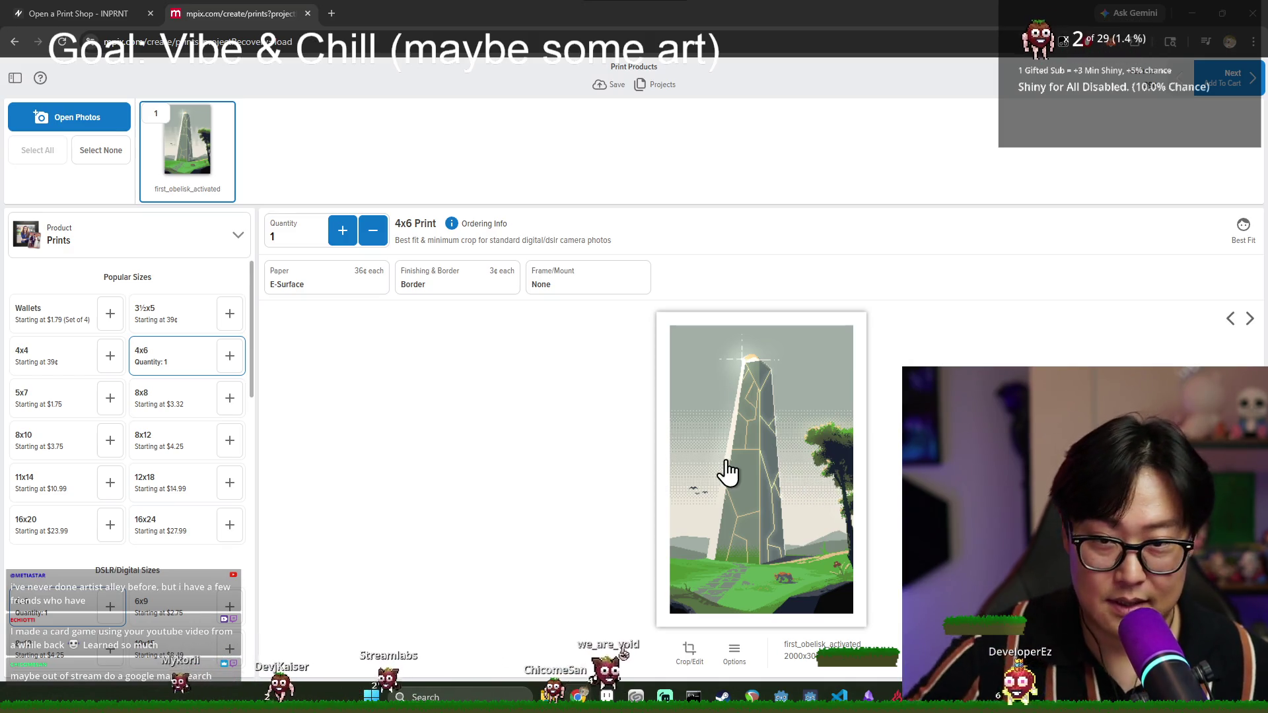
pyautogui.click(819, 565)
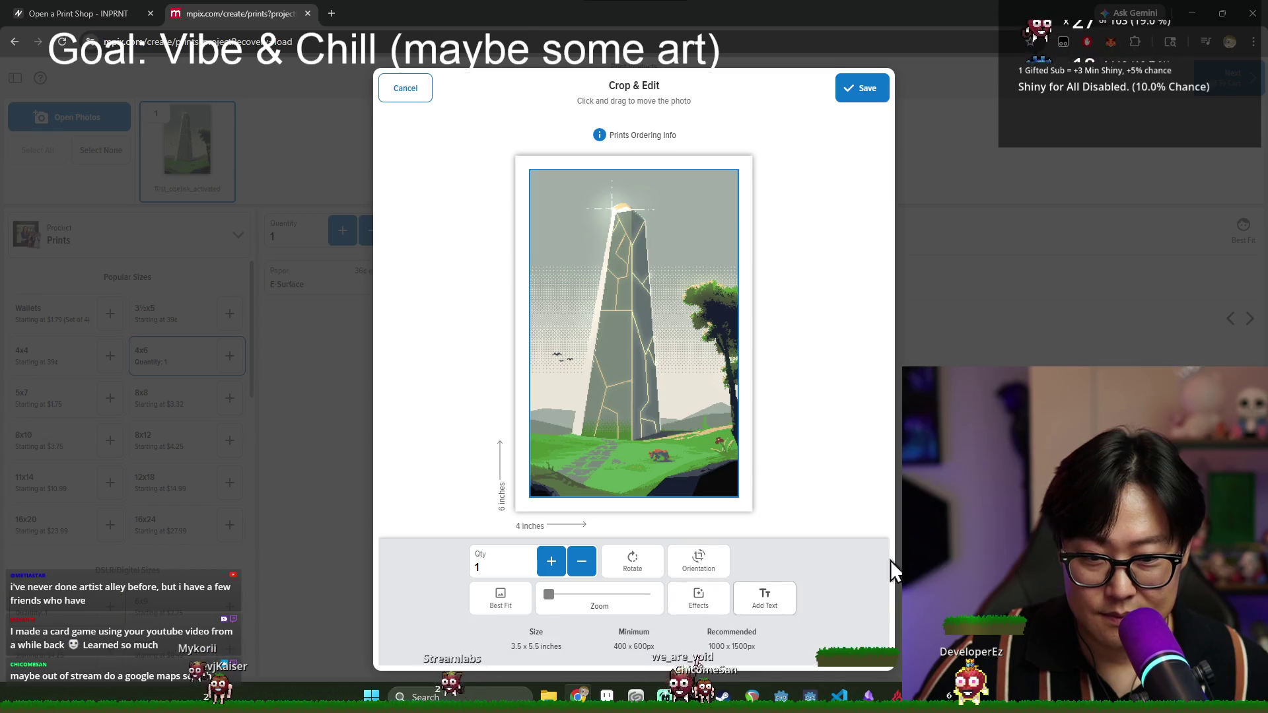
pyautogui.click(411, 90)
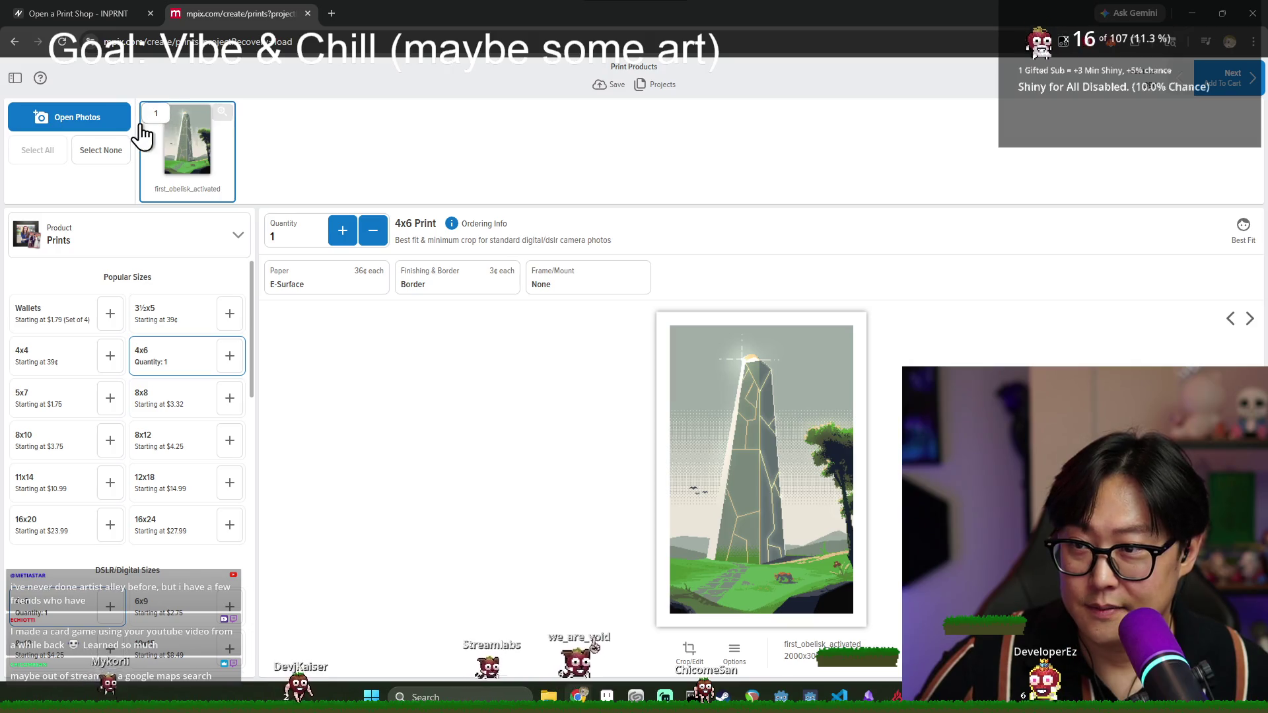
pyautogui.click(112, 164)
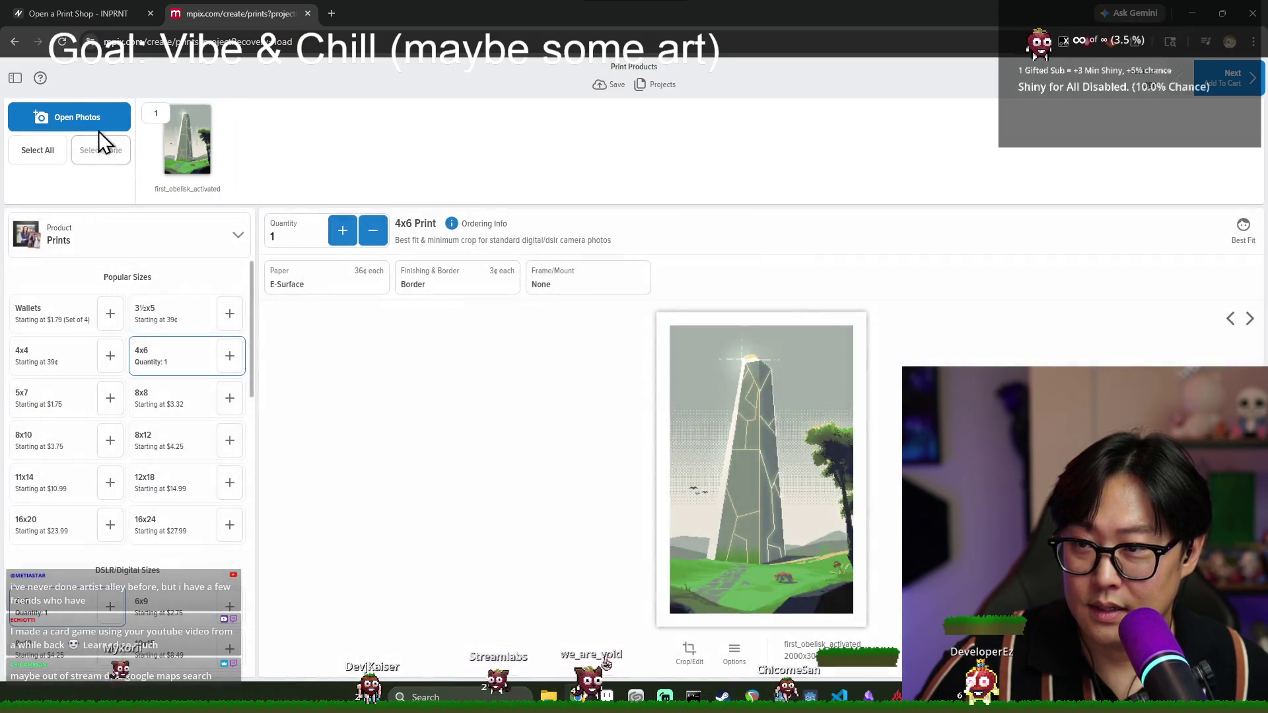
# - Upload first_obelisk_activated.jpg from the computer into the project and open its 4x6 crop view
pyautogui.click(98, 130)
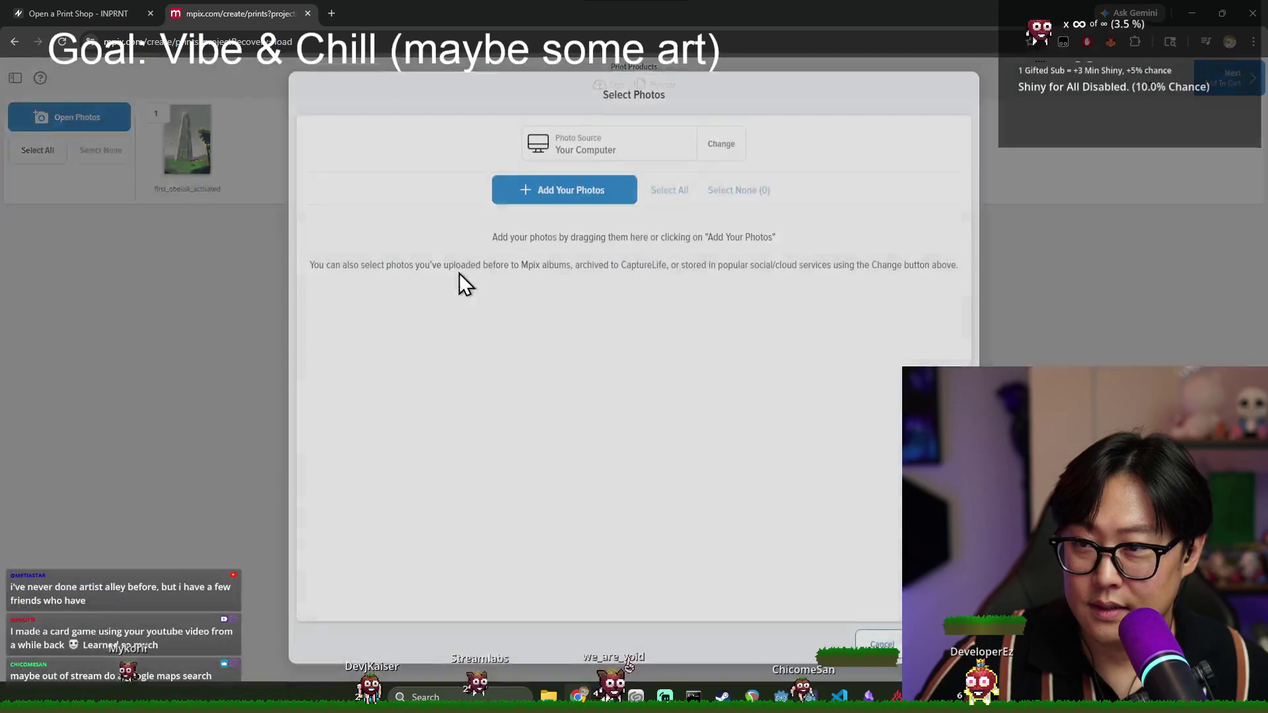
pyautogui.click(553, 190)
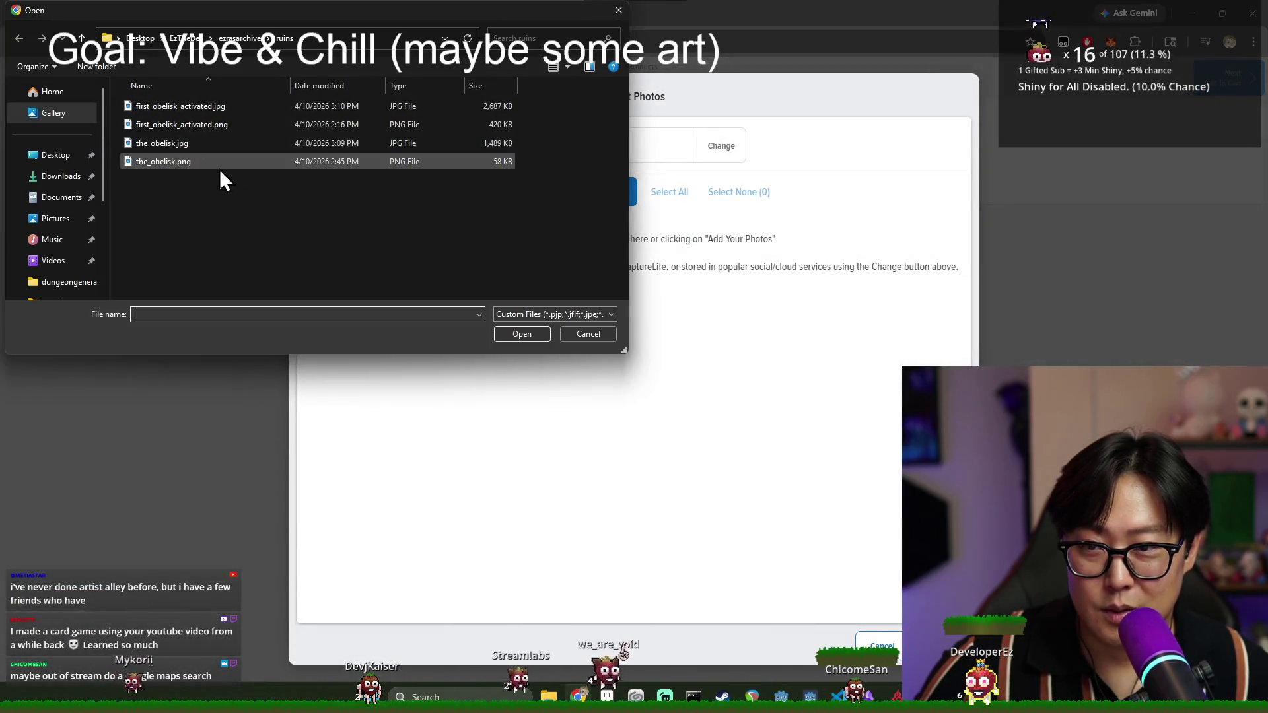
pyautogui.doubleClick(201, 107)
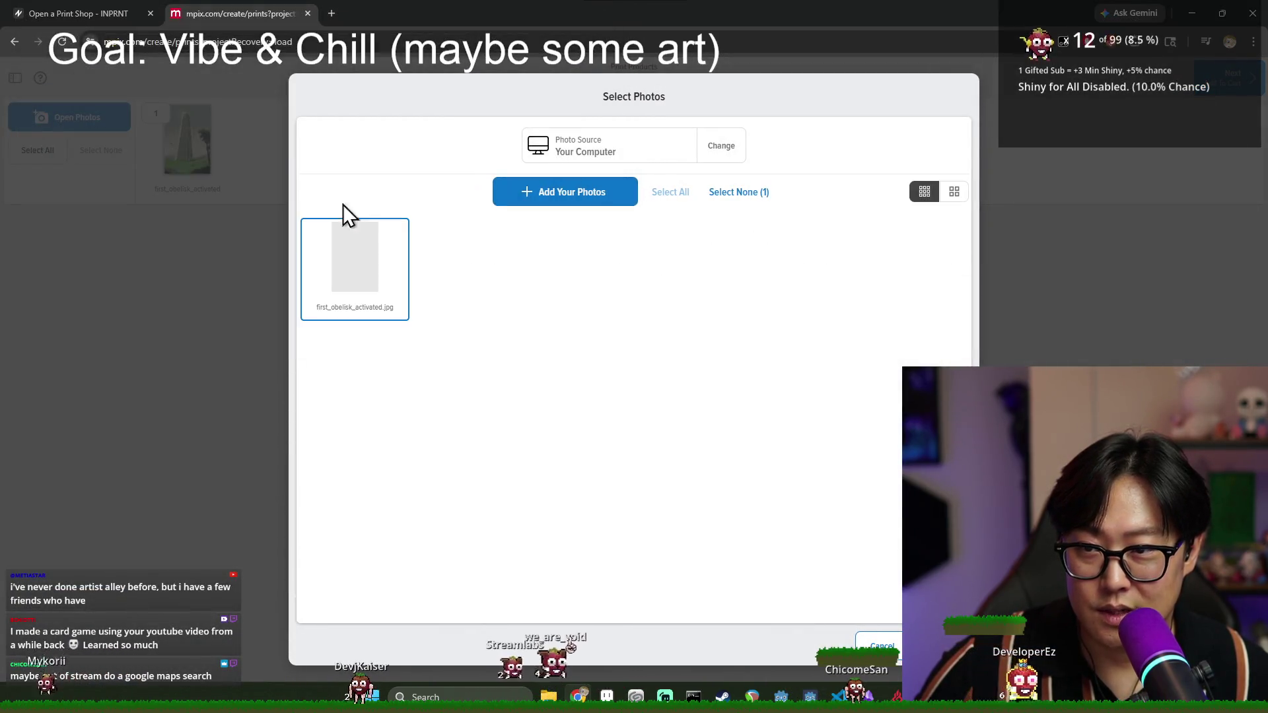
pyautogui.click(937, 646)
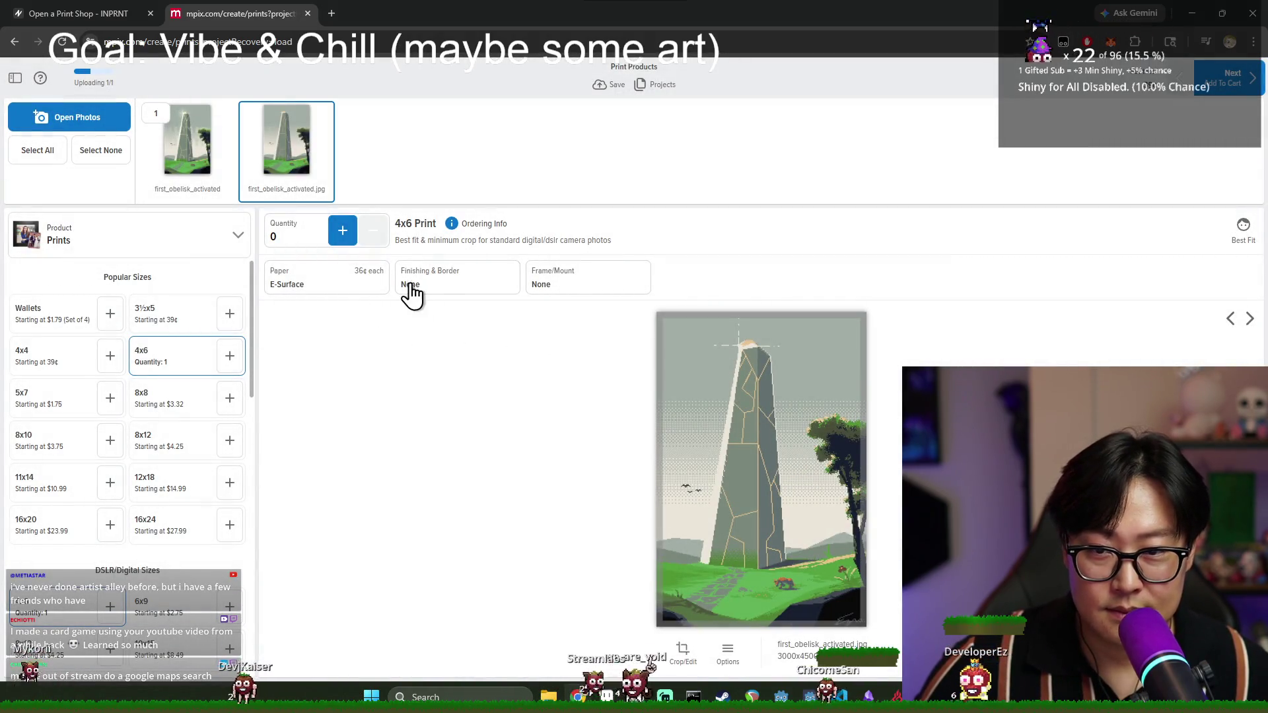
pyautogui.click(683, 652)
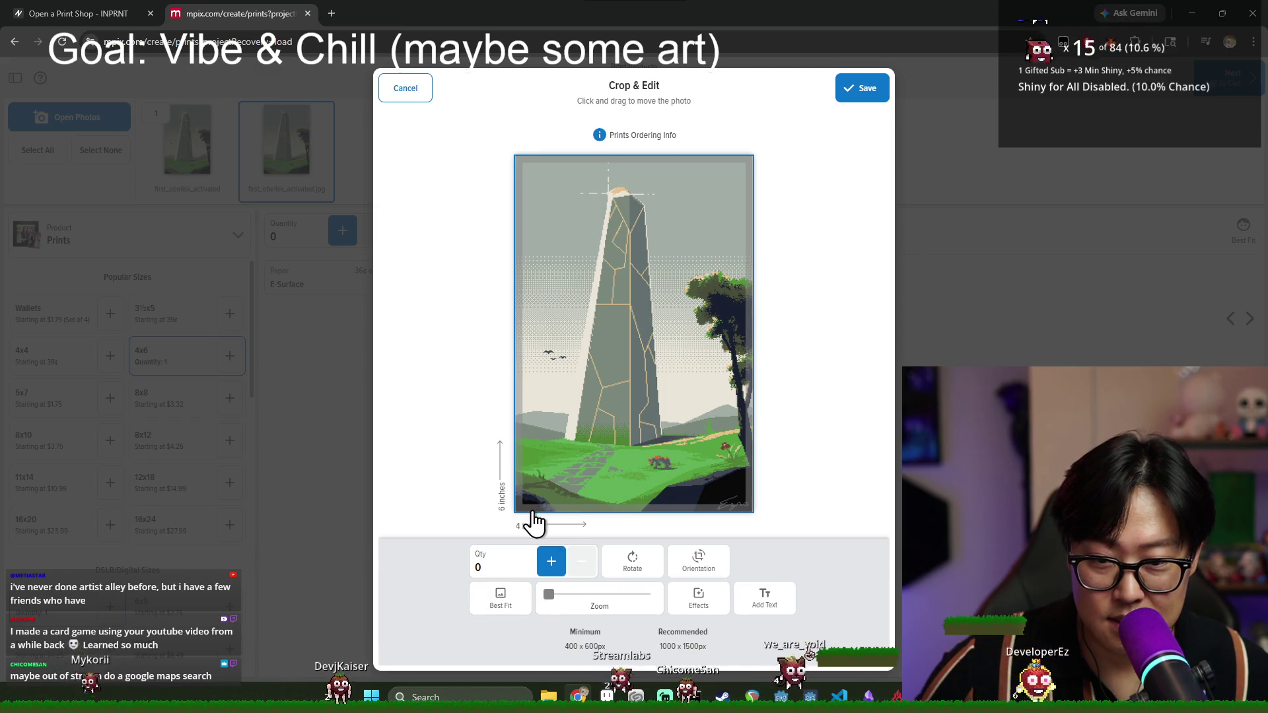
# - Keep the 4x6 crop, then preview 8x10 without best-fit cropping and 11x14 sizes
pyautogui.click(864, 90)
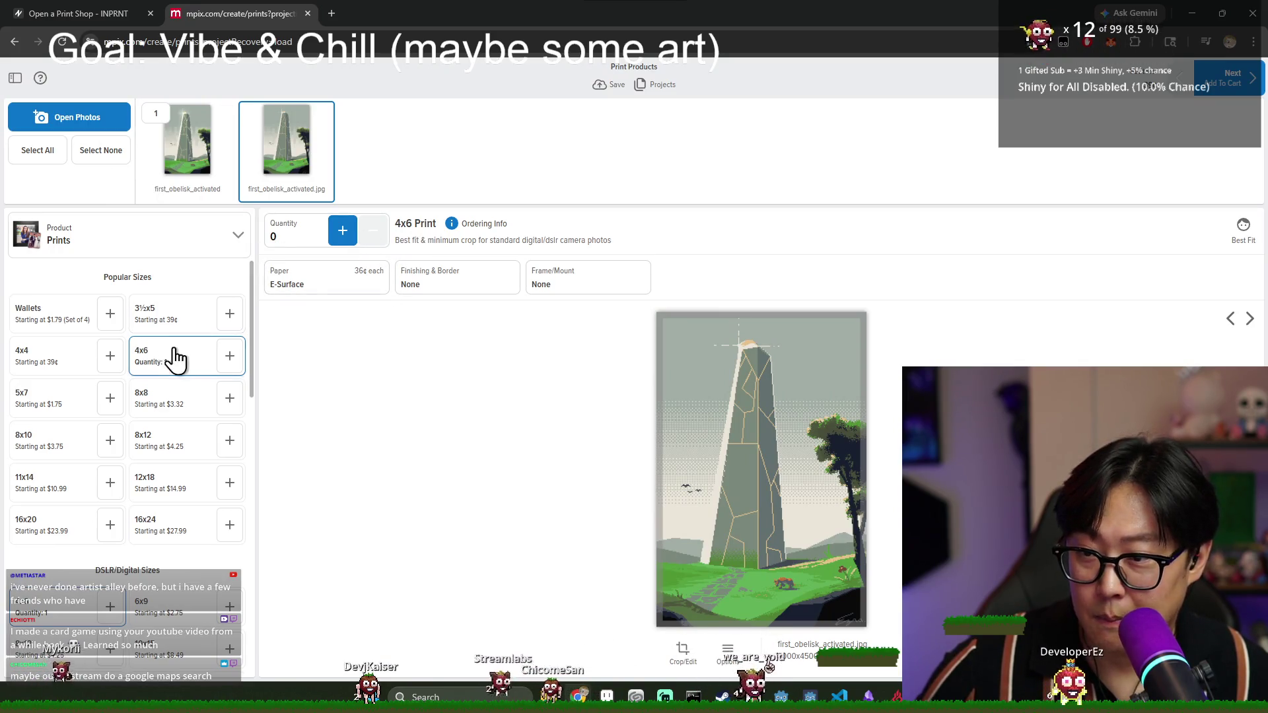
pyautogui.click(56, 449)
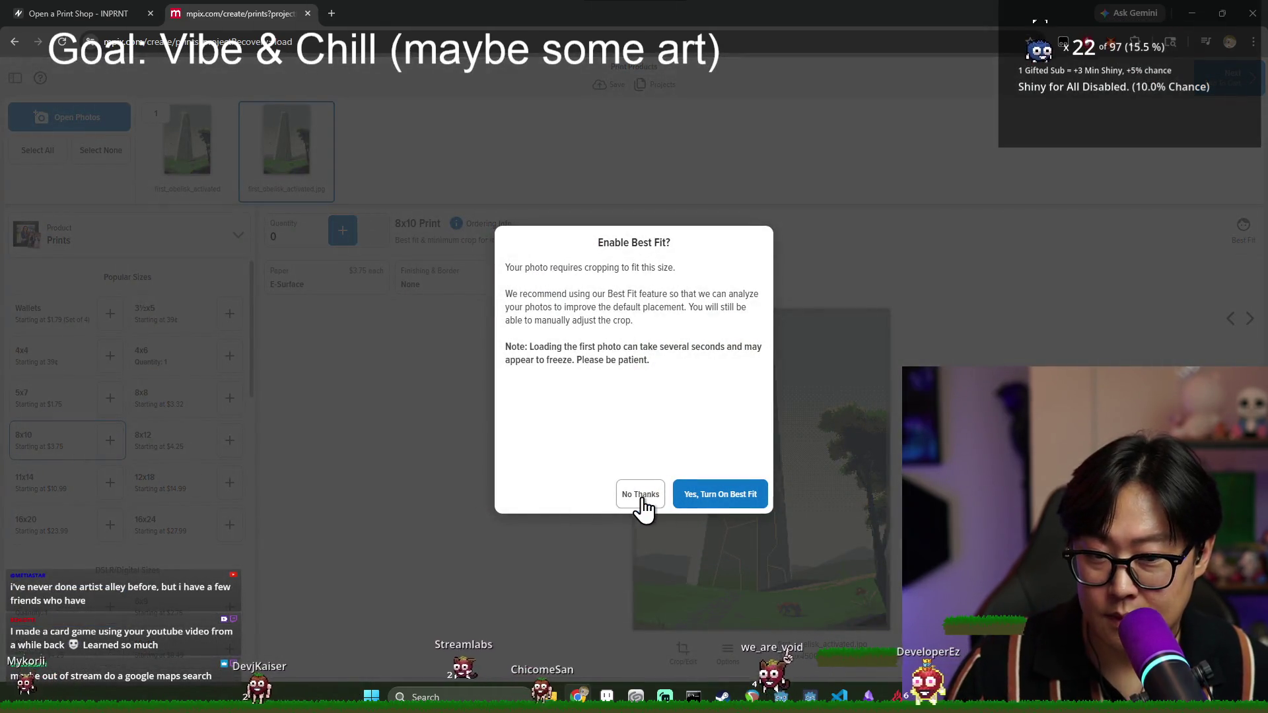
pyautogui.click(641, 503)
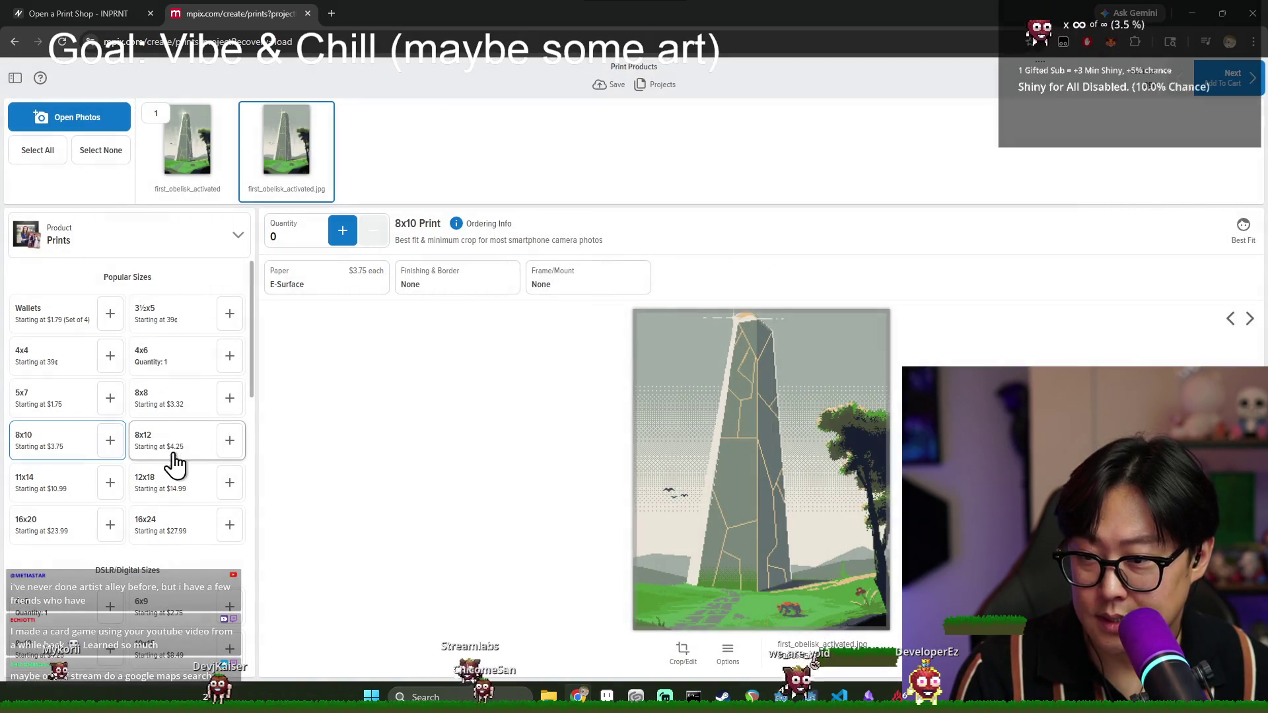
pyautogui.scroll(-1, 132, 515)
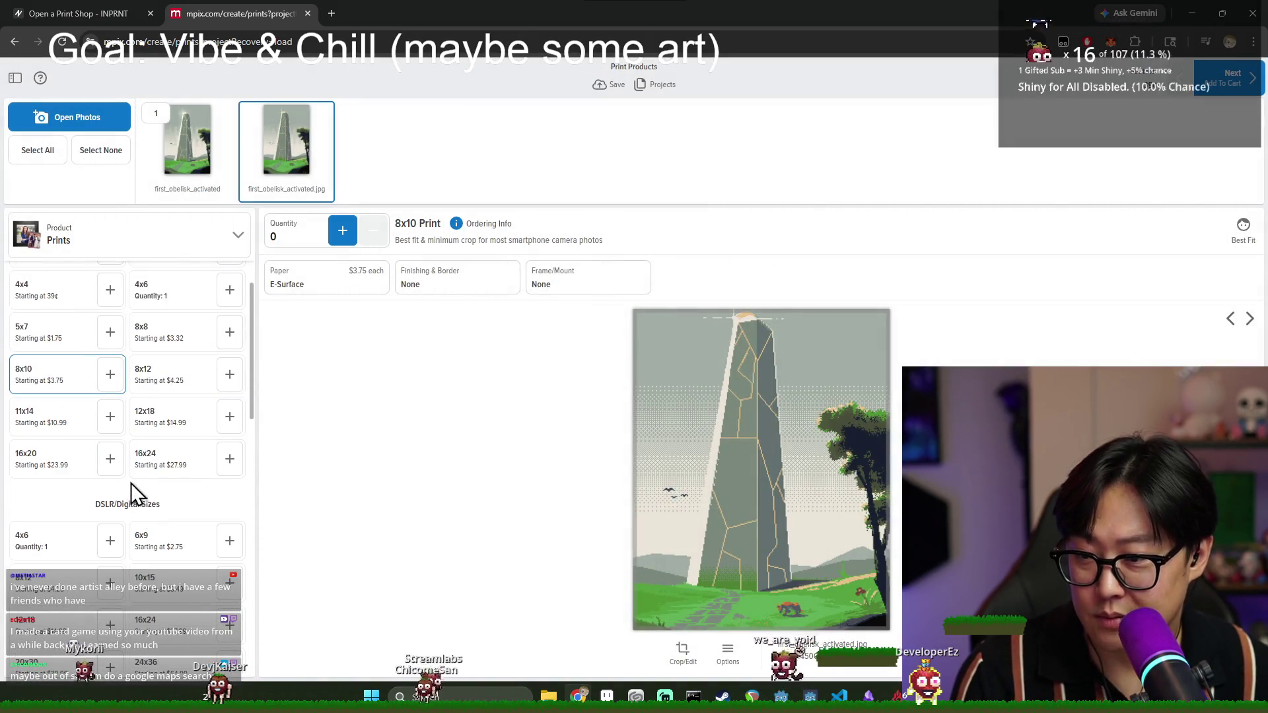
pyautogui.scroll(-1, 99, 472)
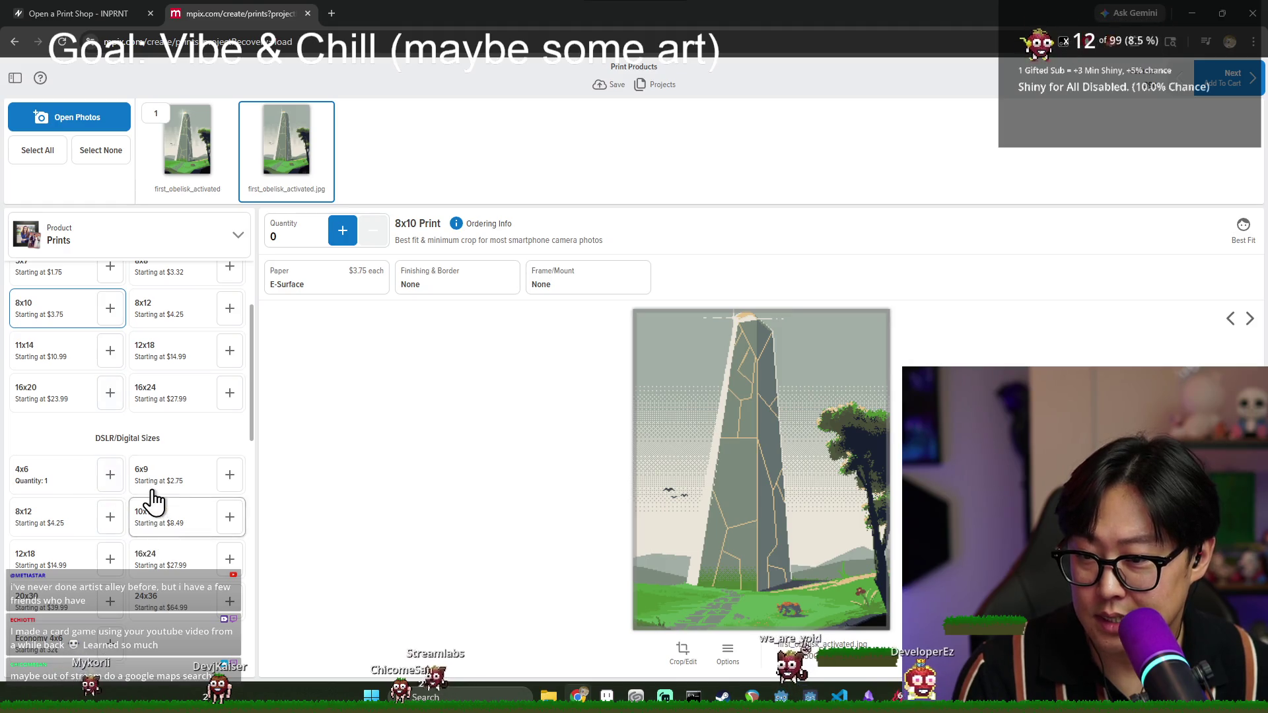
pyautogui.scroll(1, 140, 456)
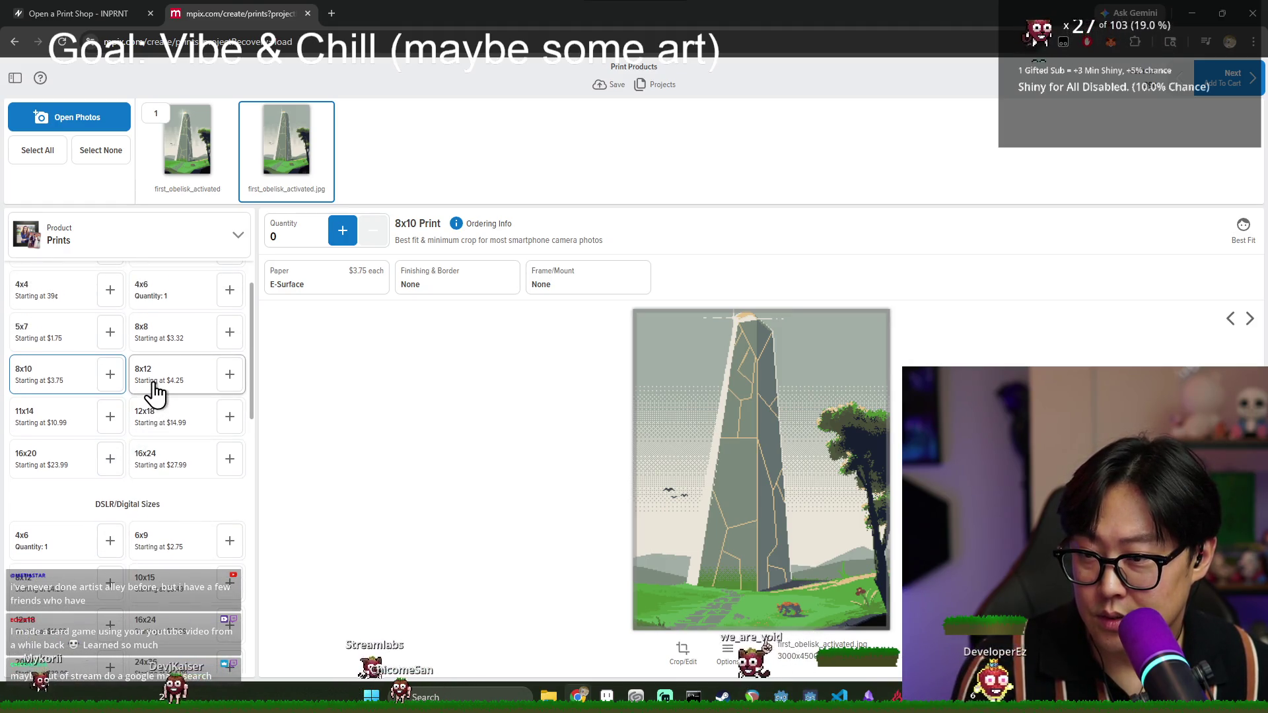
pyautogui.click(60, 431)
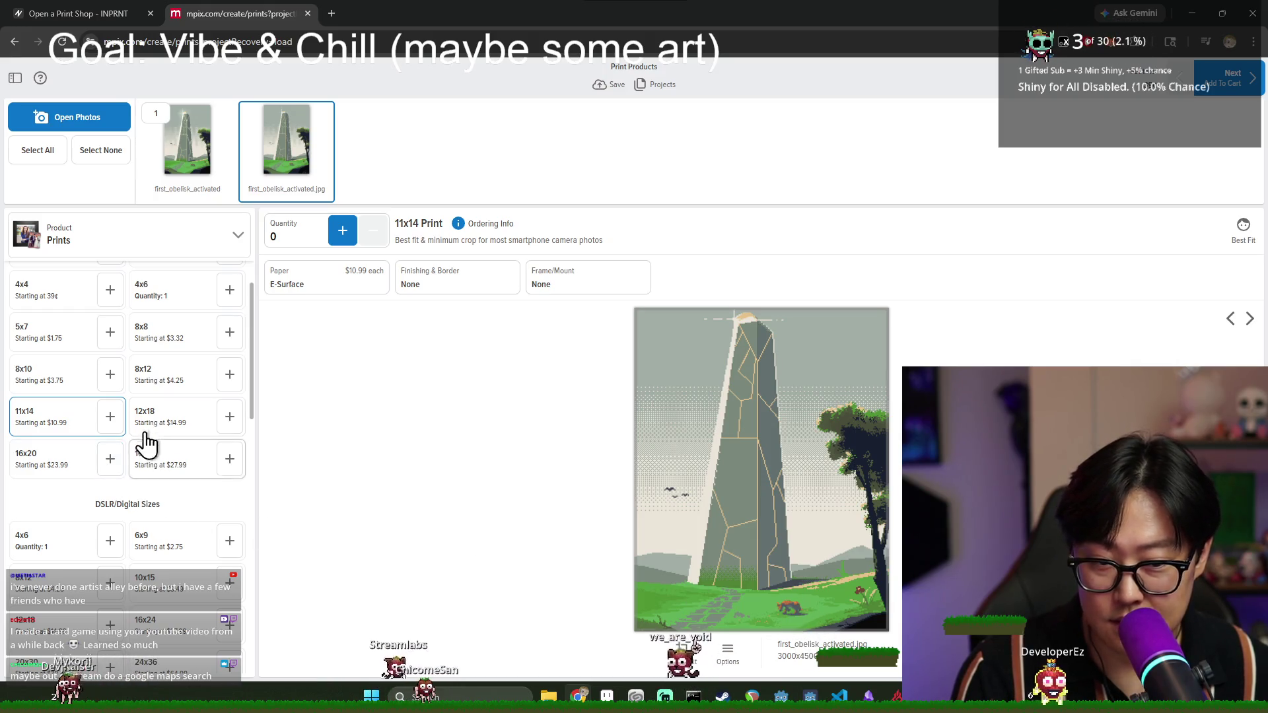
pyautogui.scroll(-1, 169, 479)
pyautogui.scroll(-3, 169, 479)
pyautogui.scroll(6, 134, 481)
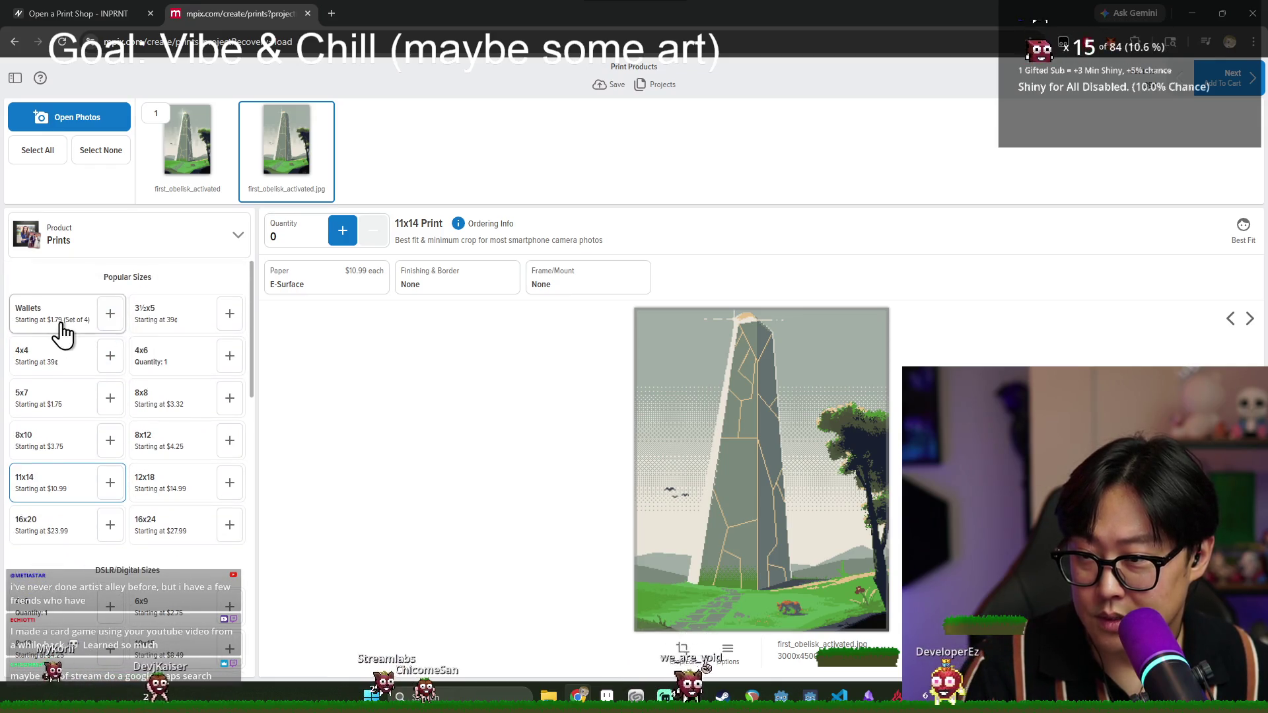
# - Compare 5x7, 8x8, 8x10, 8x12, 12x18, 16x20 and 16x24 previews, then choose 10x15 and open Crop/Edit
pyautogui.click(69, 408)
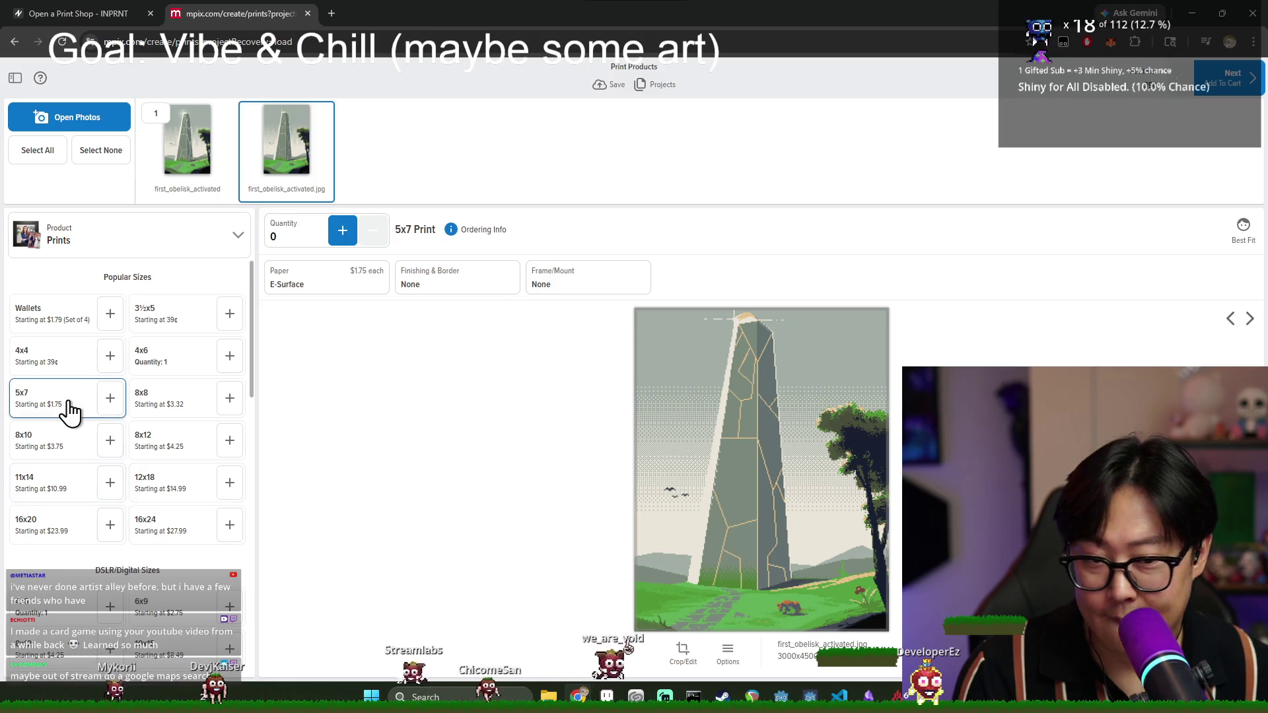
pyautogui.click(168, 411)
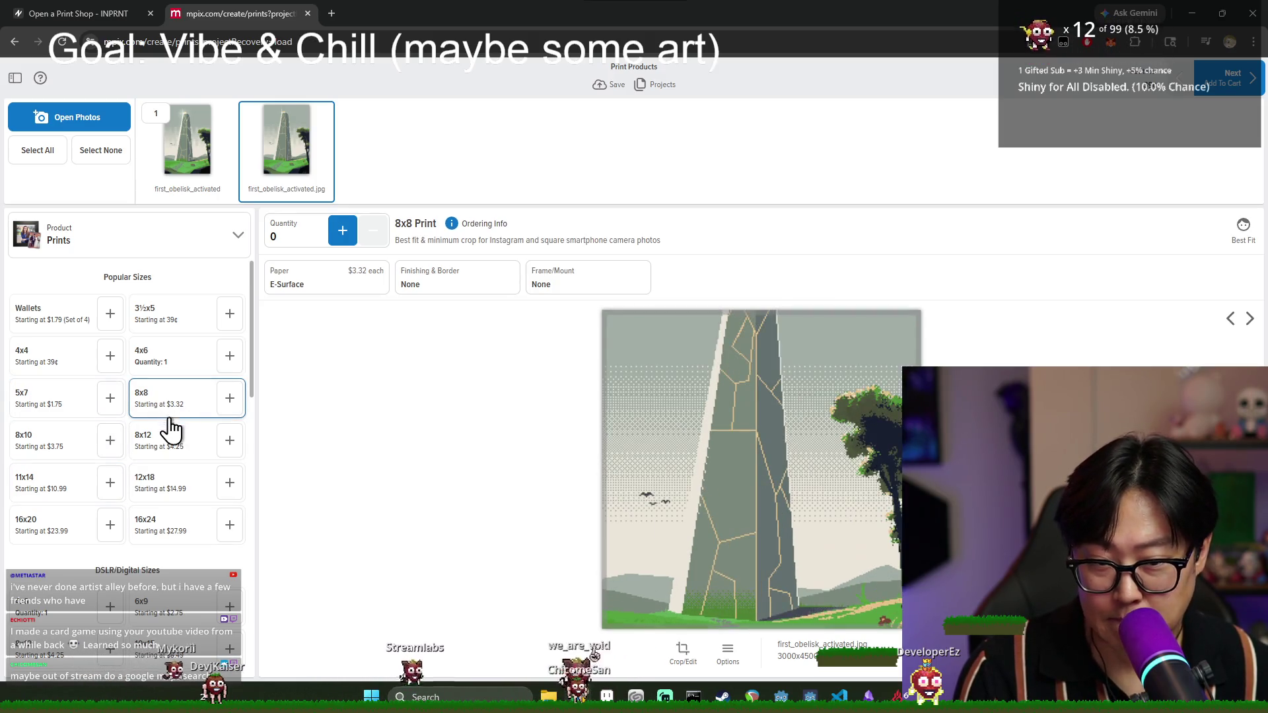
pyautogui.click(56, 437)
pyautogui.click(177, 456)
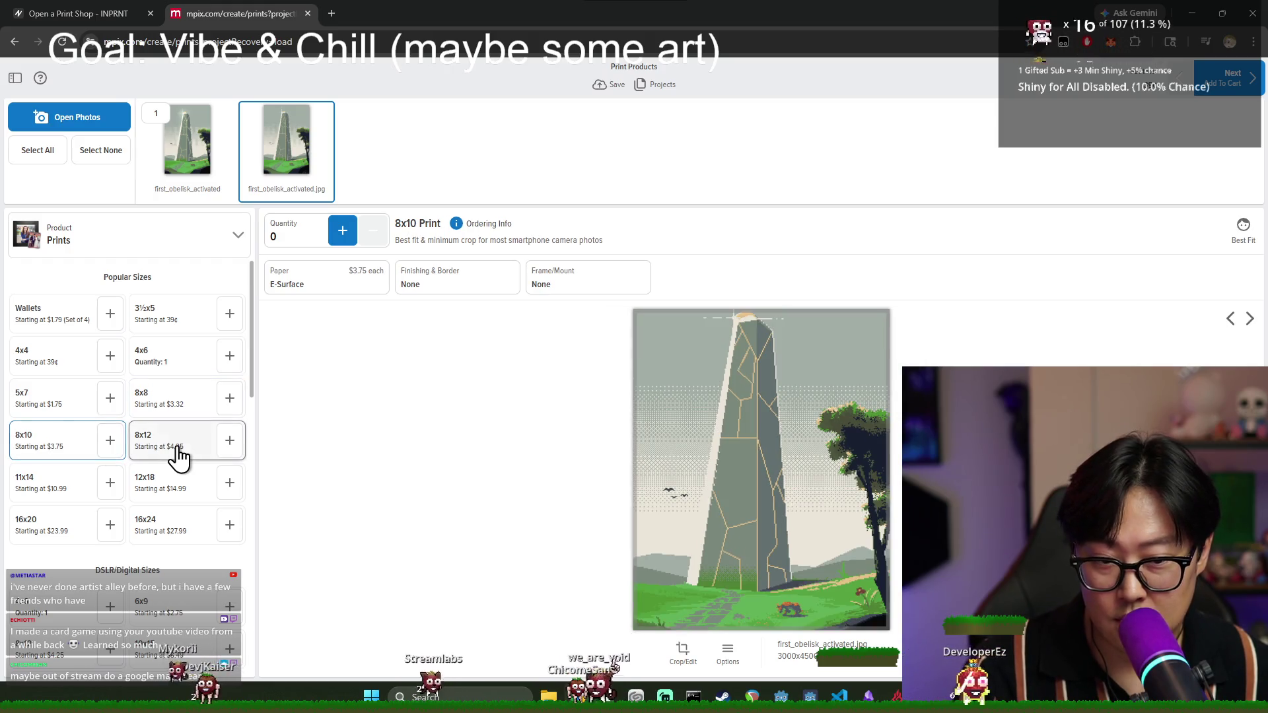
pyautogui.click(185, 497)
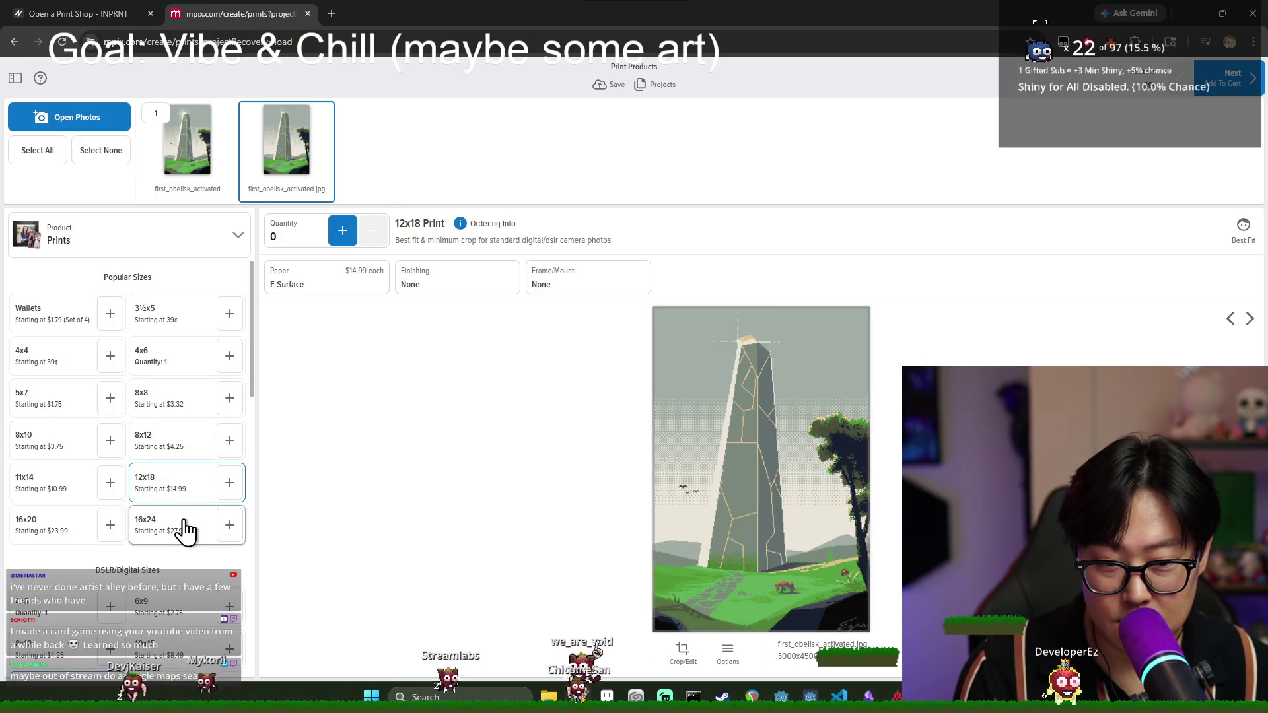
pyautogui.click(58, 540)
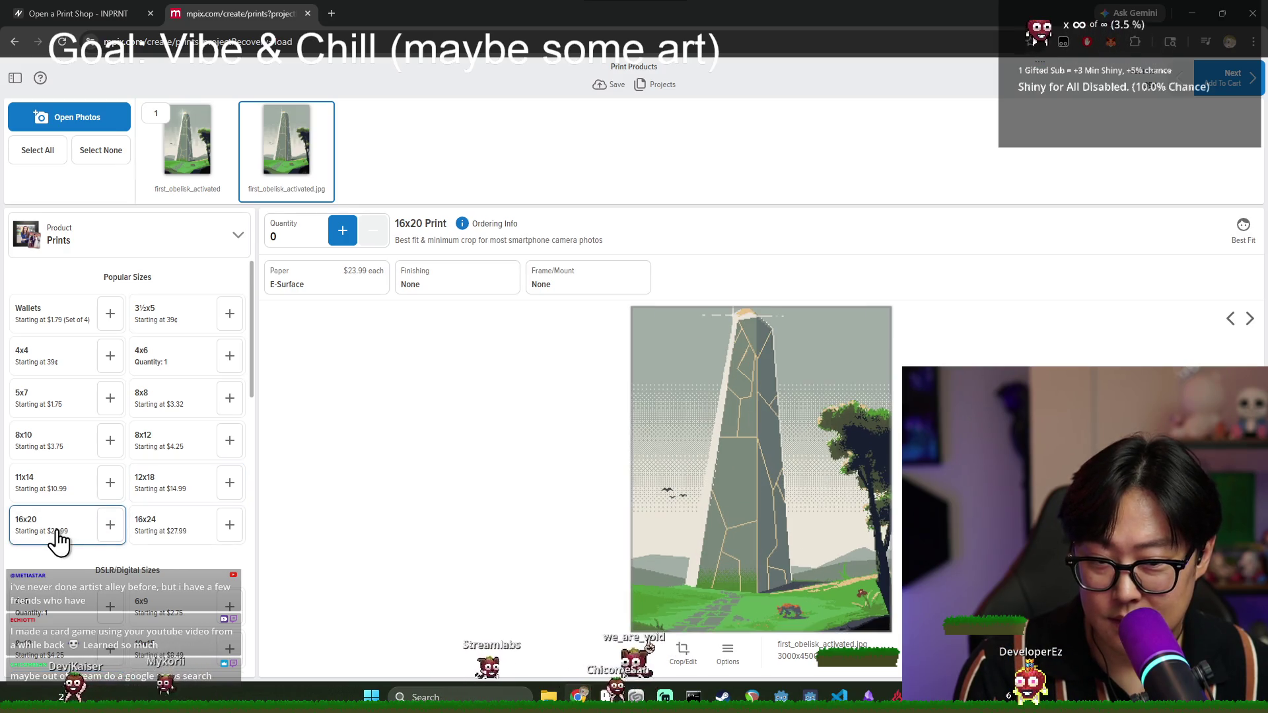
pyautogui.click(145, 536)
pyautogui.scroll(-3, 148, 462)
pyautogui.scroll(1, 156, 418)
pyautogui.click(162, 396)
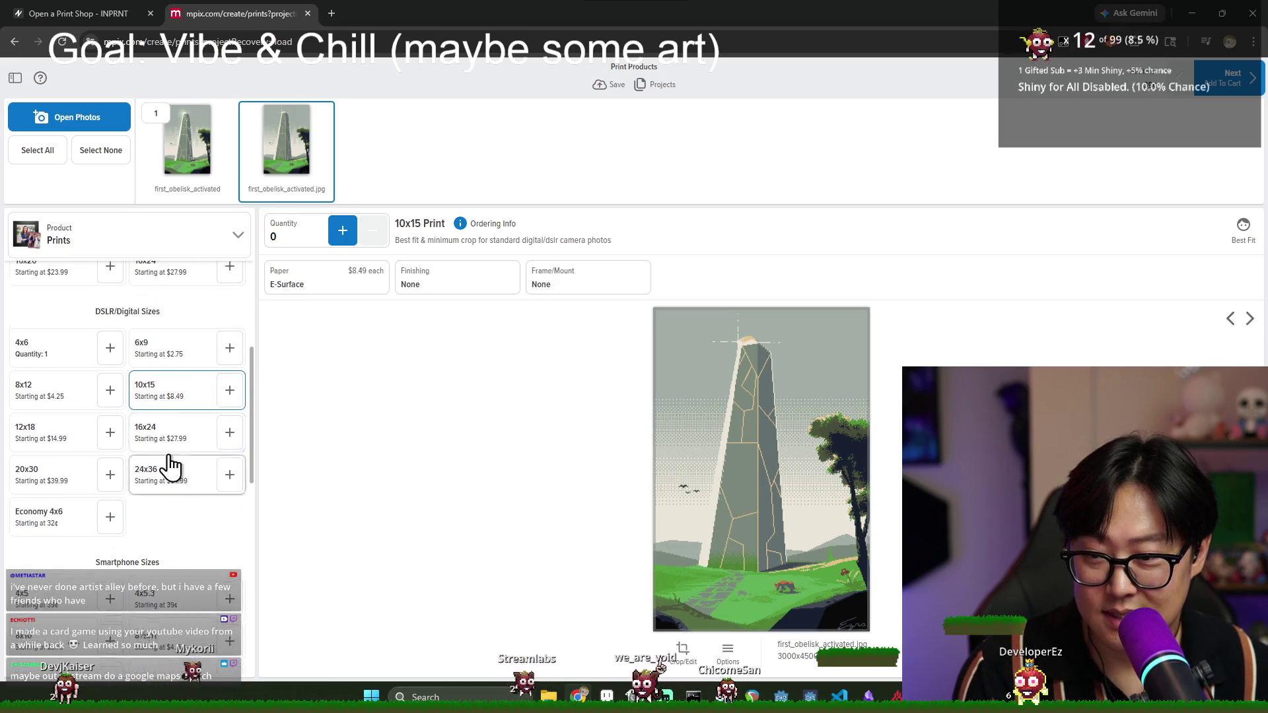
pyautogui.scroll(3, 173, 462)
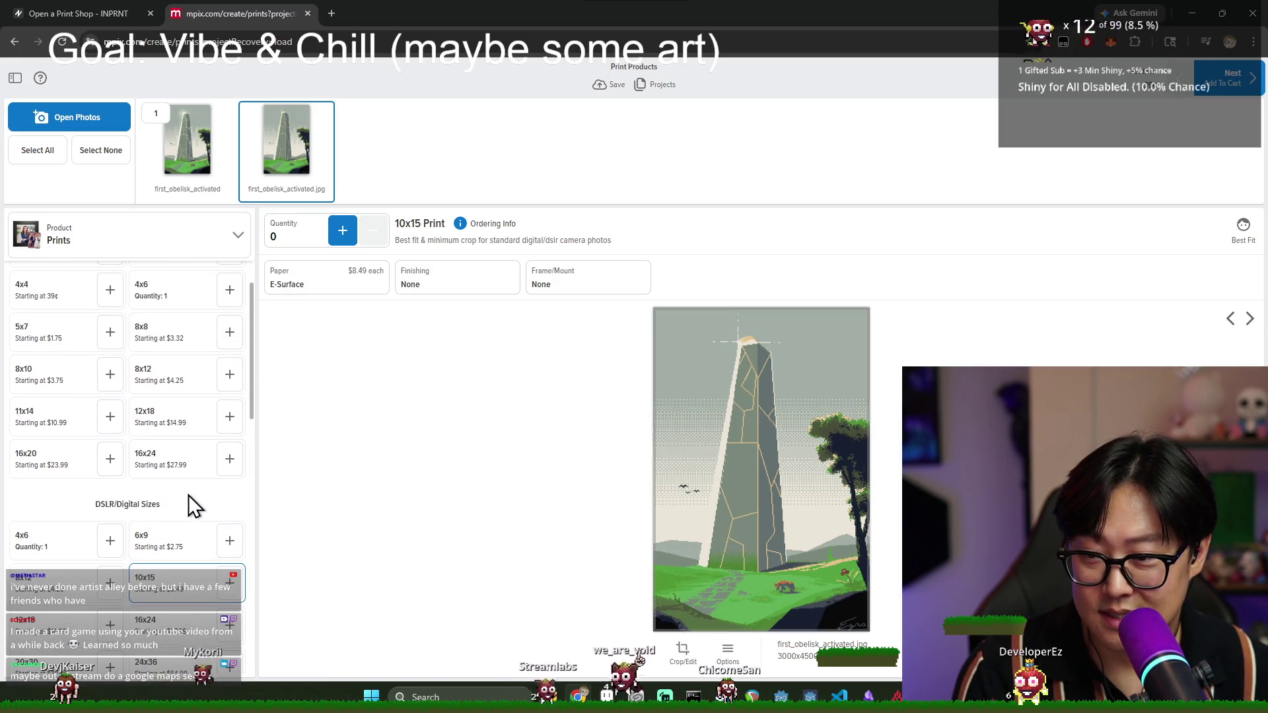
pyautogui.click(802, 574)
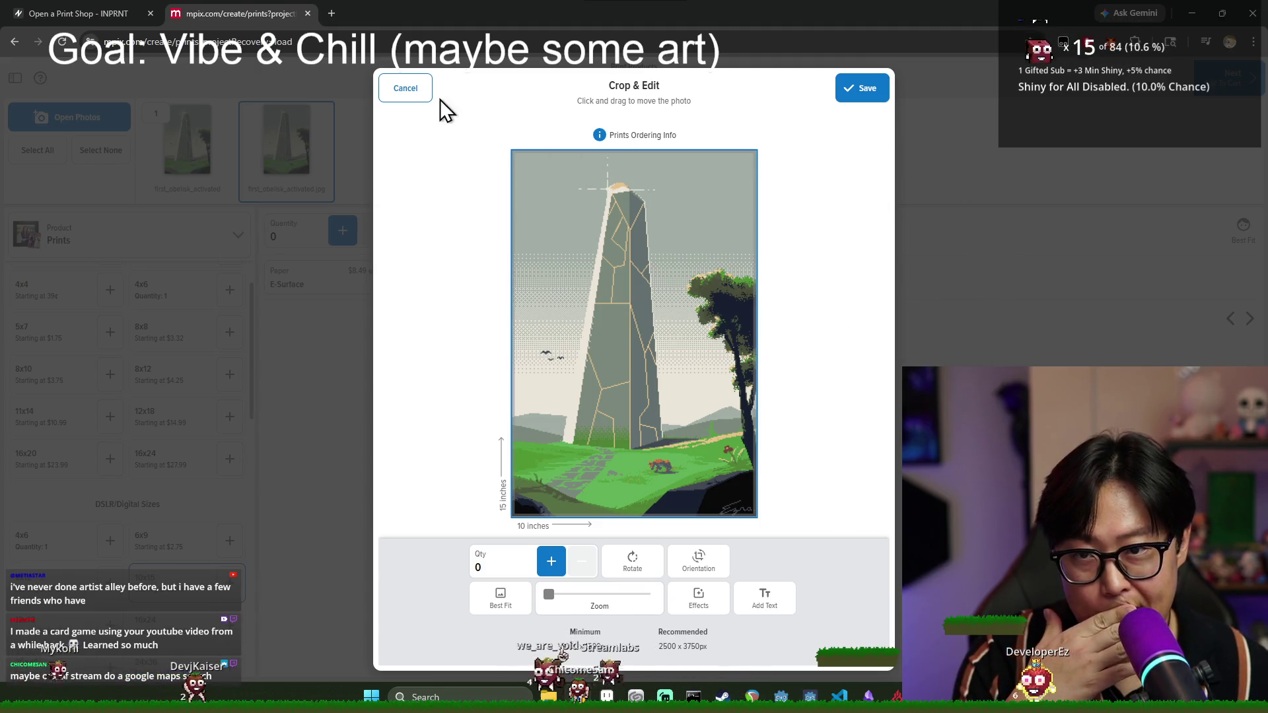
# - Try a 12x18 crop and a 16x24 preview, then switch back to the 10x15 size
pyautogui.click(405, 88)
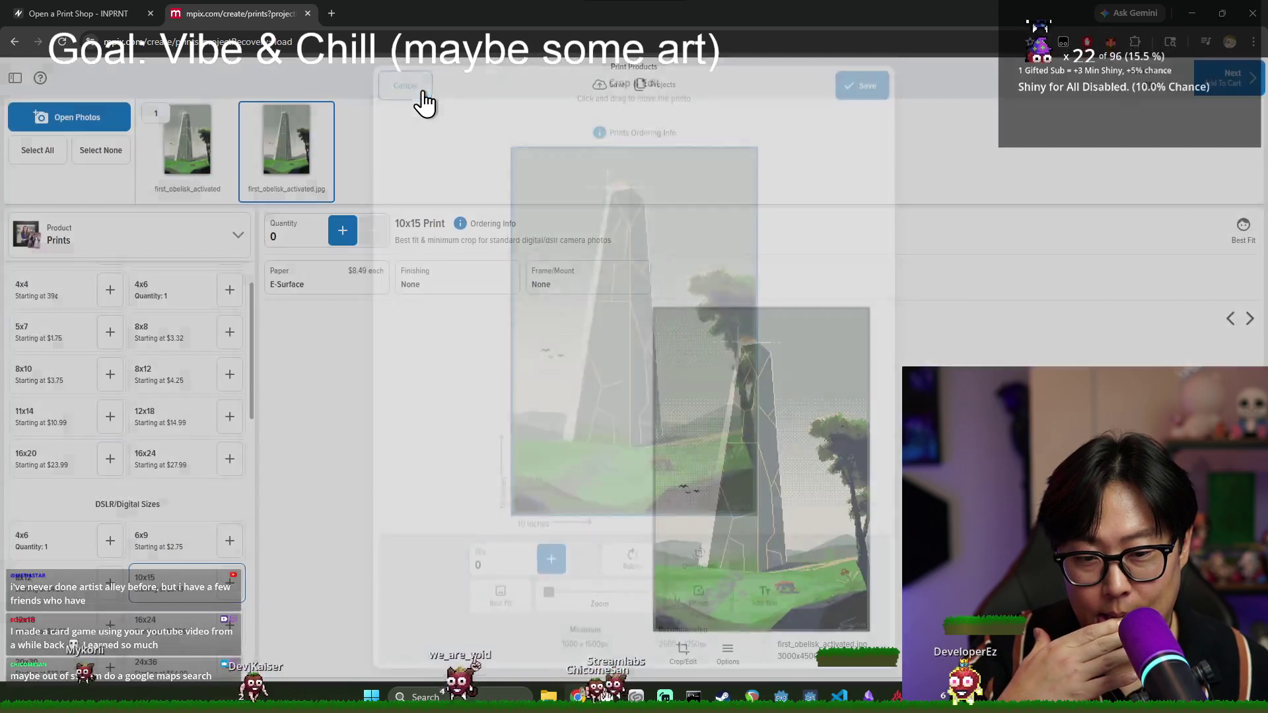
pyautogui.scroll(-2, 223, 591)
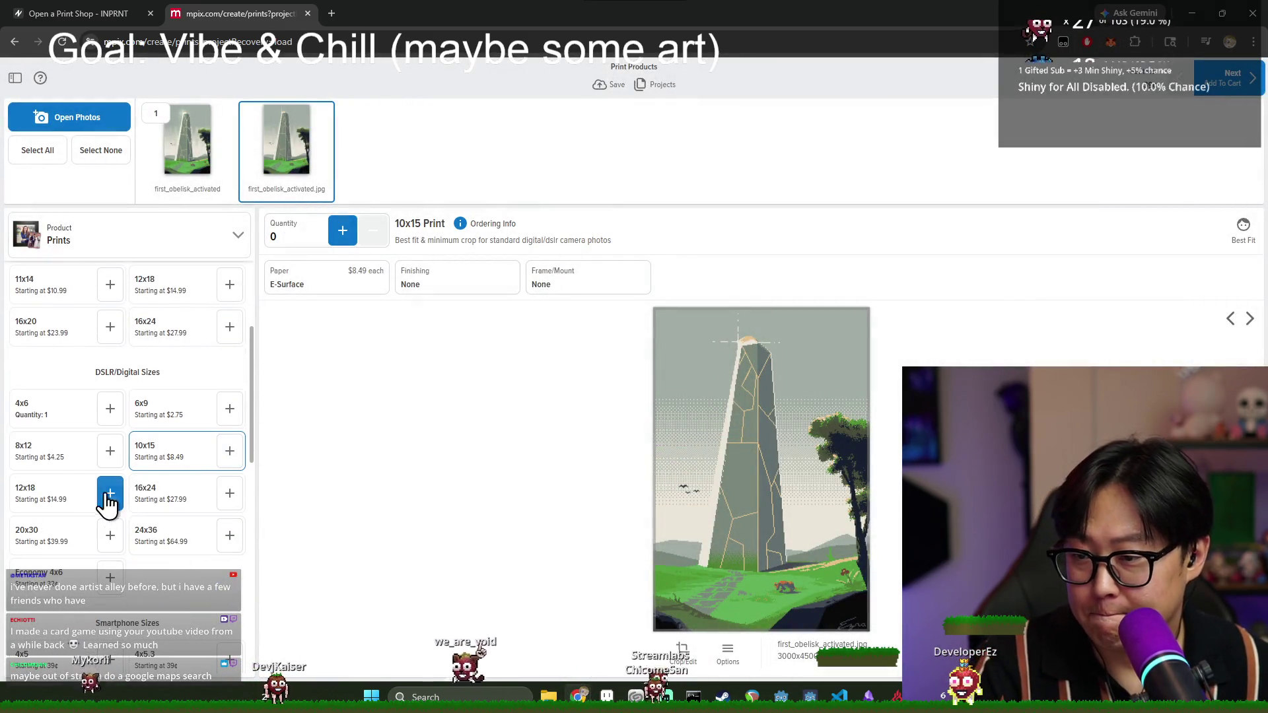
pyautogui.click(56, 498)
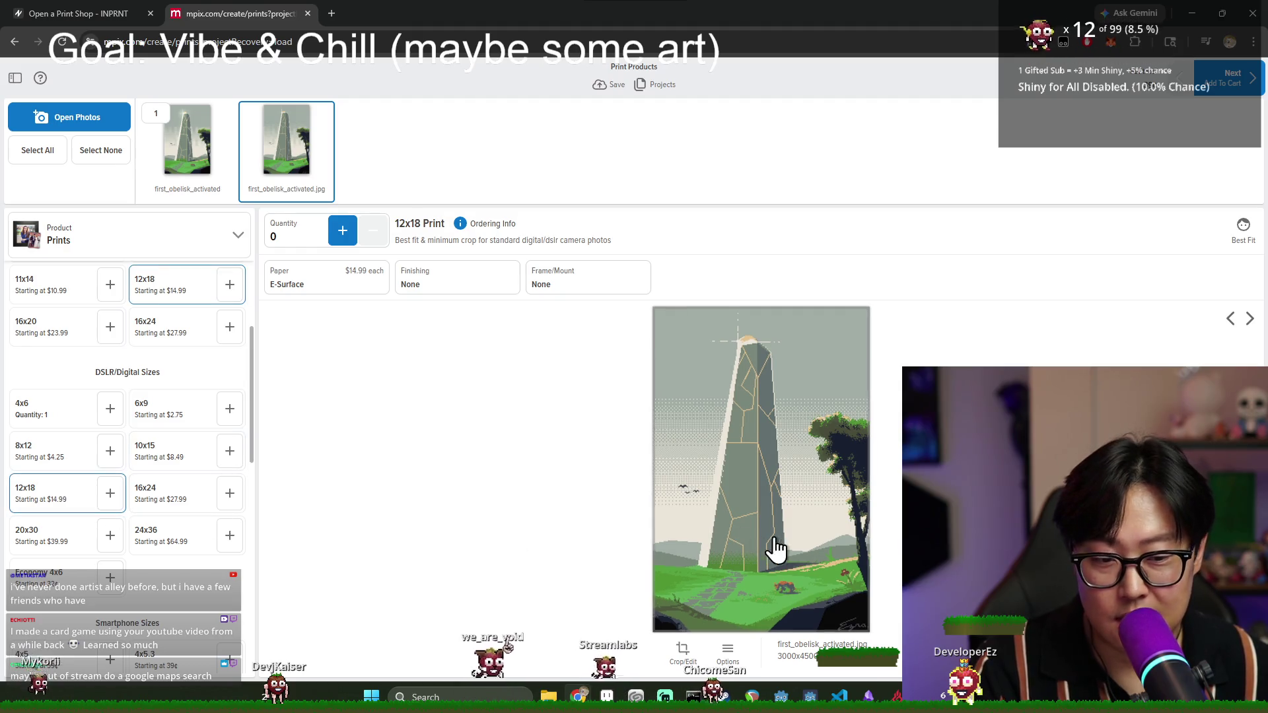
pyautogui.click(812, 565)
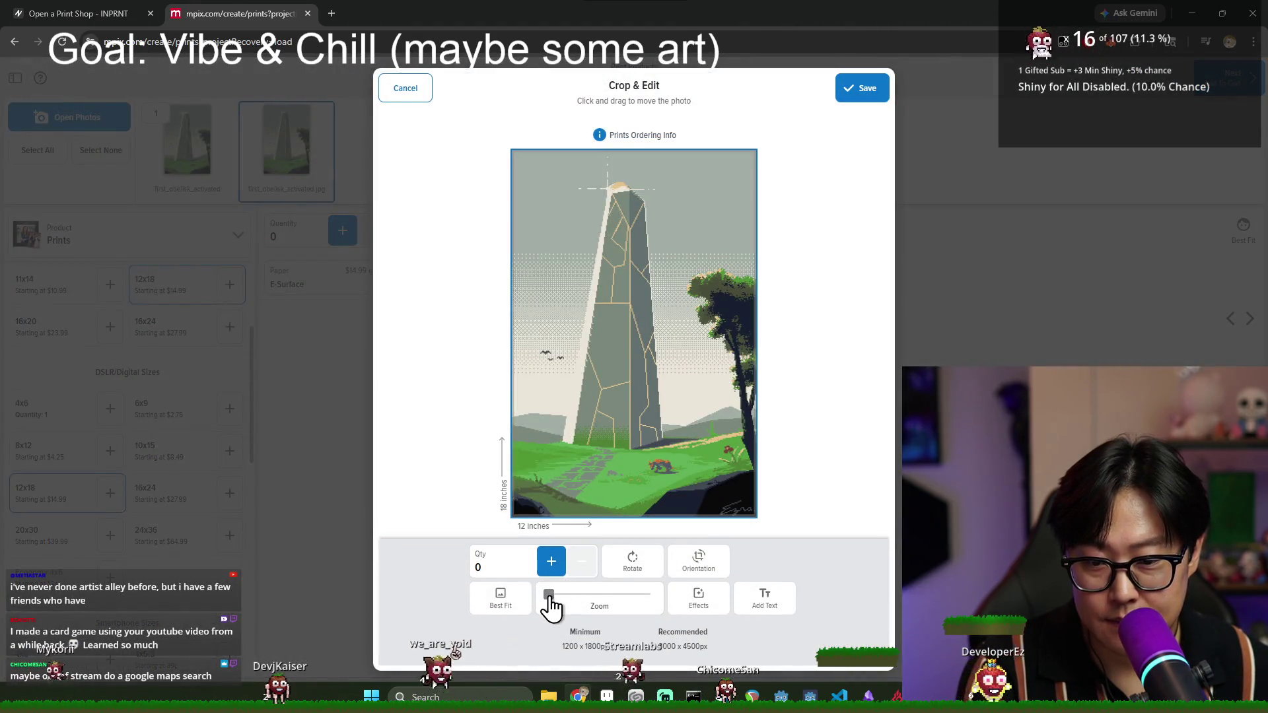
pyautogui.moveTo(548, 595)
pyautogui.mouseDown()
pyautogui.moveTo(564, 597)
pyautogui.moveTo(465, 596)
pyautogui.mouseUp()
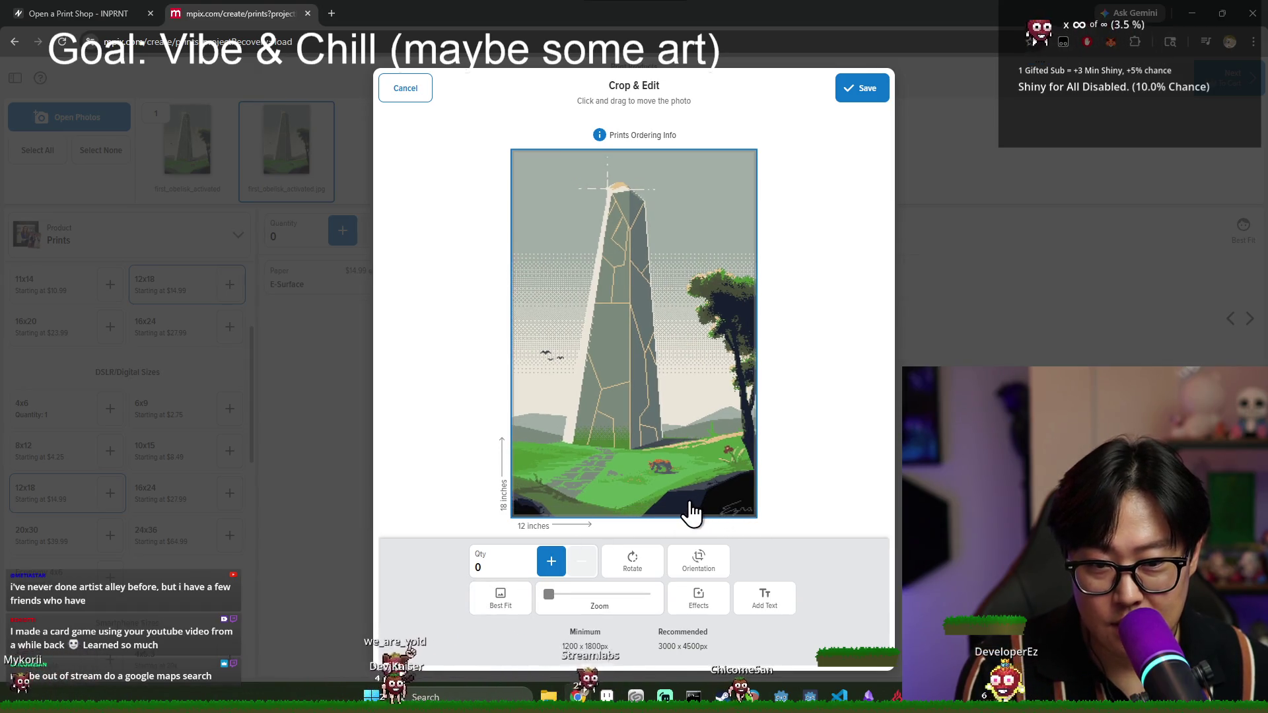
pyautogui.click(408, 92)
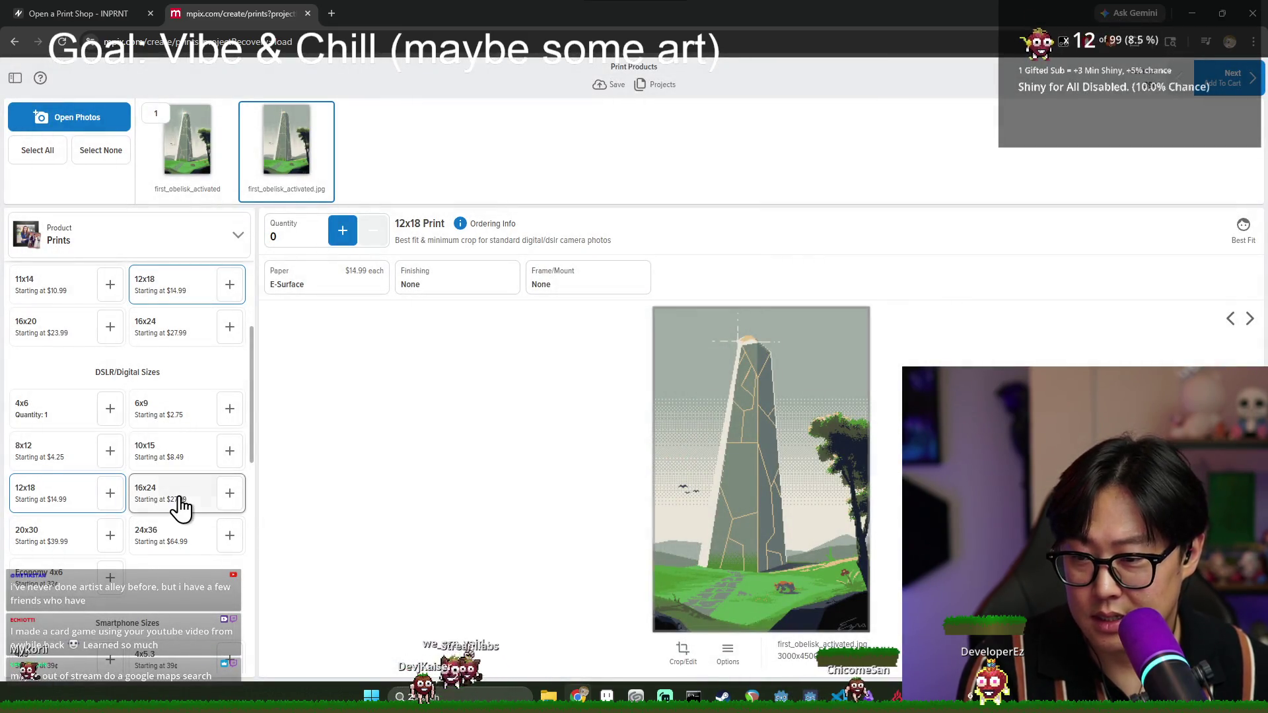
pyautogui.click(177, 507)
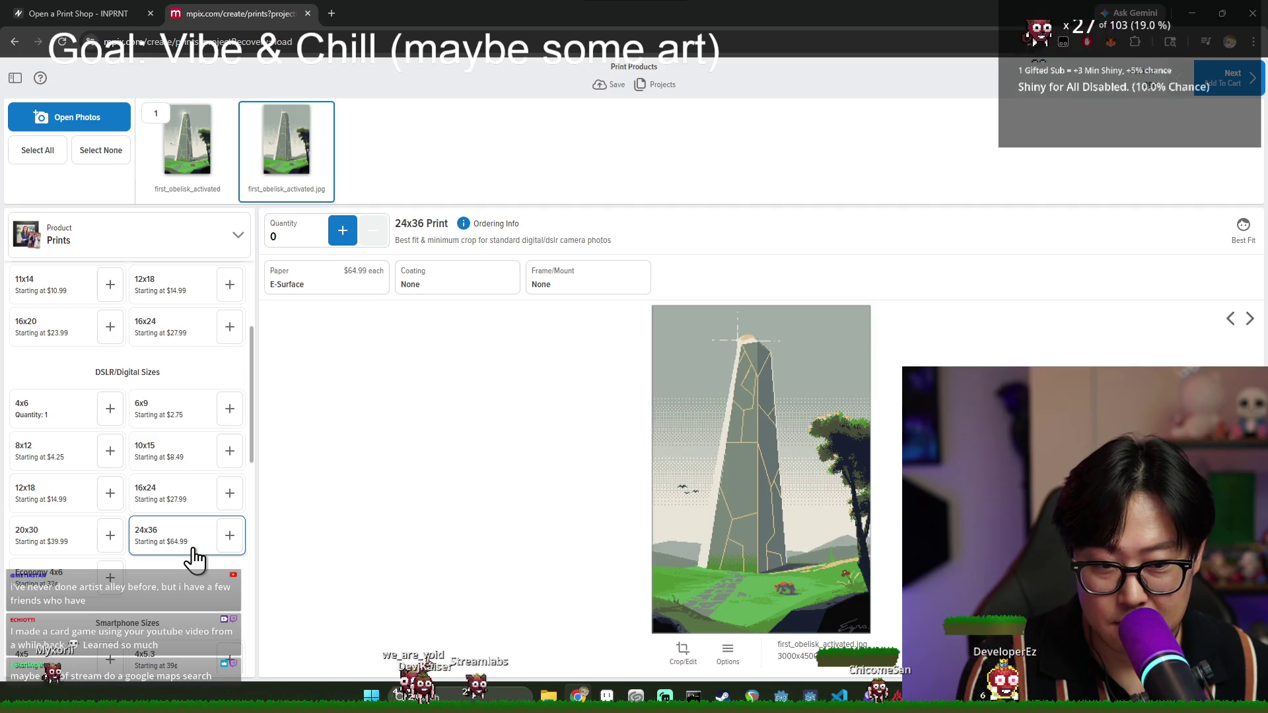
pyautogui.click(169, 460)
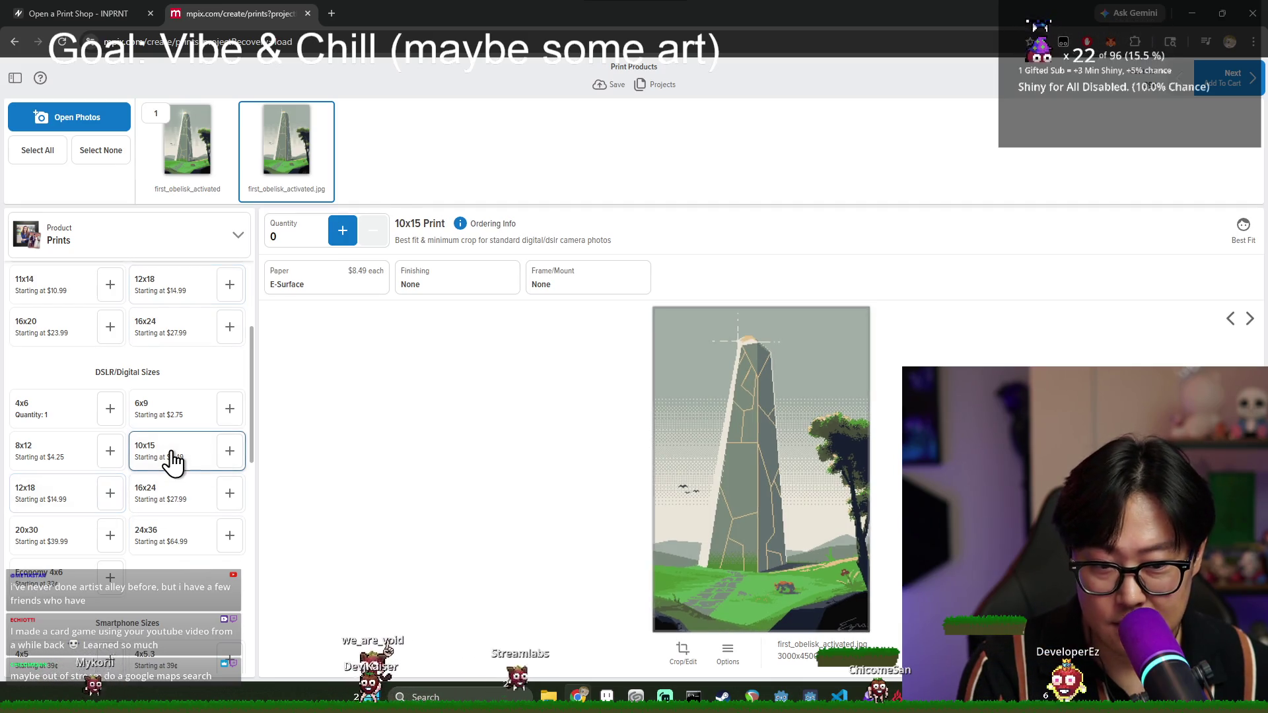
# - Zoom and shift the 10x15 crop so the obelisk's top stays in frame, and save it
pyautogui.click(713, 484)
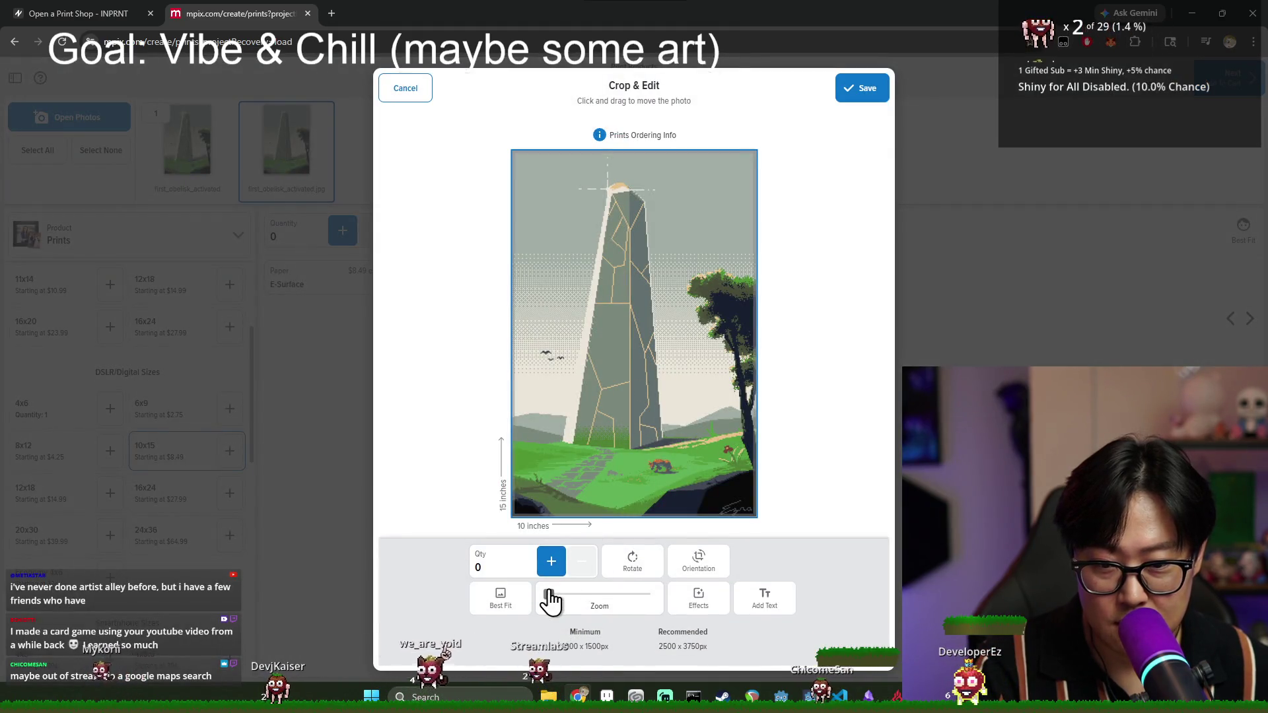
pyautogui.moveTo(549, 601); pyautogui.dragTo(554, 600)
pyautogui.moveTo(595, 495)
pyautogui.mouseDown()
pyautogui.moveTo(600, 419)
pyautogui.moveTo(557, 404)
pyautogui.mouseUp()
pyautogui.moveTo(557, 599); pyautogui.dragTo(544, 599)
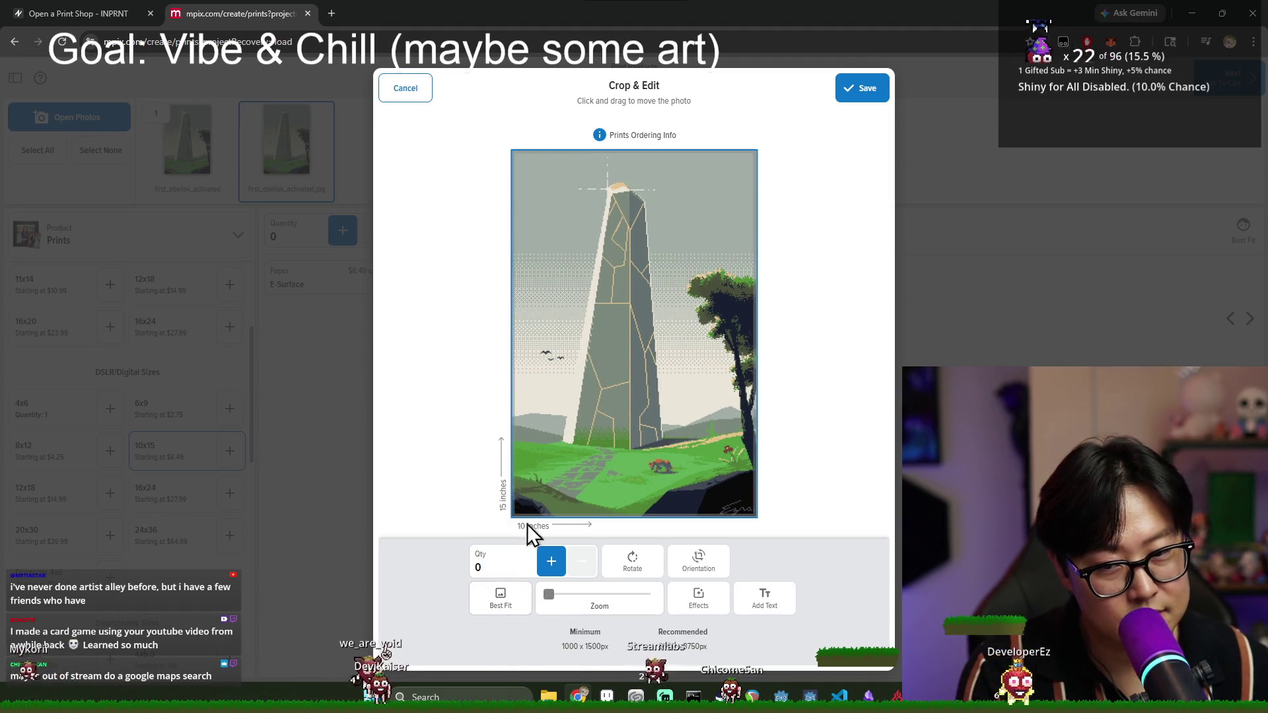
pyautogui.click(856, 88)
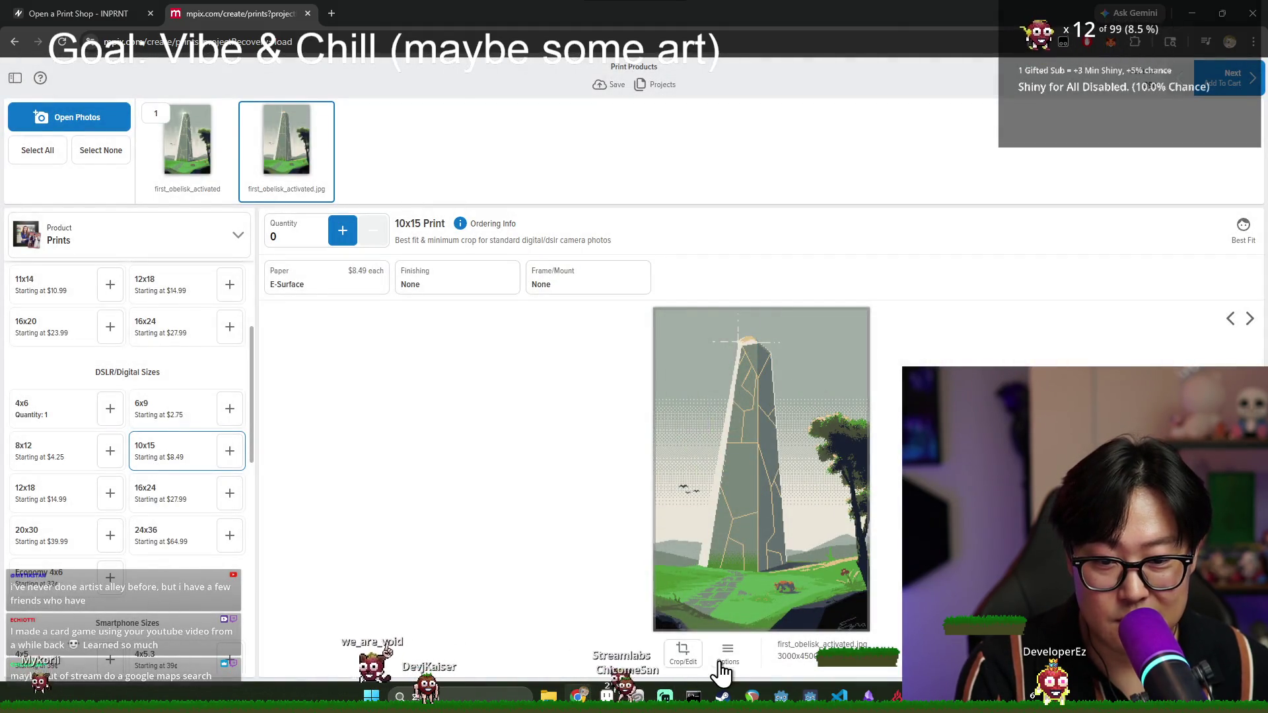
pyautogui.click(726, 660)
pyautogui.click(721, 546)
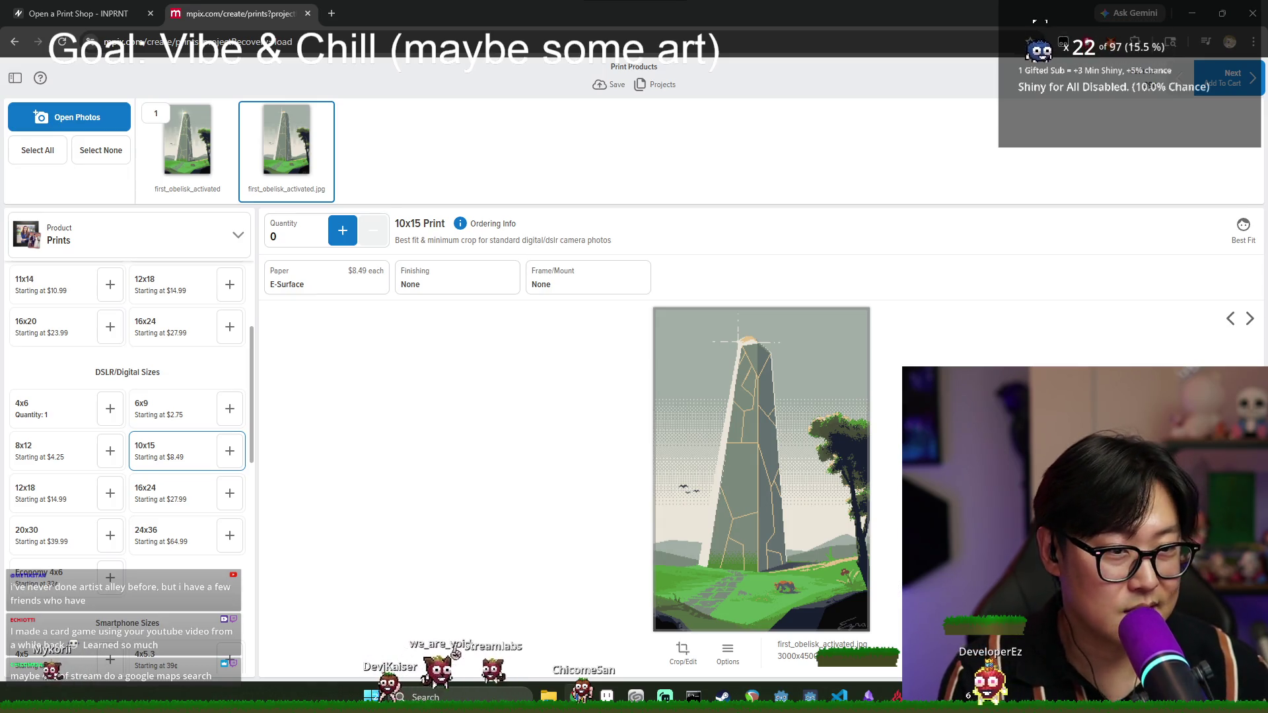
# - Flip between the two obelisk photos, then set Best Fit cropping to Basic for the 10x15 print
pyautogui.click(1241, 326)
pyautogui.click(1221, 326)
pyautogui.click(1248, 327)
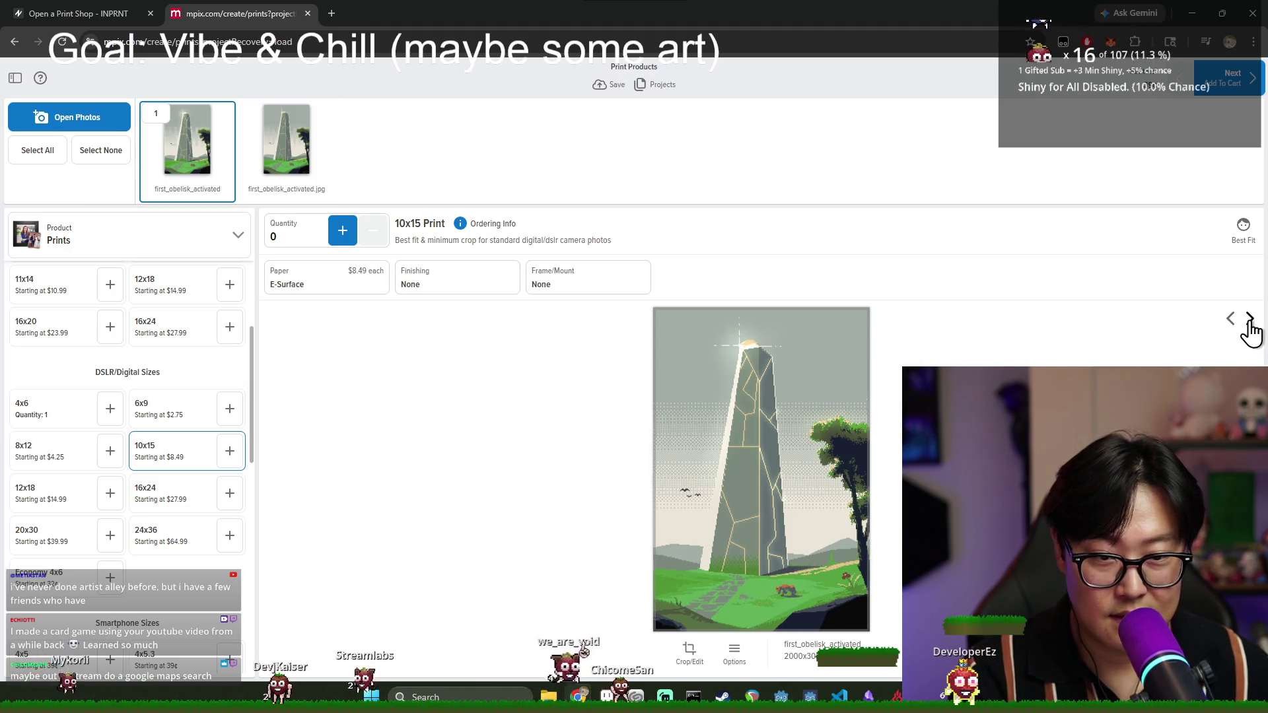
pyautogui.click(1230, 322)
pyautogui.click(1243, 327)
pyautogui.click(1231, 325)
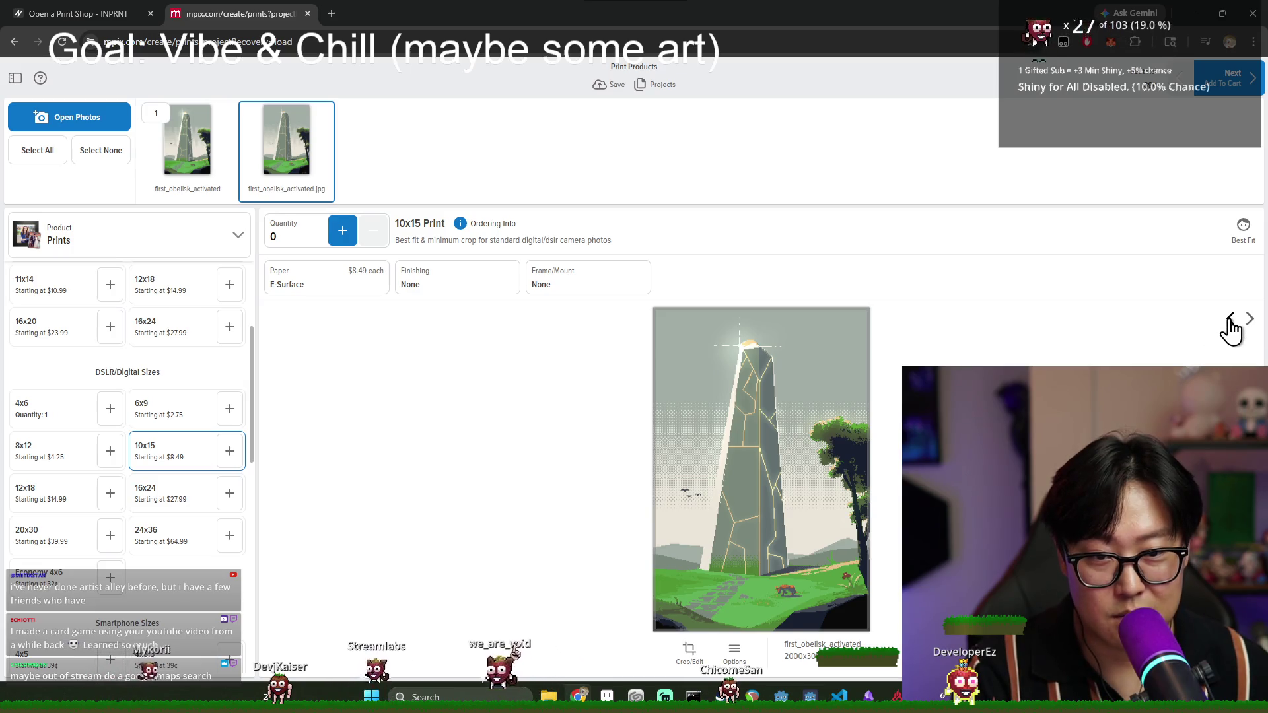
pyautogui.click(1243, 239)
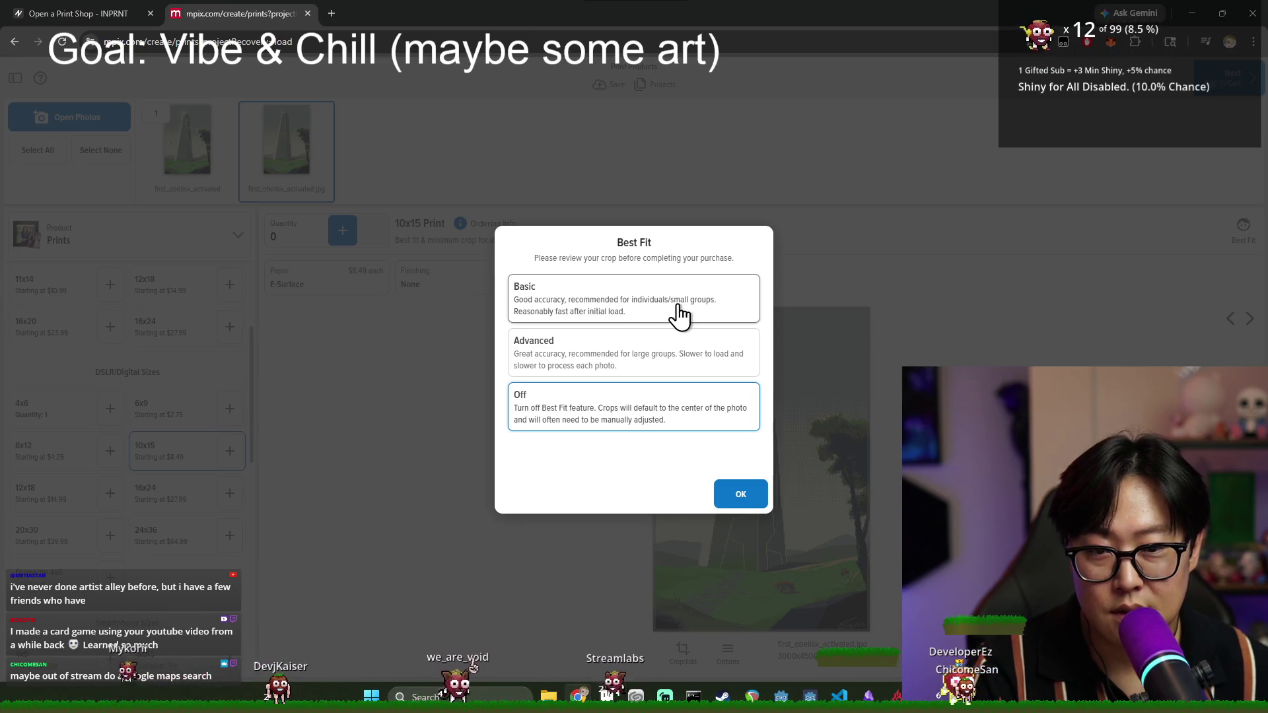
pyautogui.click(728, 496)
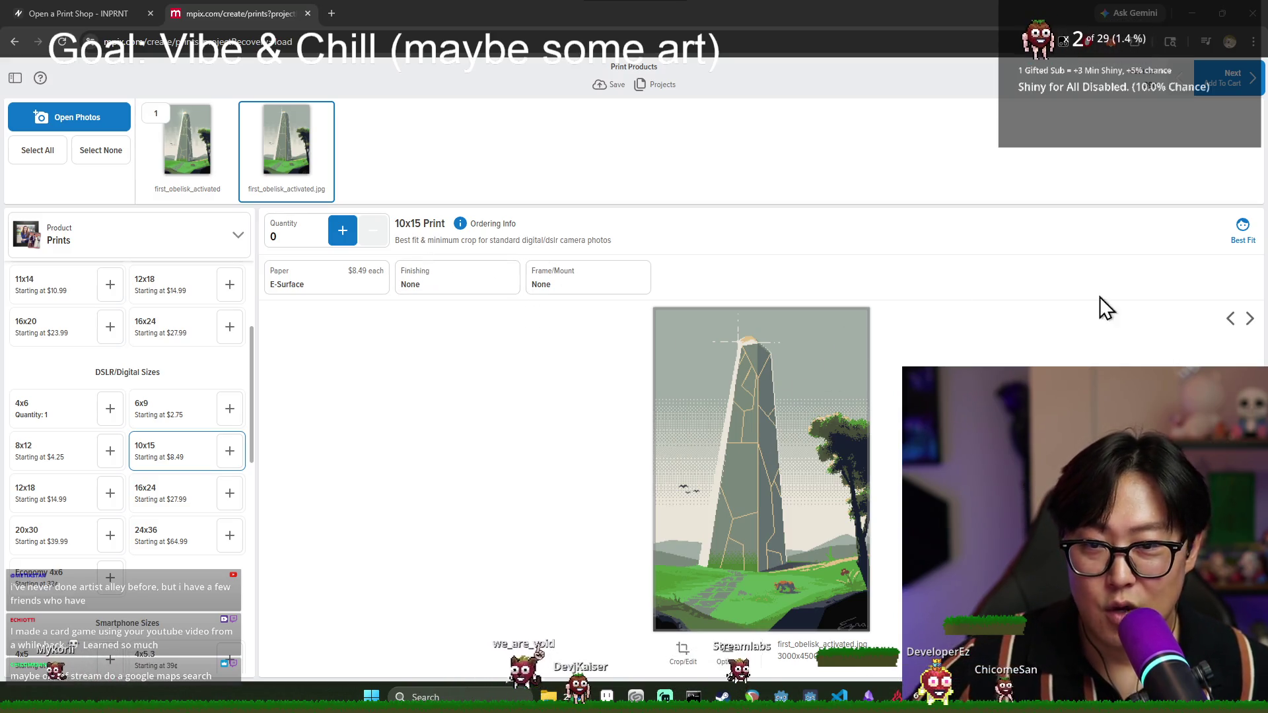
pyautogui.click(353, 284)
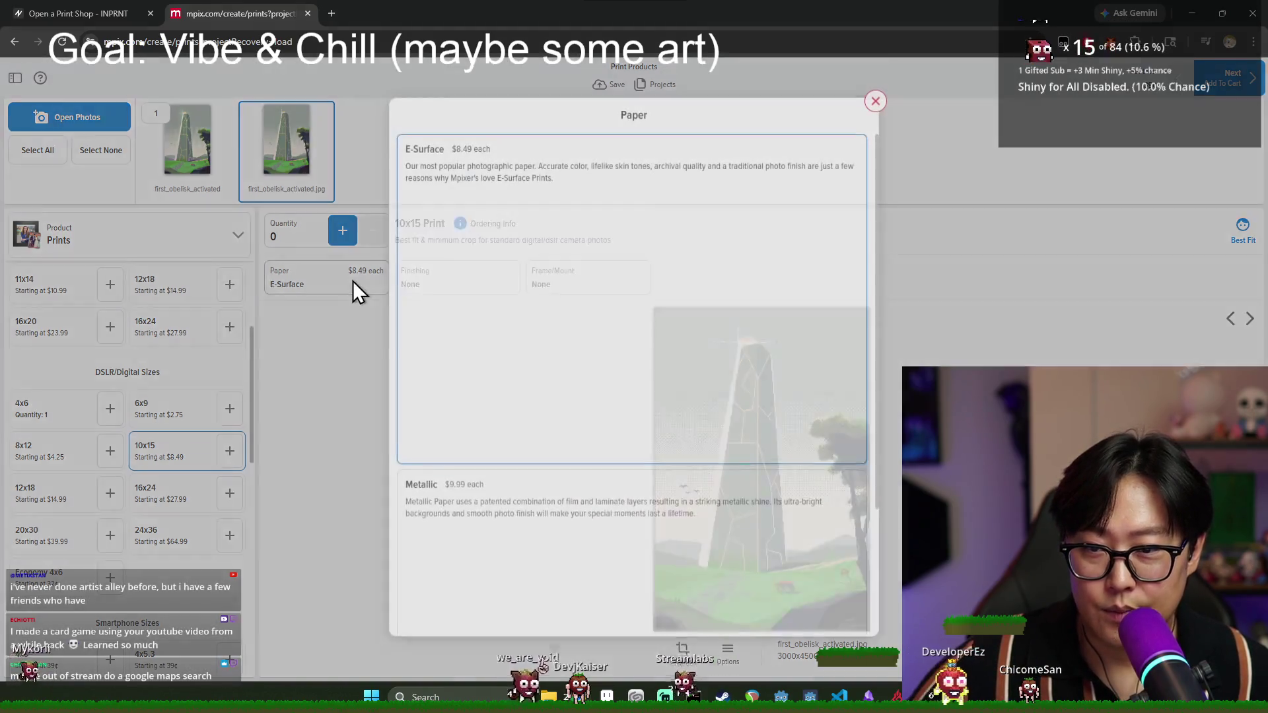
pyautogui.scroll(-3, 673, 289)
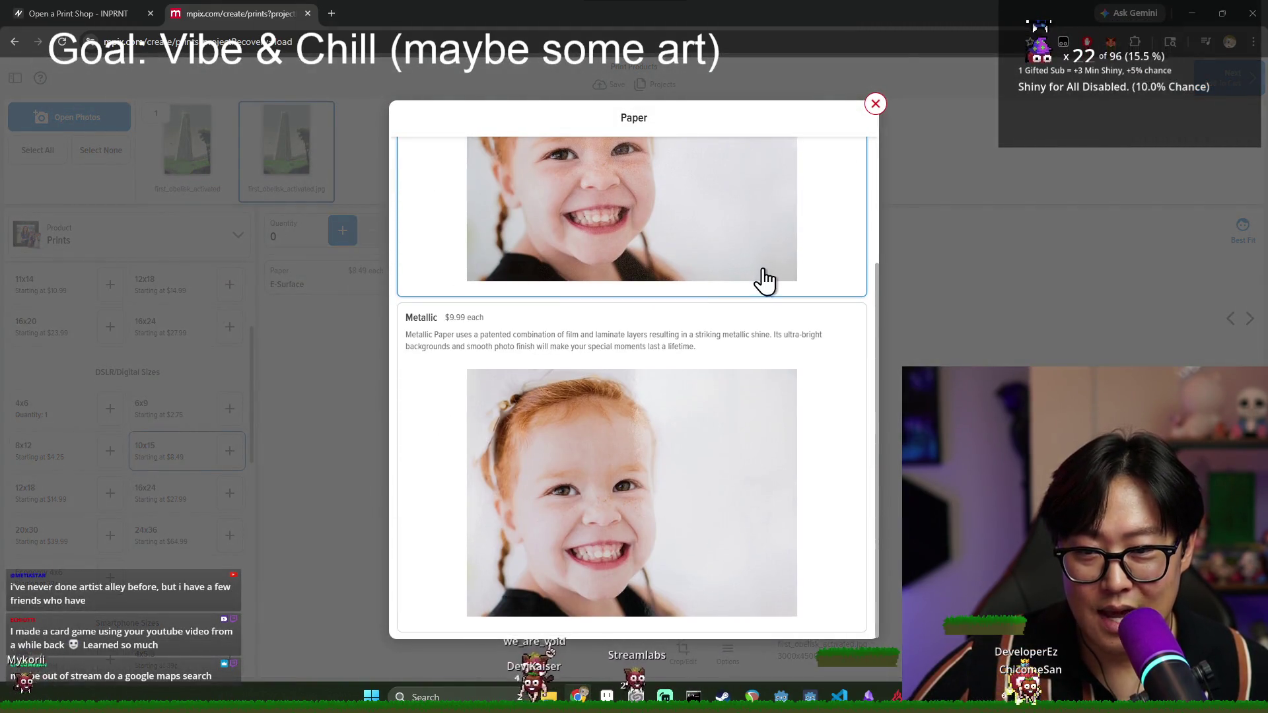
pyautogui.click(875, 104)
pyautogui.click(466, 289)
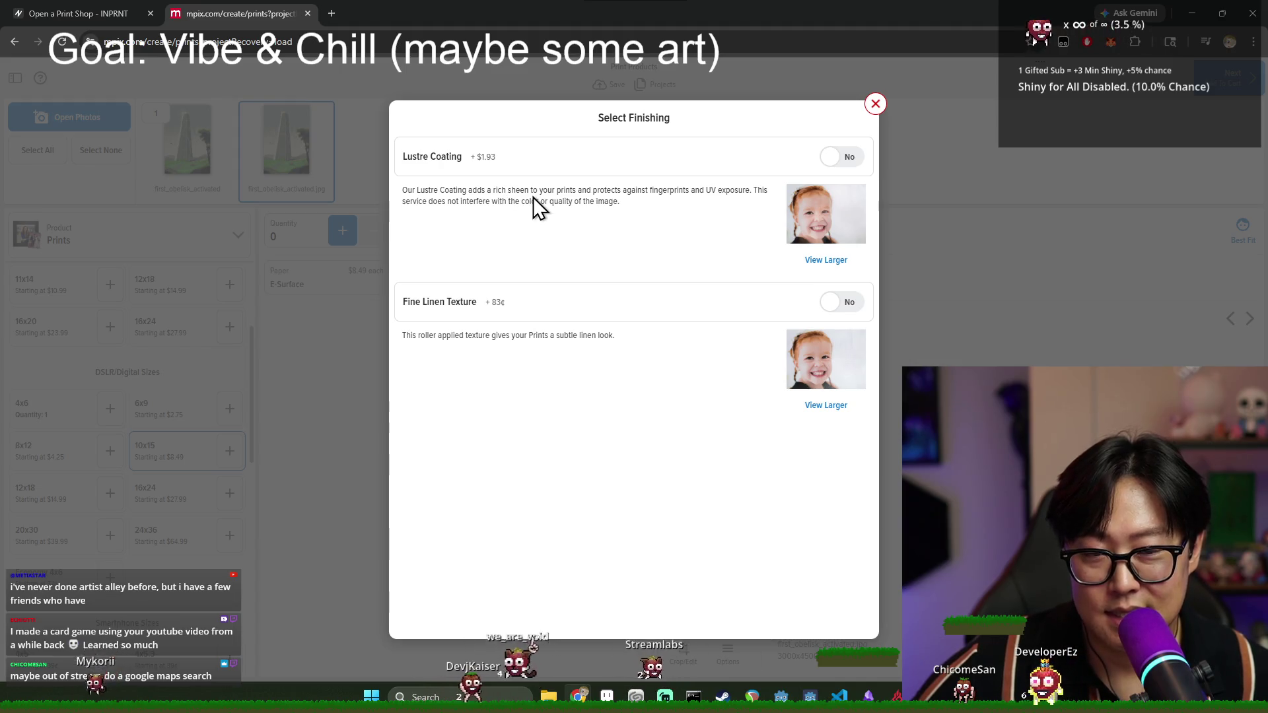
pyautogui.click(826, 260)
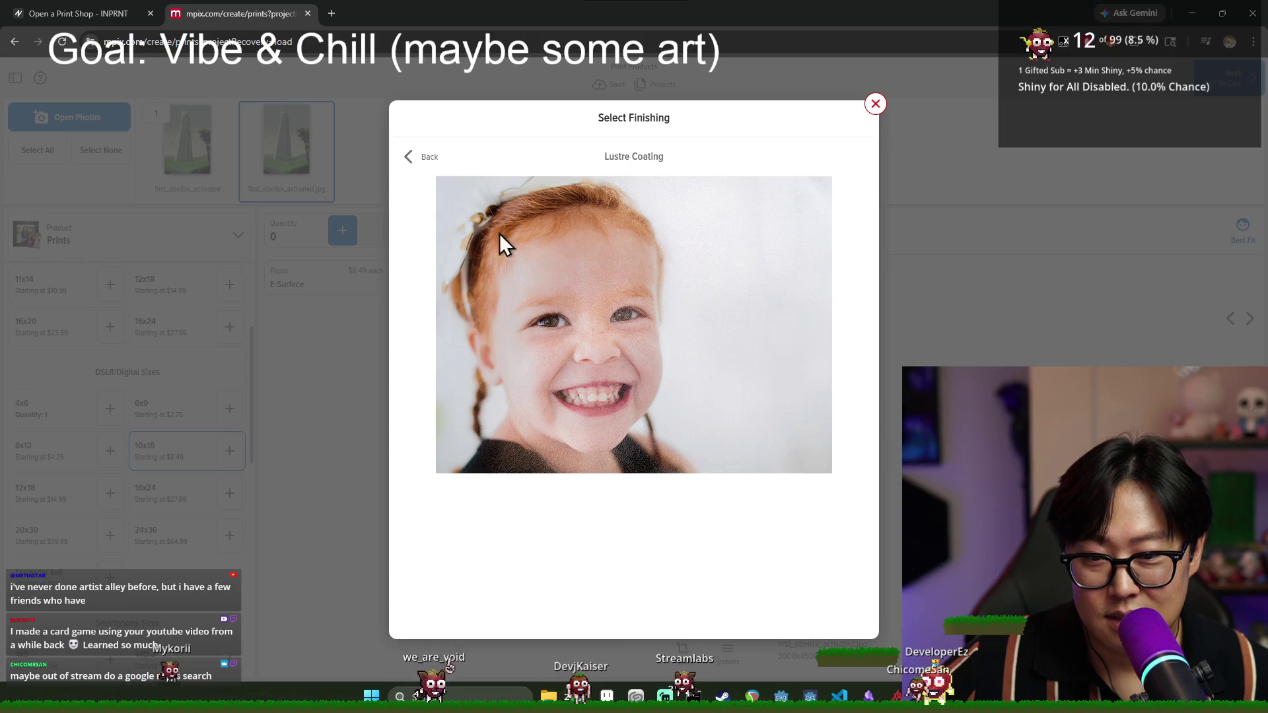
pyautogui.click(426, 157)
pyautogui.click(872, 111)
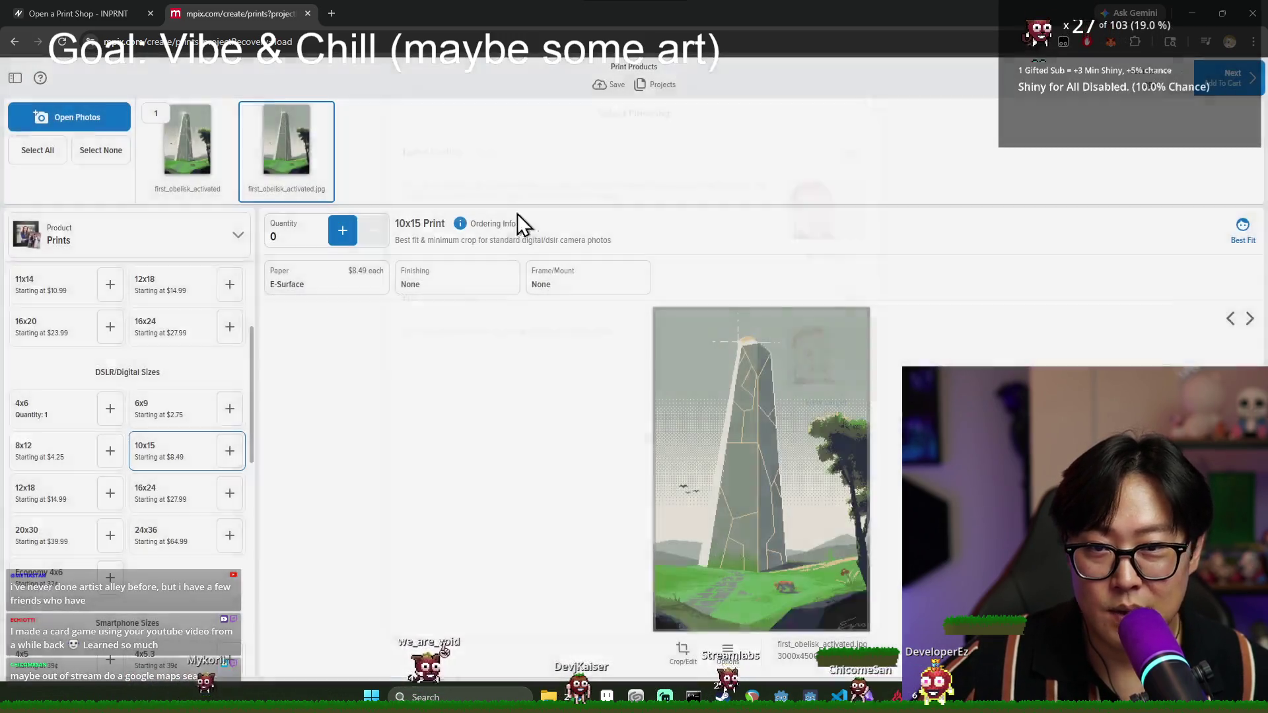
pyautogui.click(548, 285)
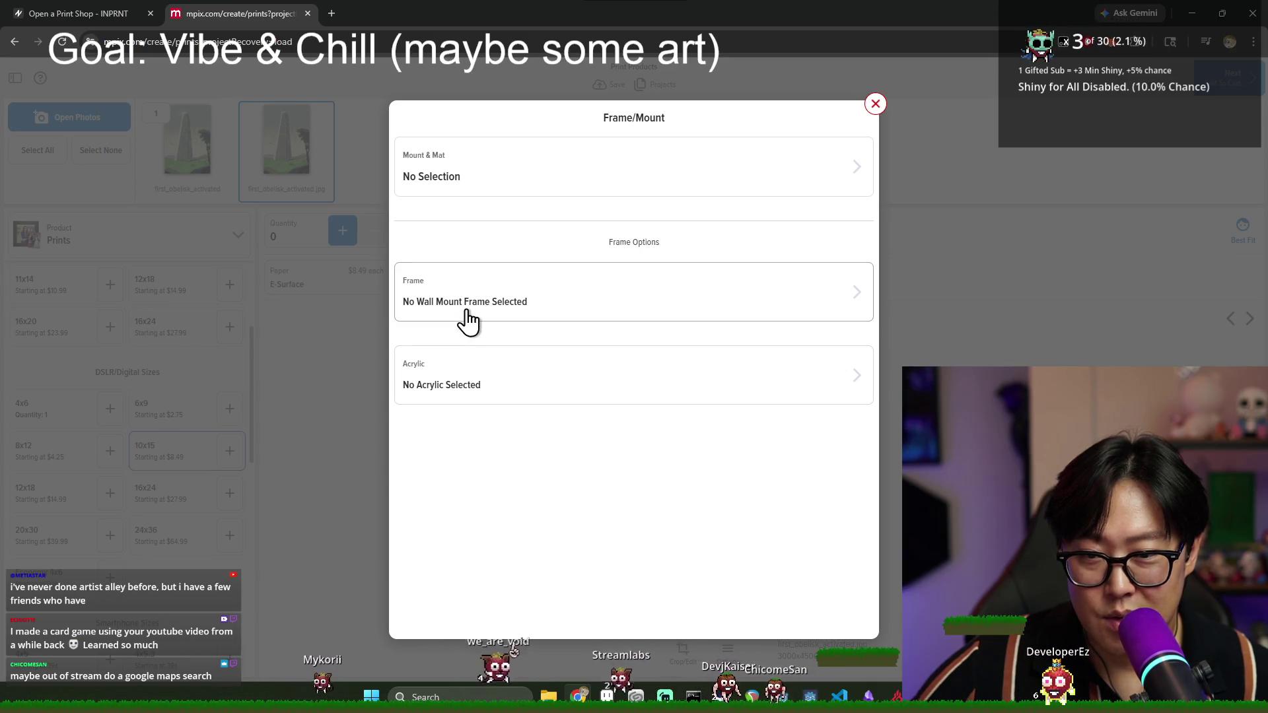
pyautogui.click(489, 184)
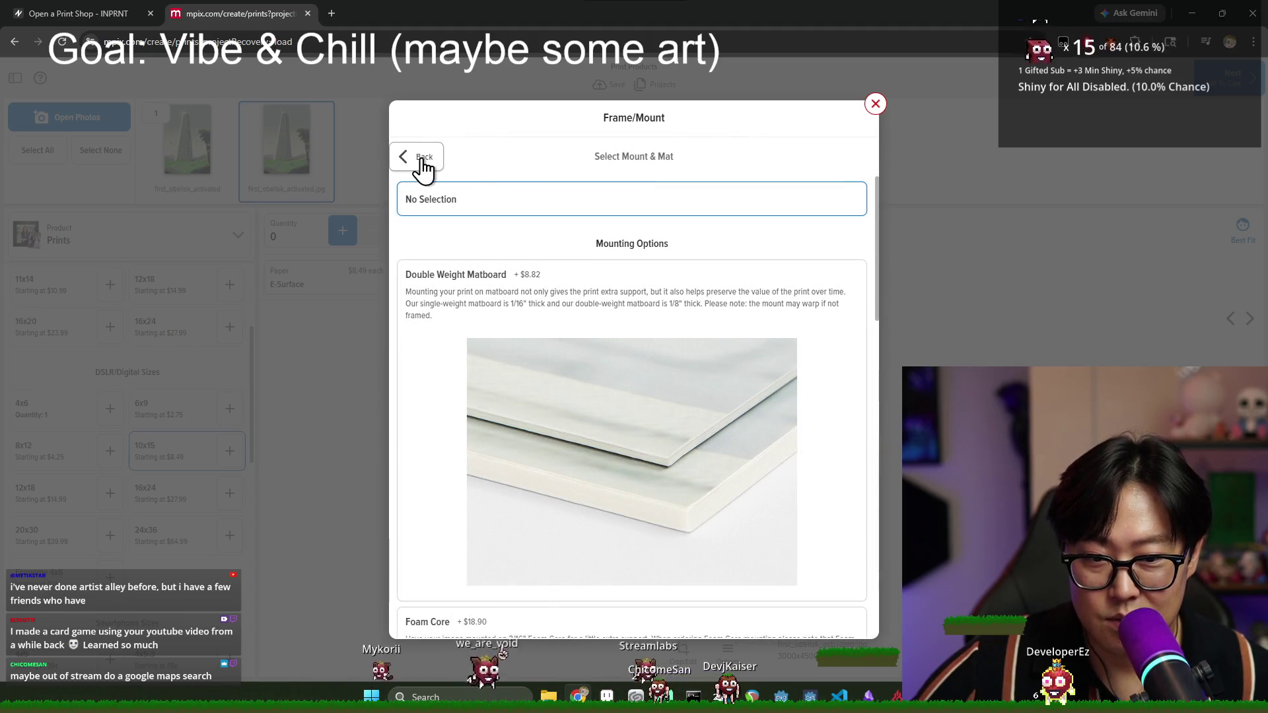
pyautogui.click(422, 162)
pyautogui.click(873, 105)
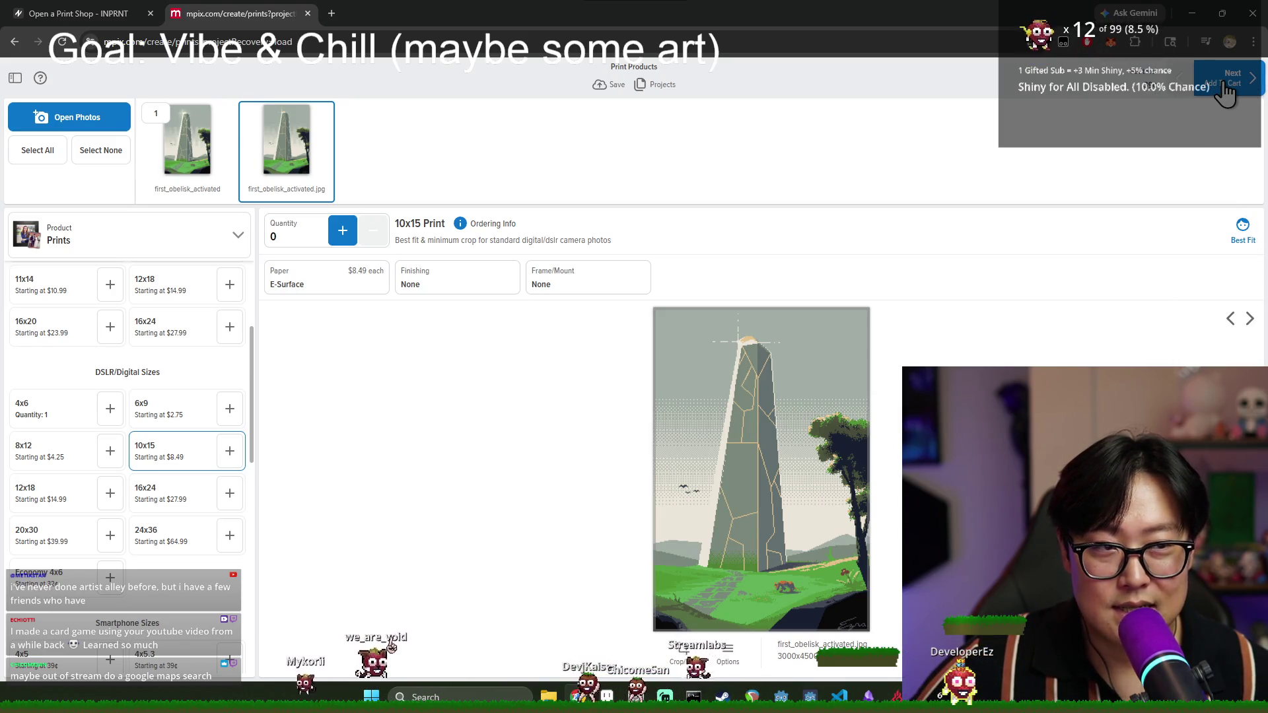
# - Review the order, then return to the 4x6 print line and increase its quantity
pyautogui.click(1225, 82)
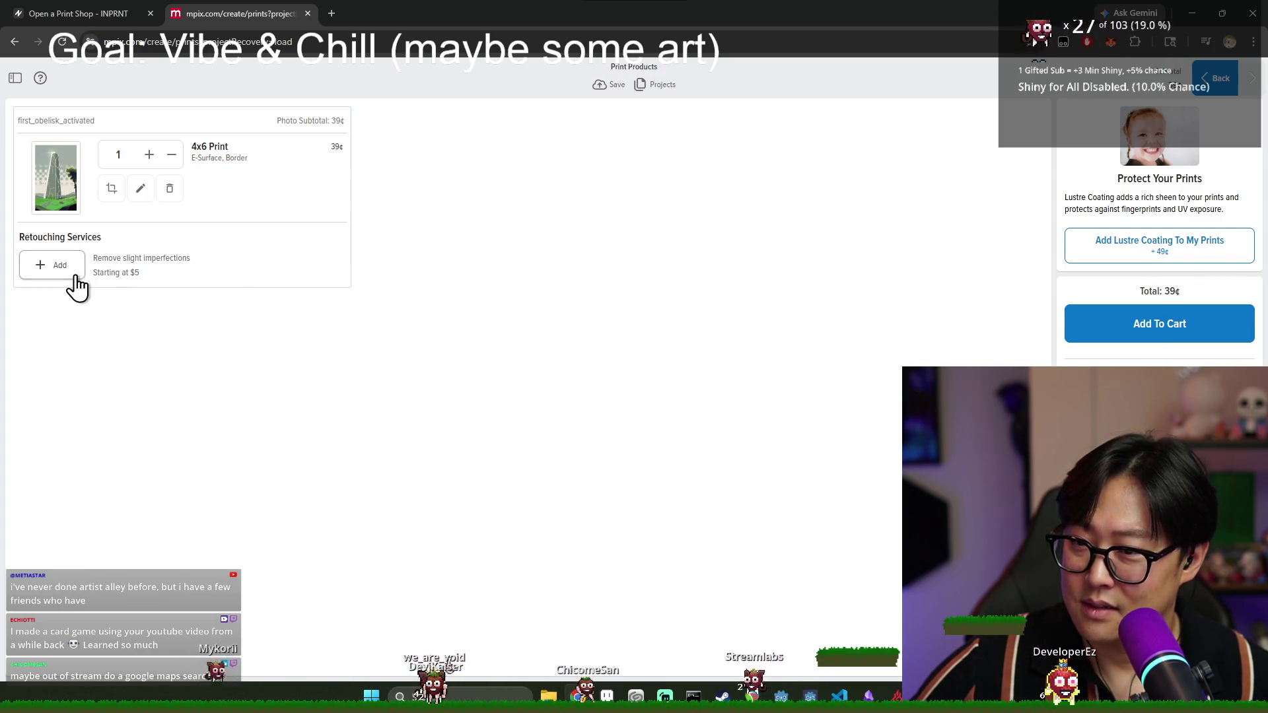
pyautogui.click(139, 189)
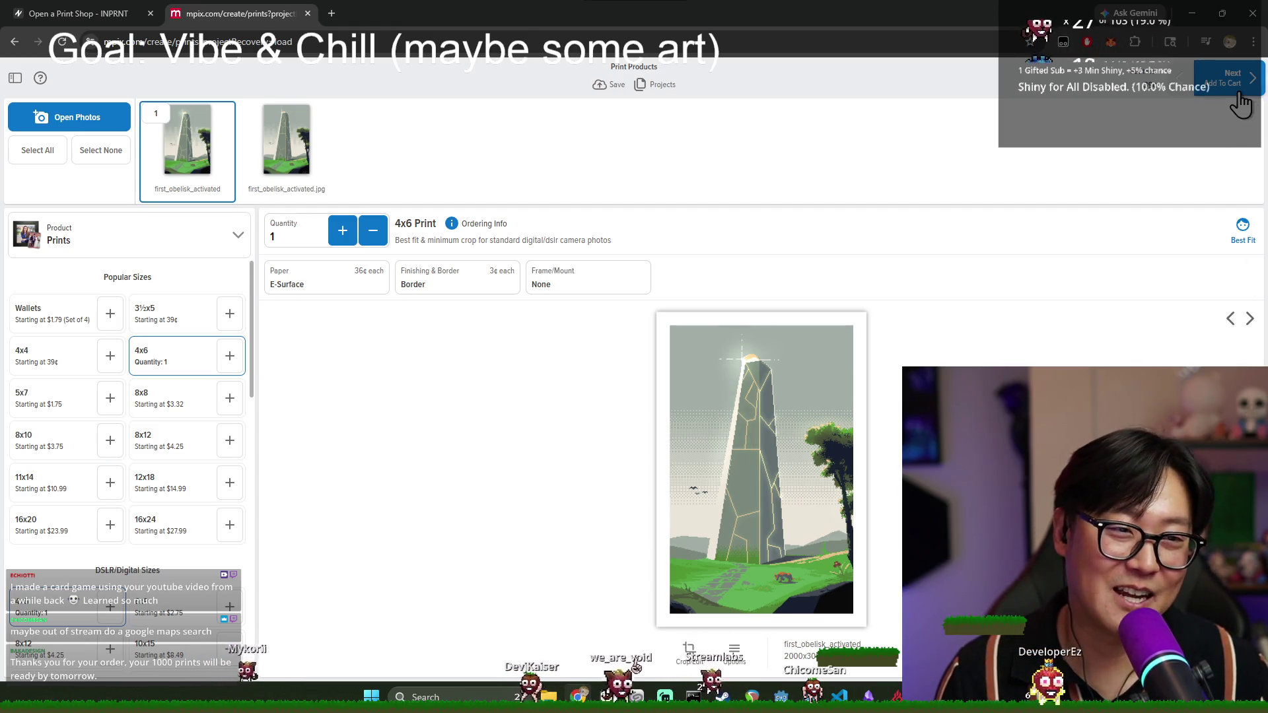
pyautogui.click(343, 231)
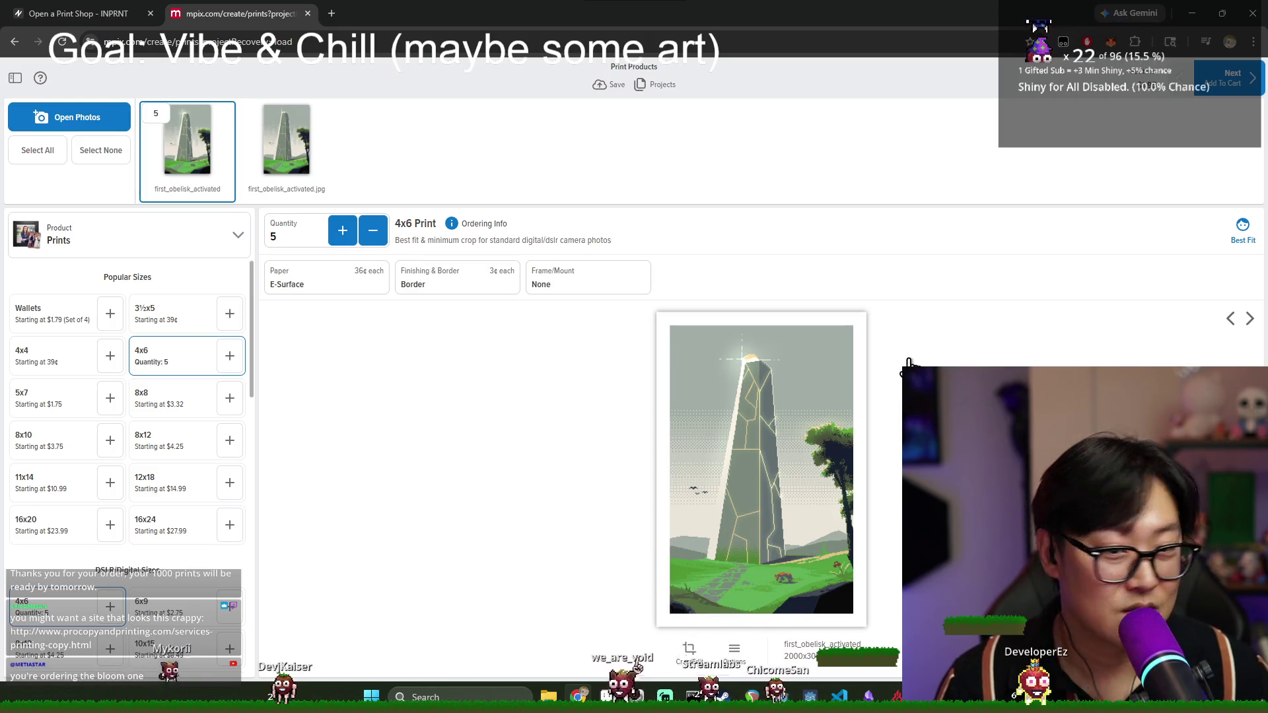
# - Select the JPG obelisk photo and raise its 4x6 quantity twice
pyautogui.click(298, 161)
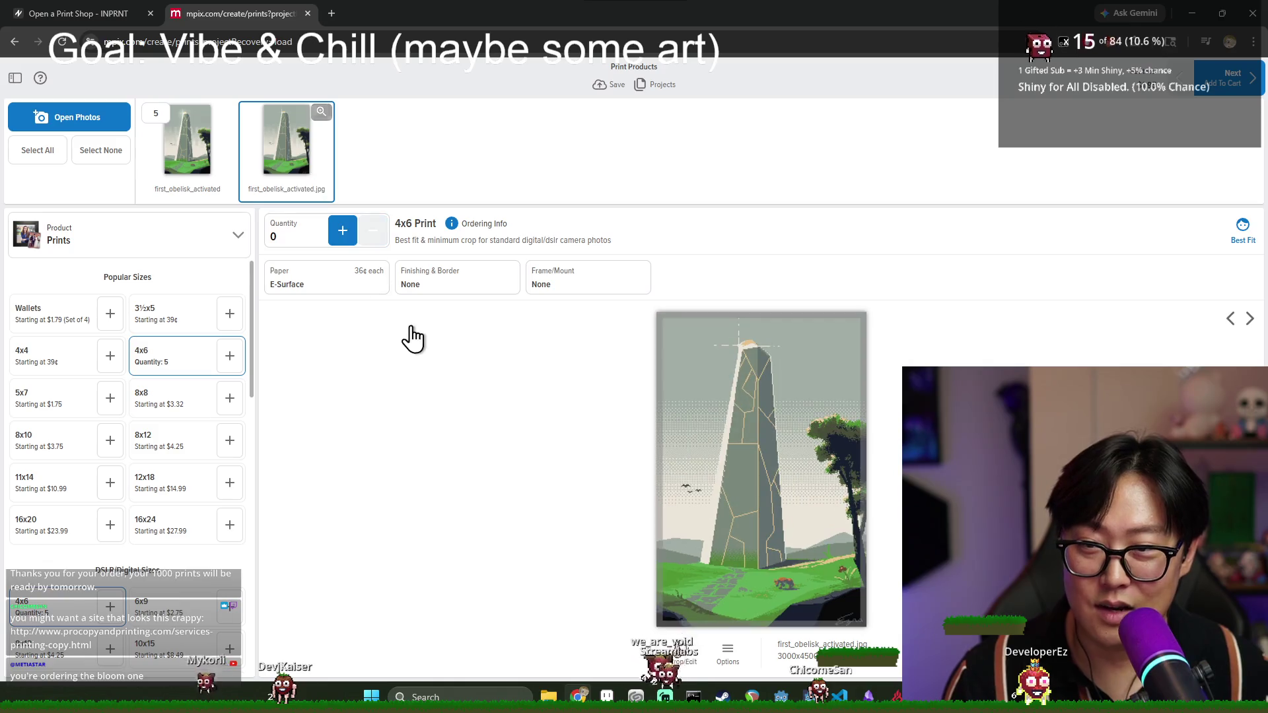
pyautogui.click(348, 239)
pyautogui.click(348, 239)
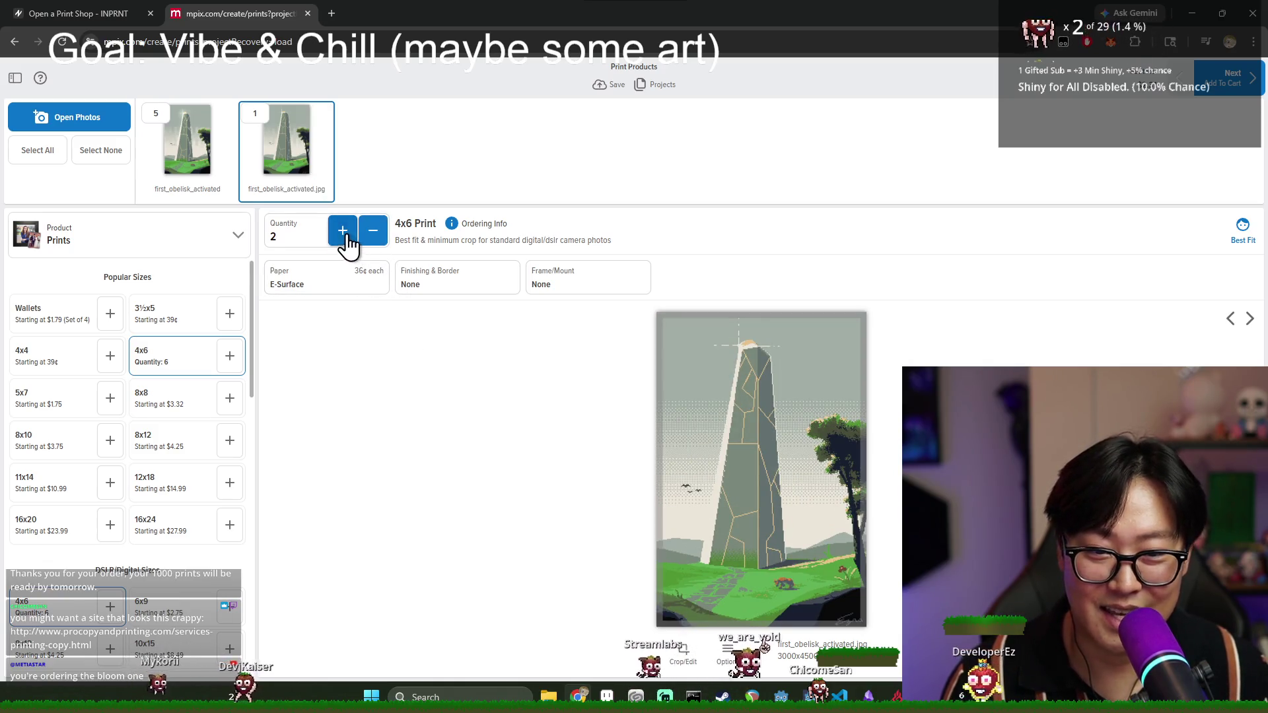
# - Look through the photo's options menus and Crop & Edit view, then close them
pyautogui.rightClick(197, 140)
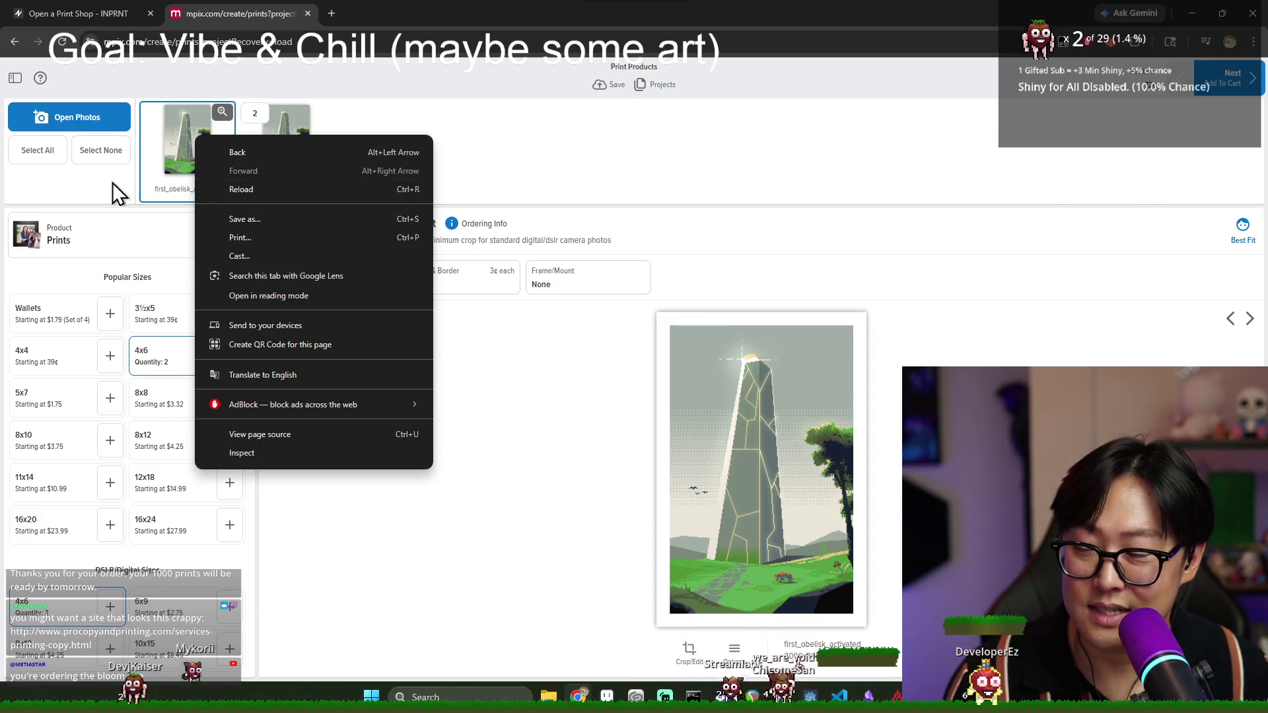
pyautogui.click(173, 176)
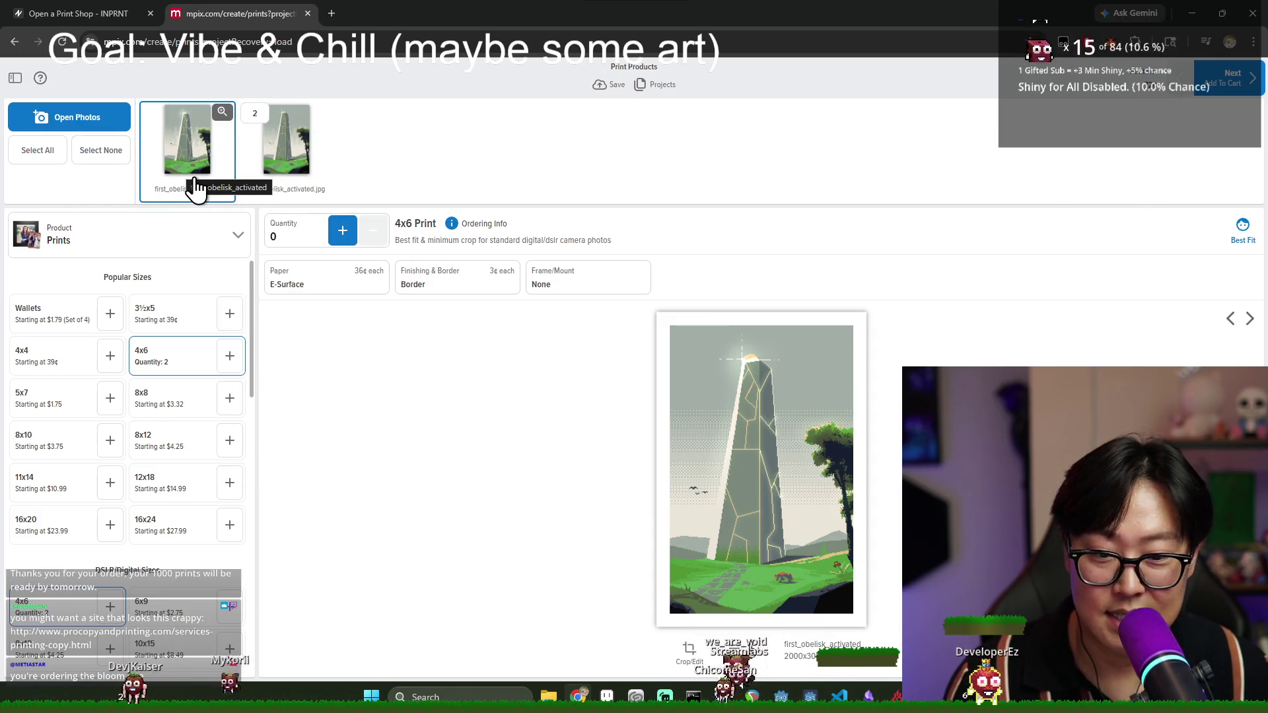
pyautogui.click(748, 672)
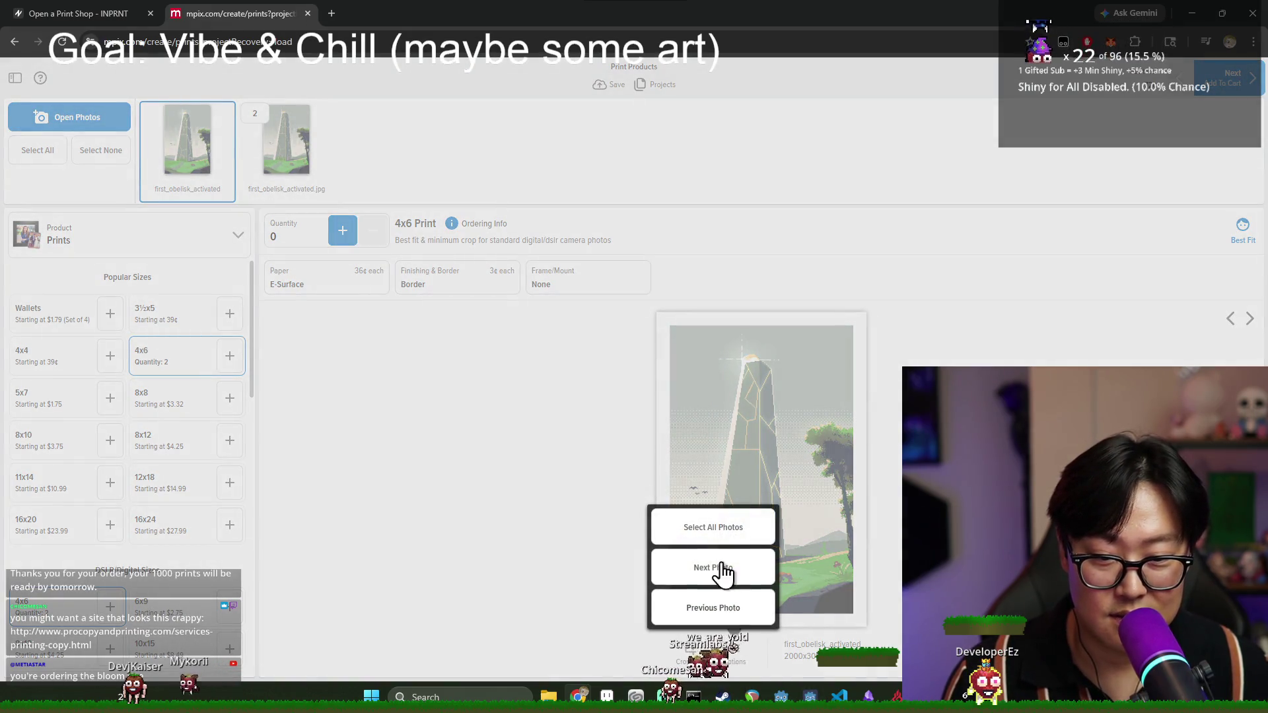
pyautogui.click(491, 500)
pyautogui.rightClick(193, 132)
pyautogui.press('Escape')
pyautogui.click(433, 267)
pyautogui.click(400, 91)
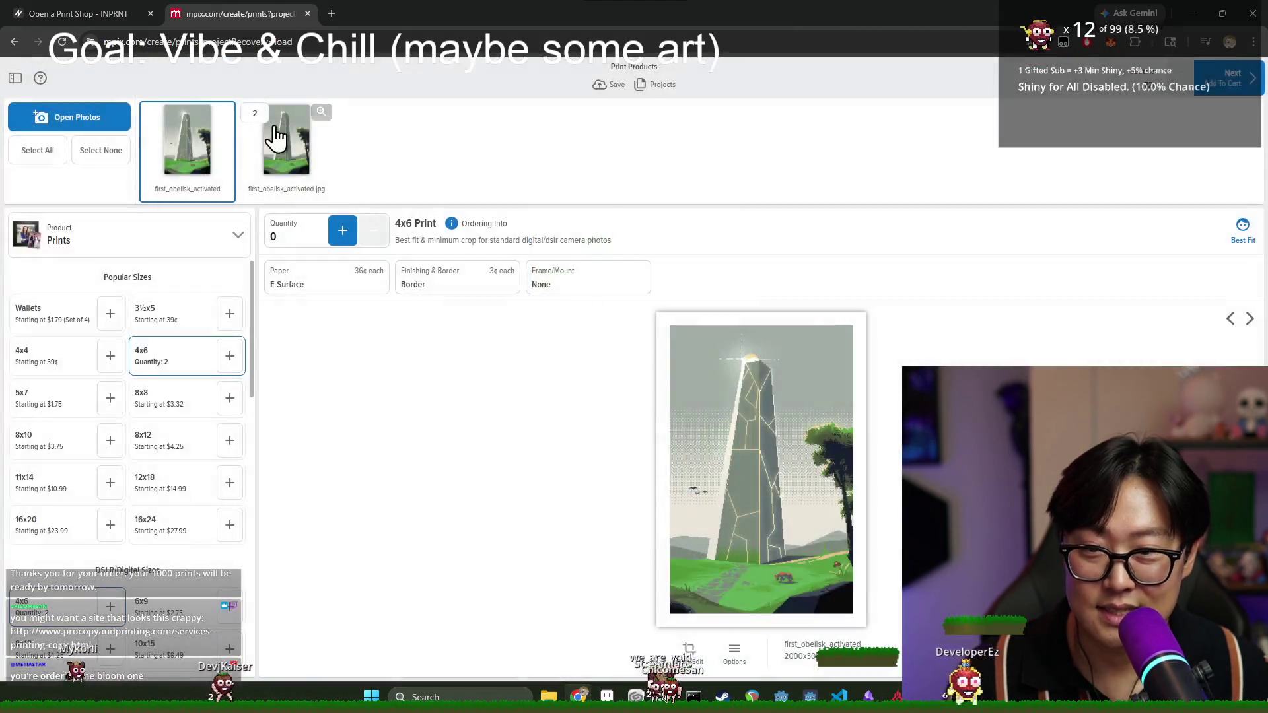
# - Raise the JPG obelisk photo's 4x6 quantity to 5
pyautogui.click(282, 138)
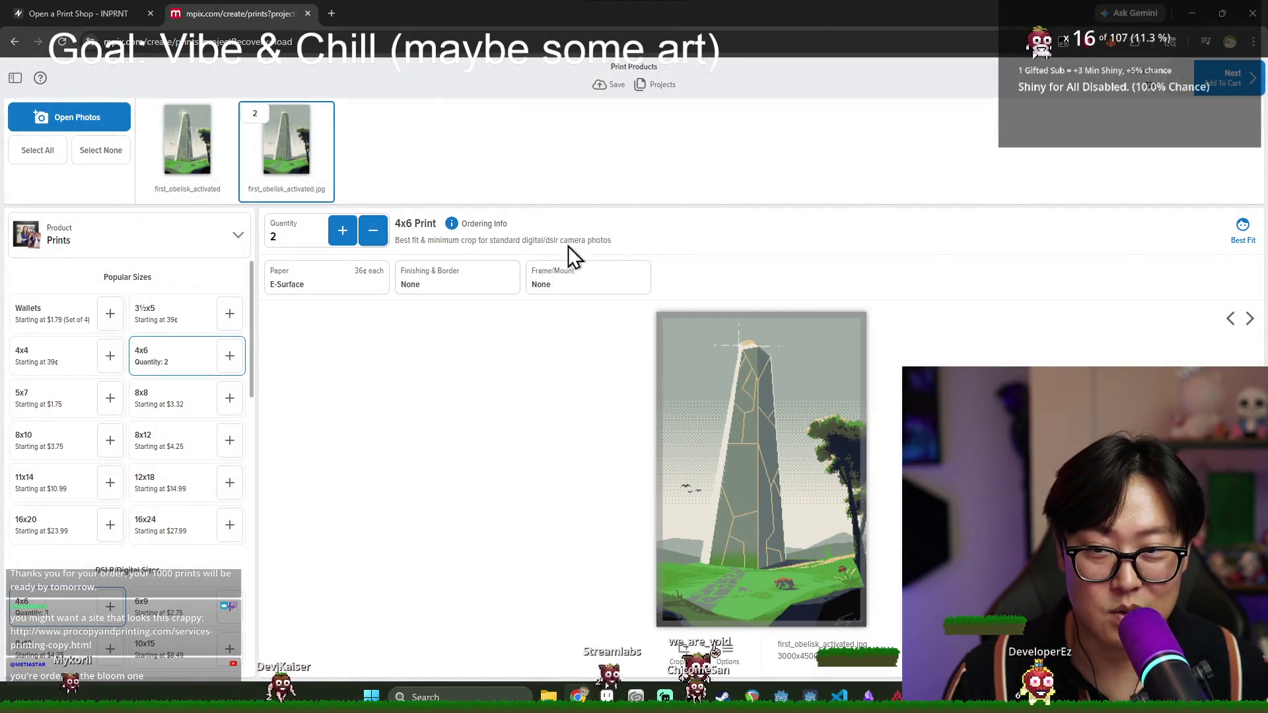
pyautogui.click(341, 234)
pyautogui.click(340, 234)
pyautogui.click(341, 235)
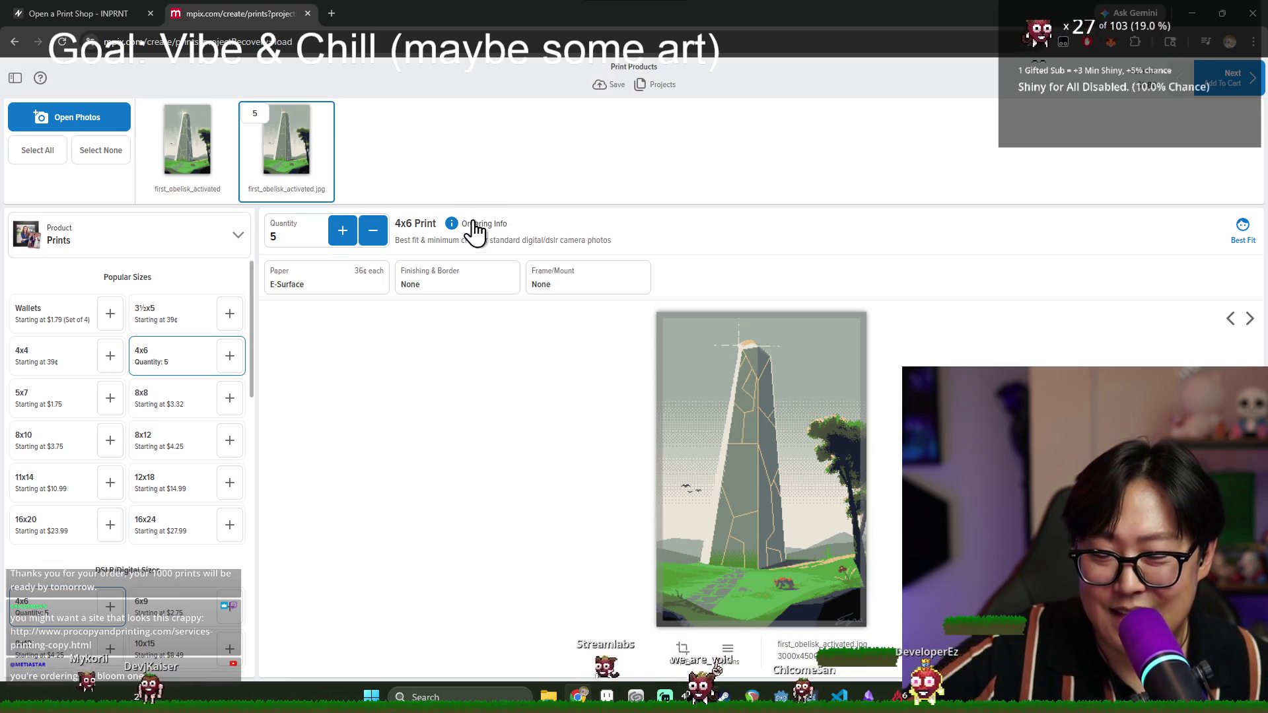
# - Review the prints ordering information, then bring the JPG's 4x6 quantity back to 0
pyautogui.click(450, 225)
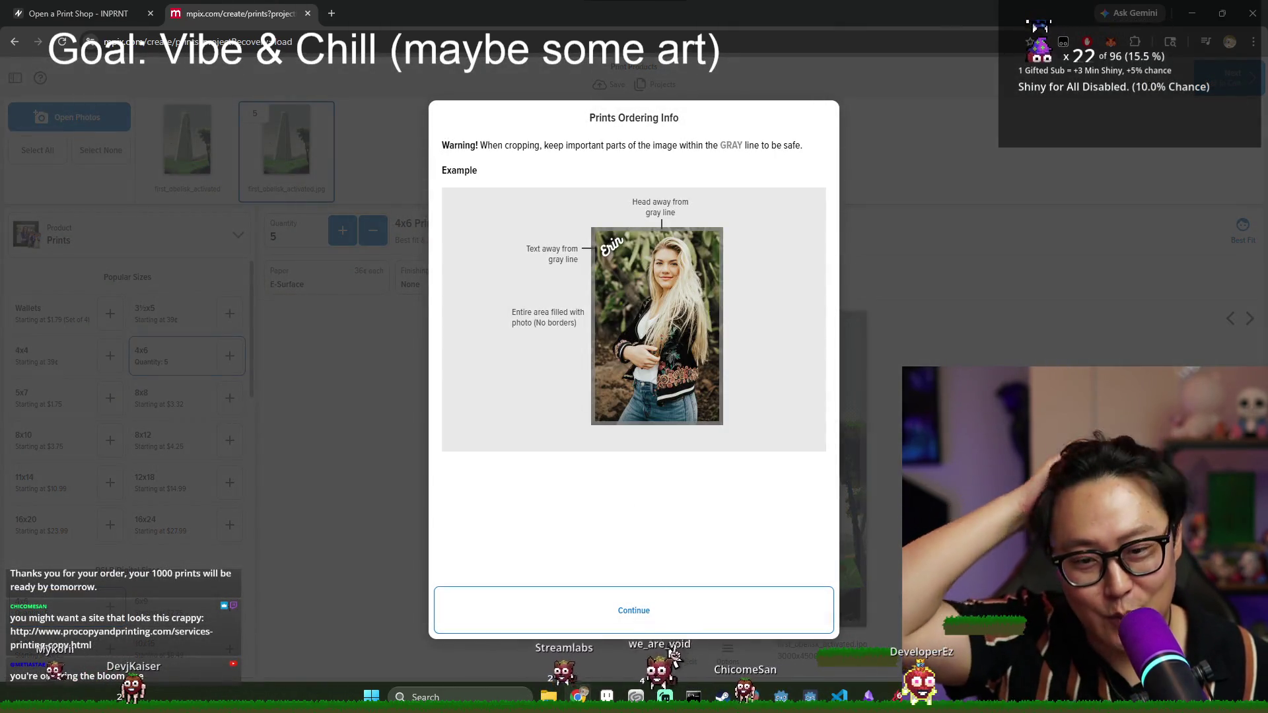
pyautogui.click(636, 614)
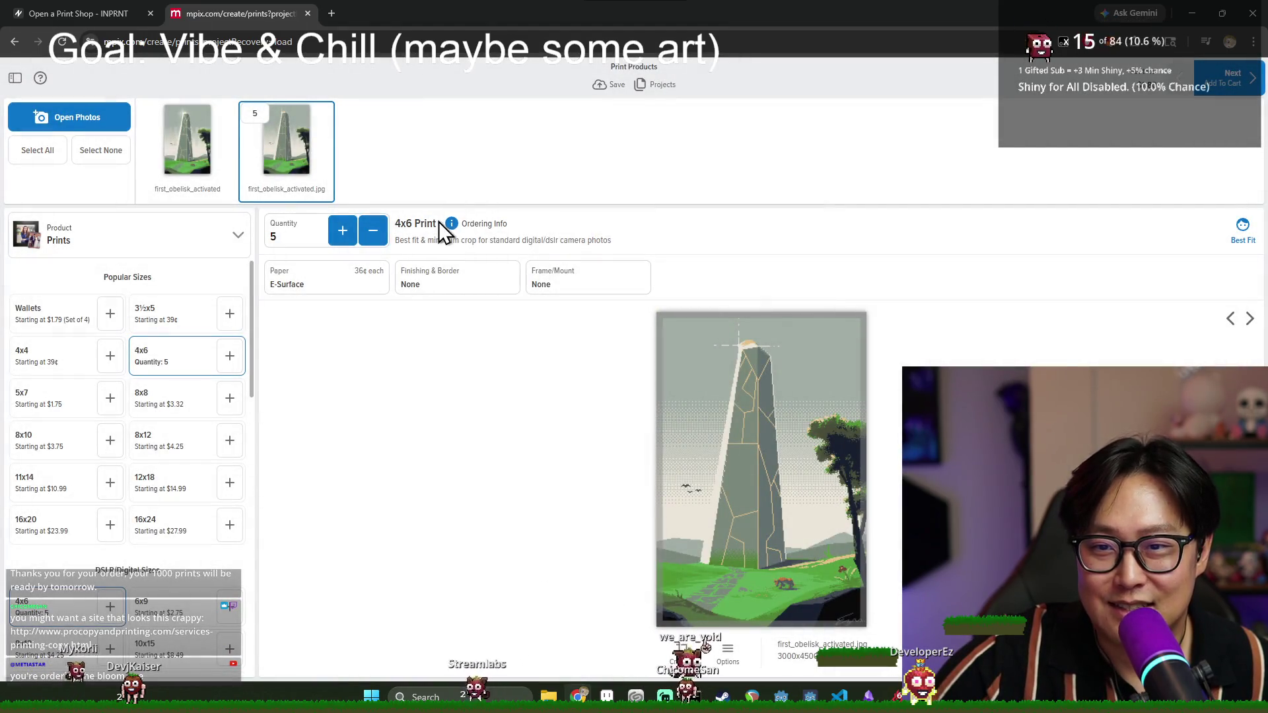
pyautogui.click(451, 225)
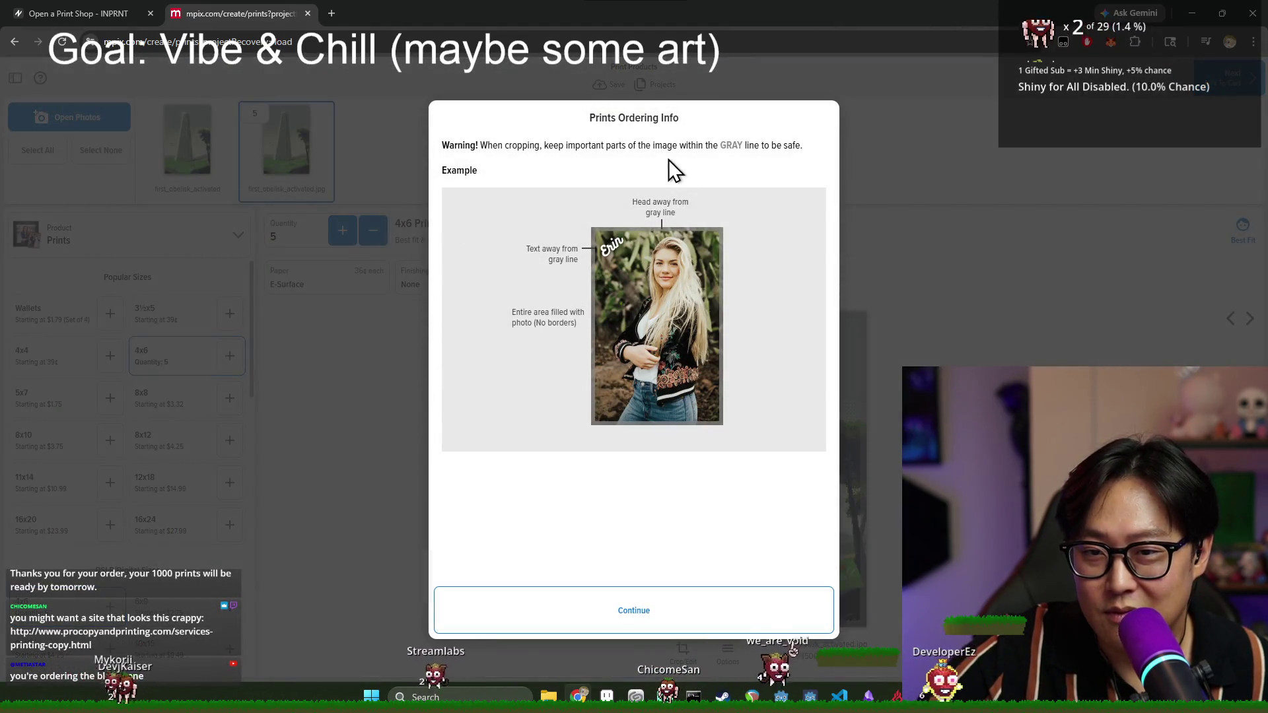
pyautogui.click(638, 591)
pyautogui.scroll(-2, 198, 462)
pyautogui.scroll(-1, 176, 490)
pyautogui.scroll(2, 175, 490)
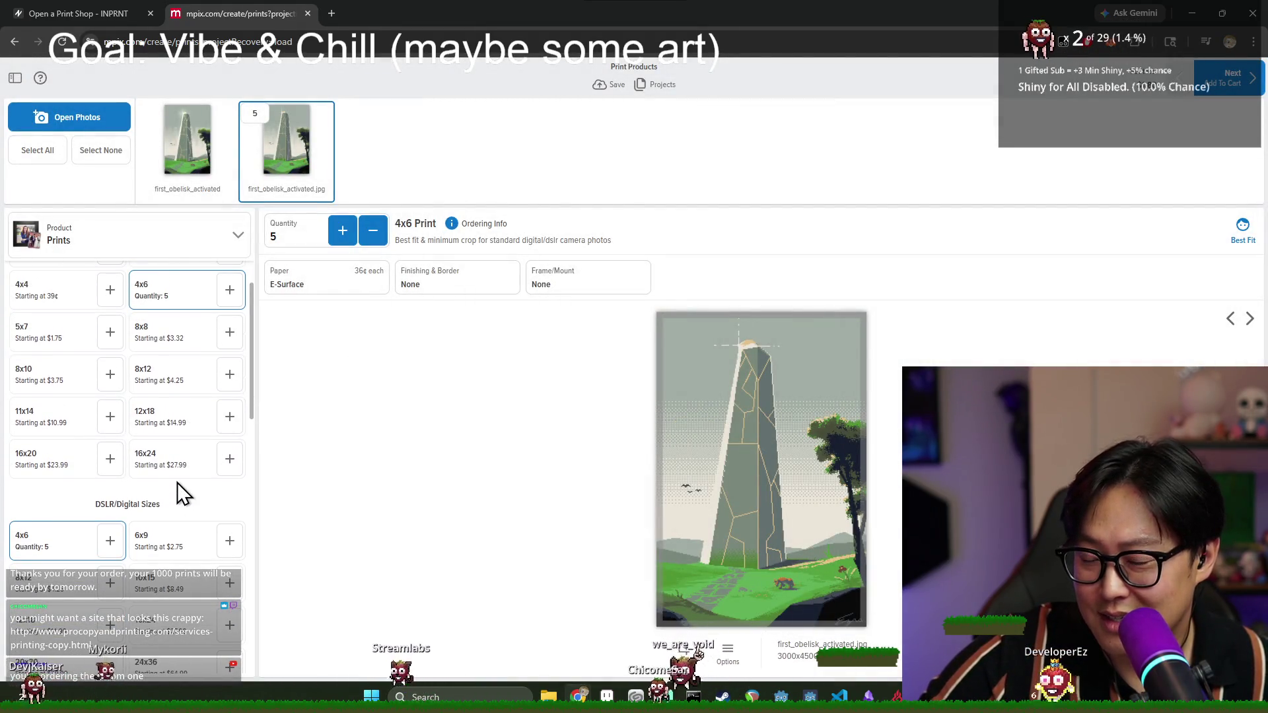
pyautogui.click(370, 231)
pyautogui.click(369, 231)
pyautogui.click(369, 231)
pyautogui.click(370, 231)
pyautogui.click(370, 231)
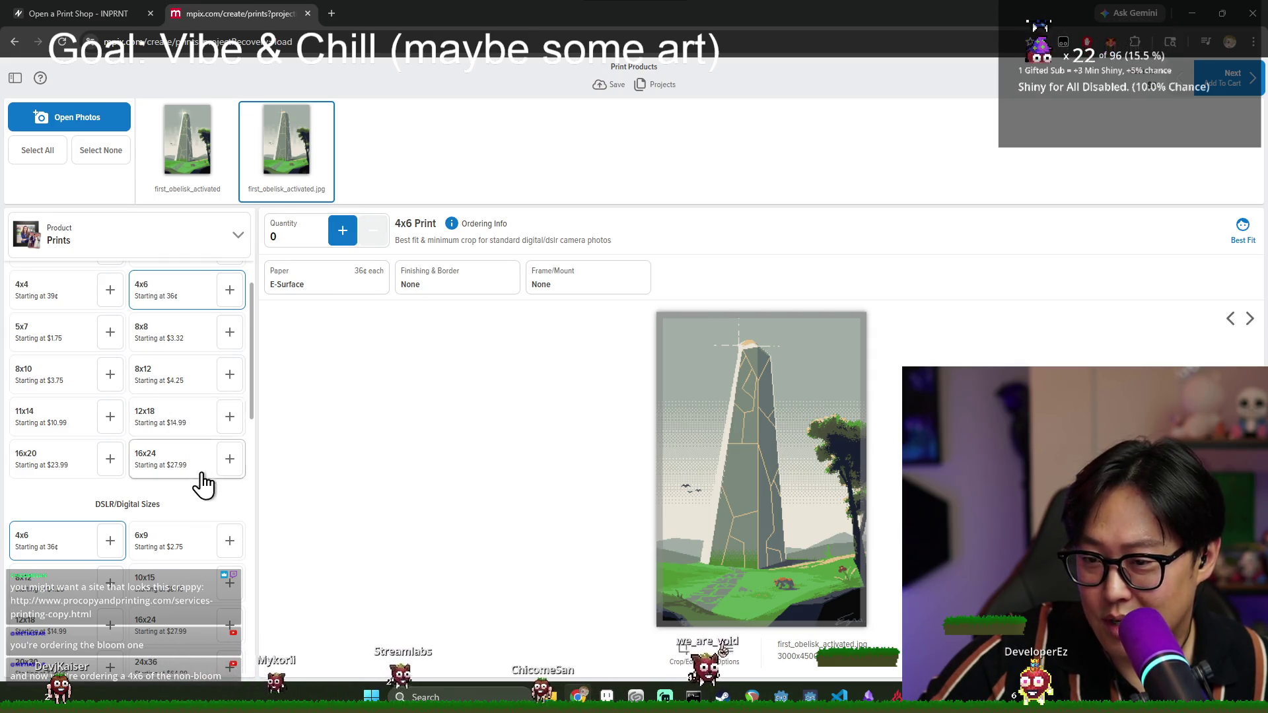
# - Switch first_obelisk_activated.jpg to the 10x15 size and order one print
pyautogui.scroll(-1, 197, 502)
pyautogui.click(197, 519)
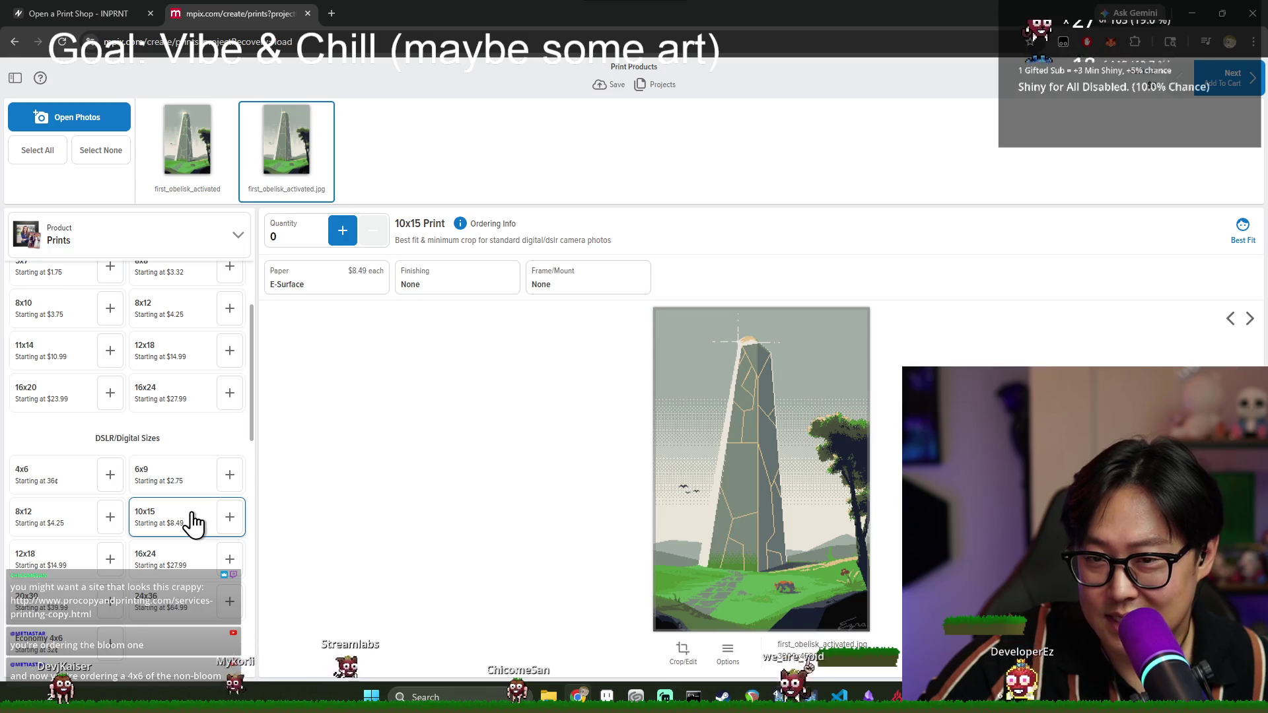
pyautogui.click(342, 232)
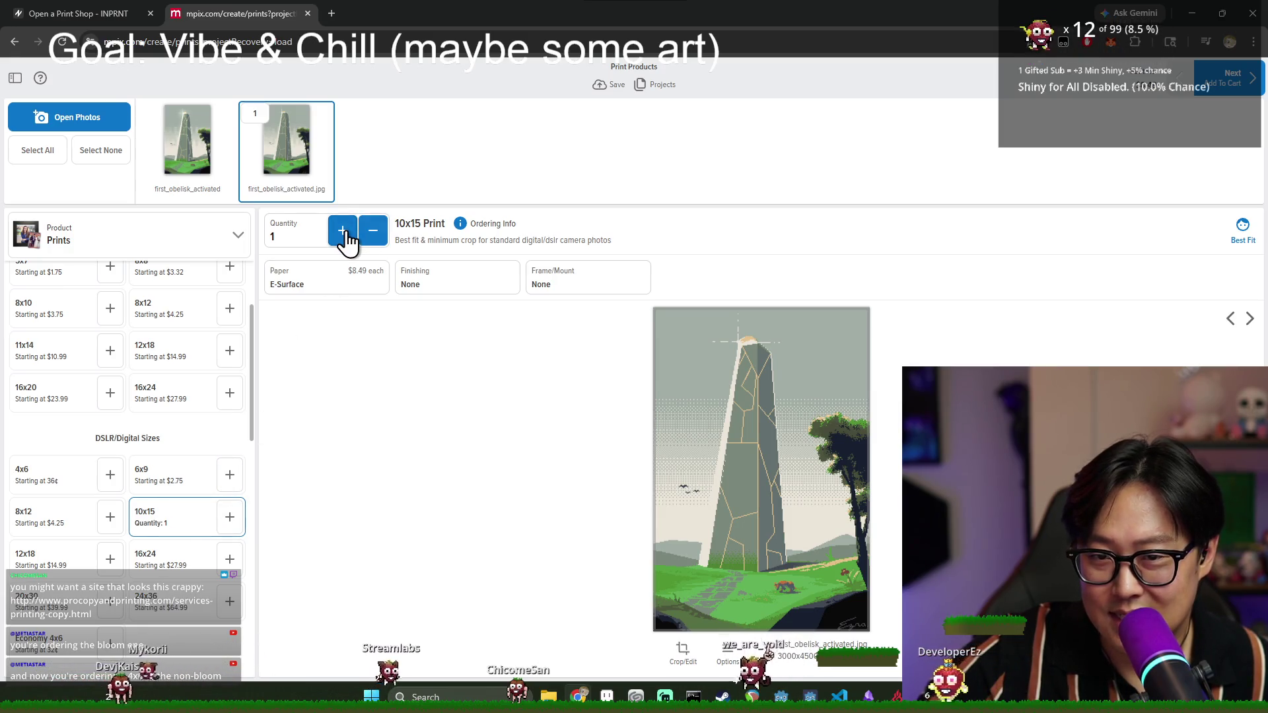
pyautogui.scroll(2, 220, 374)
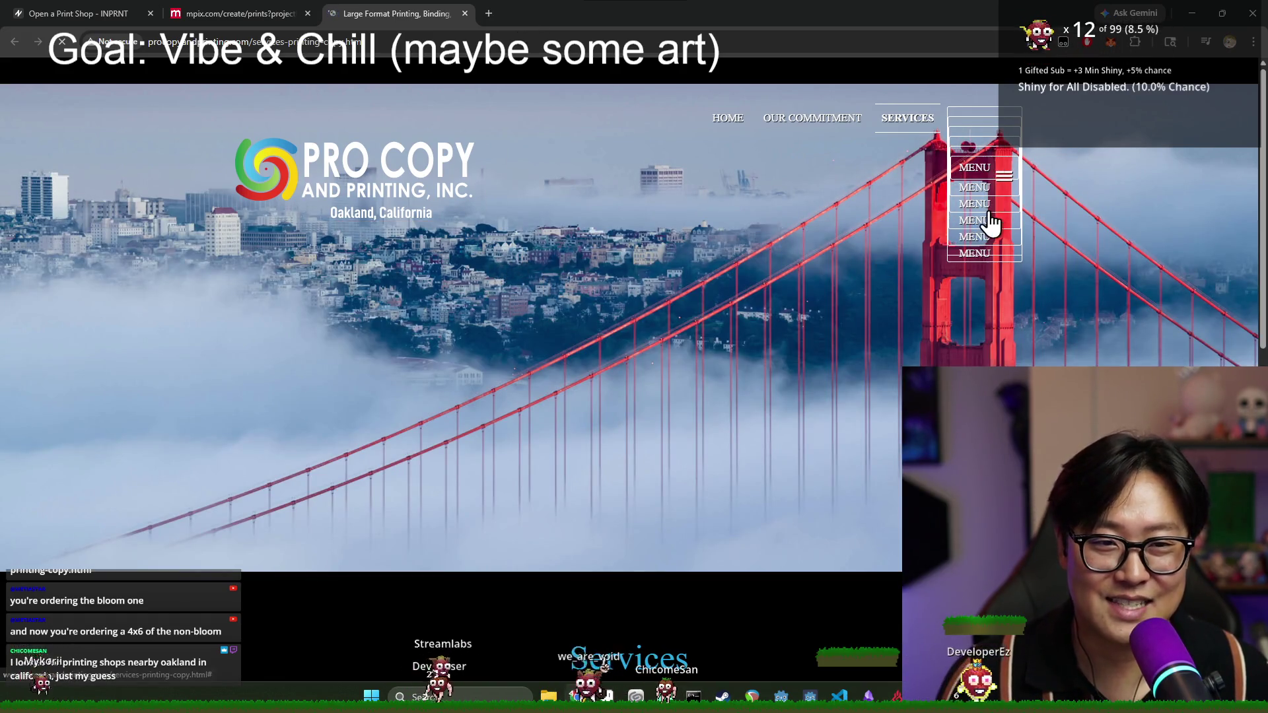
# - Browse the Pro Copy Our Commitment page, then close that site's tab
pyautogui.click(980, 147)
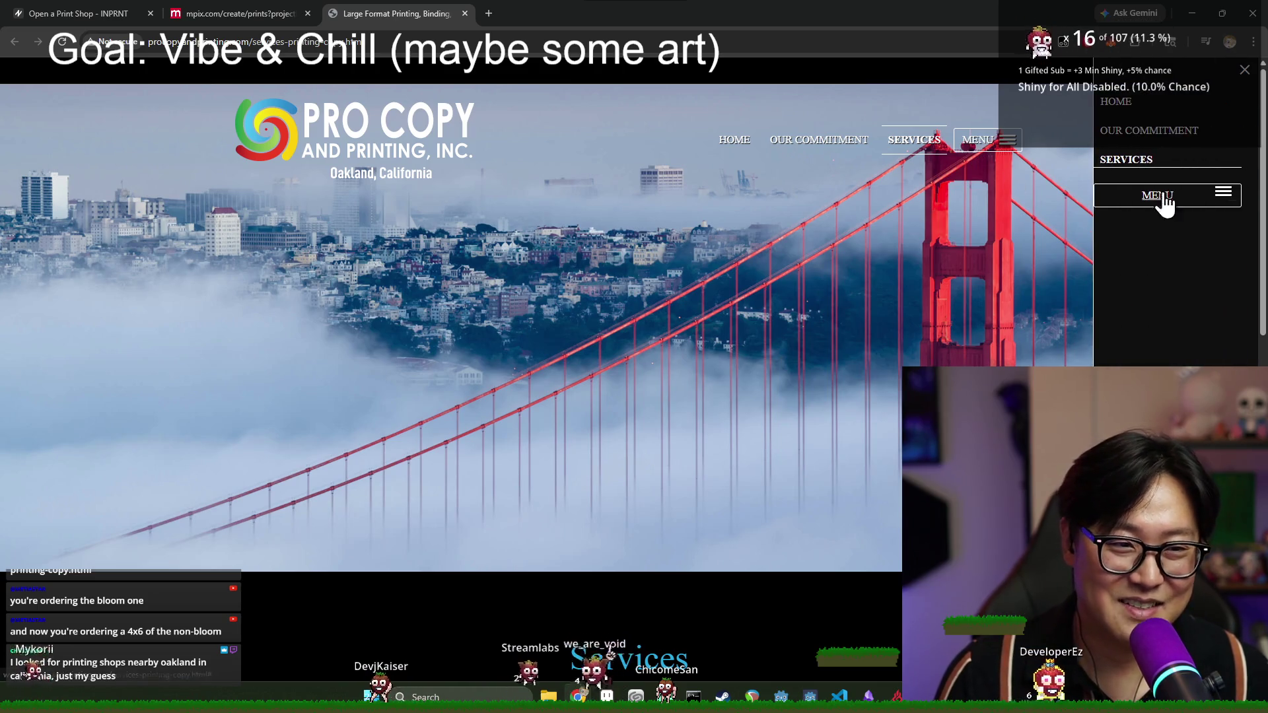
pyautogui.click(786, 140)
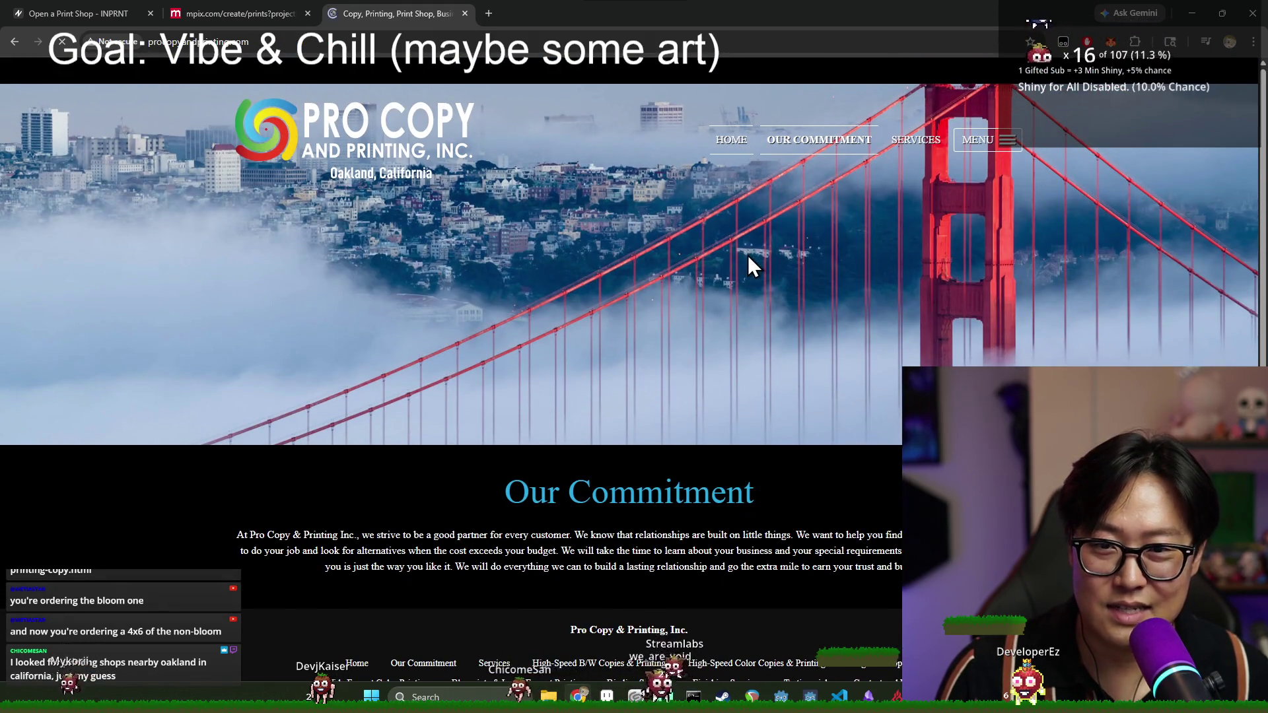
pyautogui.scroll(-15, 720, 430)
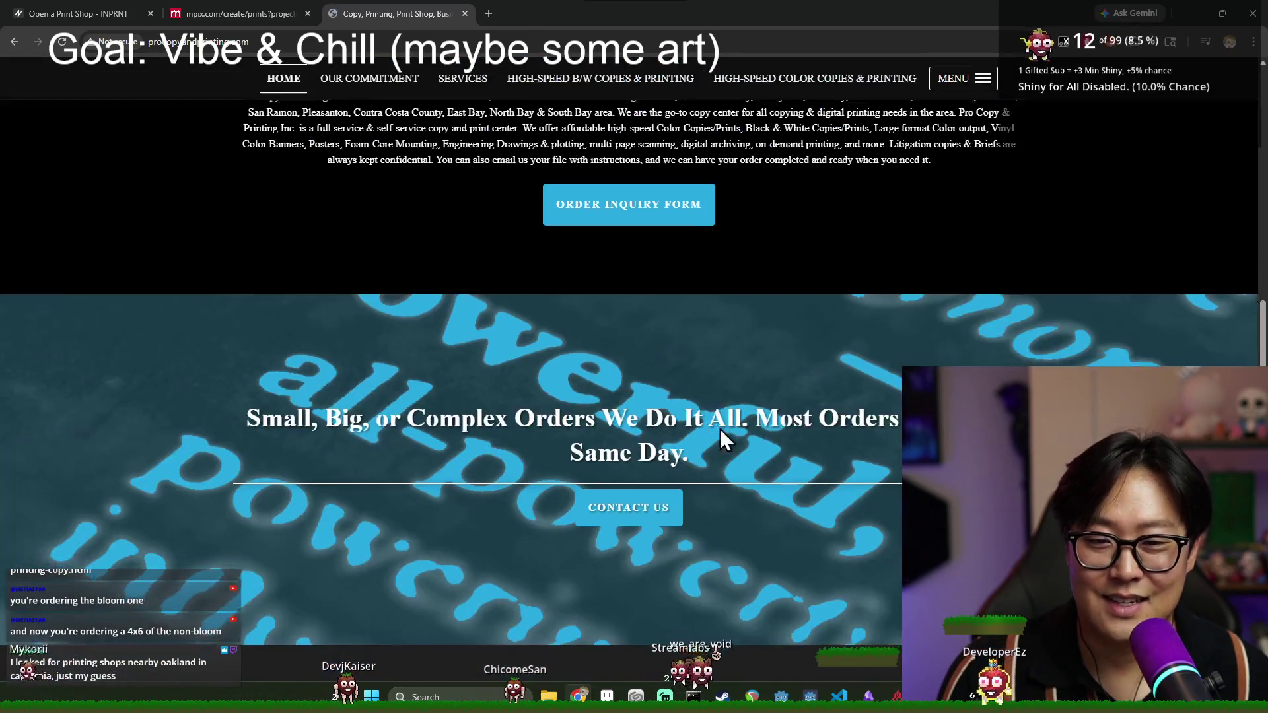
pyautogui.scroll(8, 711, 421)
pyautogui.scroll(8, 711, 421)
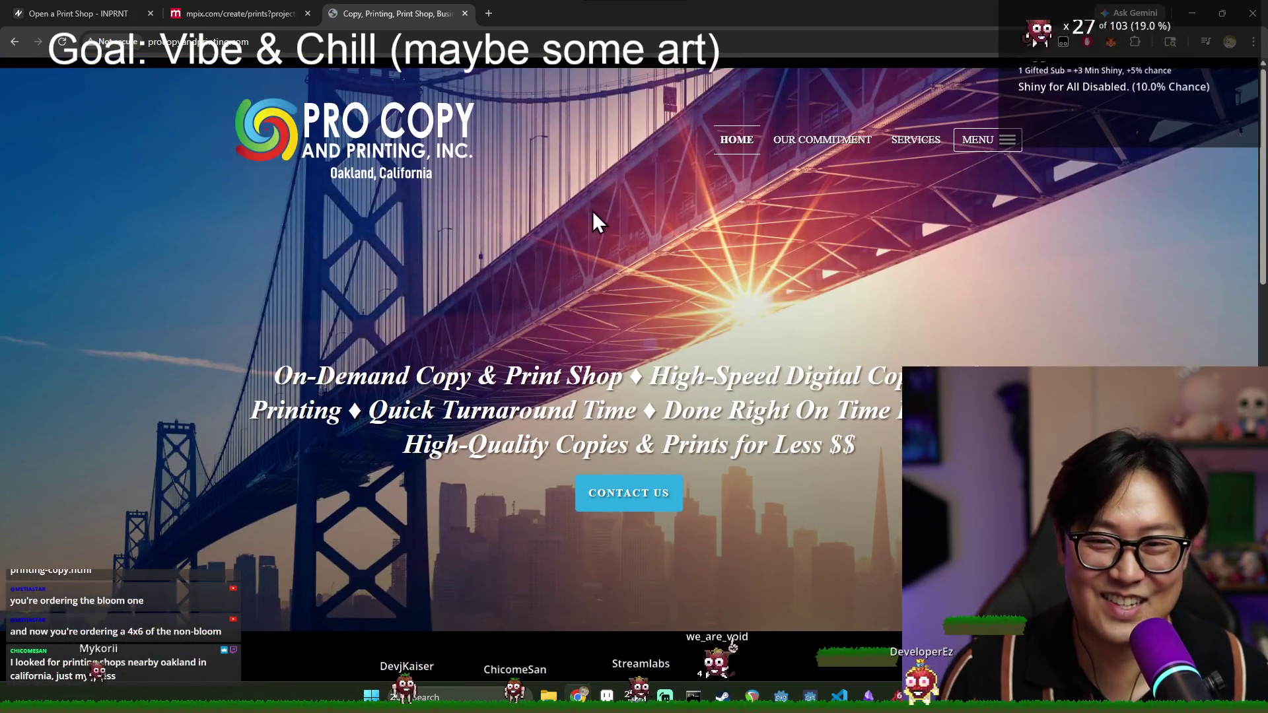
pyautogui.moveTo(444, 376); pyautogui.dragTo(795, 380)
pyautogui.click(848, 404)
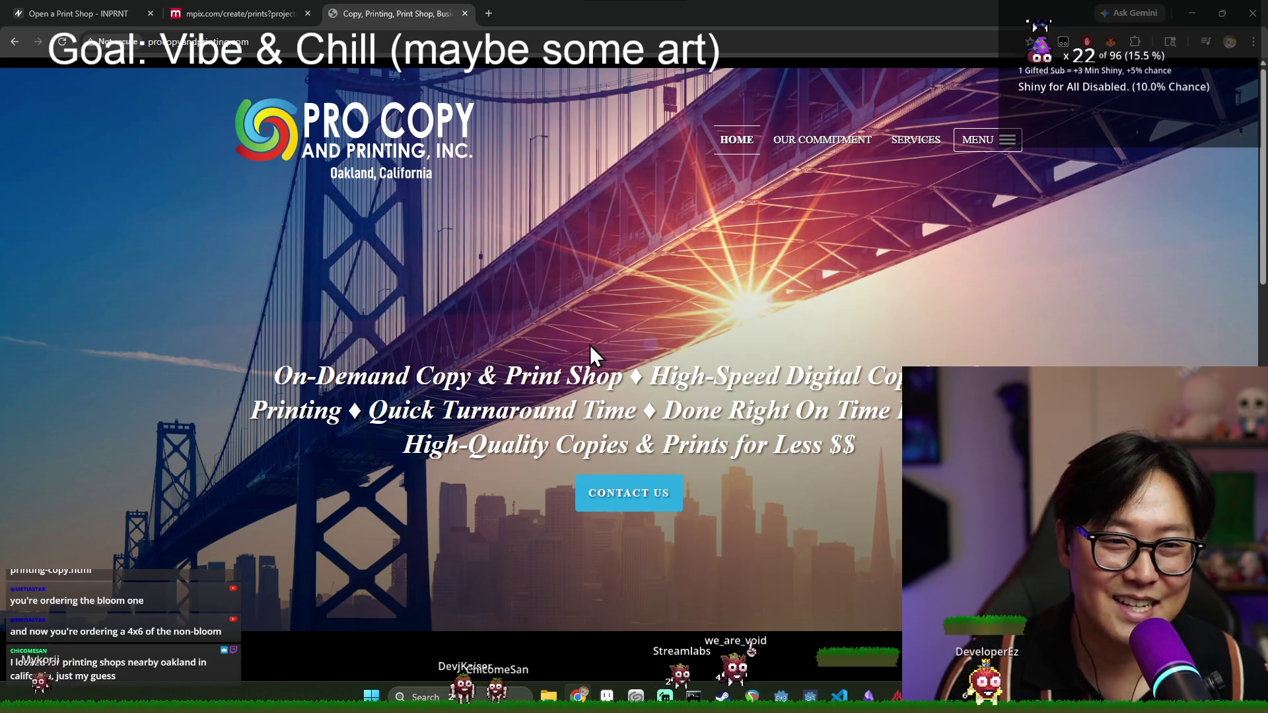
pyautogui.middleClick(405, 17)
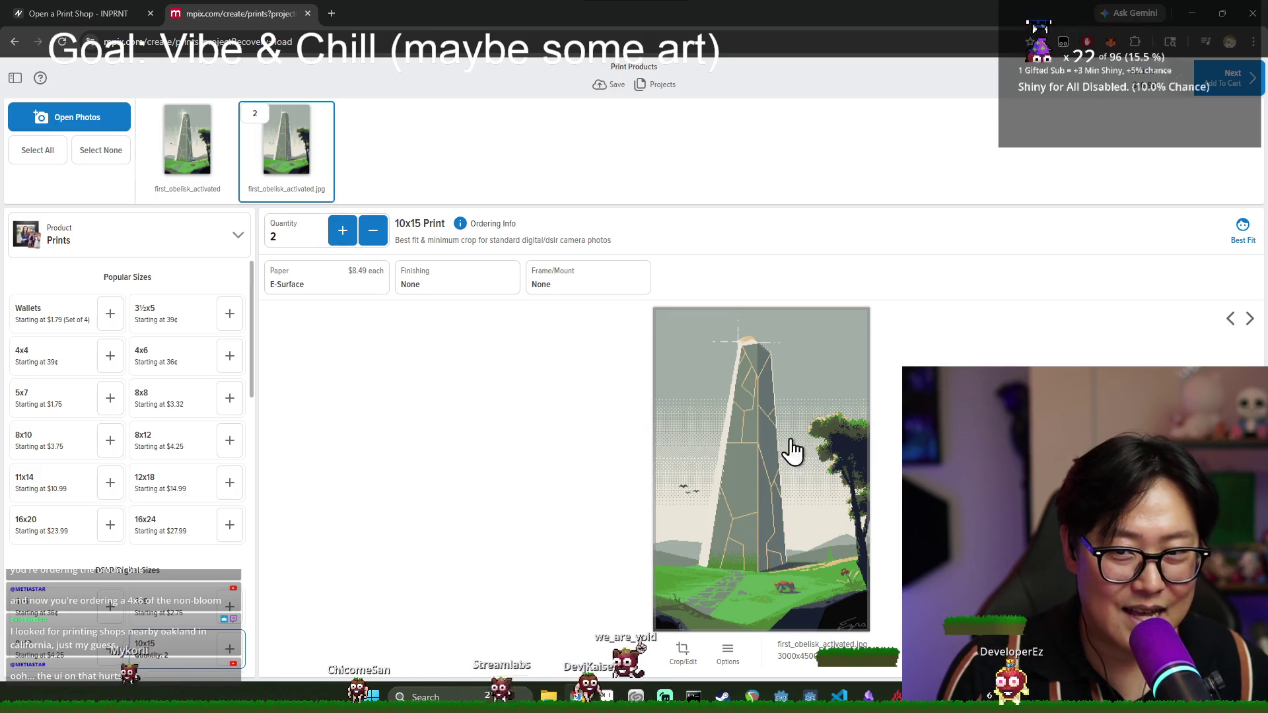
# - Open Crop & Edit on the 10x15 obelisk print and save its full 10 × 15 framing
pyautogui.click(682, 651)
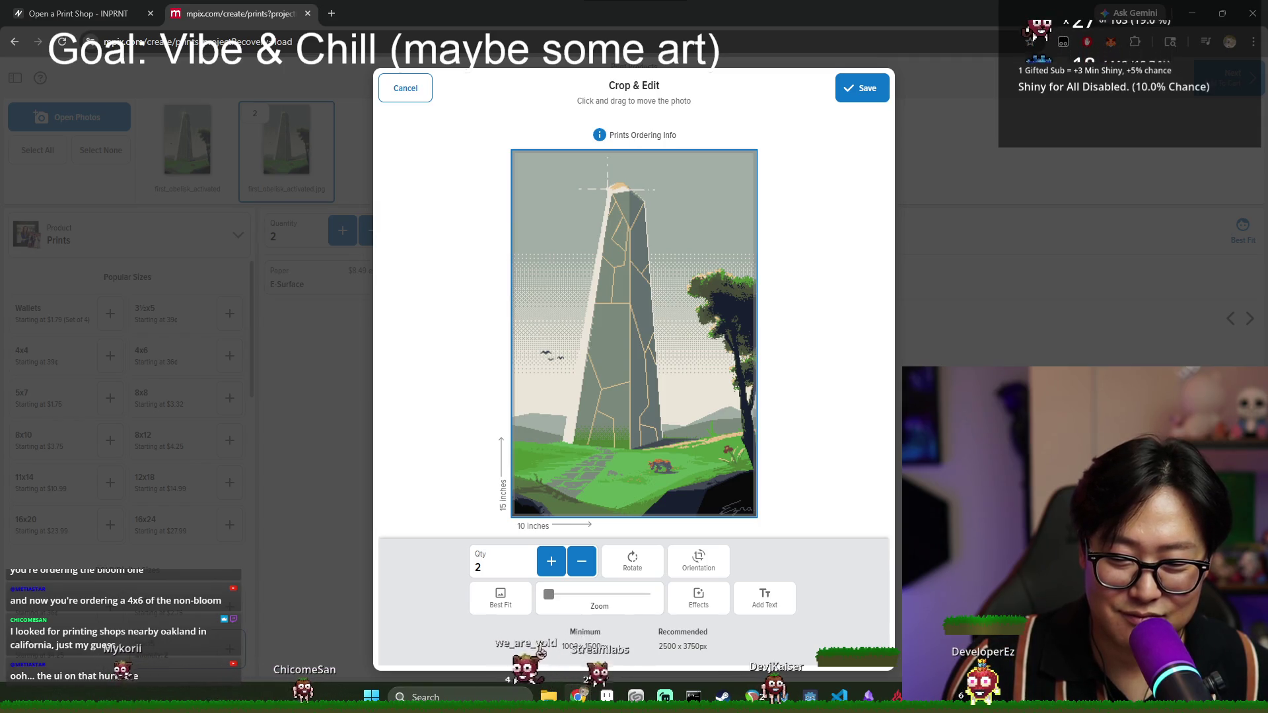
pyautogui.click(861, 88)
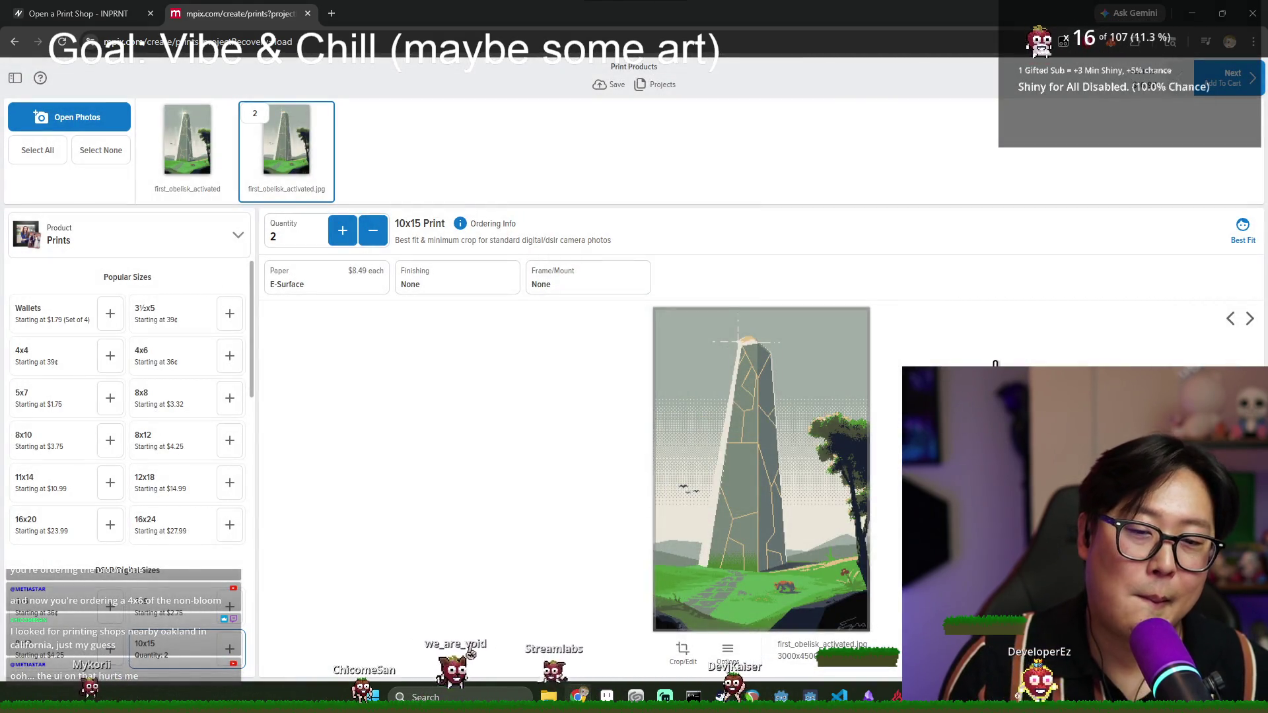
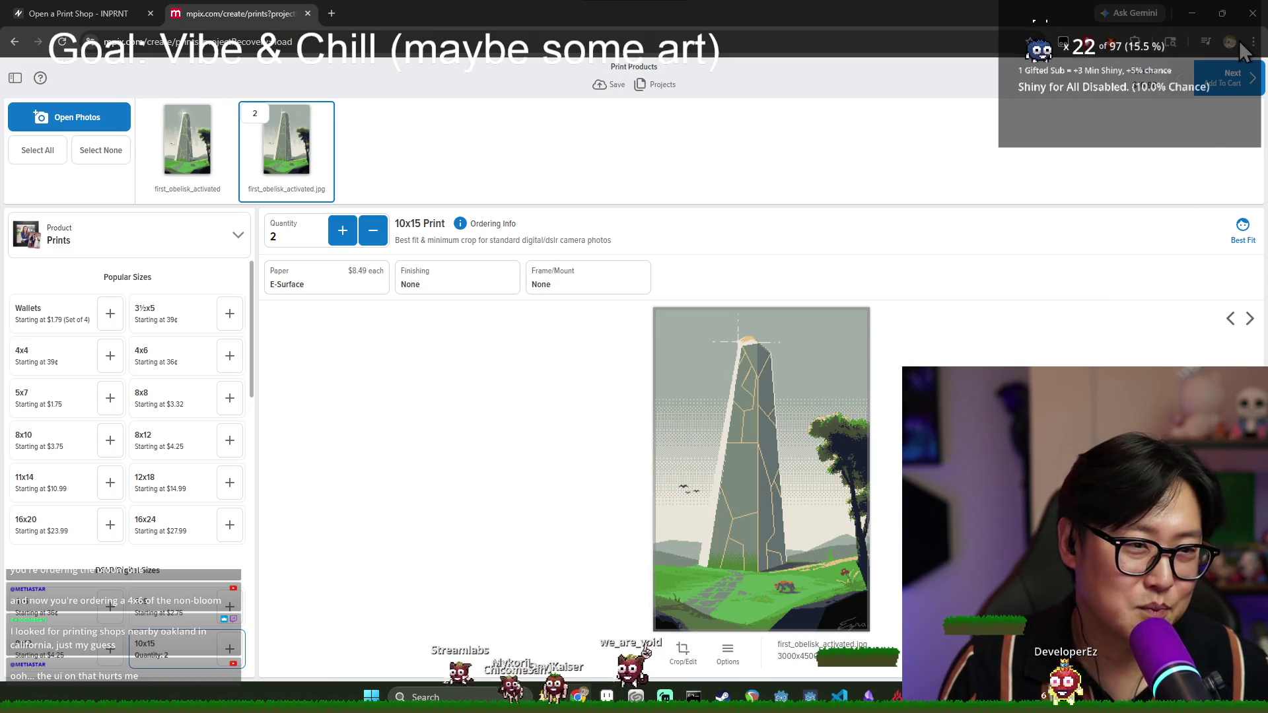
# - Cut the order to one 10x15 print of the obelisk and review the $8.49 summary
pyautogui.click(1230, 84)
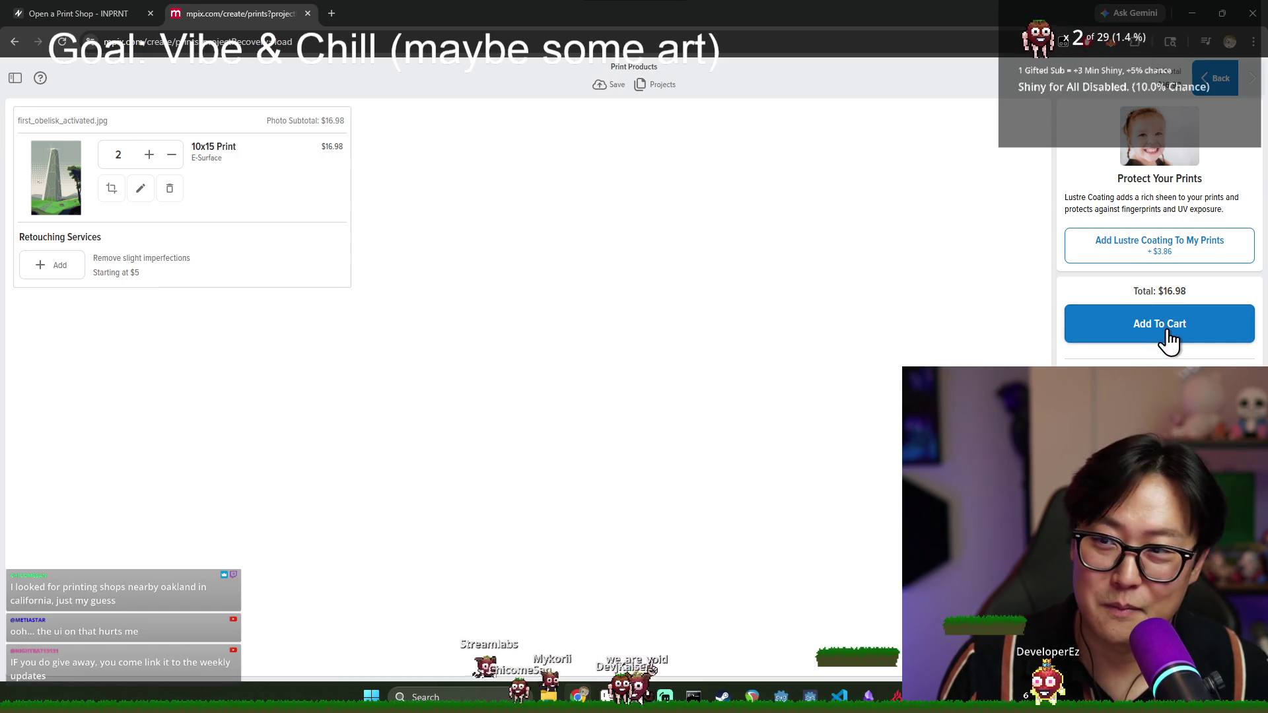
pyautogui.click(1218, 81)
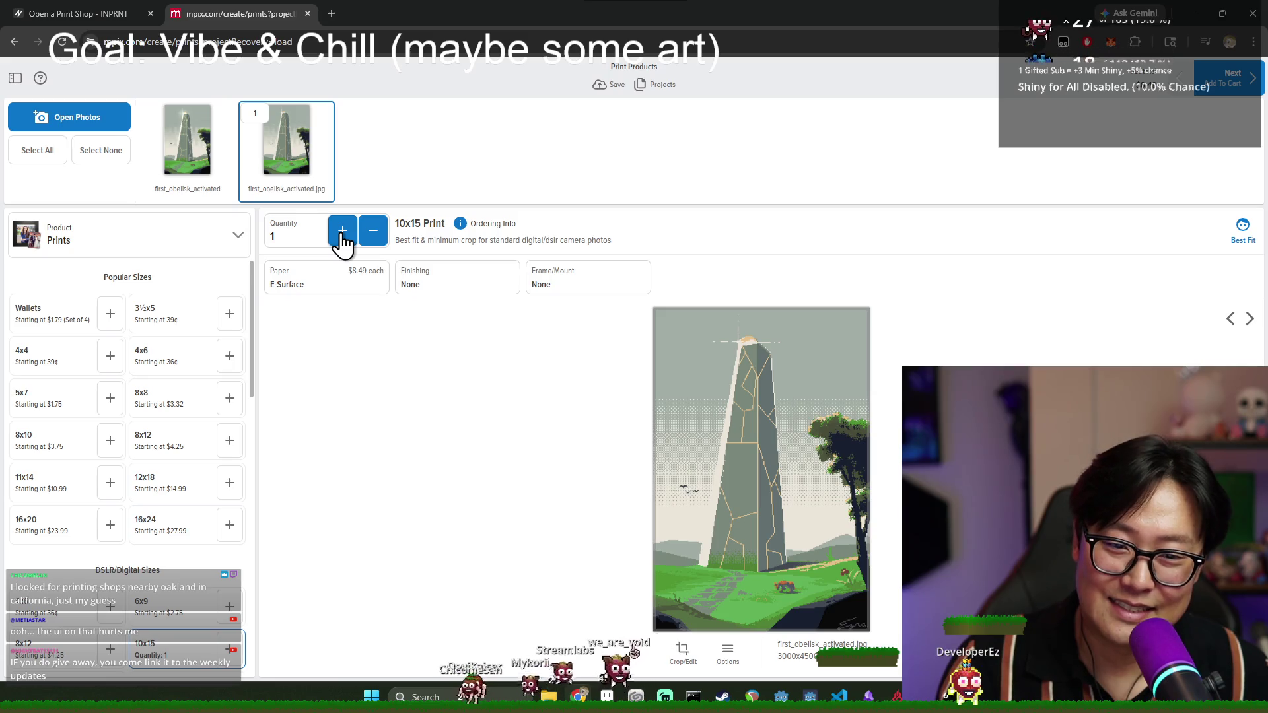
pyautogui.click(1221, 81)
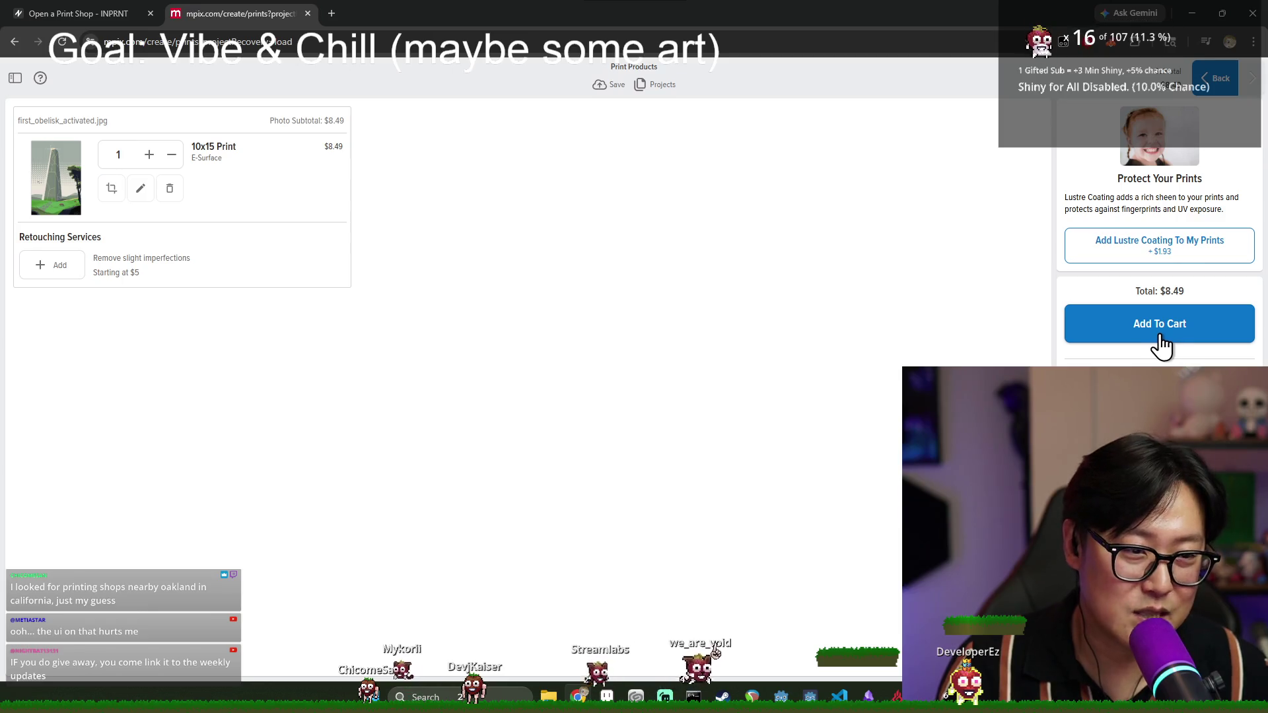
# - Add the 10x15 print to the cart, view the Photo Tiles offer, then choose Order More Products
pyautogui.click(1160, 343)
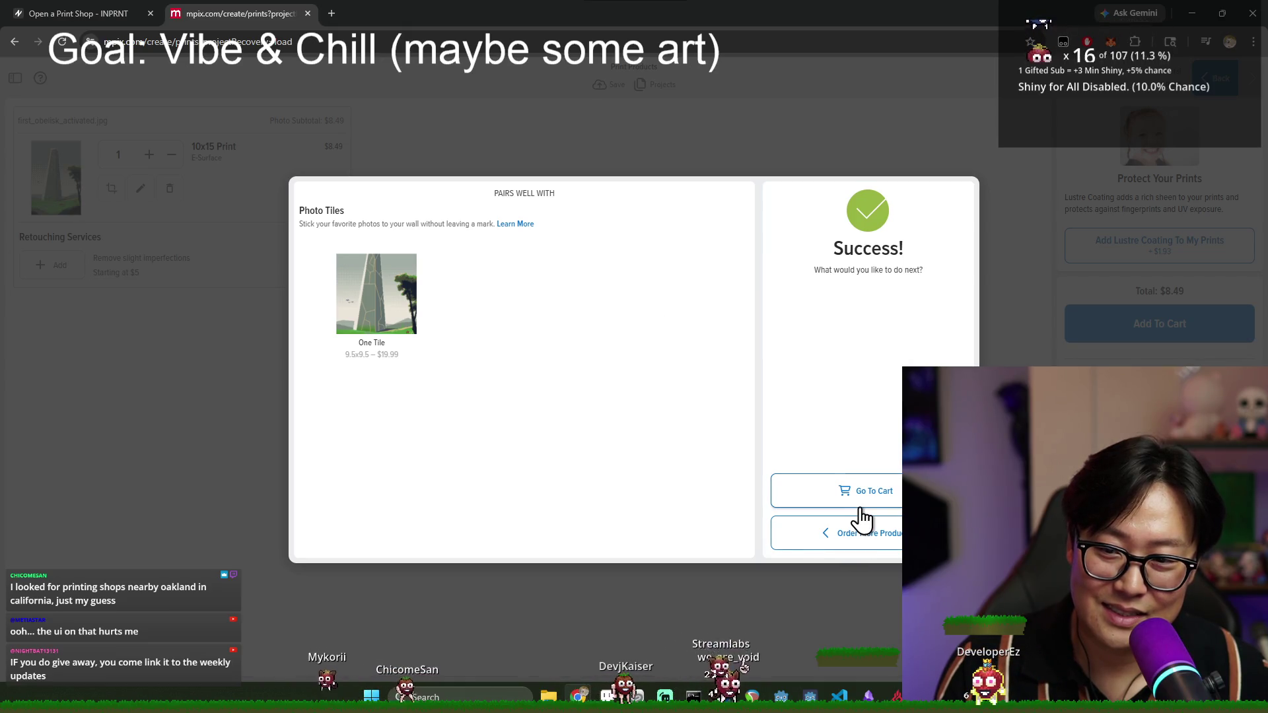
pyautogui.moveTo(411, 338)
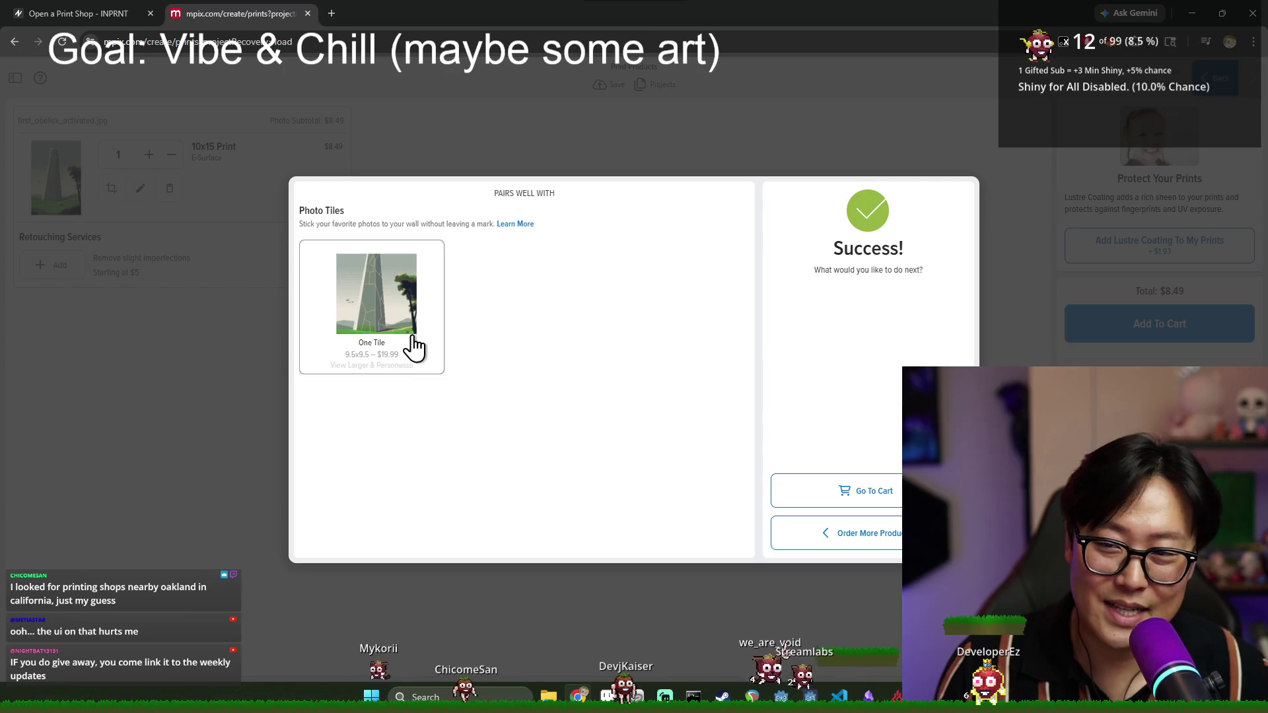
pyautogui.click(375, 363)
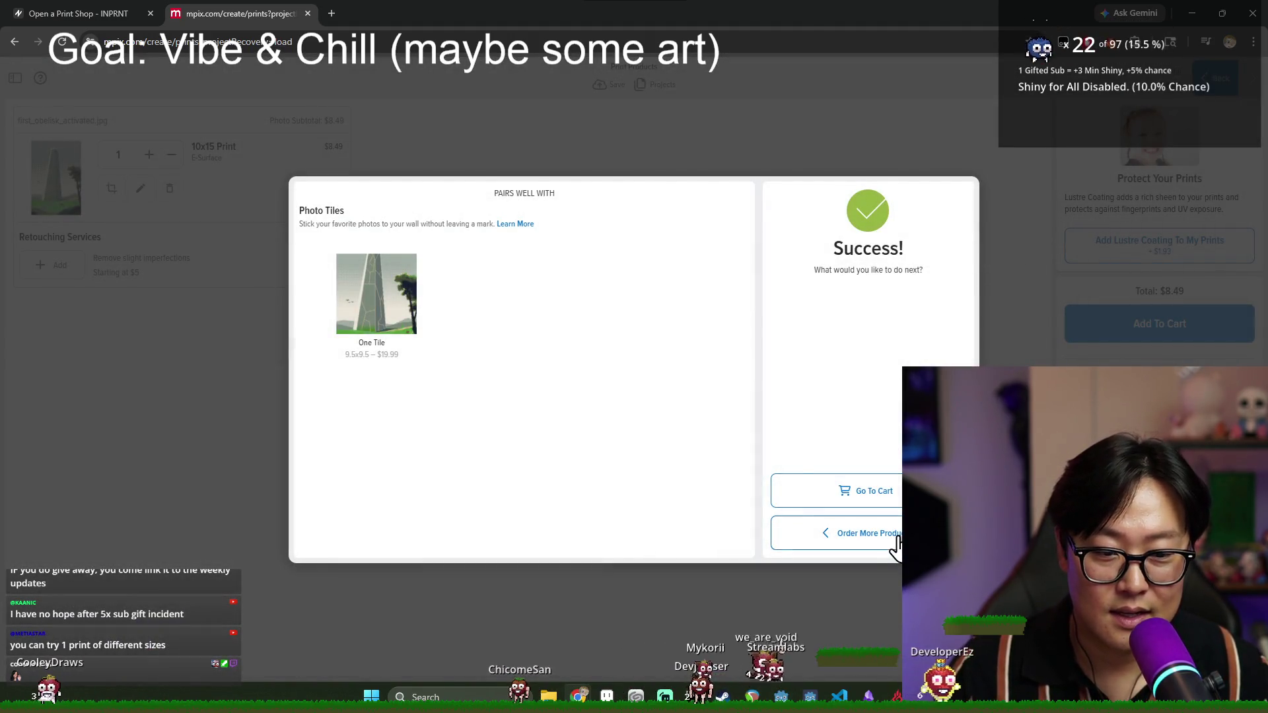
pyautogui.click(894, 545)
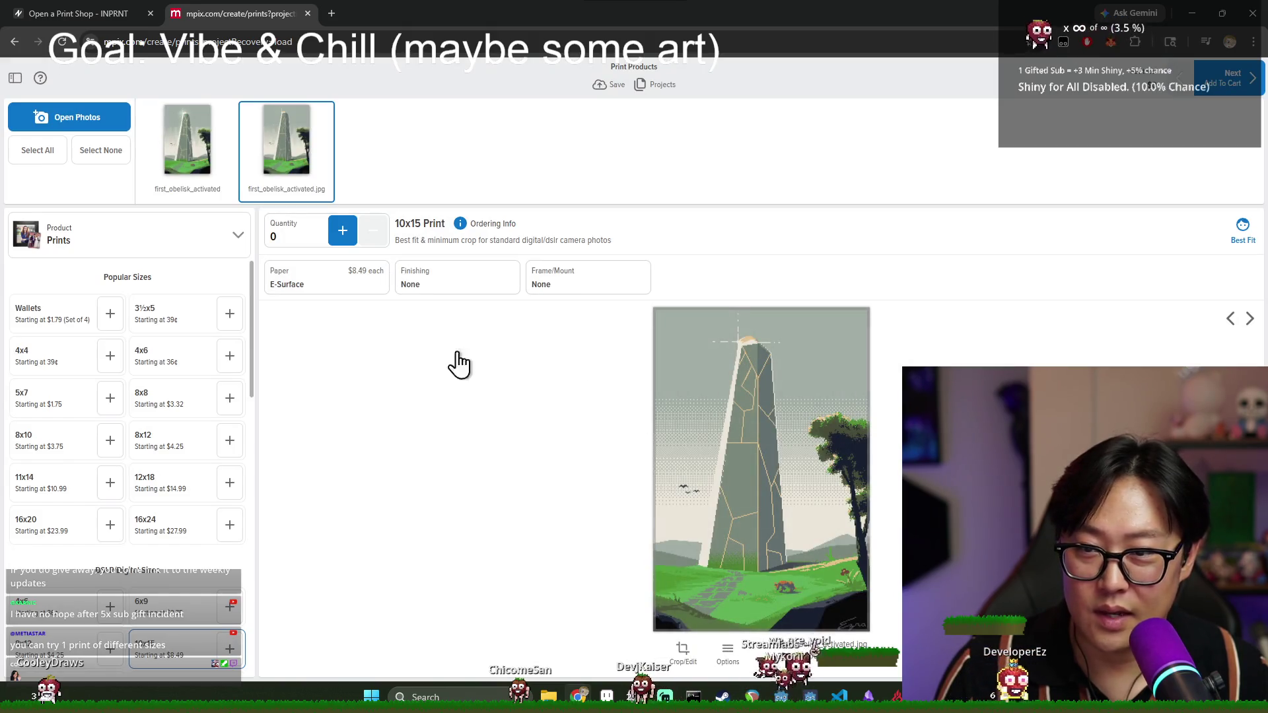
# - Try the 8x10 print size, then cancel the Best Fit crop detection
pyautogui.click(667, 400)
pyautogui.click(406, 91)
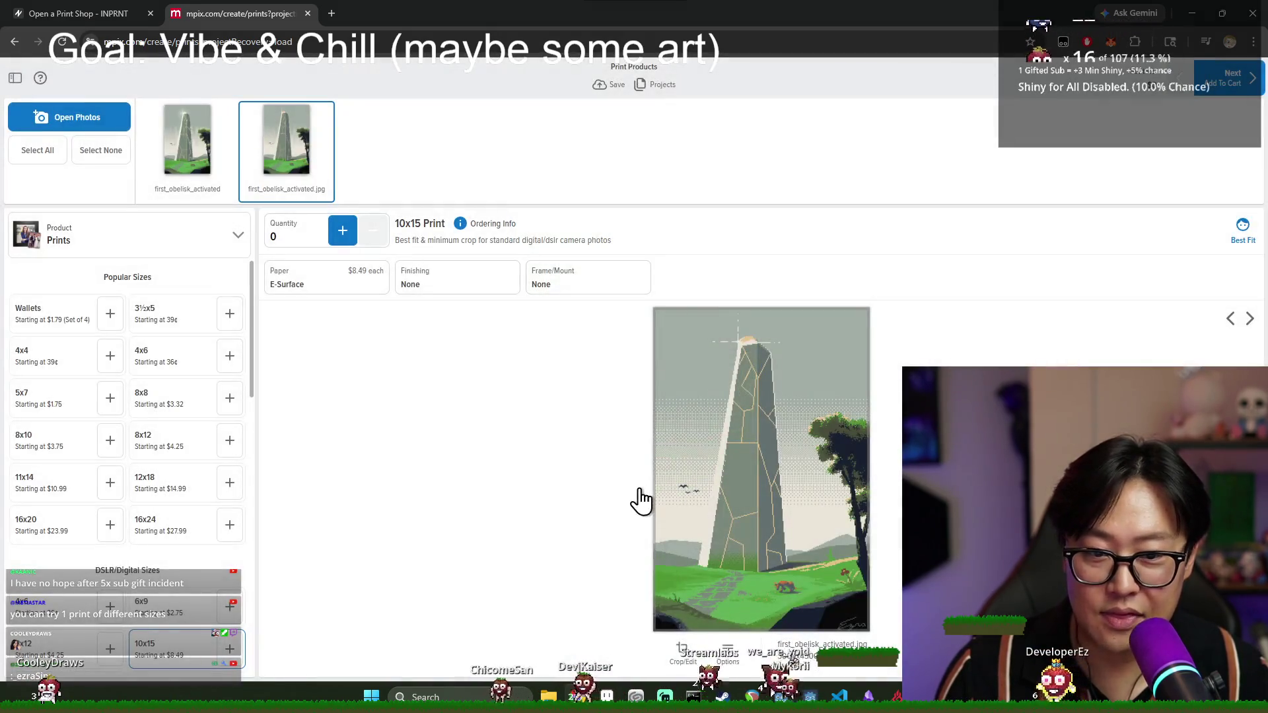
pyautogui.scroll(-2, 187, 416)
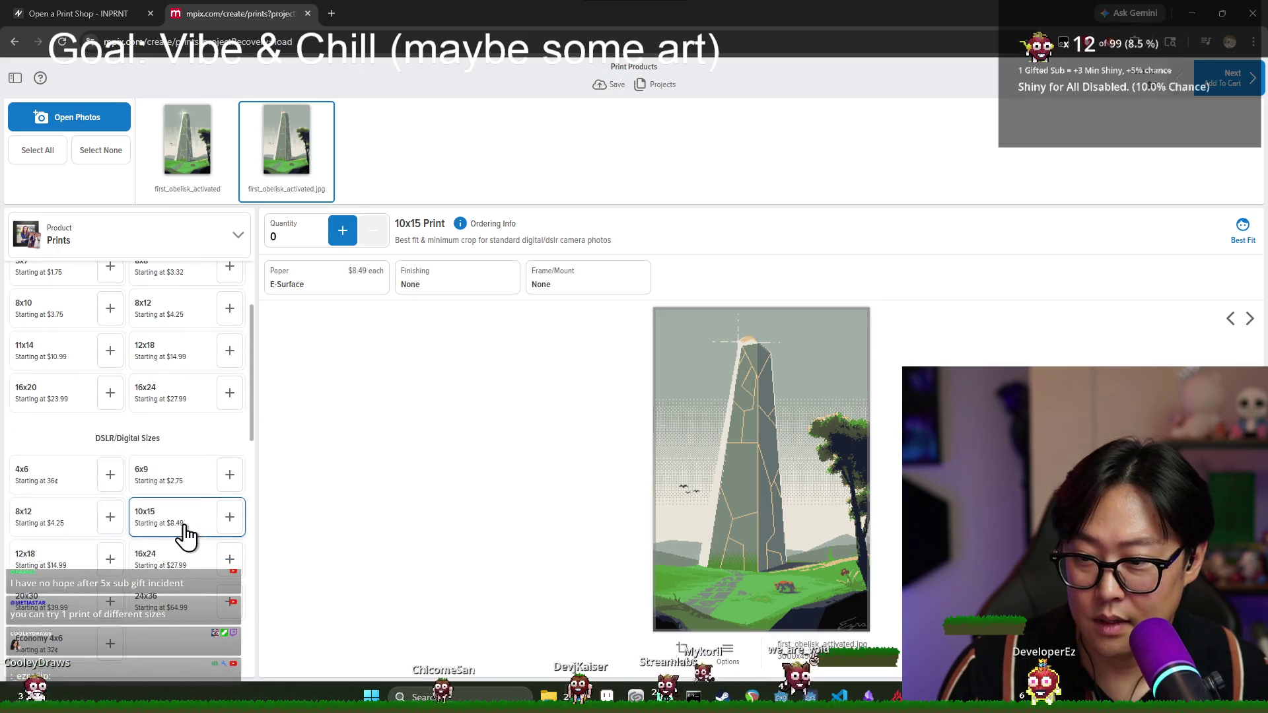
pyautogui.scroll(1, 179, 528)
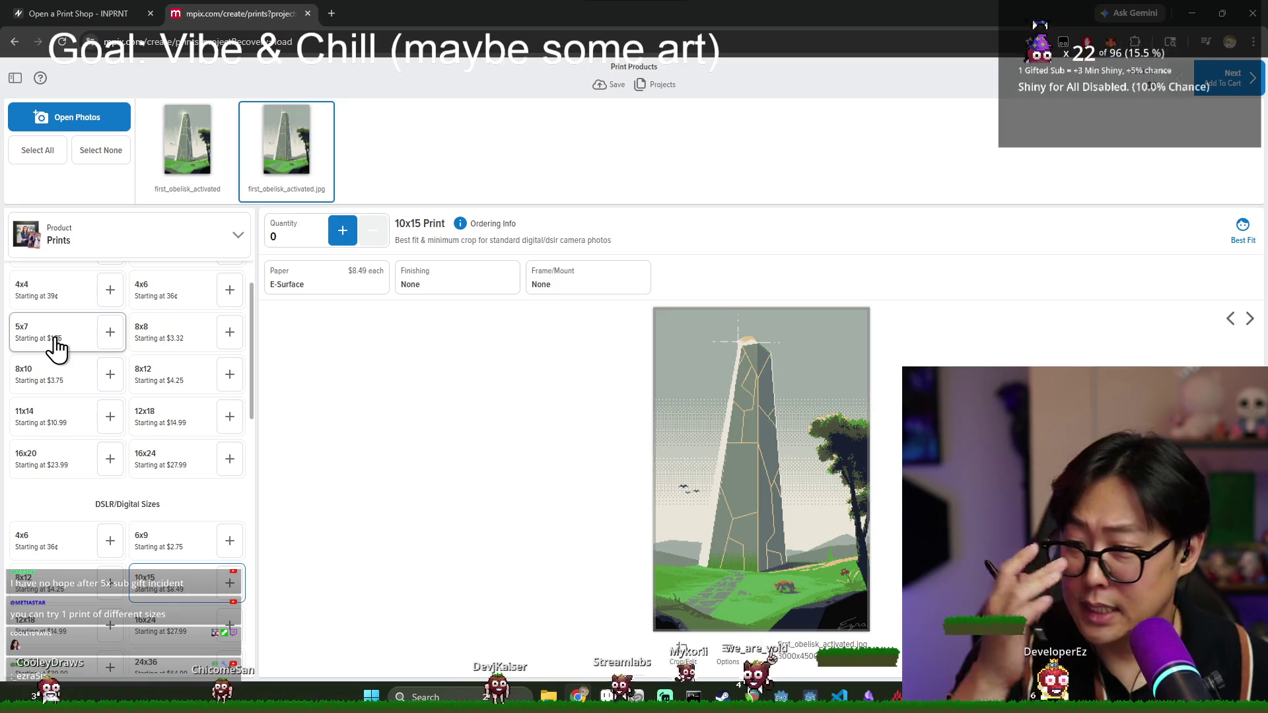
pyautogui.click(42, 383)
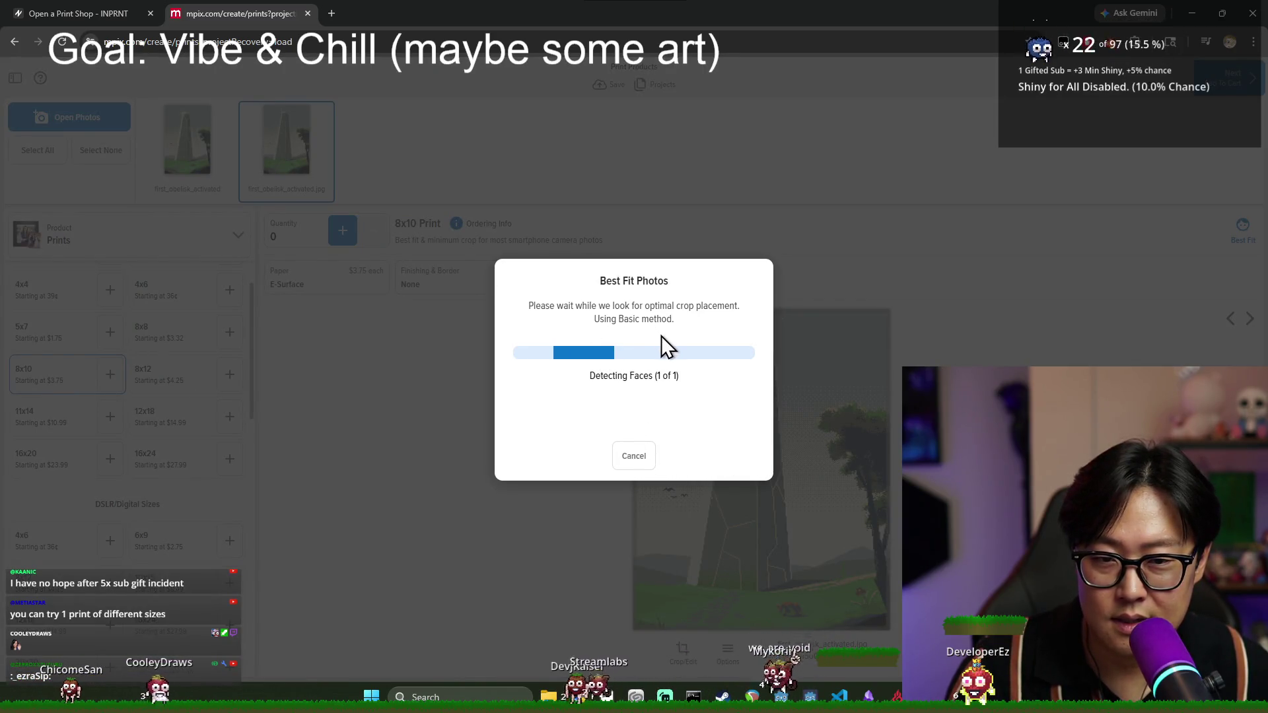
pyautogui.click(633, 456)
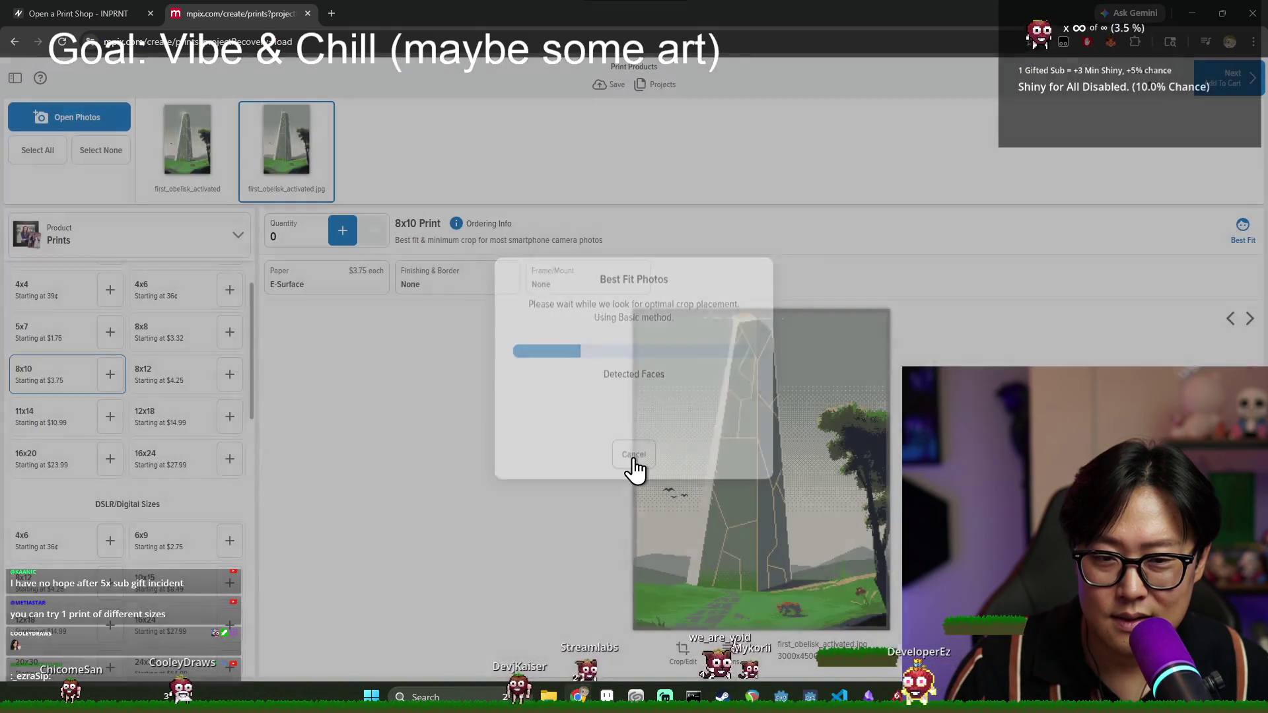
# - Add one 10x15 E-Surface print at $8.49 for first_obelisk_activated.jpg
pyautogui.scroll(-2, 187, 399)
pyautogui.scroll(1, 198, 462)
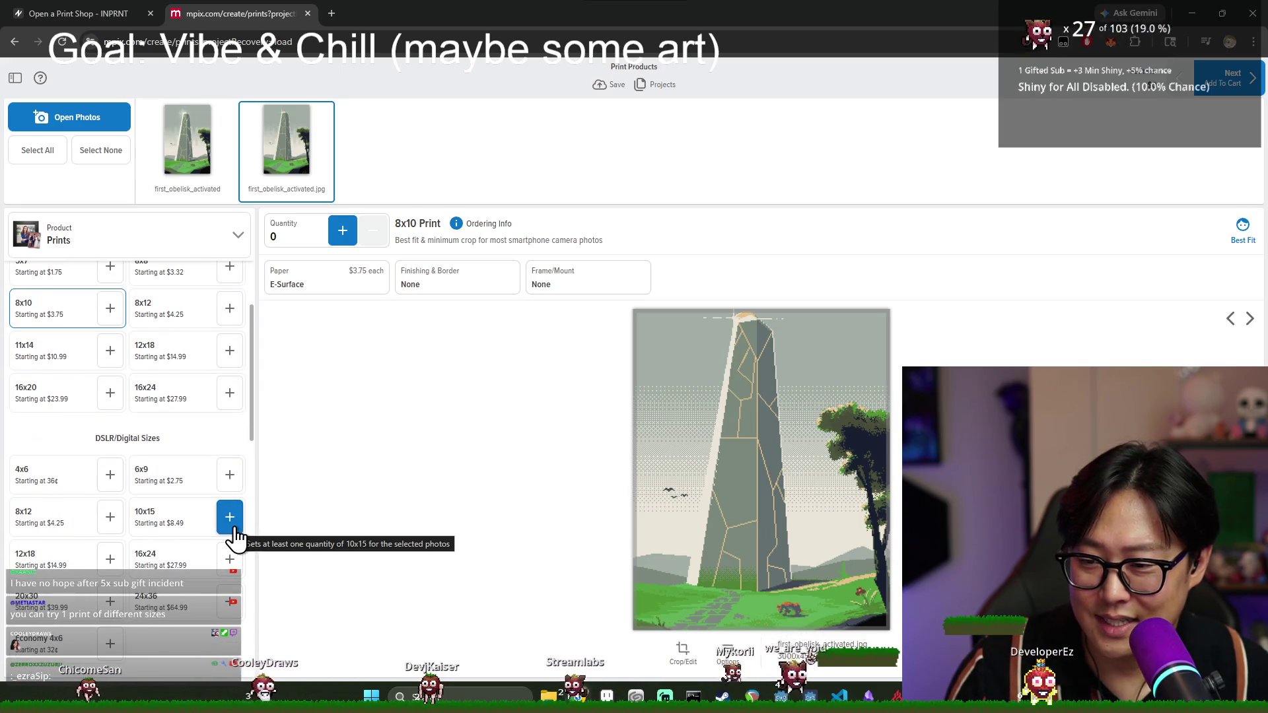
pyautogui.click(233, 525)
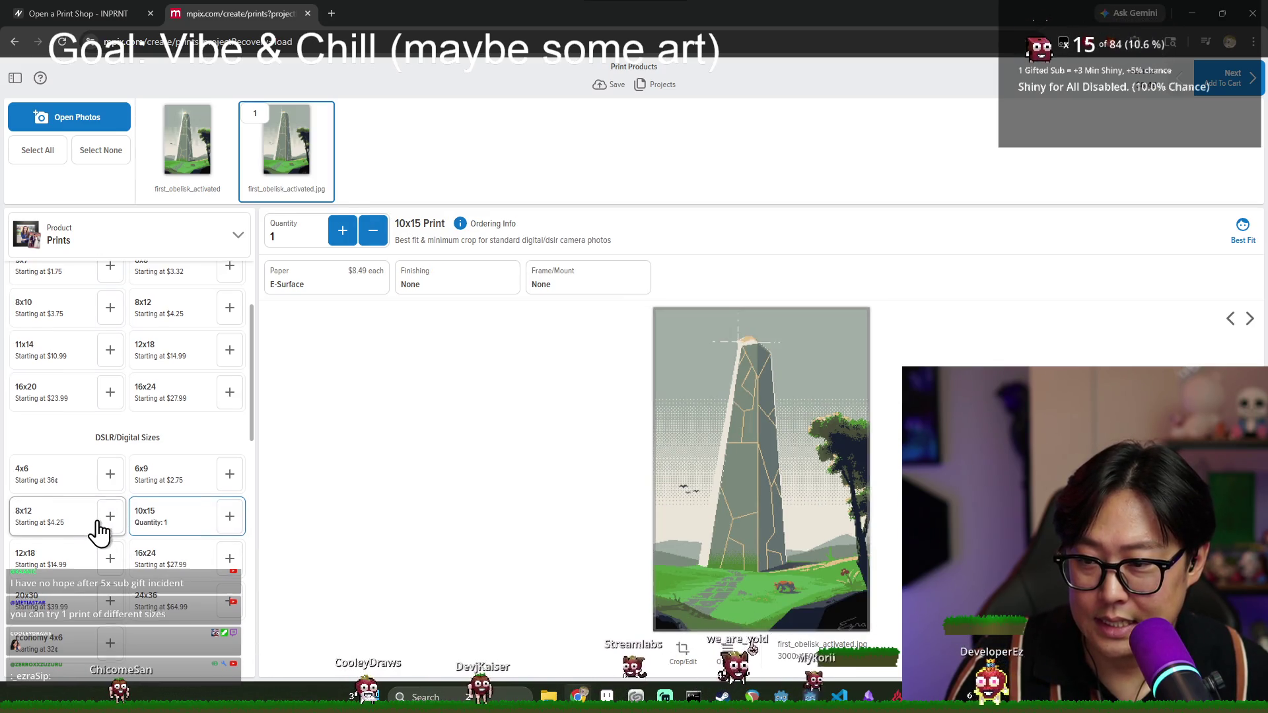
pyautogui.scroll(-3, 99, 530)
pyautogui.scroll(-1, 146, 560)
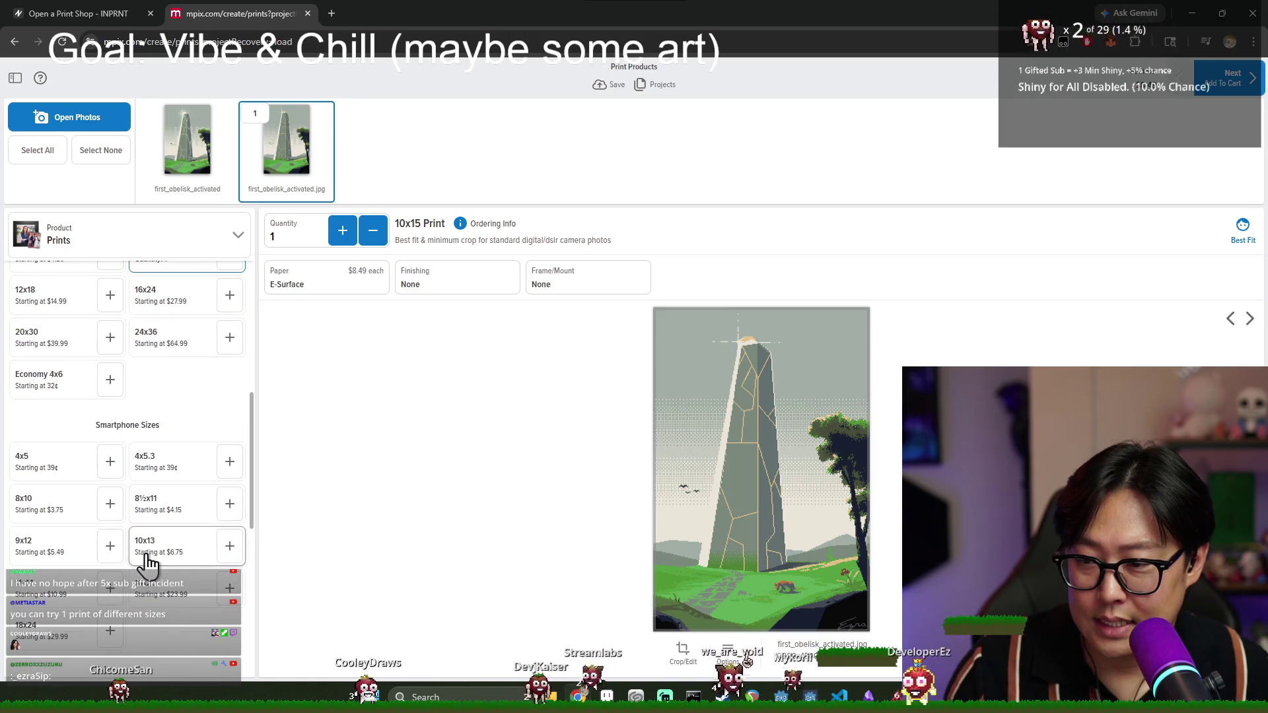
pyautogui.scroll(5, 169, 551)
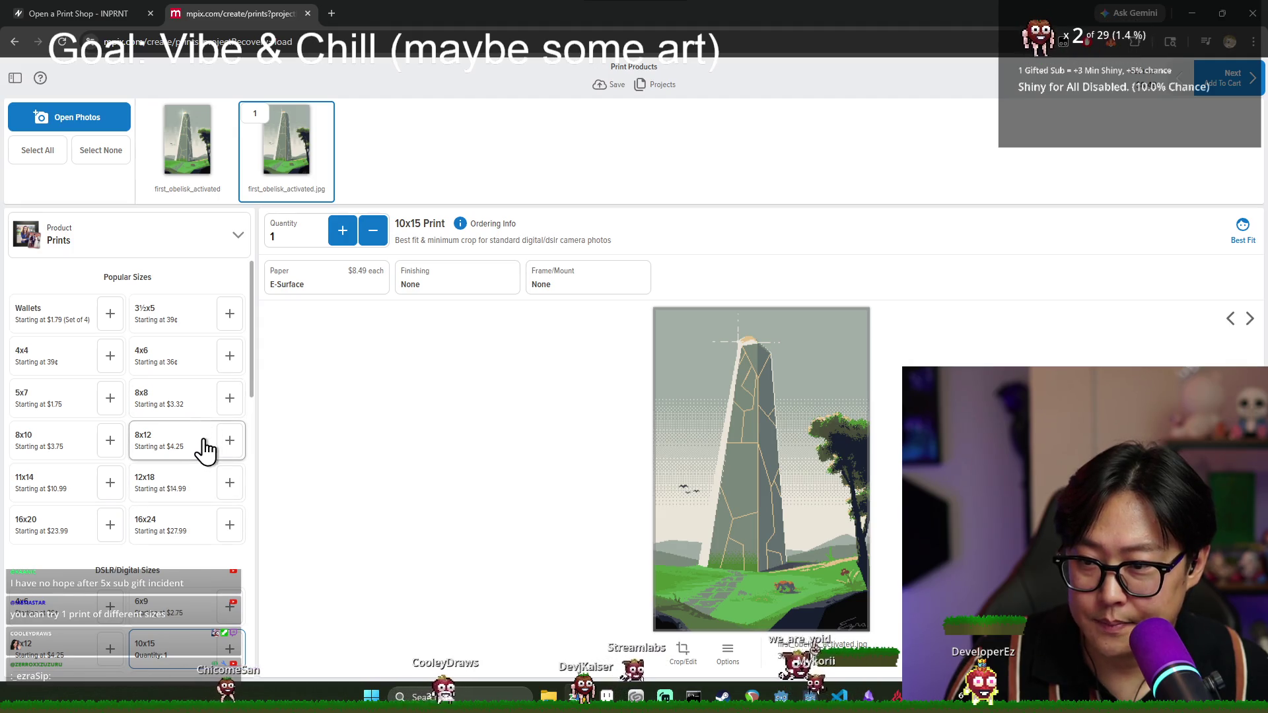
pyautogui.scroll(-1, 224, 465)
pyautogui.scroll(-1, 224, 462)
pyautogui.scroll(1, 206, 470)
pyautogui.scroll(-1, 205, 472)
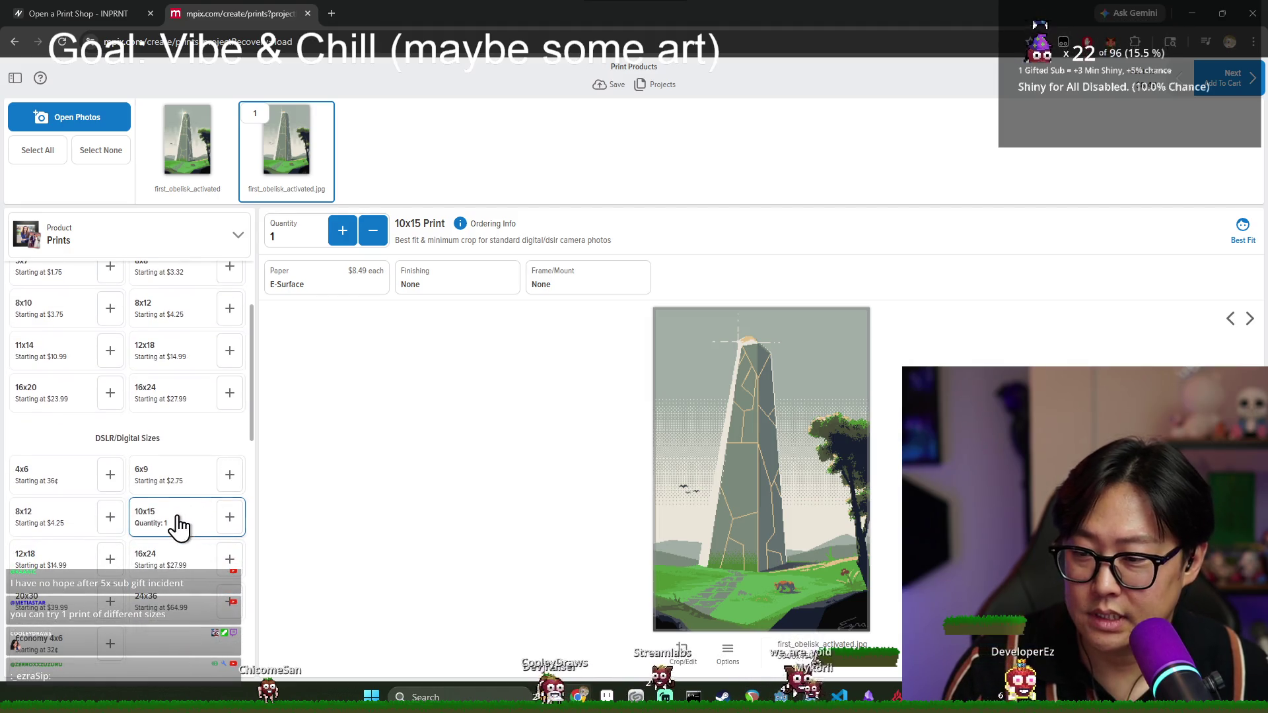
pyautogui.scroll(-1, 172, 528)
# - Add and remove a 12x18 print, then preview the photo at 16x24 and 20x30
pyautogui.click(107, 506)
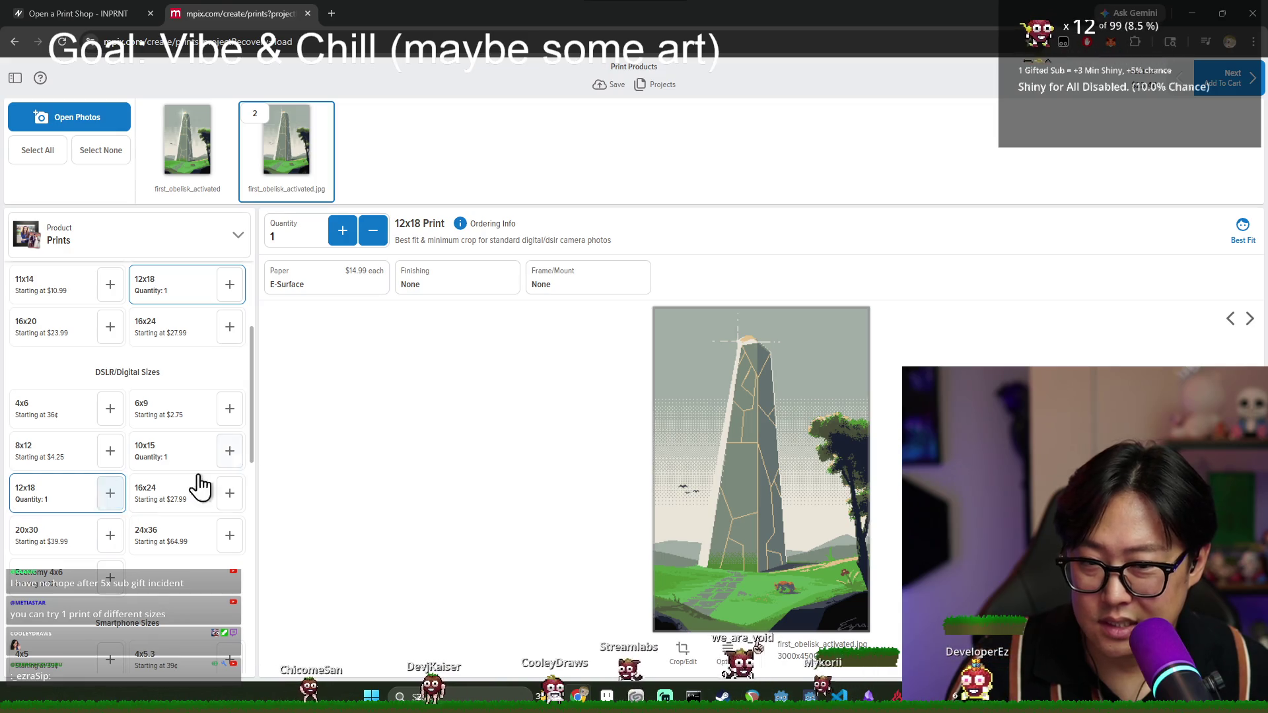
pyautogui.click(374, 231)
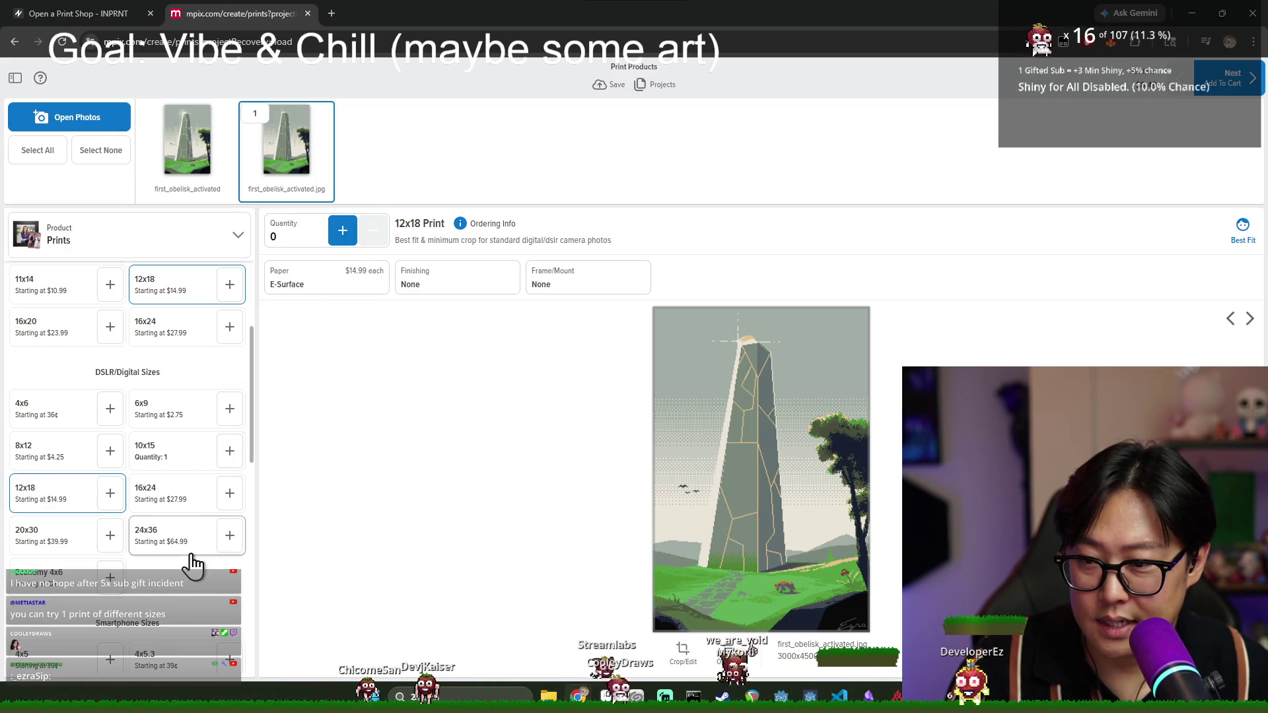
pyautogui.click(197, 514)
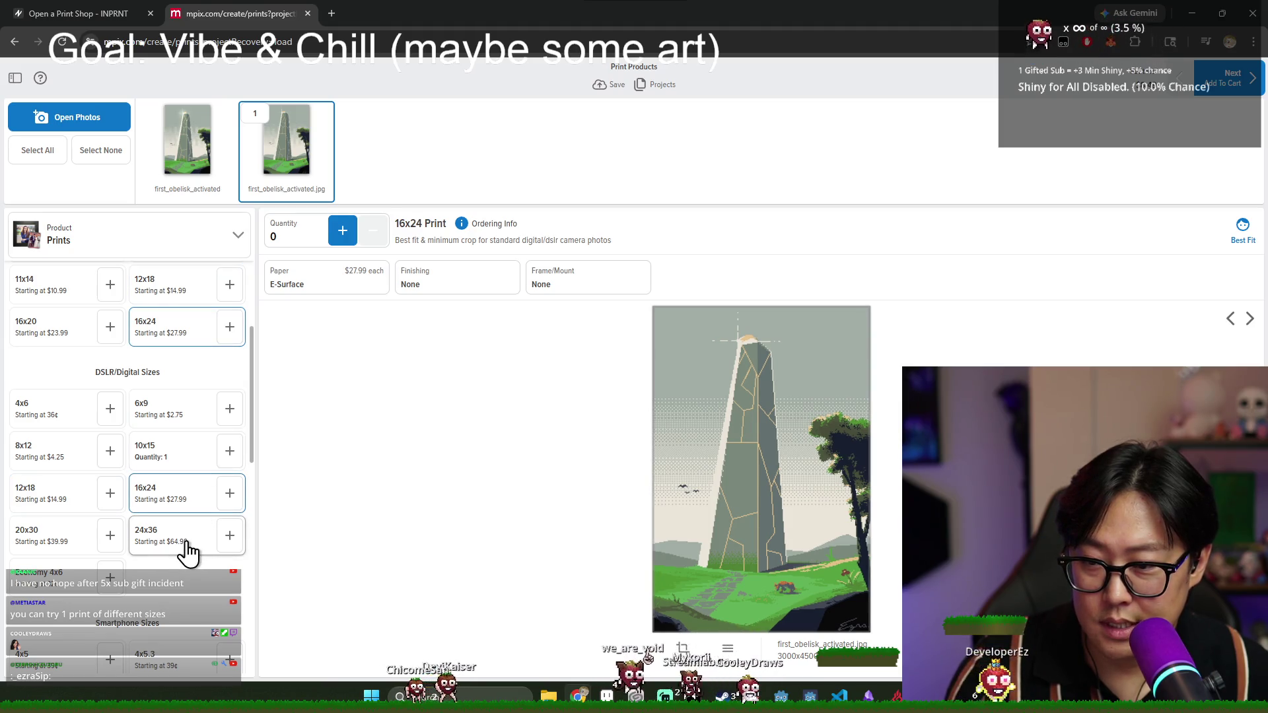
pyautogui.click(50, 542)
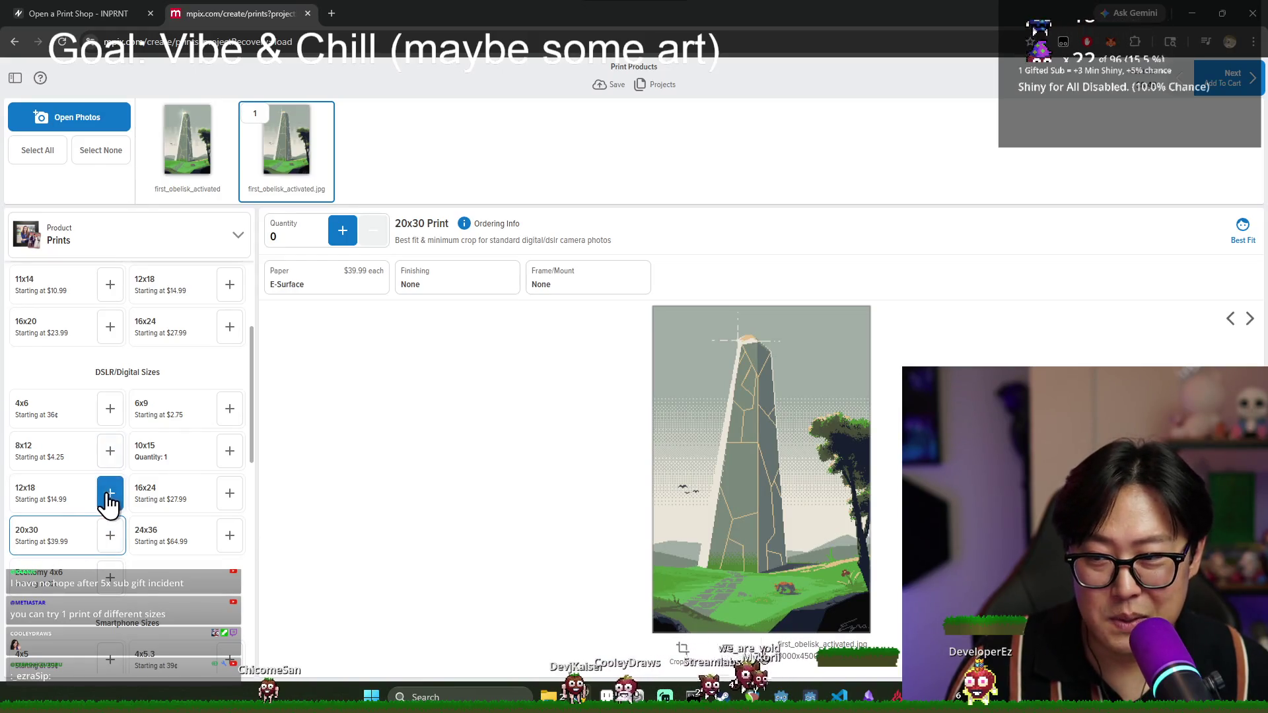
pyautogui.scroll(1, 99, 508)
pyautogui.scroll(1, 99, 532)
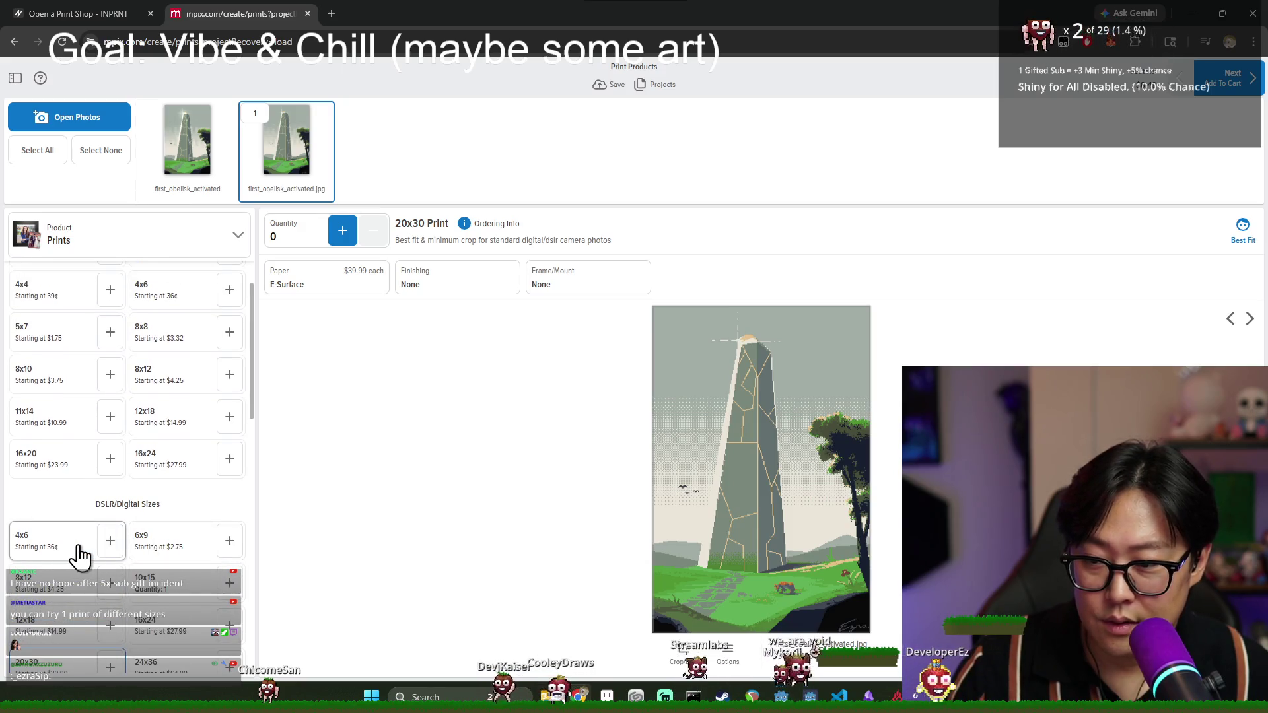
# - Preview the photo at 4x6, 8x8, 5x7, 8x12, 12x18 and 11x14 sizes
pyautogui.click(189, 301)
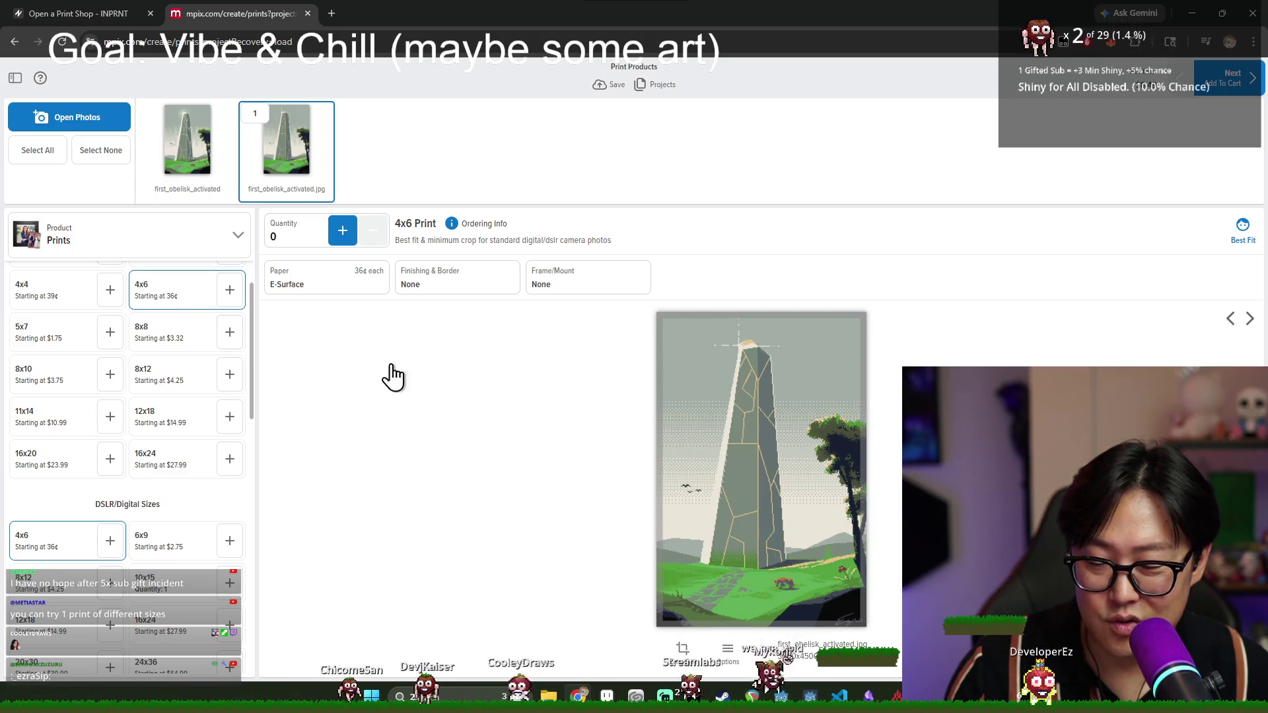
pyautogui.click(178, 350)
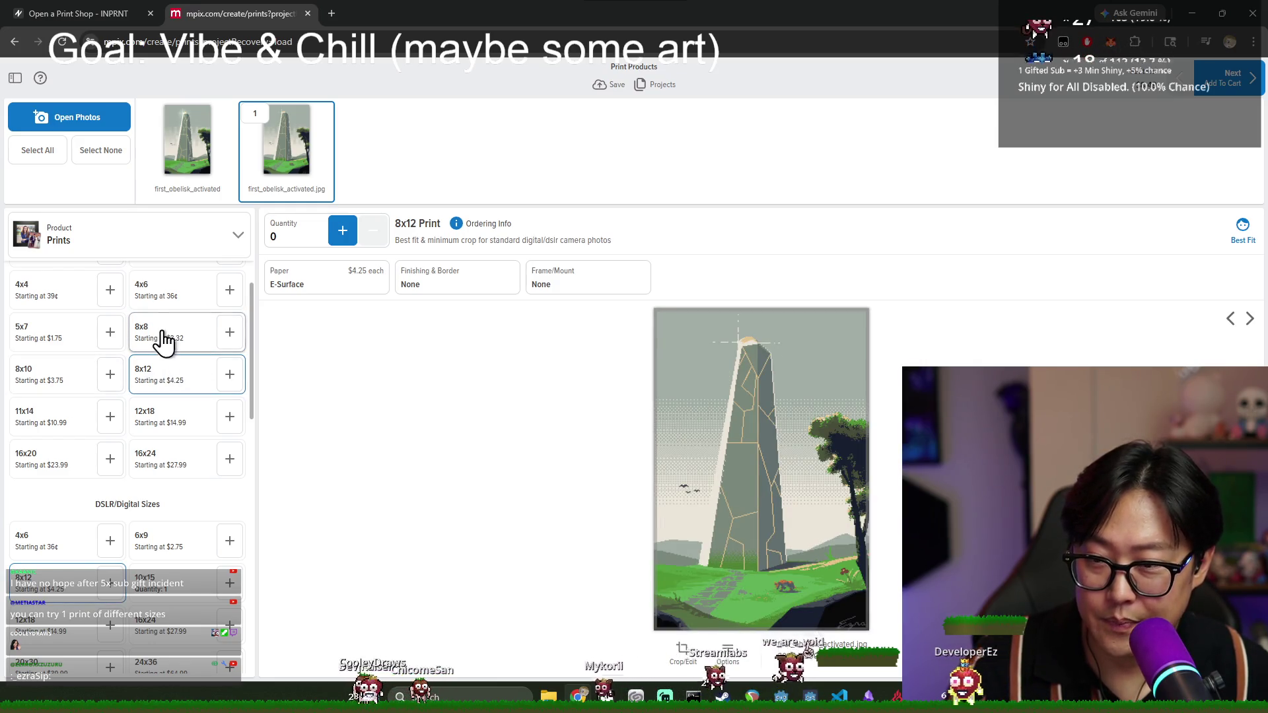
pyautogui.scroll(1, 145, 389)
pyautogui.click(68, 404)
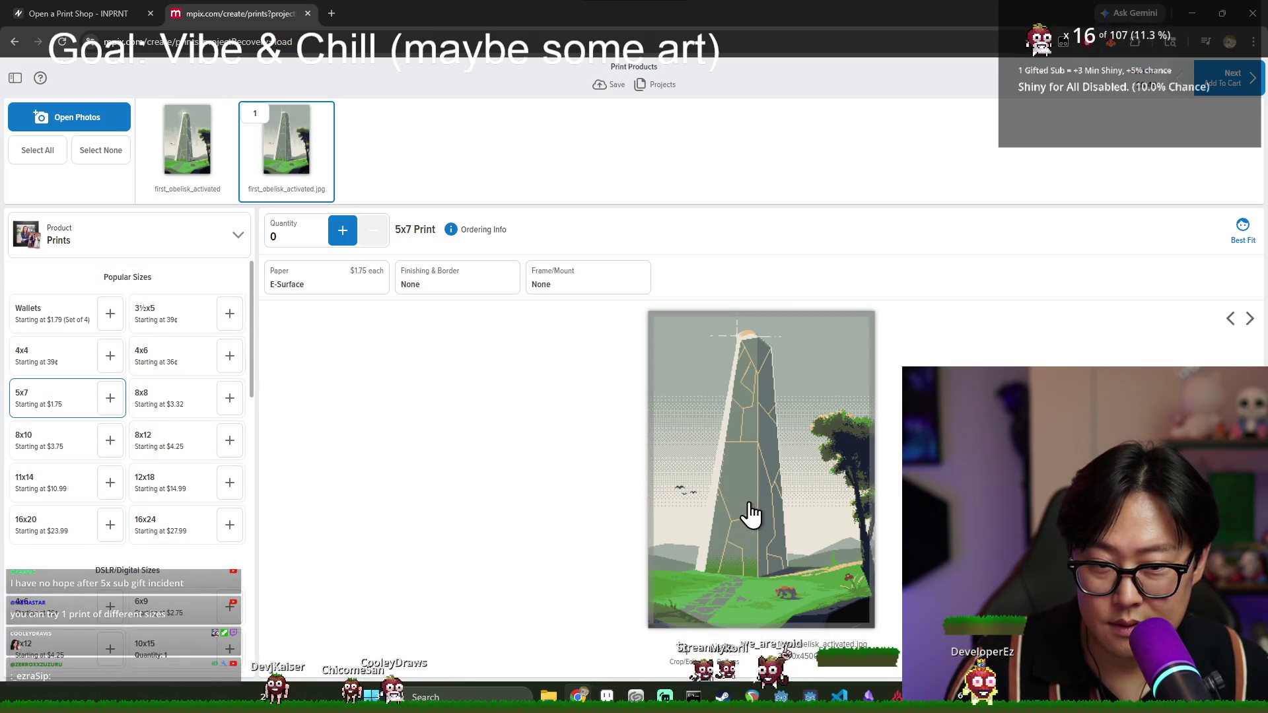
pyautogui.click(157, 370)
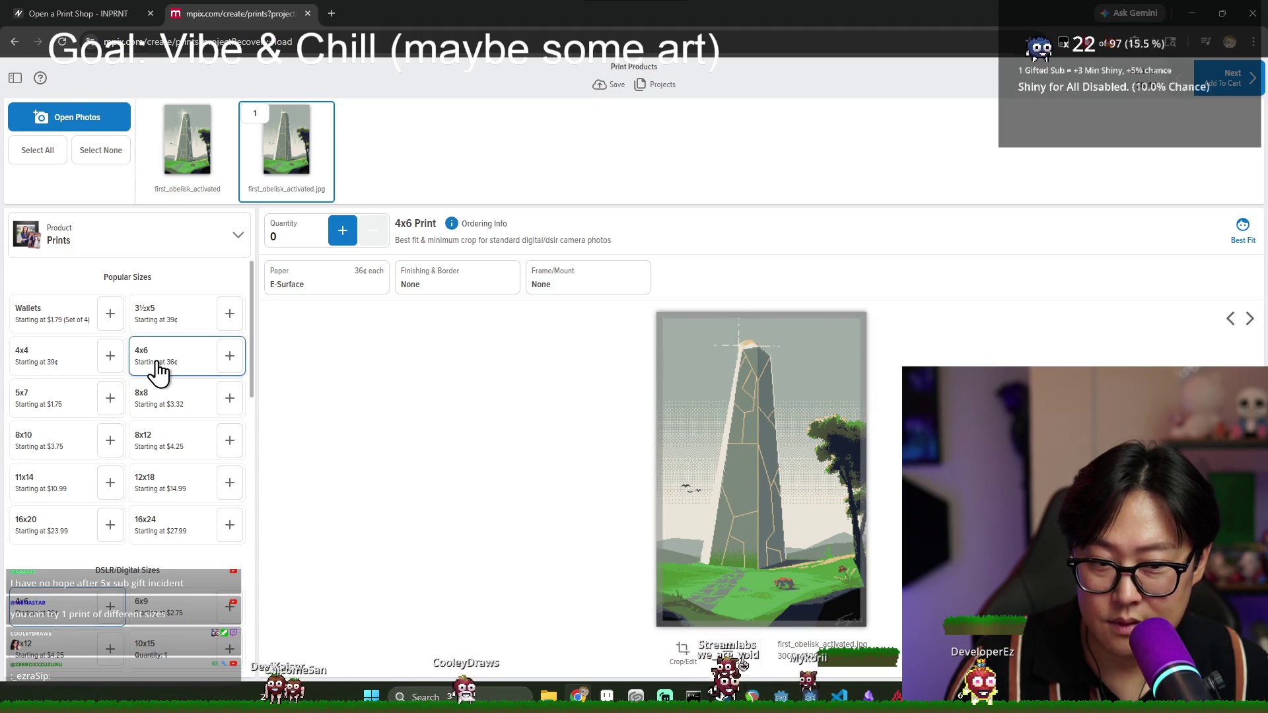
pyautogui.click(153, 456)
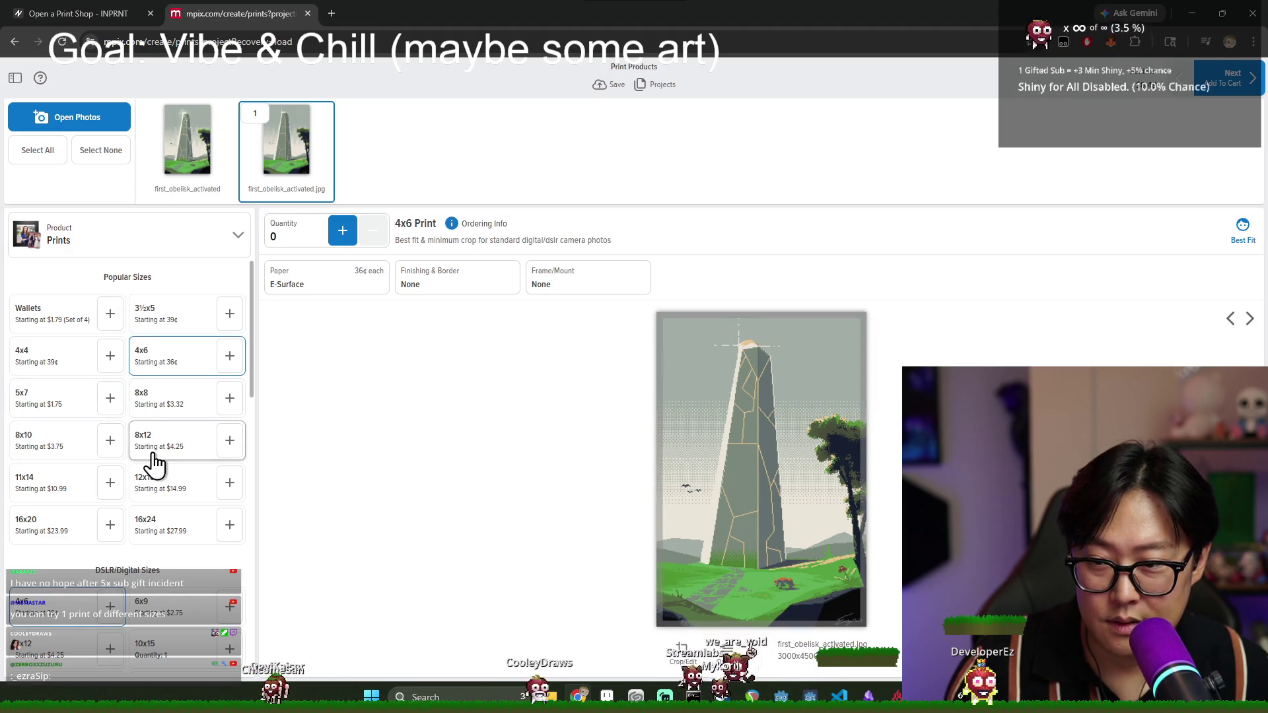
pyautogui.click(144, 501)
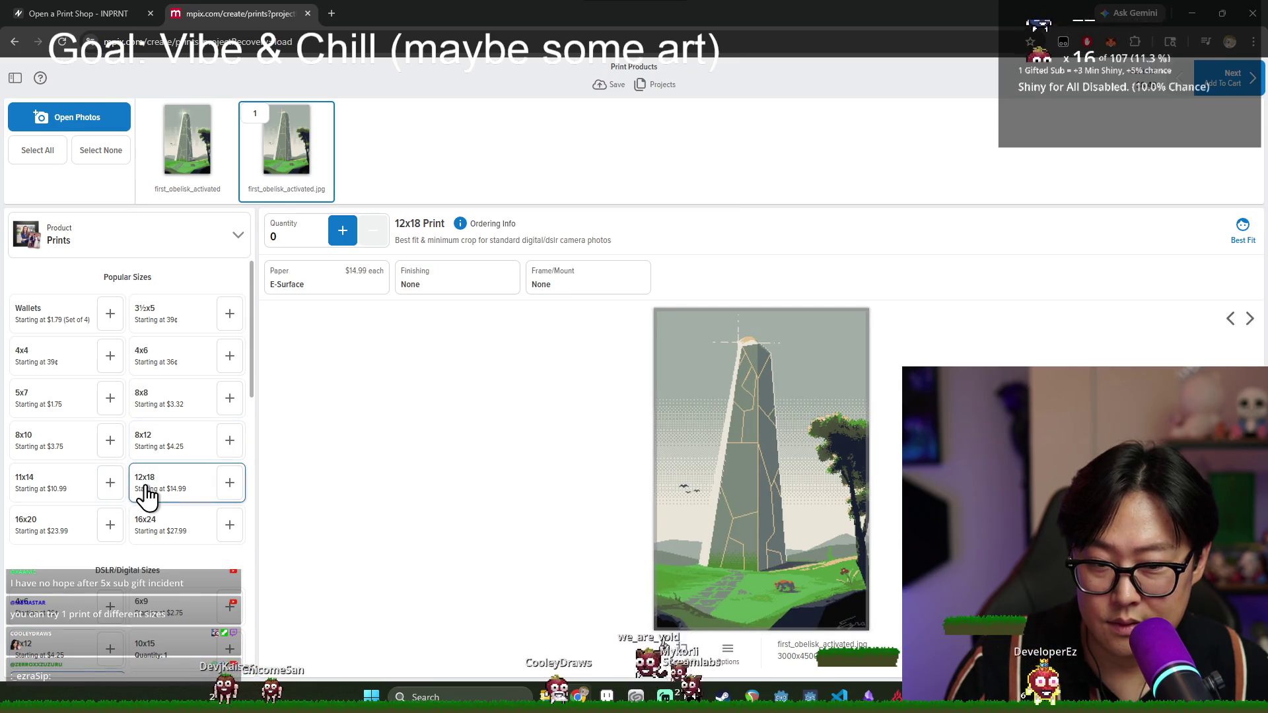
pyautogui.click(58, 449)
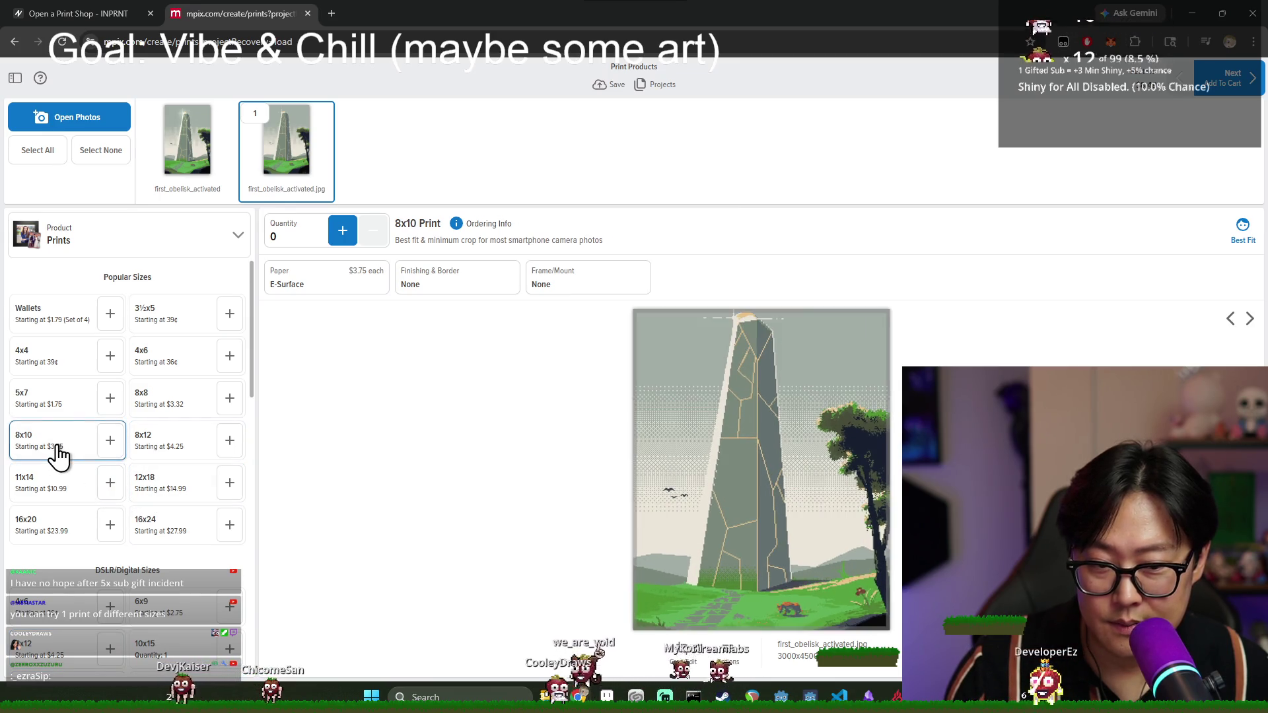
pyautogui.click(65, 492)
pyautogui.click(156, 365)
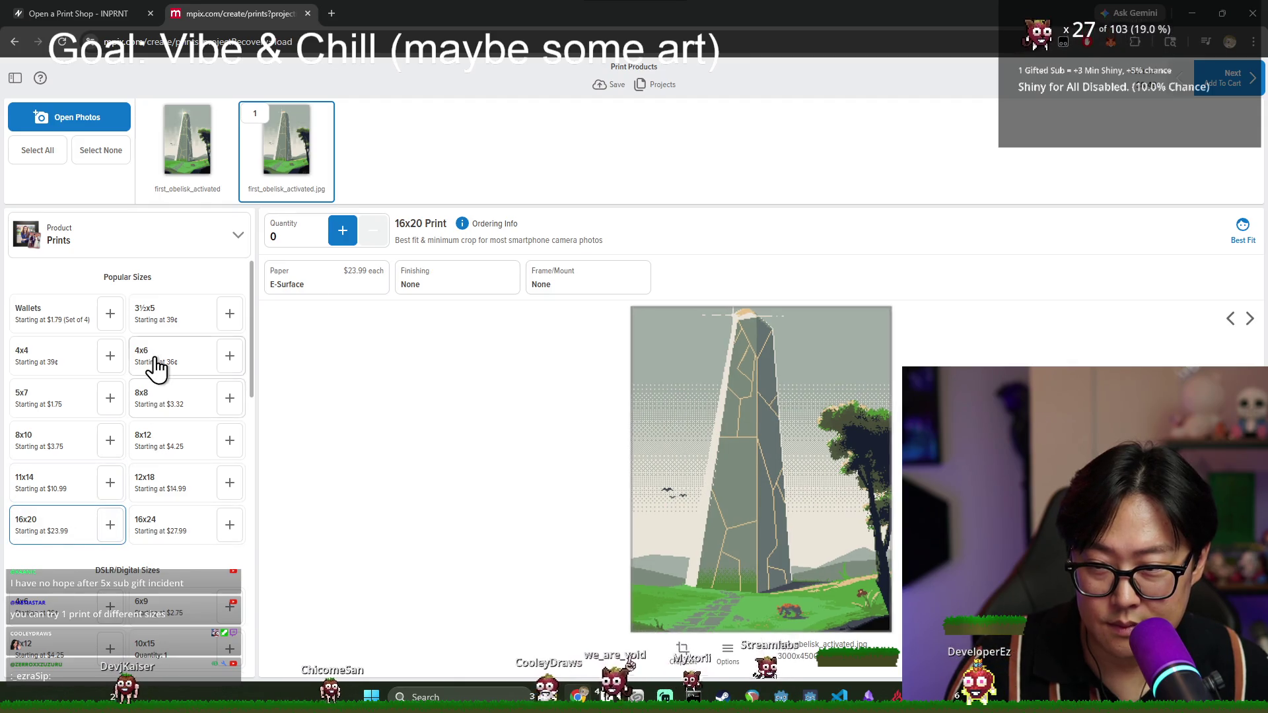
# - Settle on the 6x9 size and order one 6x9 E-Surface print at $2.75
pyautogui.scroll(-2, 171, 418)
pyautogui.click(161, 484)
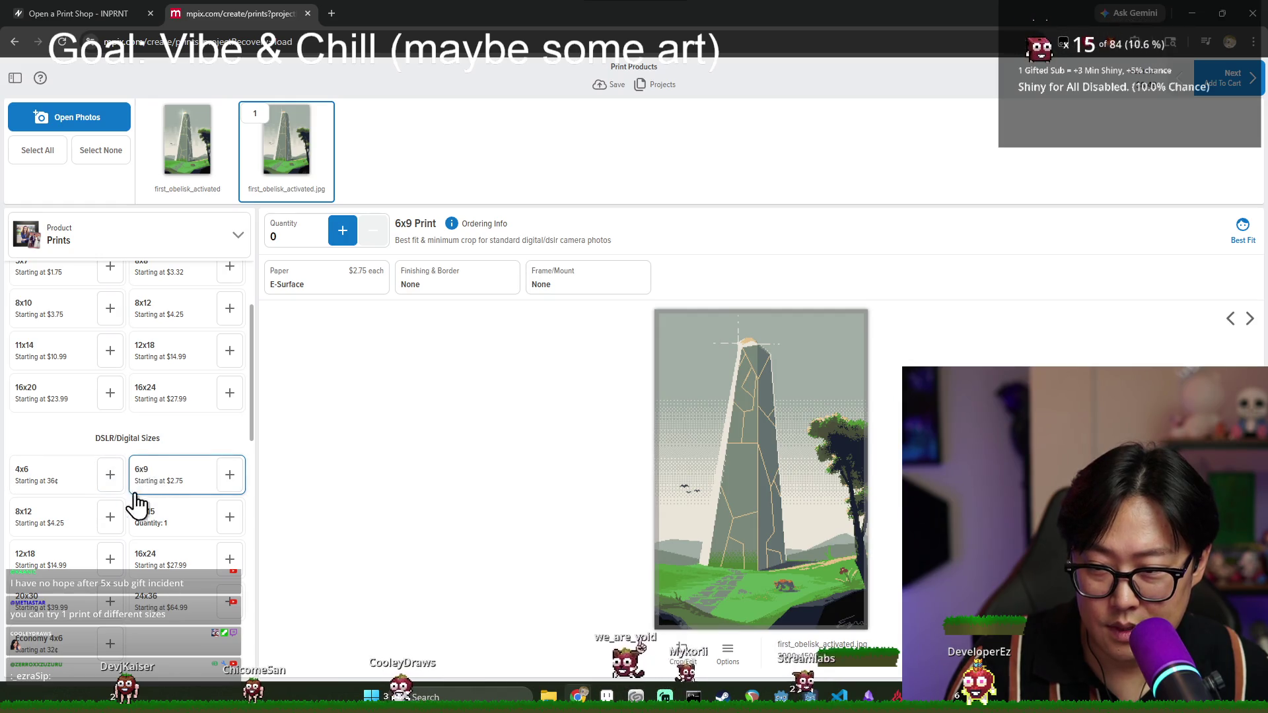
pyautogui.click(59, 486)
pyautogui.click(166, 490)
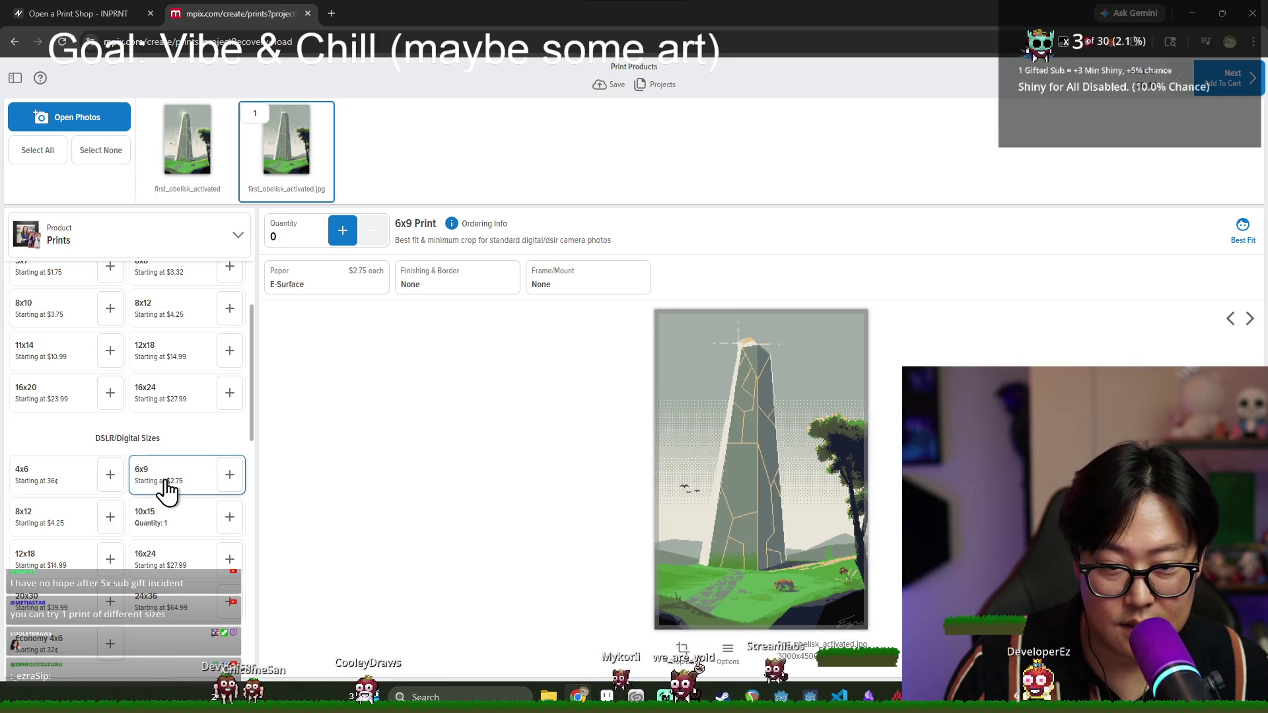
pyautogui.click(343, 232)
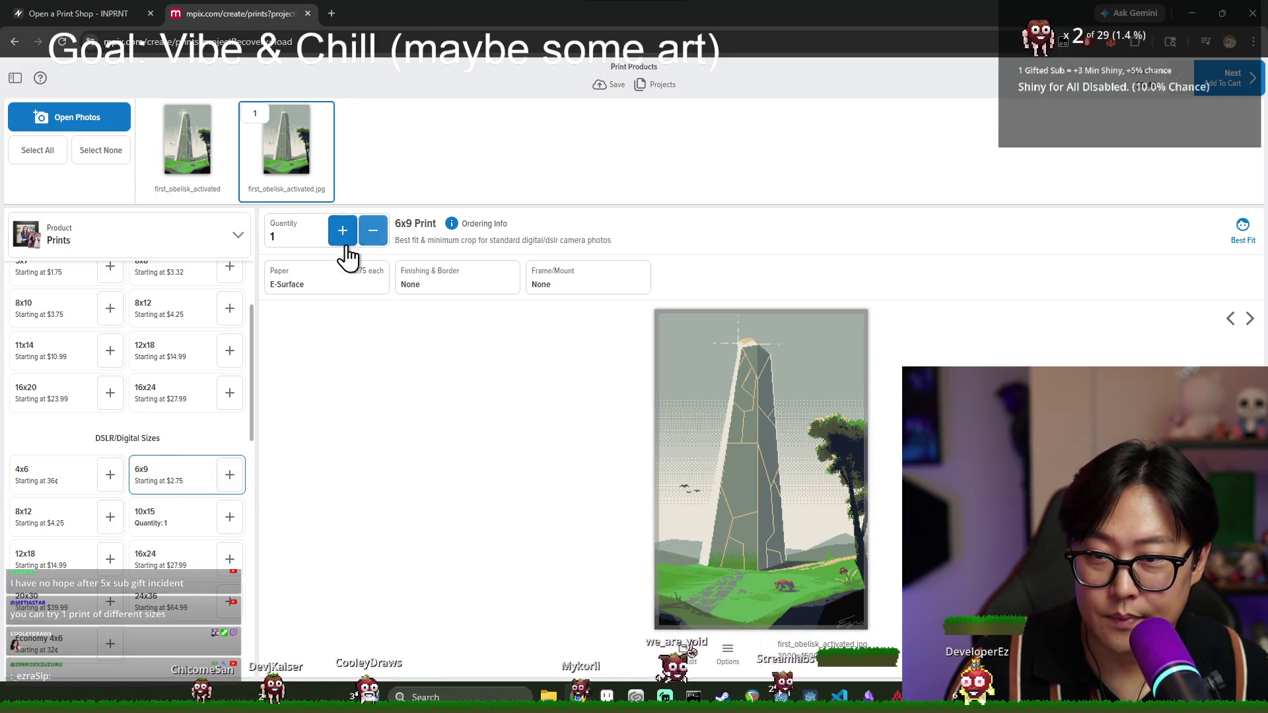
# - Add the 10x15 and 6x9 prints to the cart and view it at a $19.73 subtotal
pyautogui.click(1227, 78)
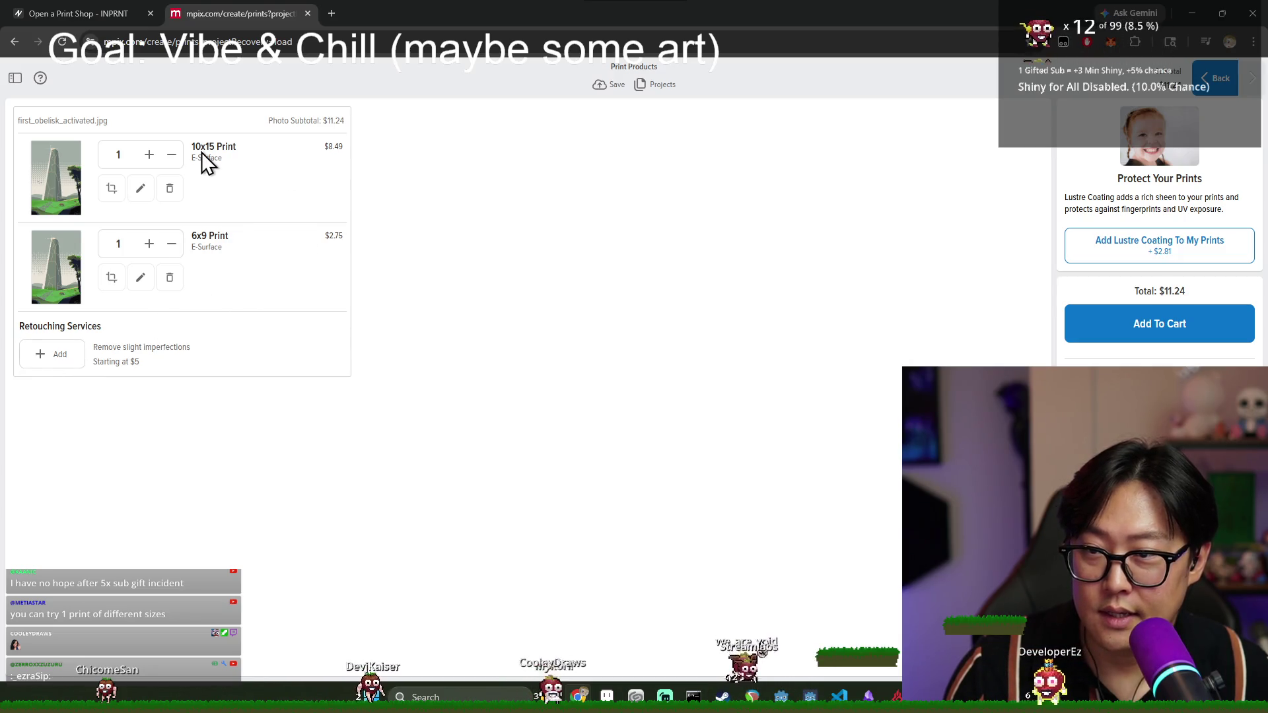
pyautogui.click(1165, 326)
pyautogui.click(880, 499)
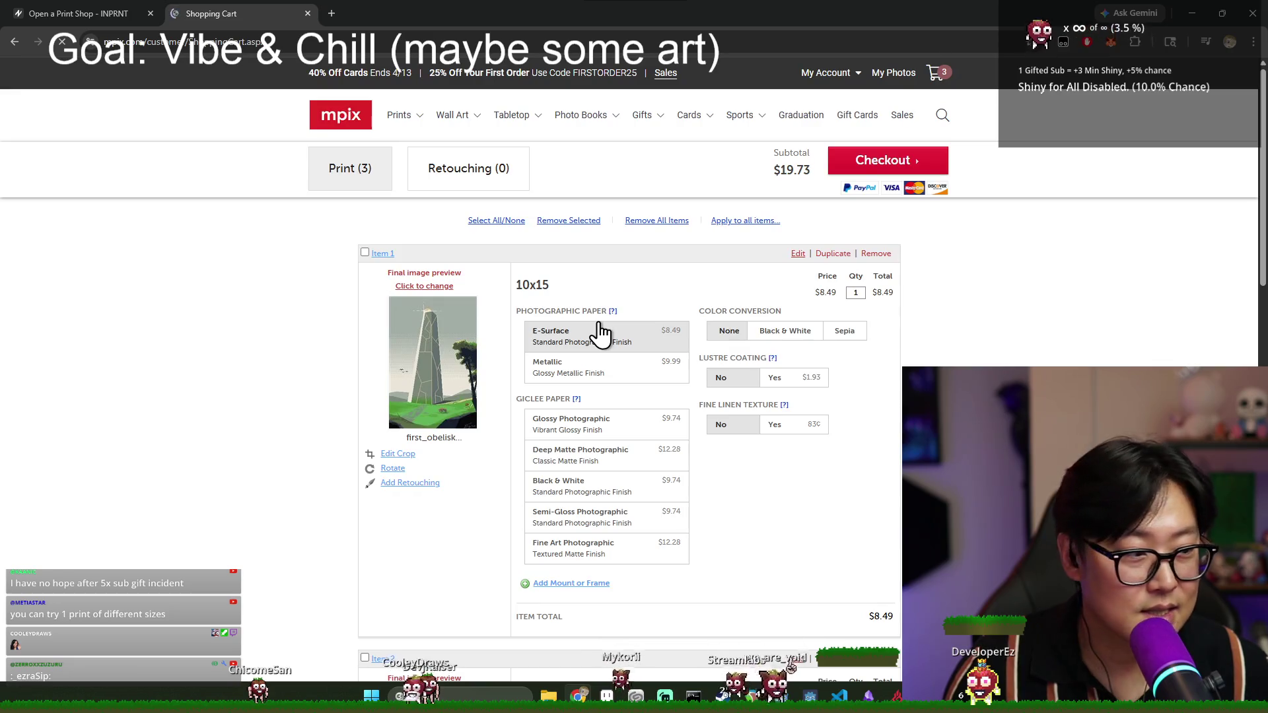
pyautogui.scroll(-15, 620, 378)
pyautogui.scroll(2, 621, 403)
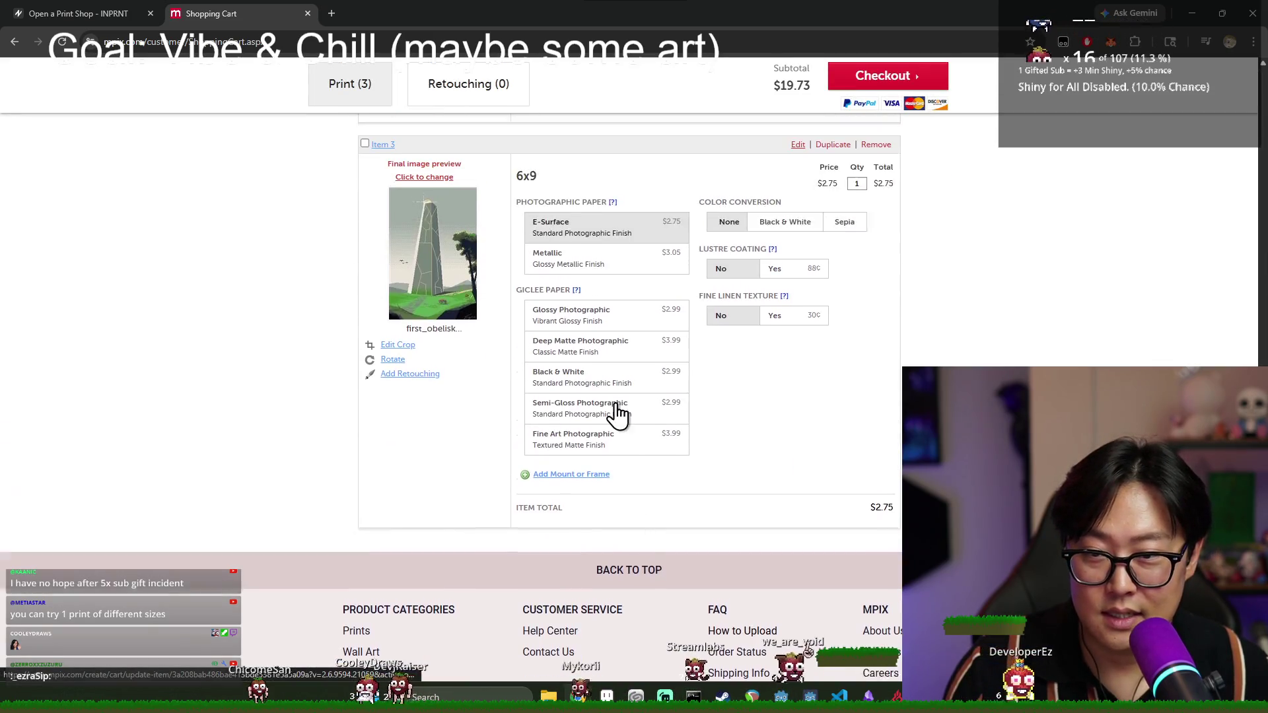
# - Remove the first 10x15 print from the cart, dropping the subtotal to $11.24
pyautogui.scroll(14, 579, 381)
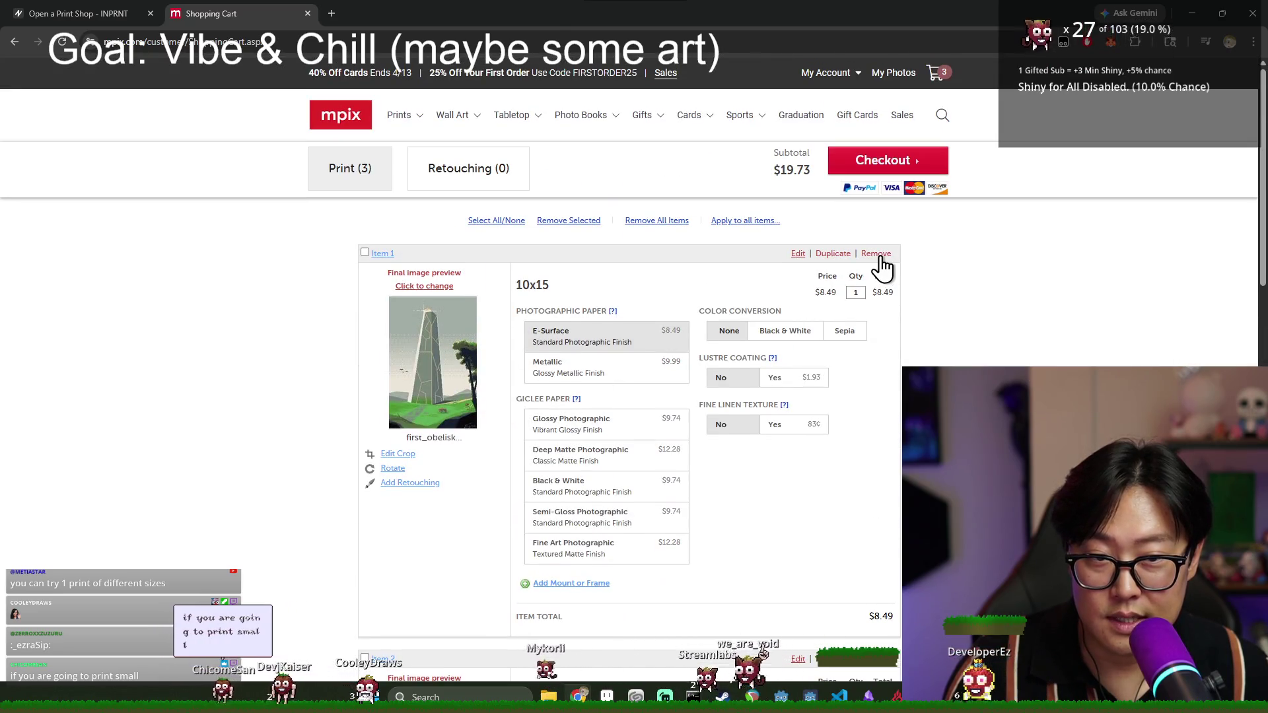
pyautogui.click(876, 253)
pyautogui.click(692, 125)
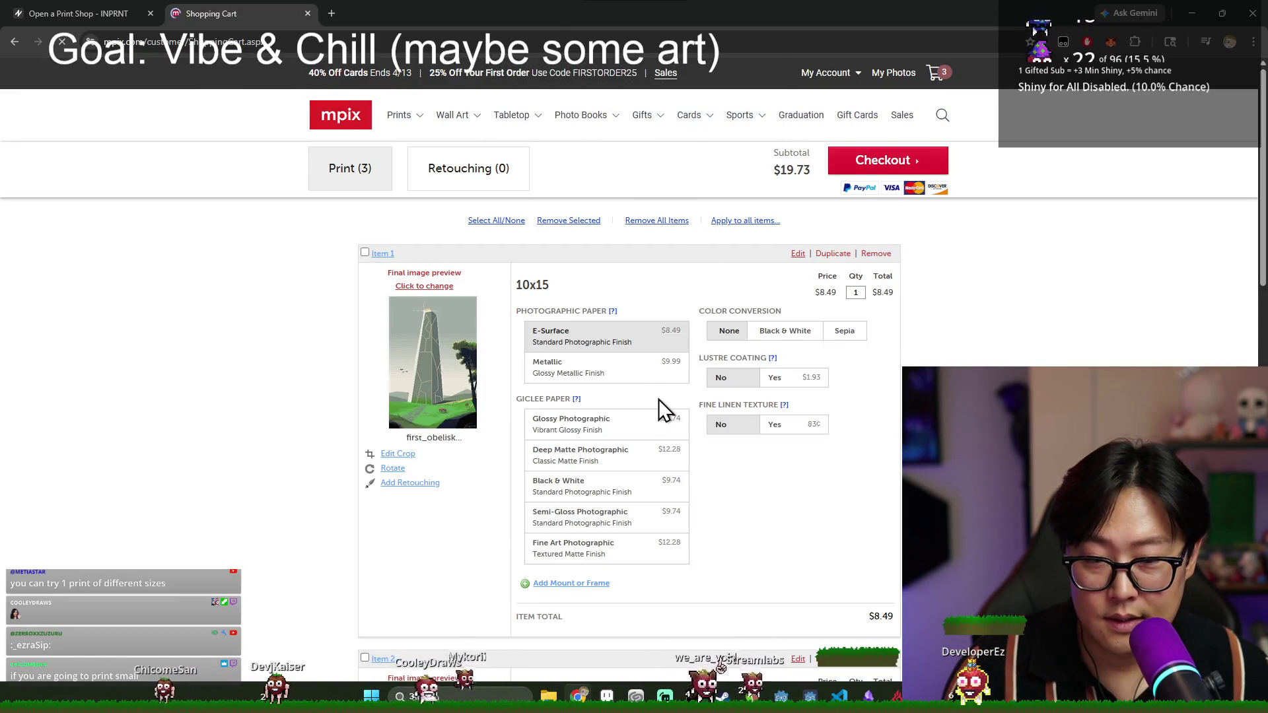
# - Open the Giclee Paper descriptions on Item 2
pyautogui.scroll(-1, 558, 297)
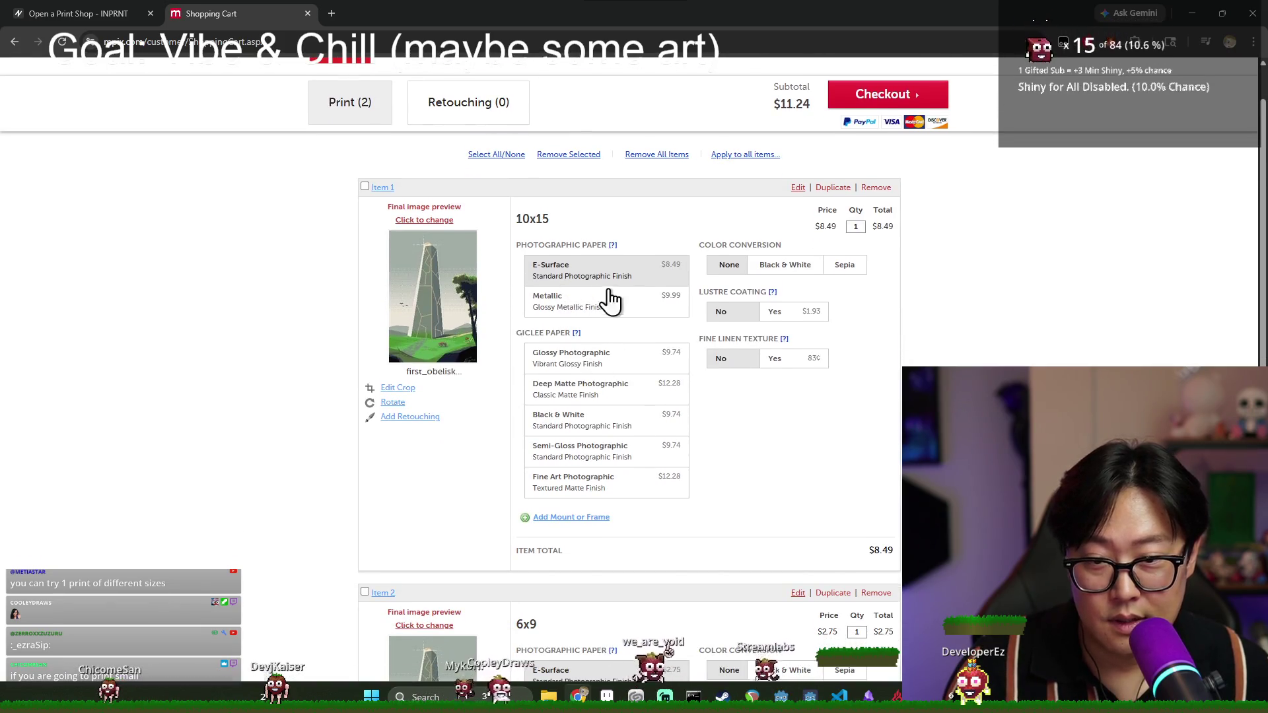
pyautogui.scroll(-6, 598, 297)
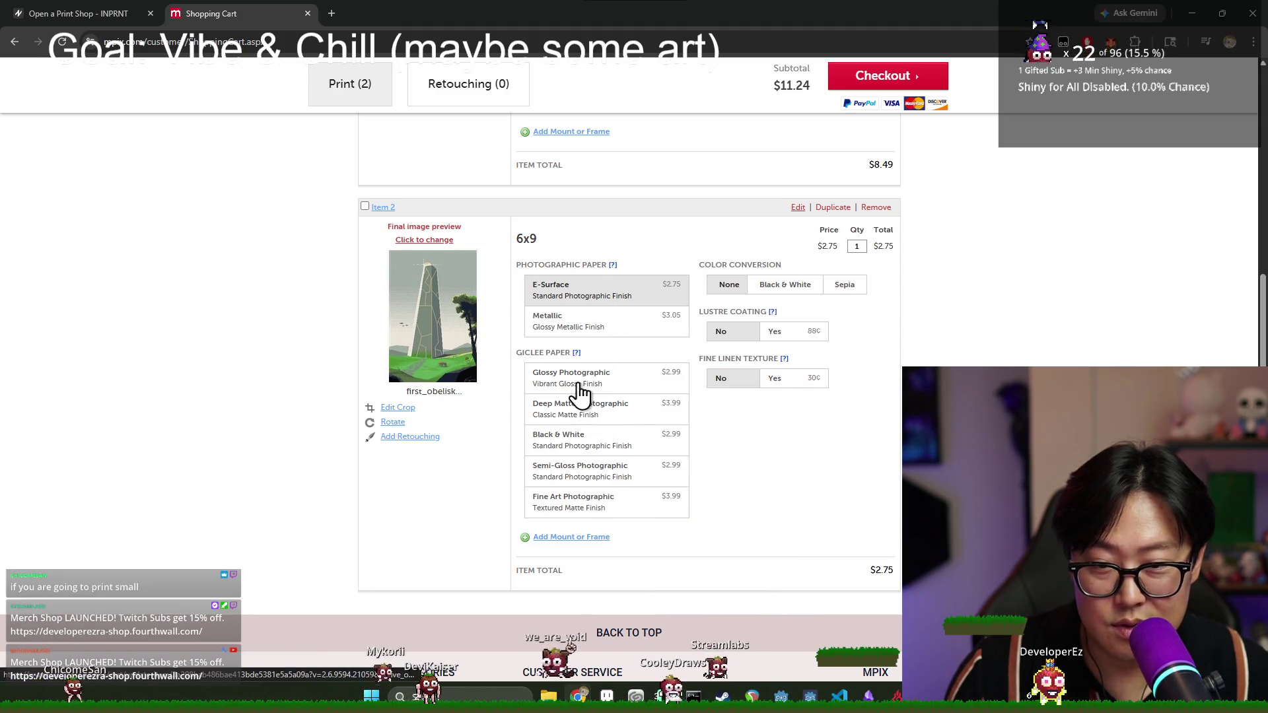
pyautogui.click(571, 365)
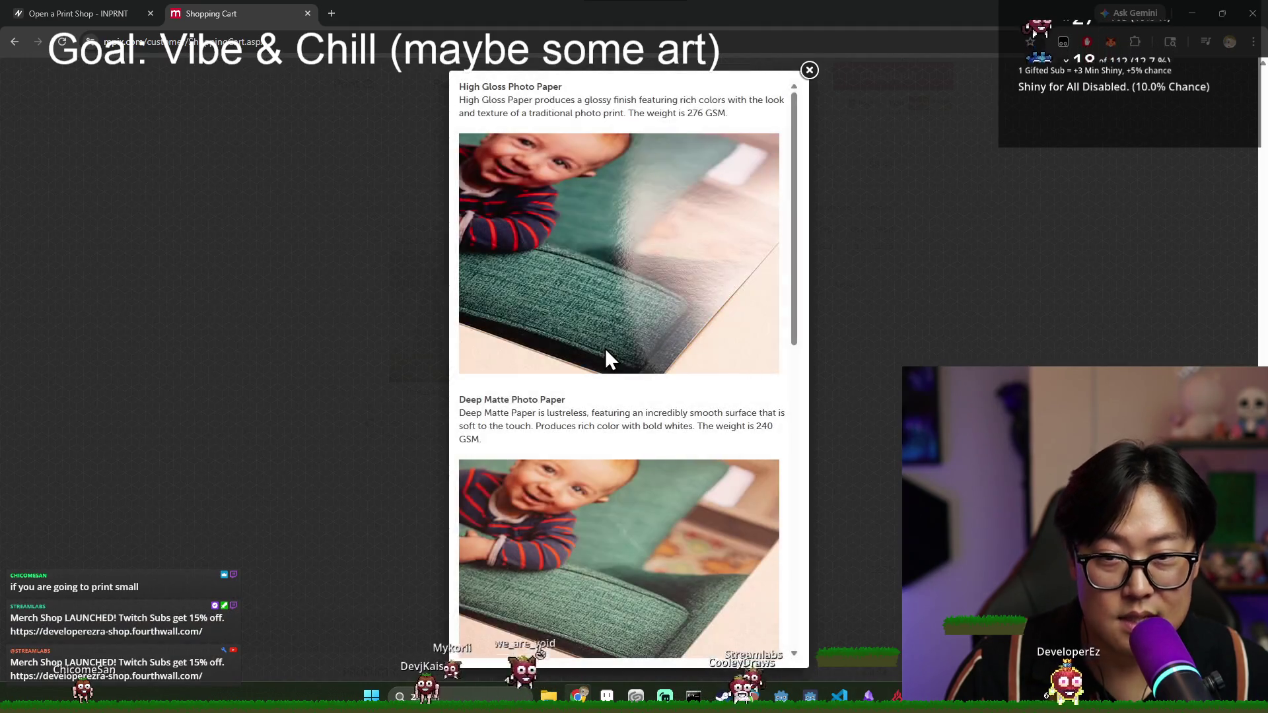
# - Scroll through the paper type descriptions, then close them to return to the cart
pyautogui.scroll(-2, 553, 155)
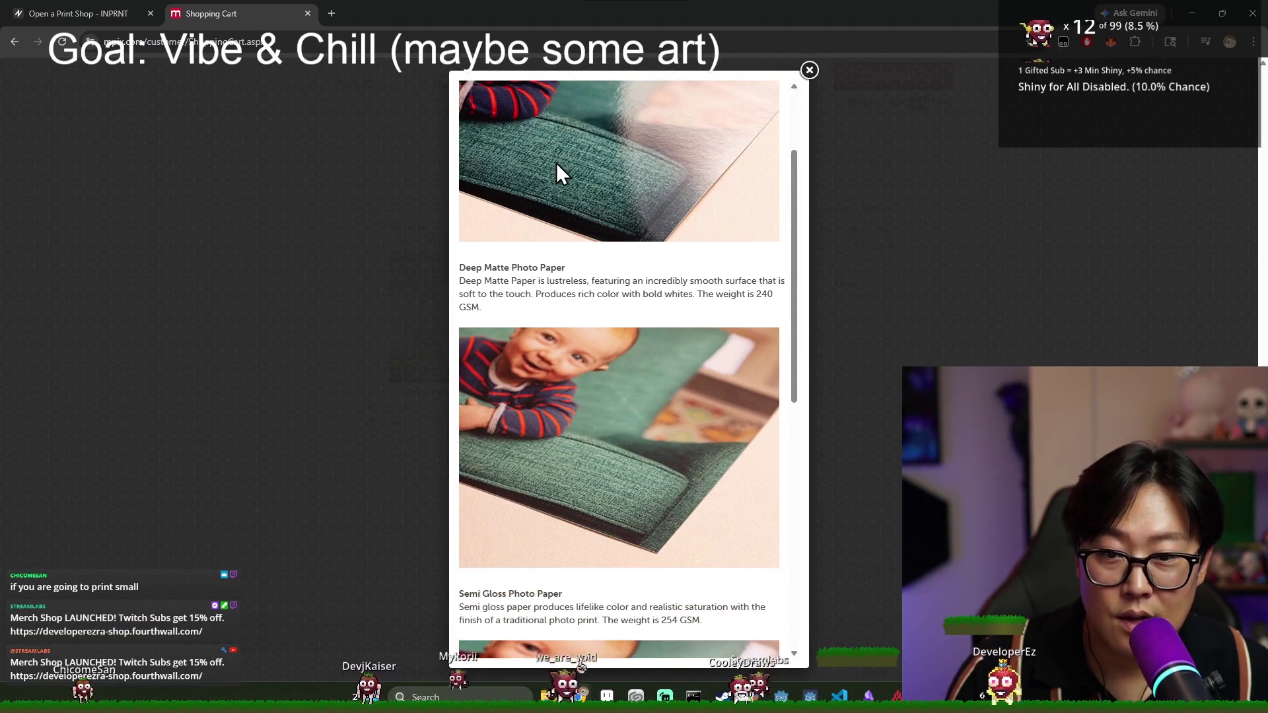
pyautogui.scroll(-4, 572, 362)
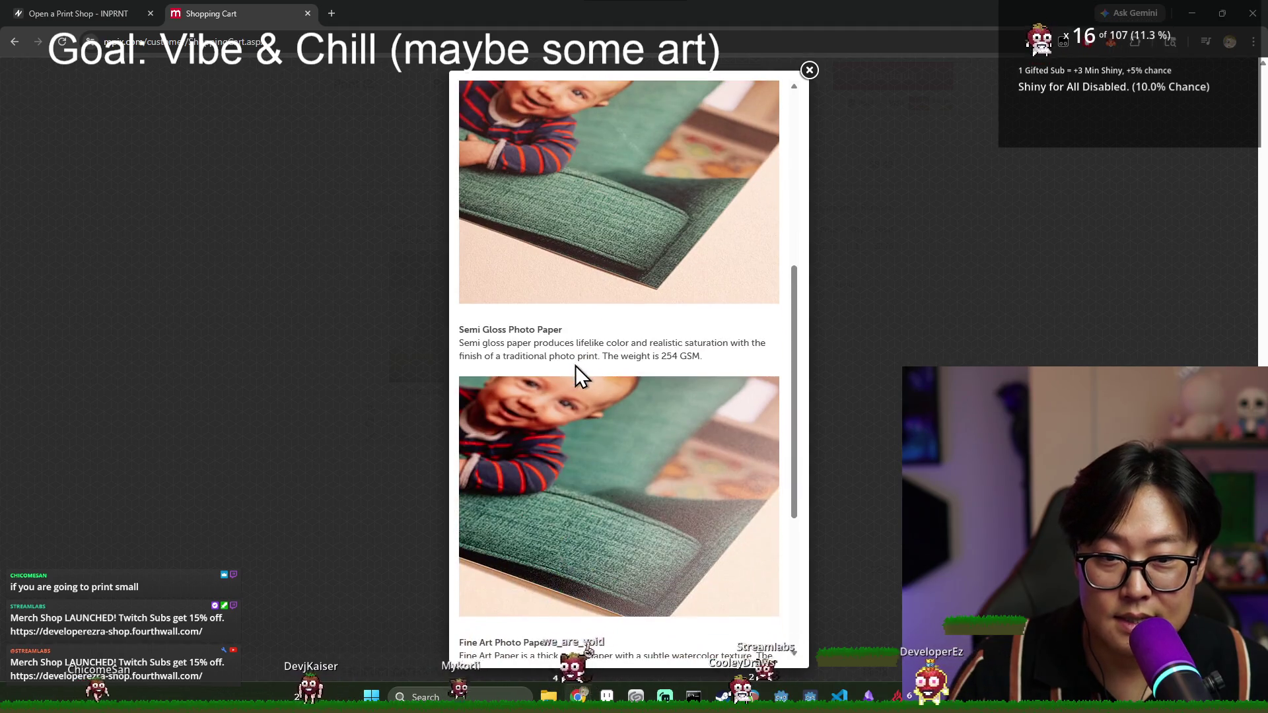
pyautogui.scroll(-4, 615, 389)
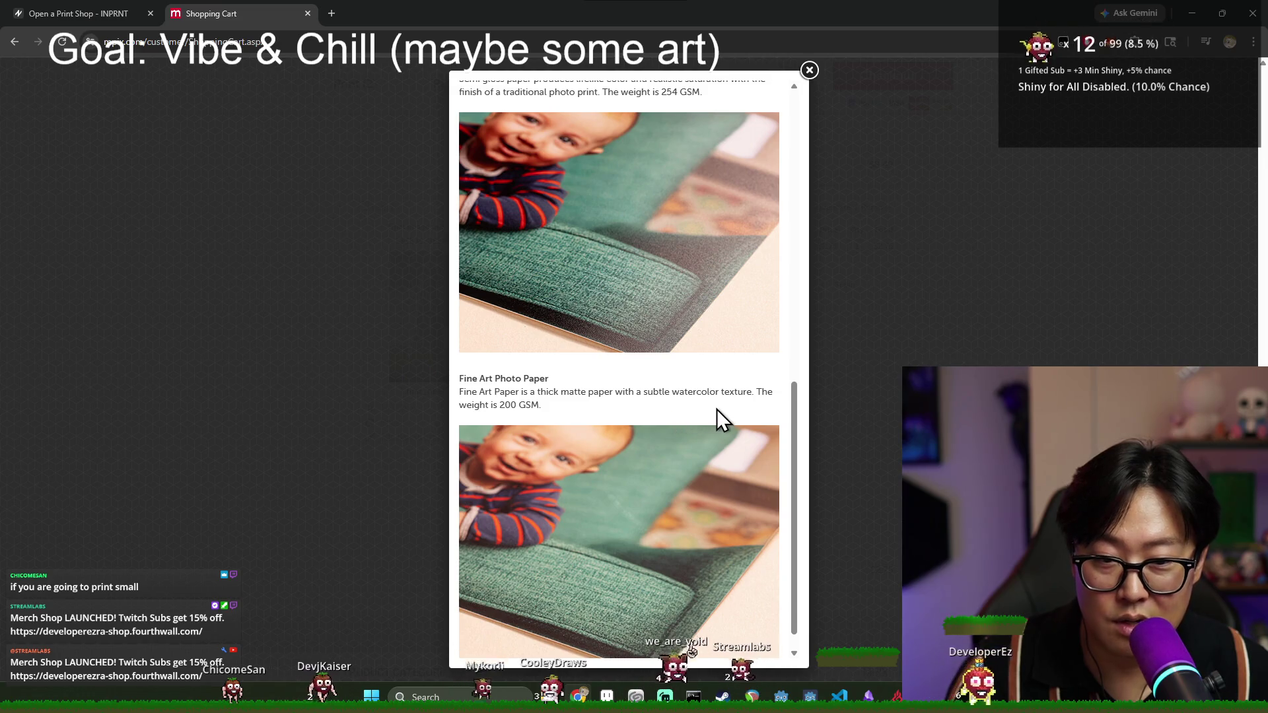
pyautogui.scroll(-1, 717, 410)
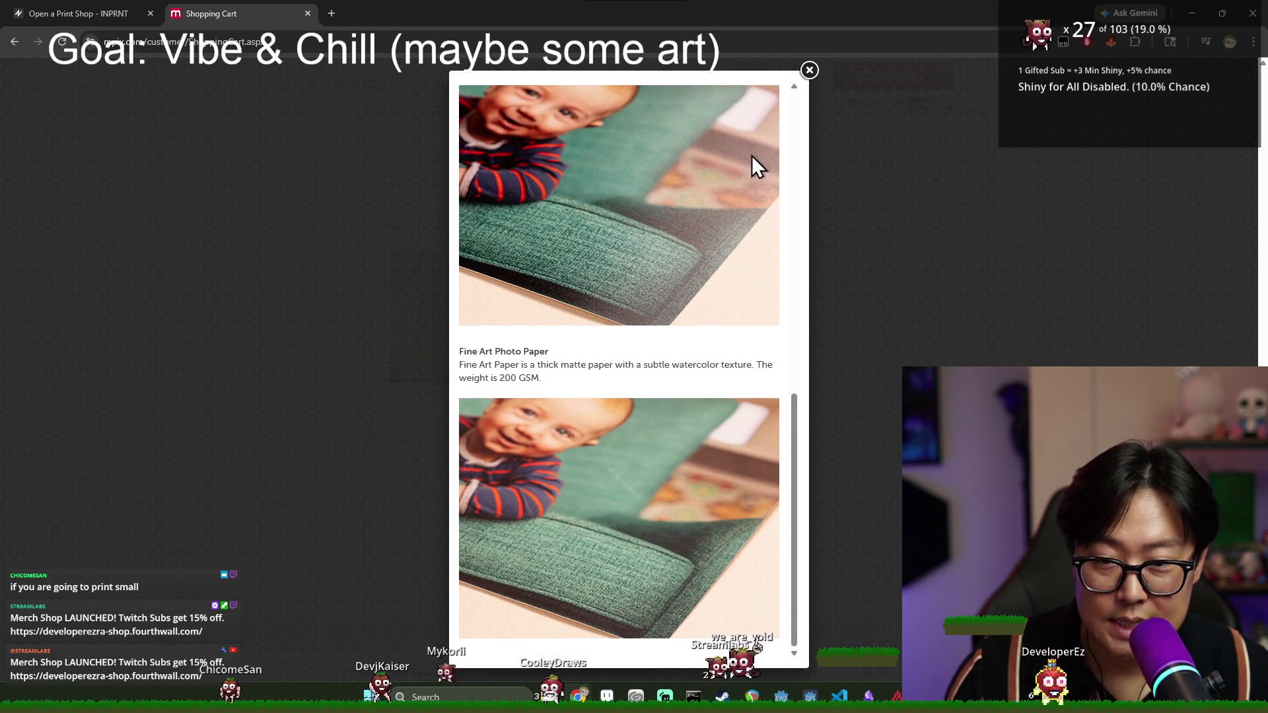
pyautogui.click(808, 70)
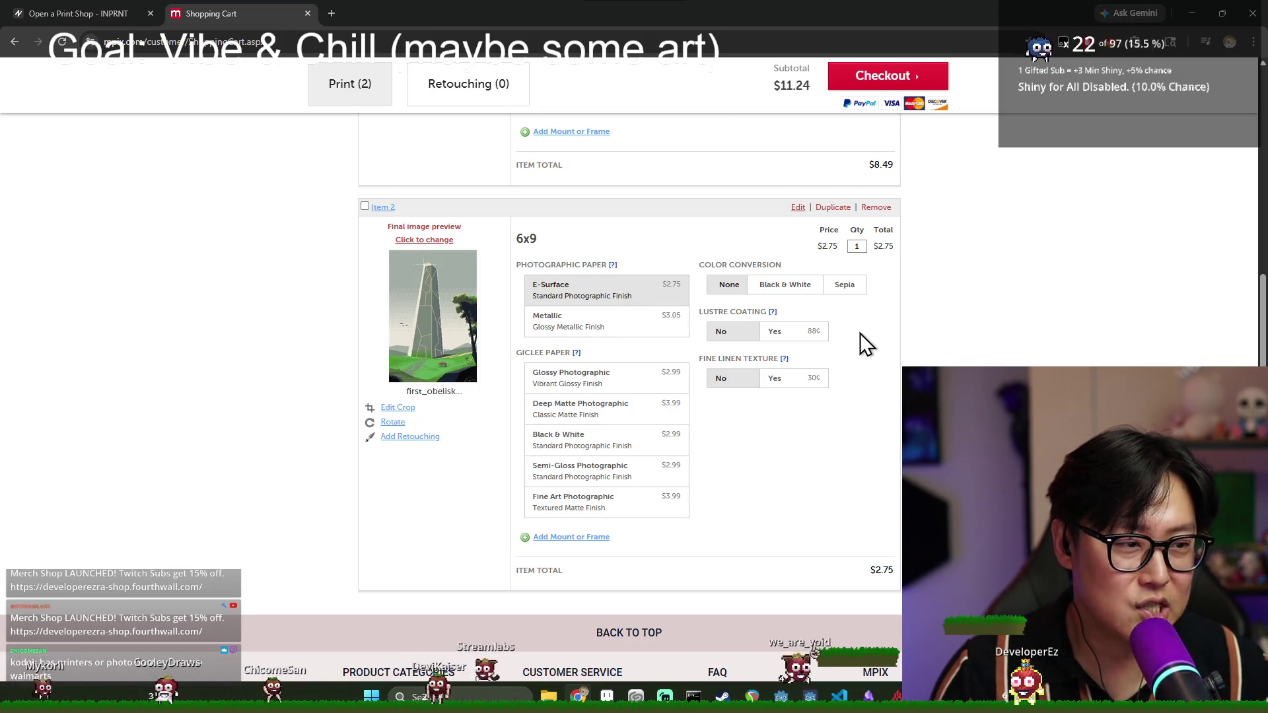
pyautogui.scroll(-1, 890, 489)
pyautogui.scroll(1, 892, 498)
pyautogui.scroll(2, 856, 481)
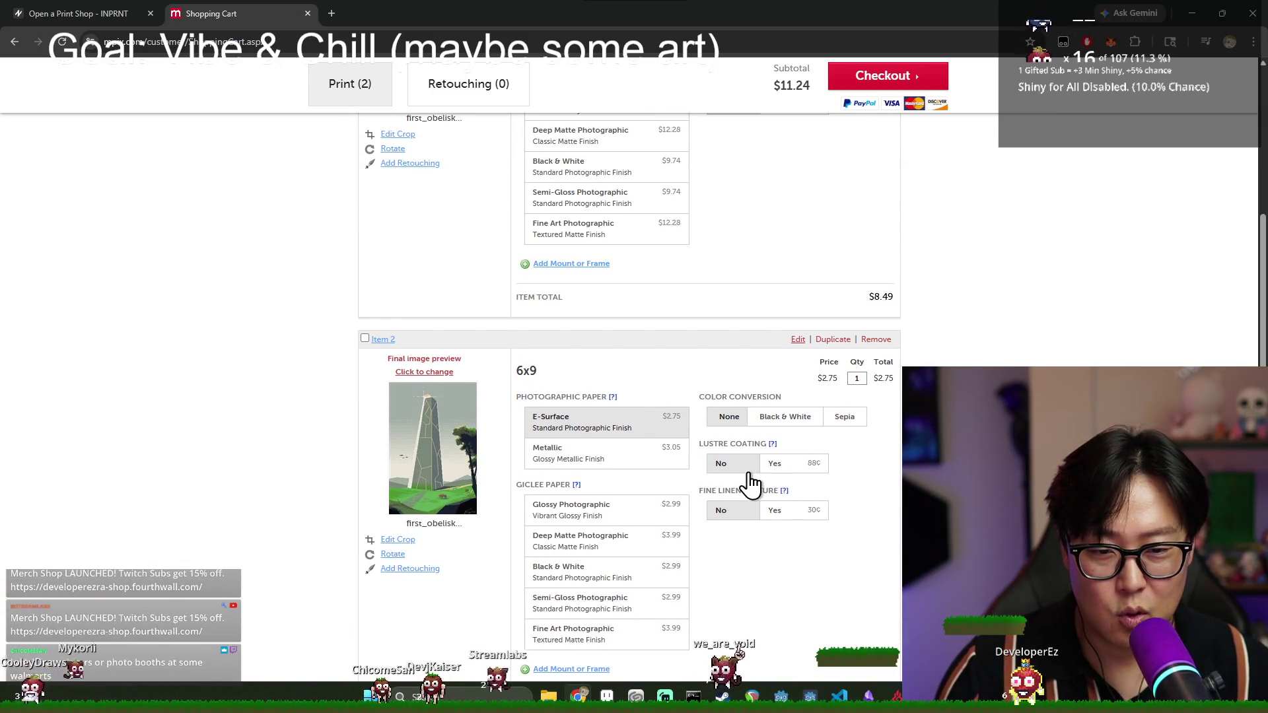
pyautogui.scroll(-2, 752, 481)
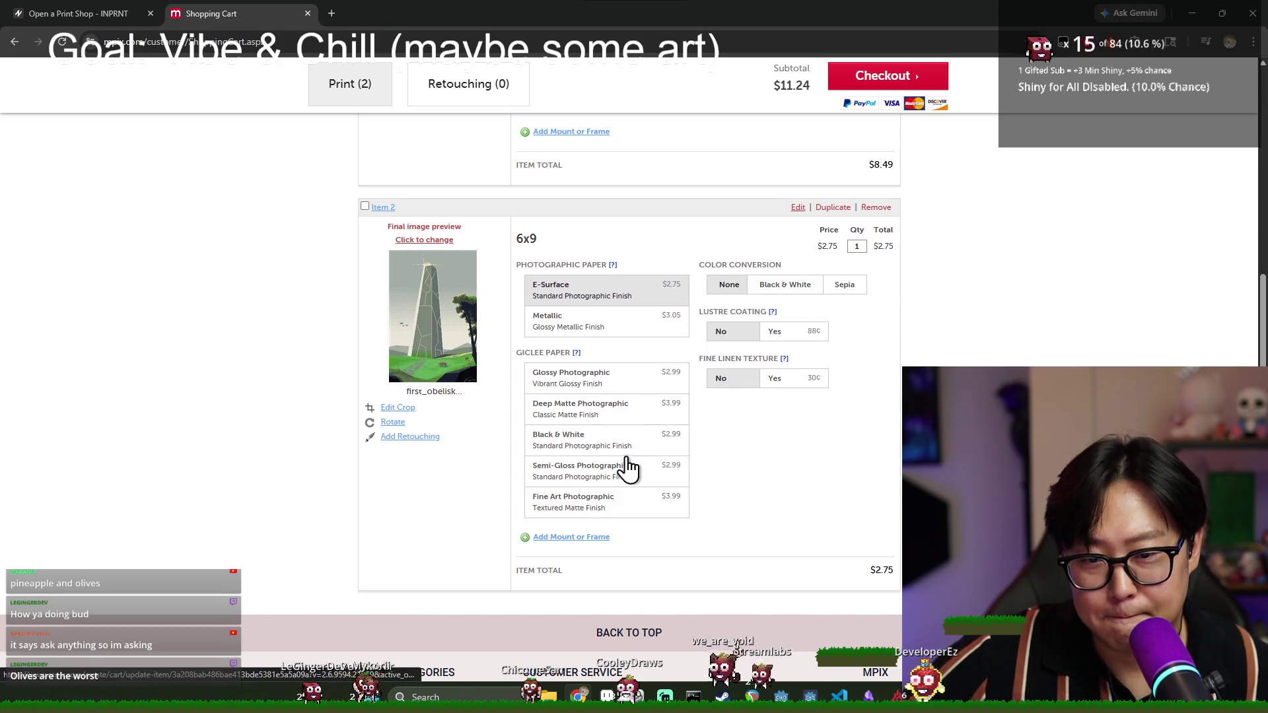
pyautogui.scroll(-1, 630, 460)
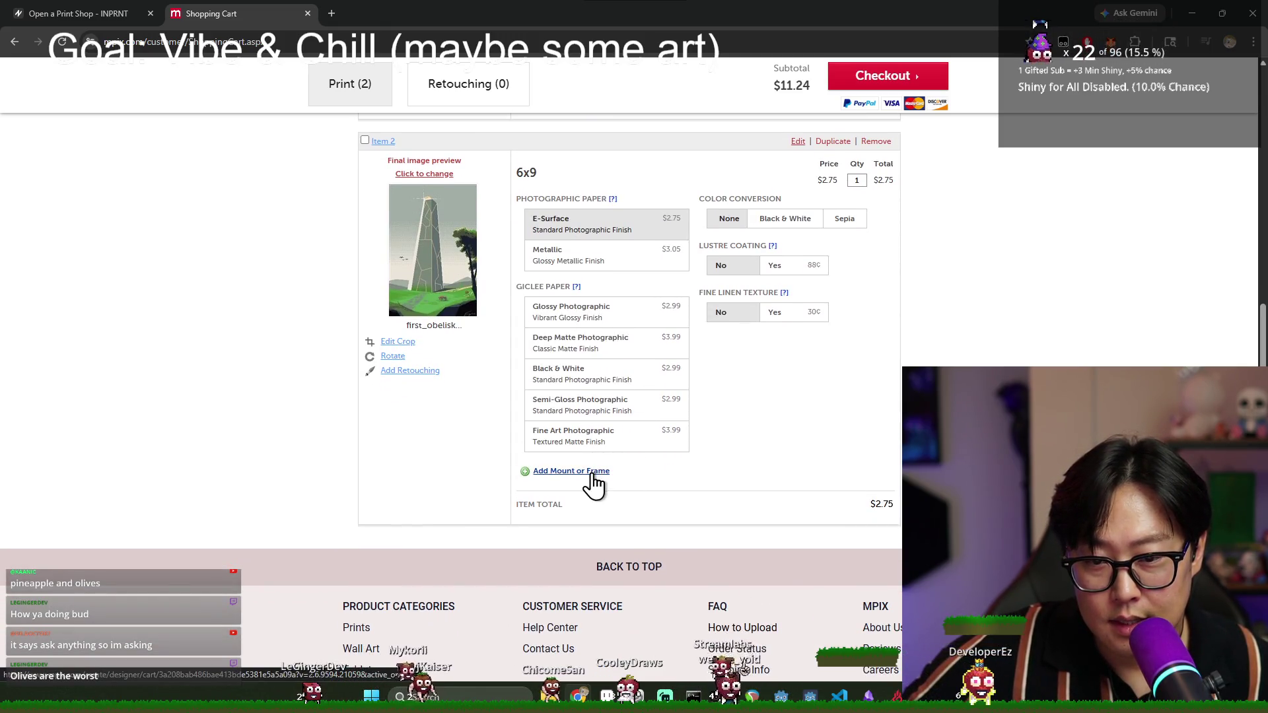
pyautogui.scroll(1, 580, 378)
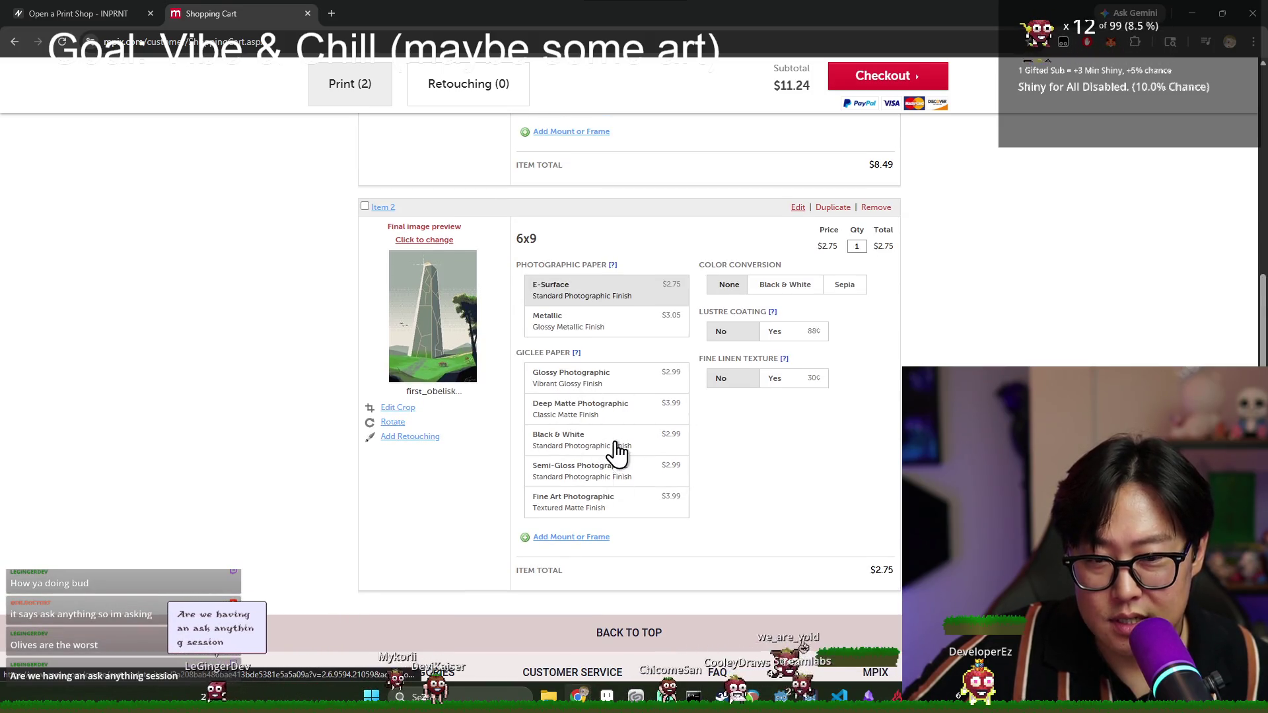
pyautogui.click(576, 354)
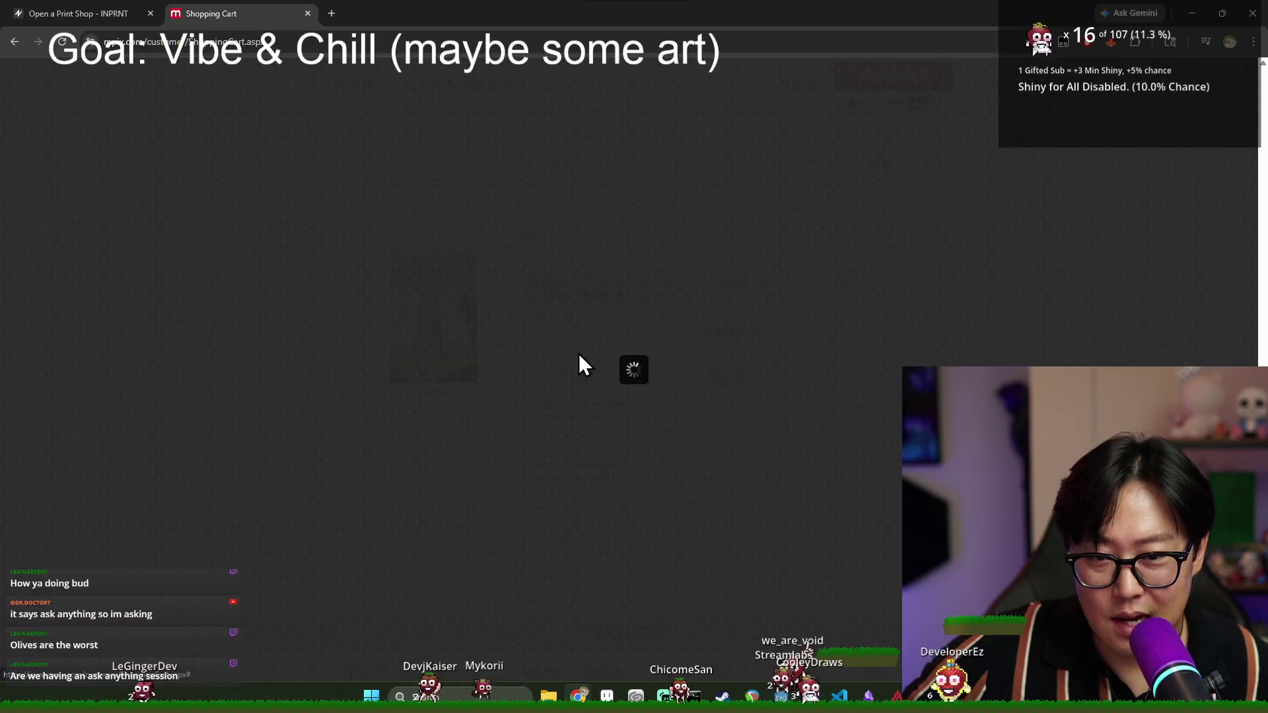
# - Read through the paper types popup and close it, leaving the 6x9 print on E-Surface
pyautogui.scroll(-2, 637, 330)
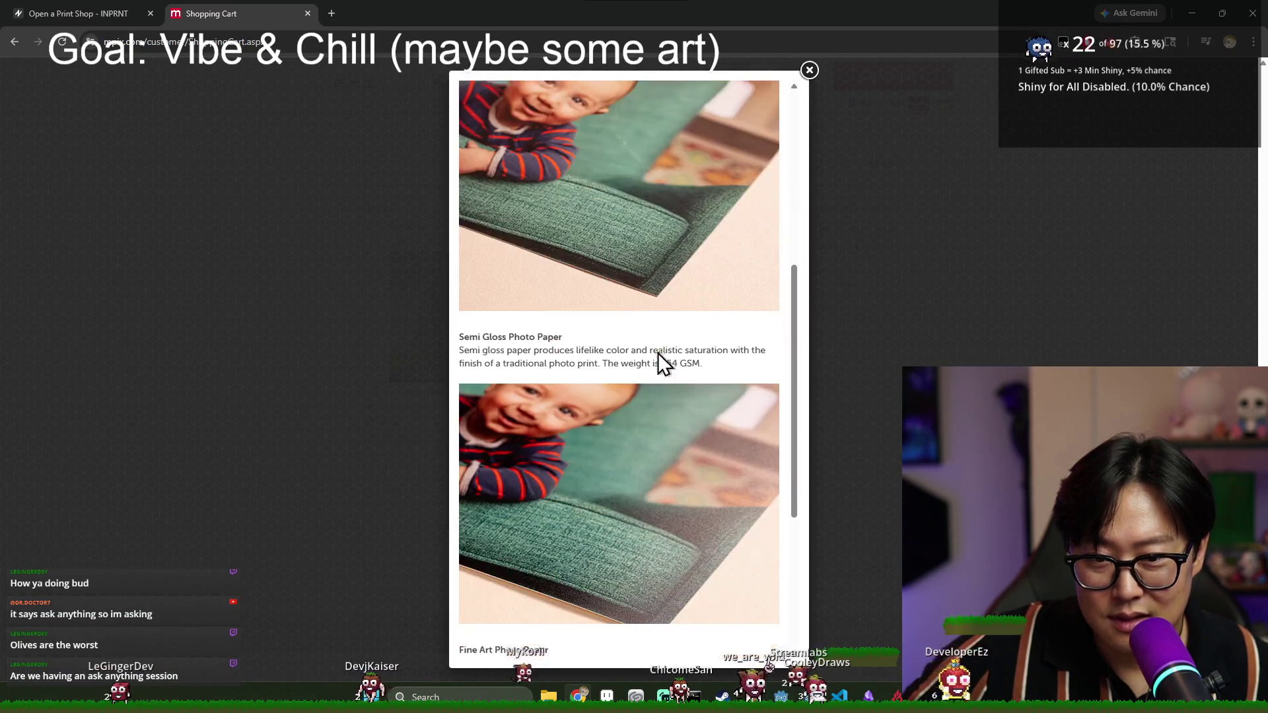
pyautogui.scroll(2, 680, 360)
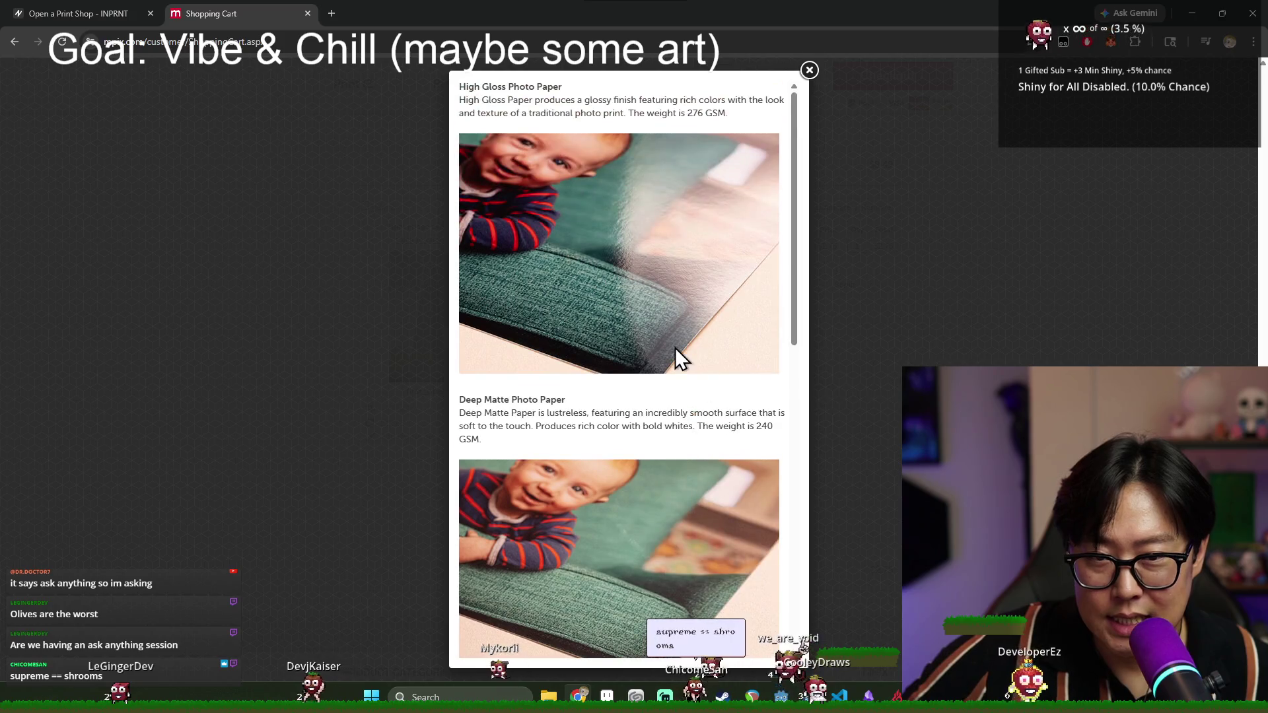
pyautogui.scroll(-4, 674, 349)
pyautogui.scroll(-6, 669, 356)
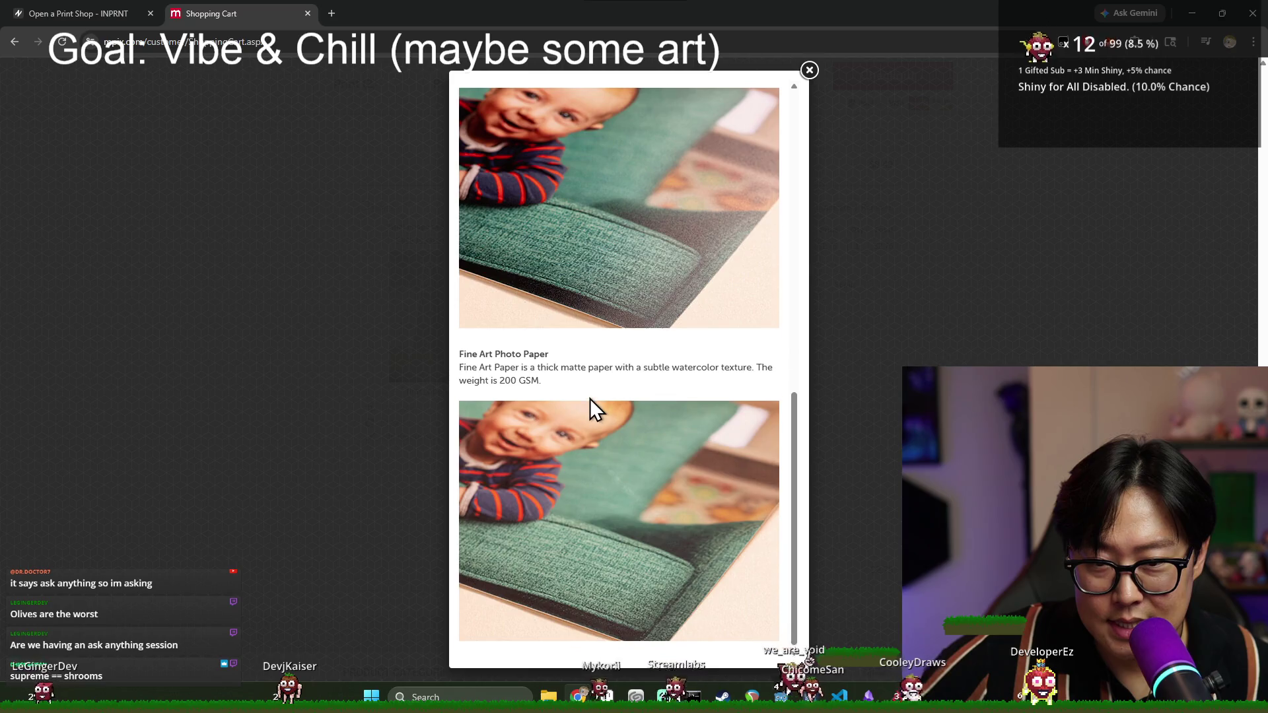
pyautogui.scroll(4, 591, 402)
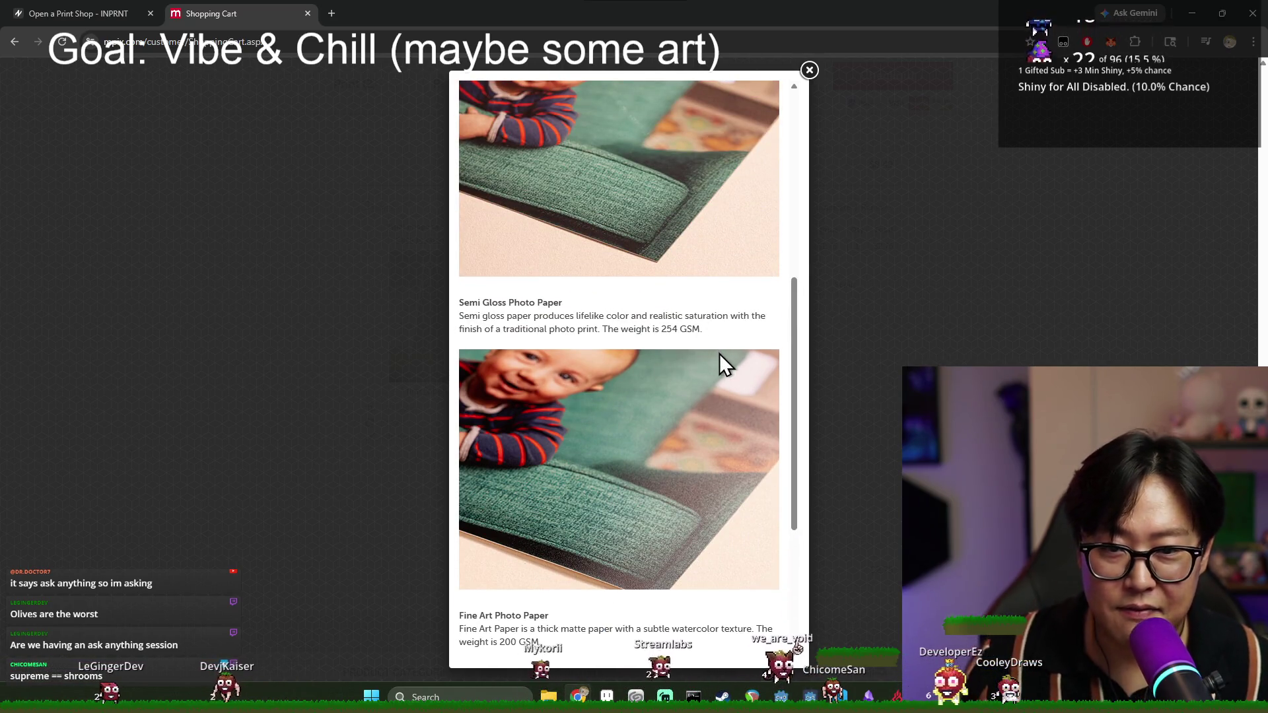
pyautogui.scroll(-4, 724, 327)
pyautogui.moveTo(471, 367); pyautogui.dragTo(577, 370)
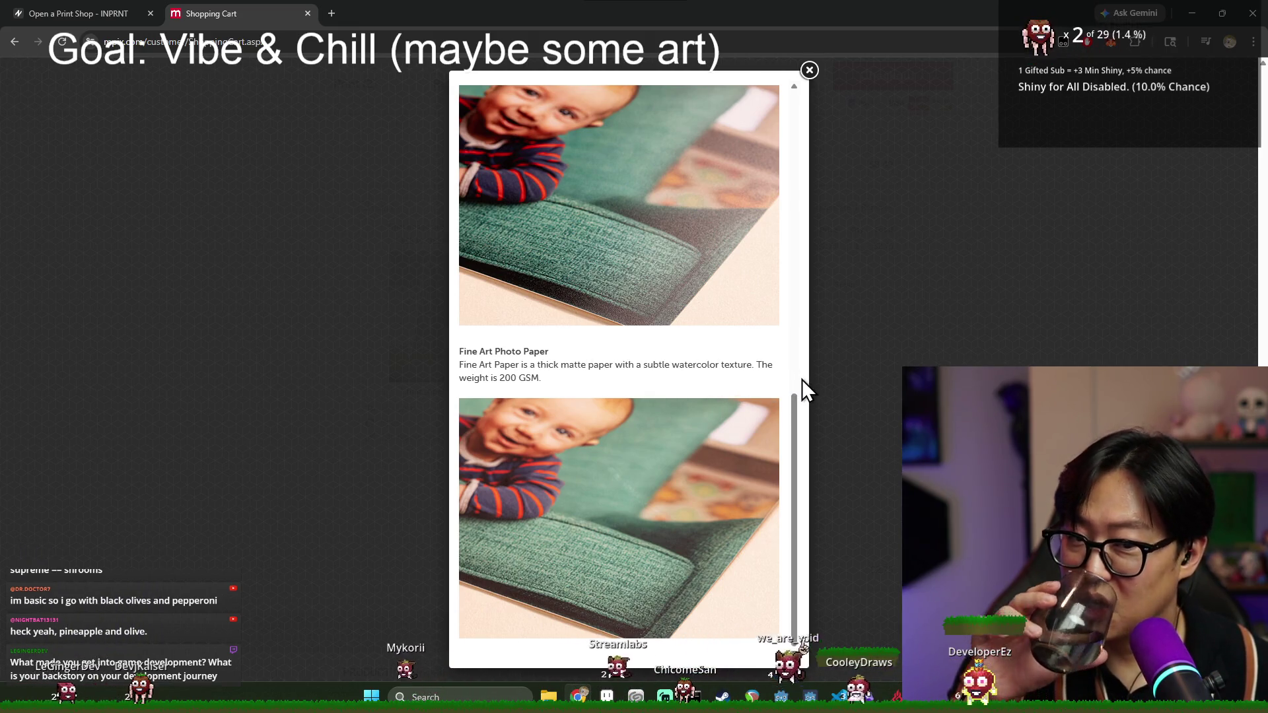
pyautogui.click(808, 70)
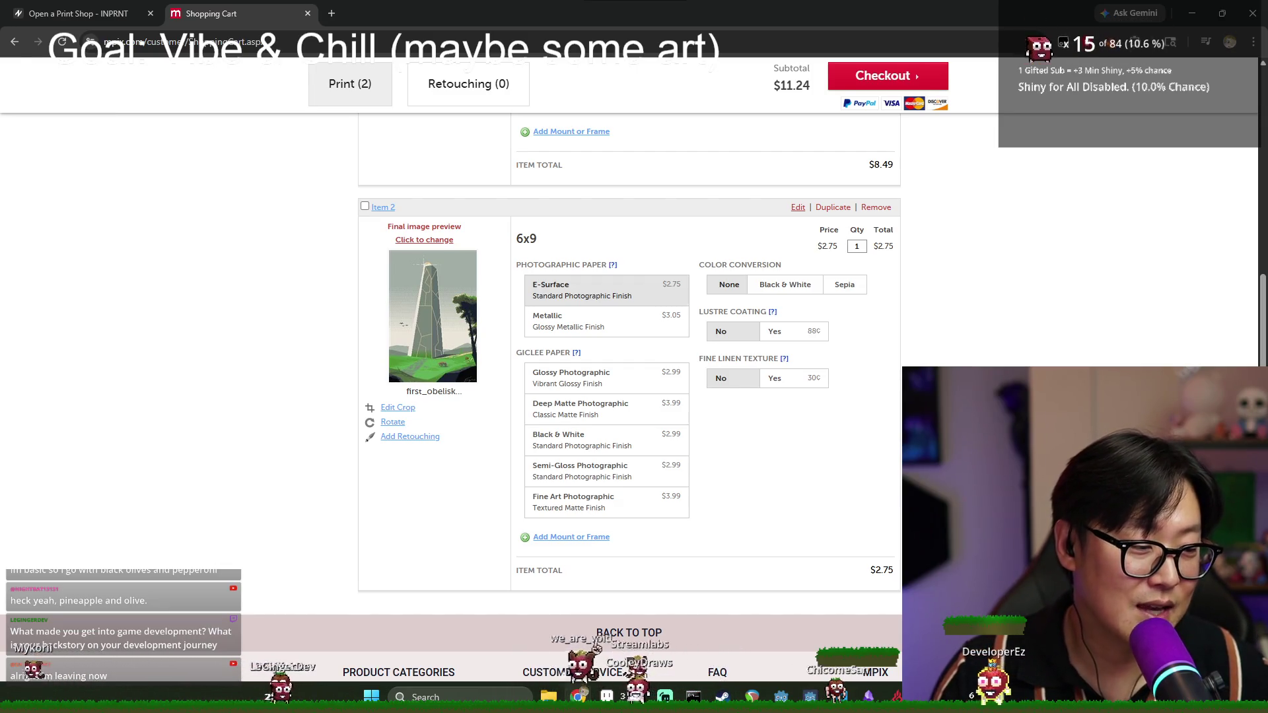
# - Review the 10x15 and 6x9 prints ($11.24 subtotal), then open Task View with Win+Tab
pyautogui.scroll(4, 826, 516)
pyautogui.scroll(3, 826, 516)
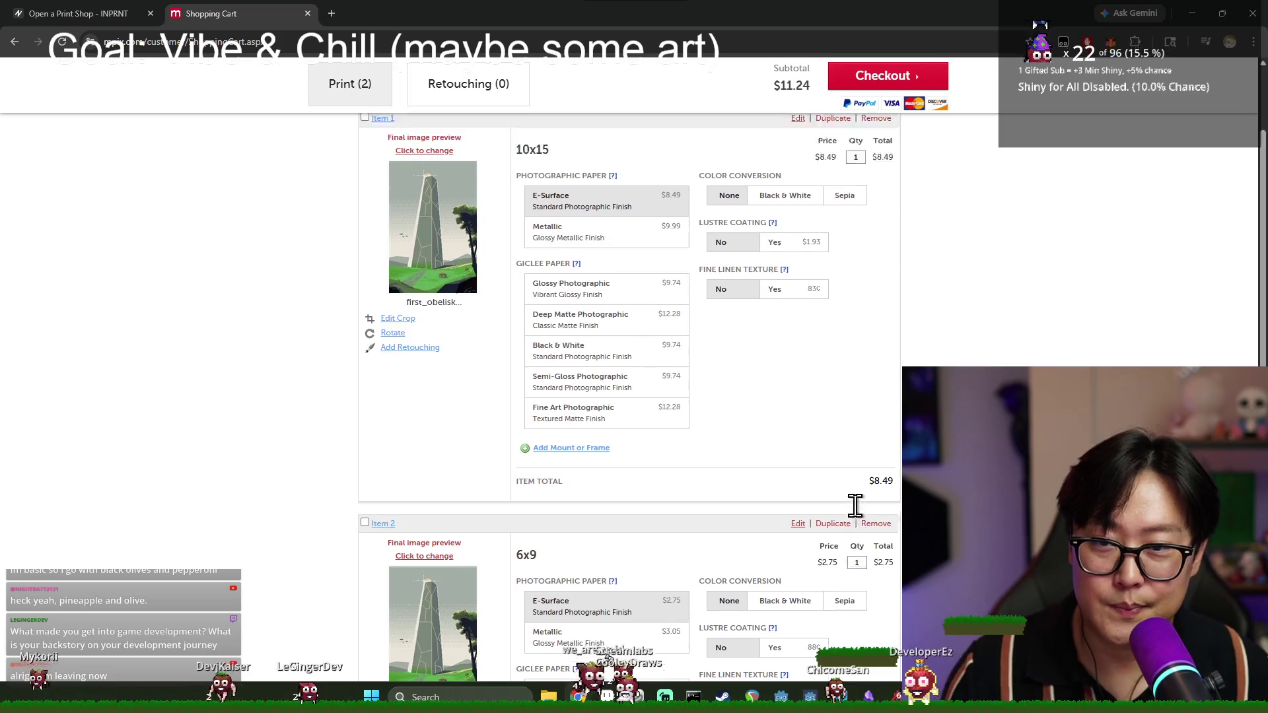
pyautogui.scroll(-8, 817, 446)
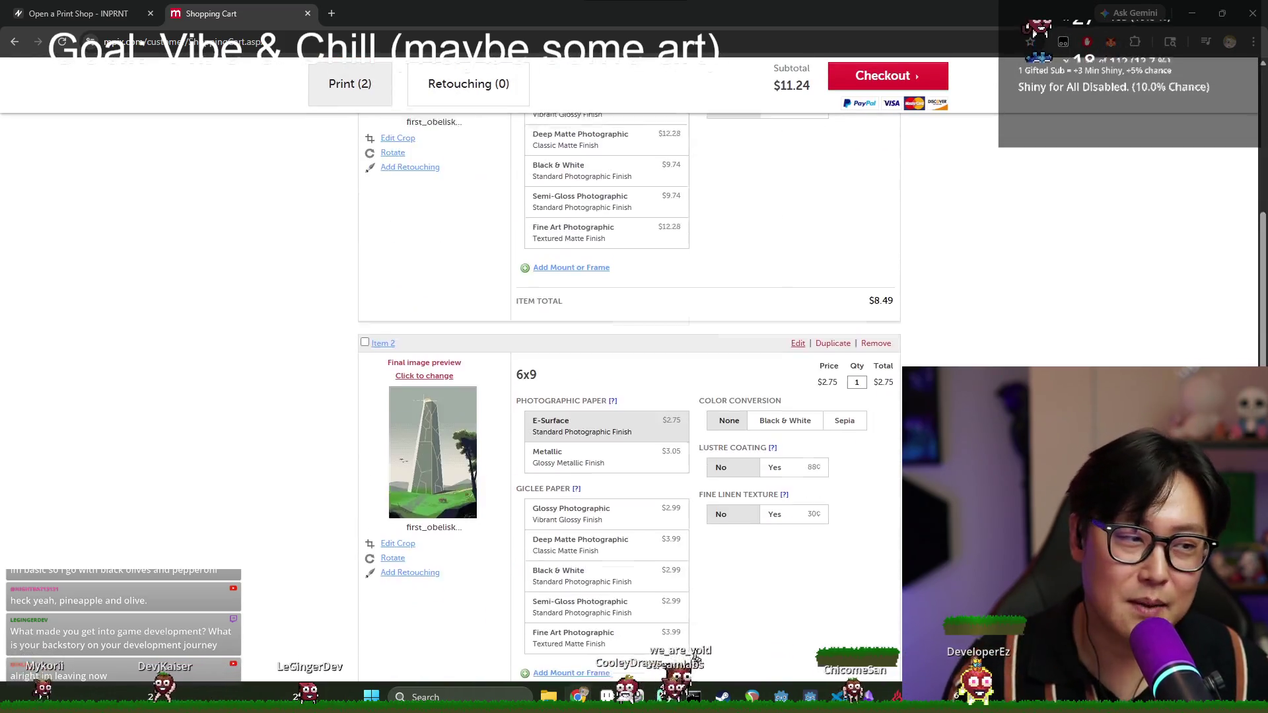
pyautogui.press('super+Tab')
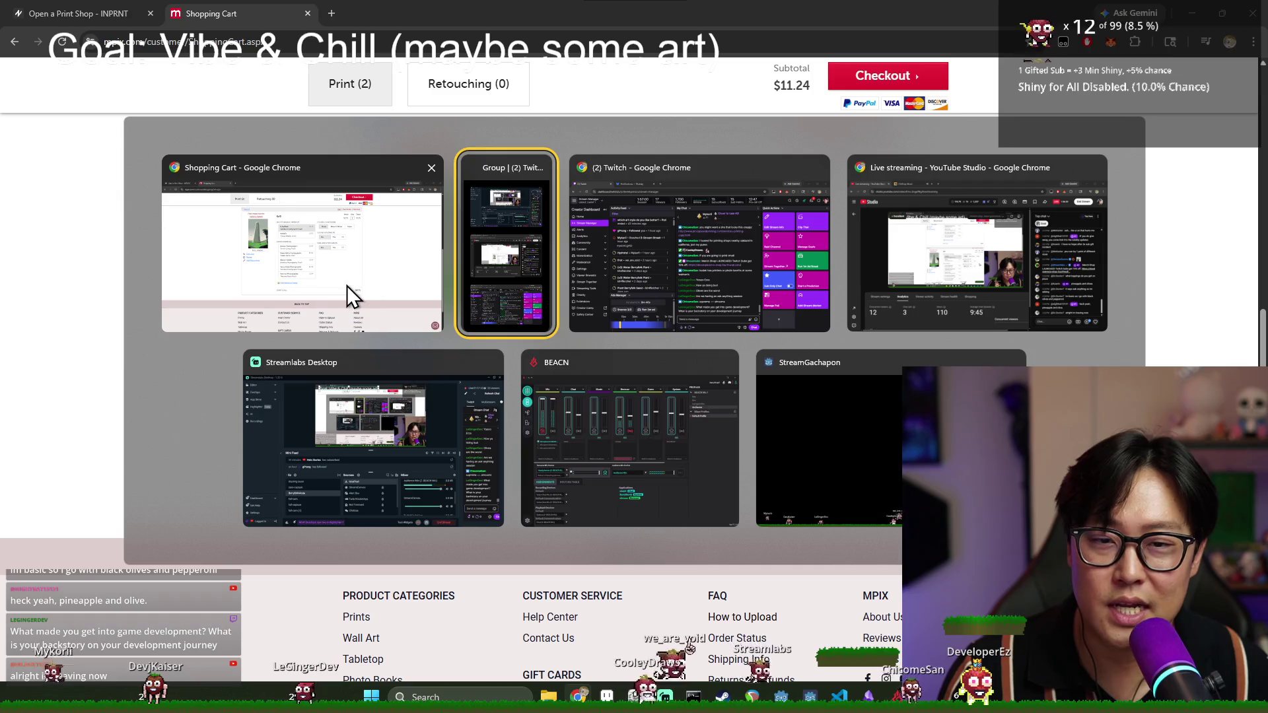
# - Return to the Mpix cart, close the Clip Studio launcher, and open Edit Crop for the 6x9 print
pyautogui.click(347, 286)
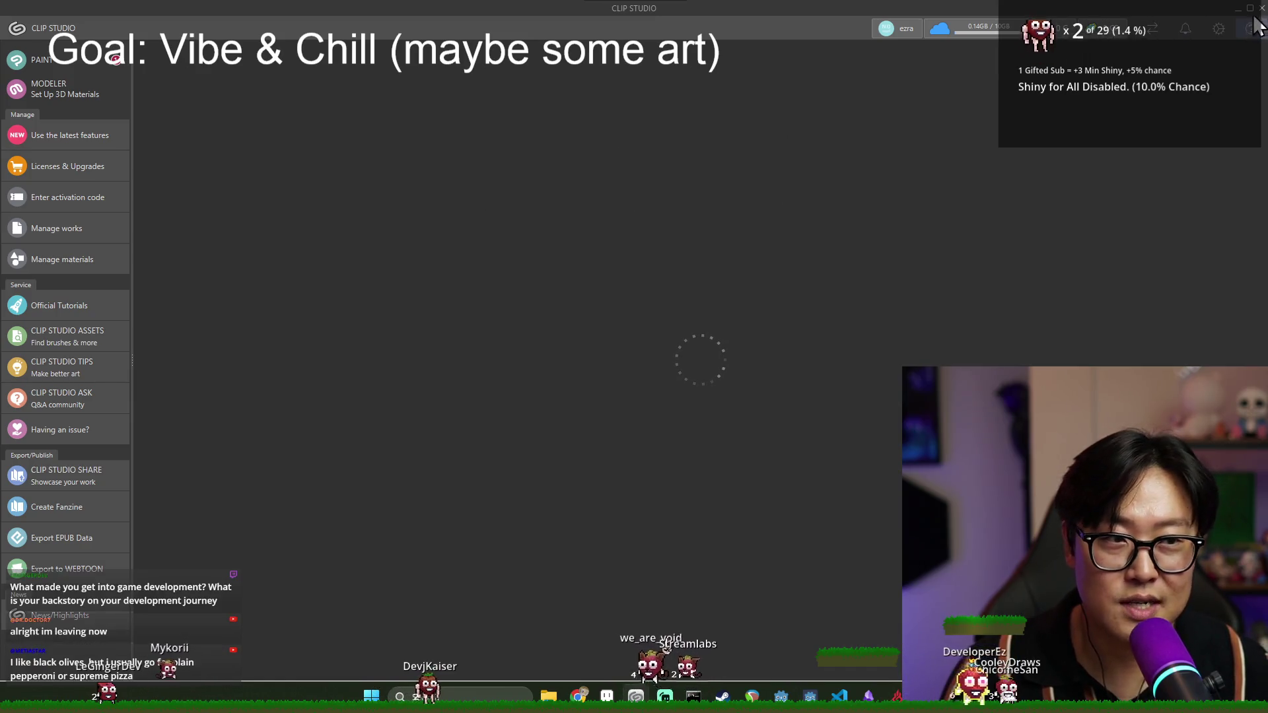
pyautogui.click(1232, 10)
pyautogui.scroll(-5, 443, 400)
pyautogui.scroll(1, 444, 399)
pyautogui.click(443, 400)
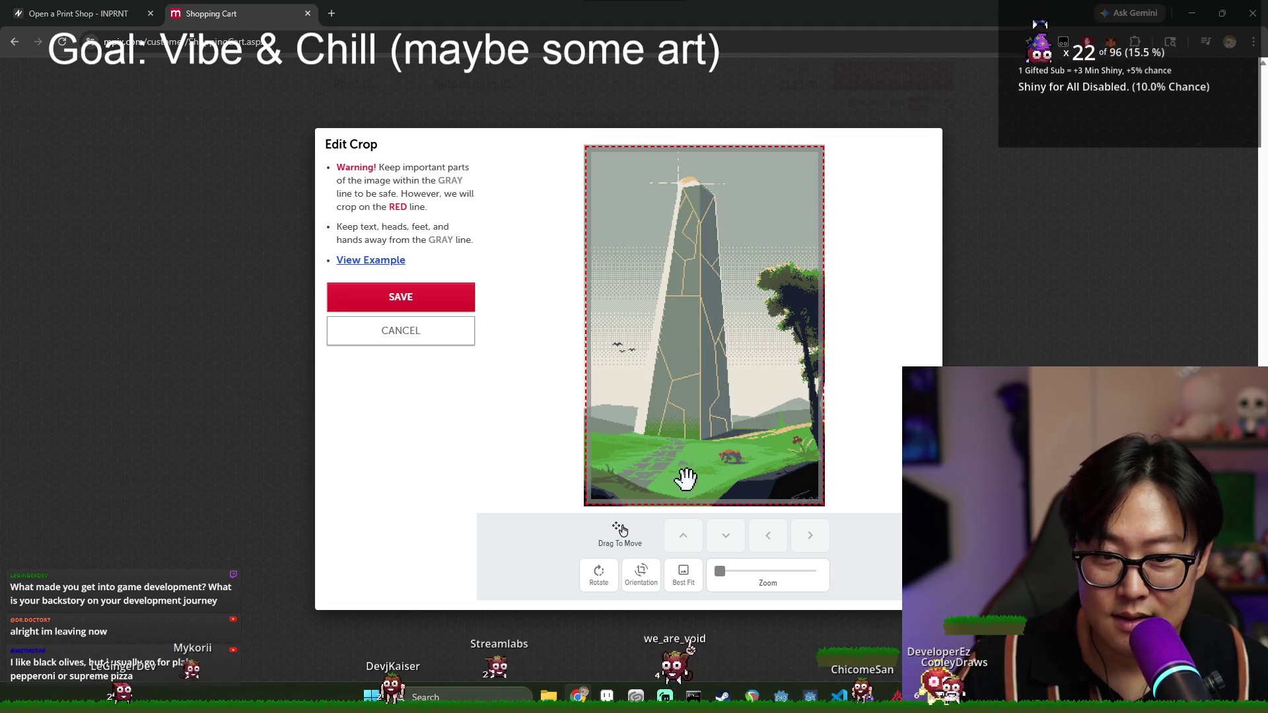
# - Try repositioning the obelisk inside the Mpix crop frame, then cancel the crop unchanged
pyautogui.moveTo(707, 367)
pyautogui.mouseDown()
pyautogui.moveTo(759, 376)
pyautogui.moveTo(734, 304)
pyautogui.moveTo(726, 396)
pyautogui.moveTo(744, 363)
pyautogui.moveTo(750, 264)
pyautogui.moveTo(716, 237)
pyautogui.moveTo(713, 314)
pyautogui.moveTo(594, 155)
pyautogui.moveTo(658, 200)
pyautogui.mouseUp()
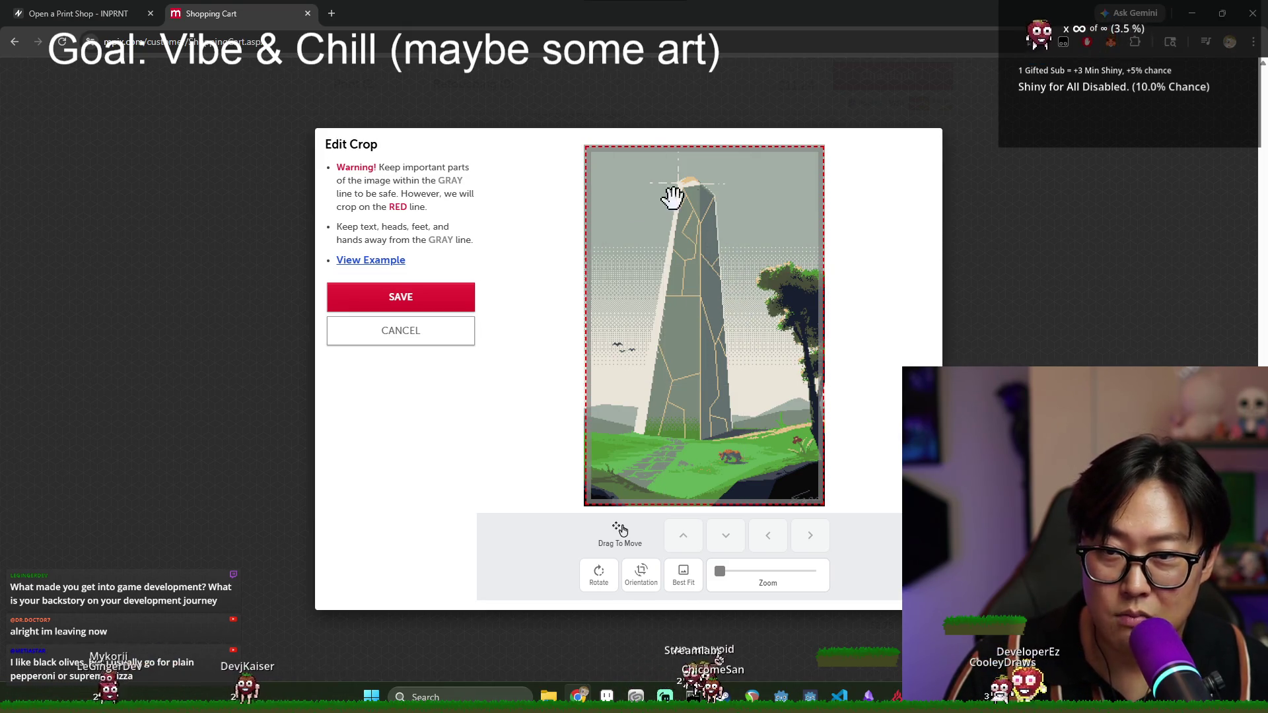
pyautogui.moveTo(717, 387)
pyautogui.mouseDown()
pyautogui.moveTo(716, 350)
pyautogui.moveTo(453, 317)
pyautogui.moveTo(432, 333)
pyautogui.mouseUp()
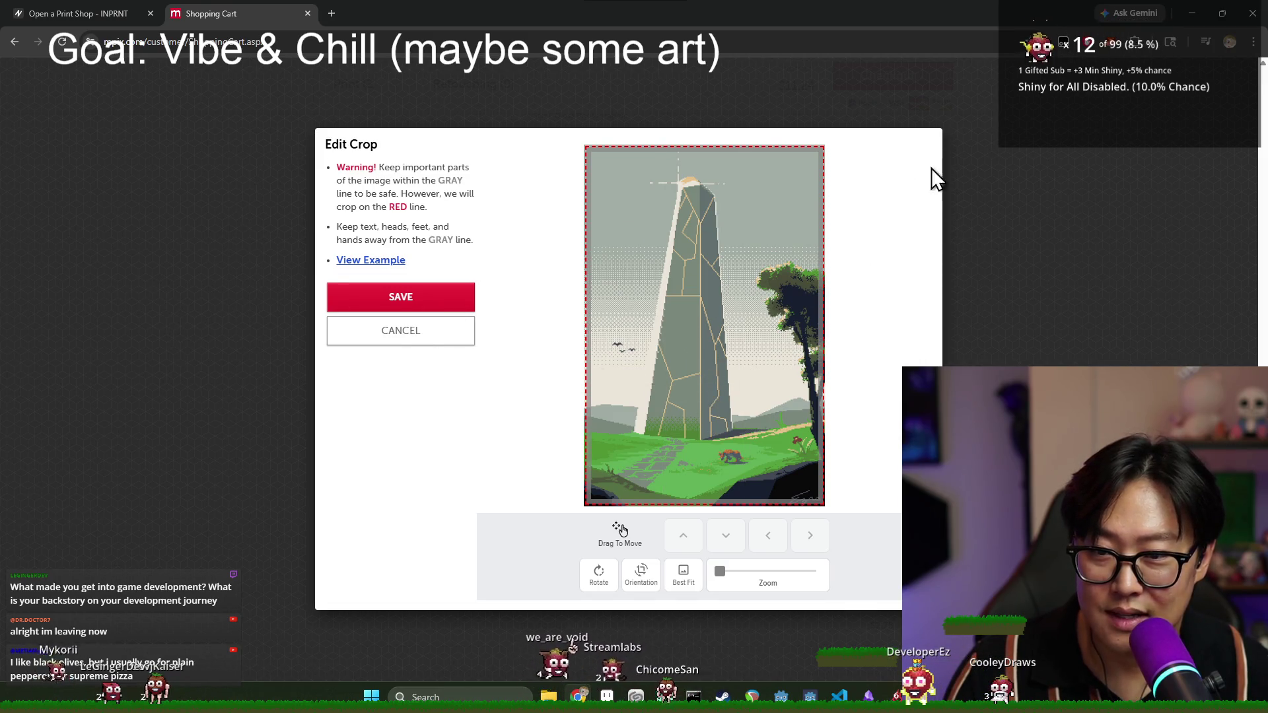
pyautogui.click(404, 339)
# - Scroll the cart to review both print sizes, then move to the INPRNT application page
pyautogui.scroll(5, 567, 396)
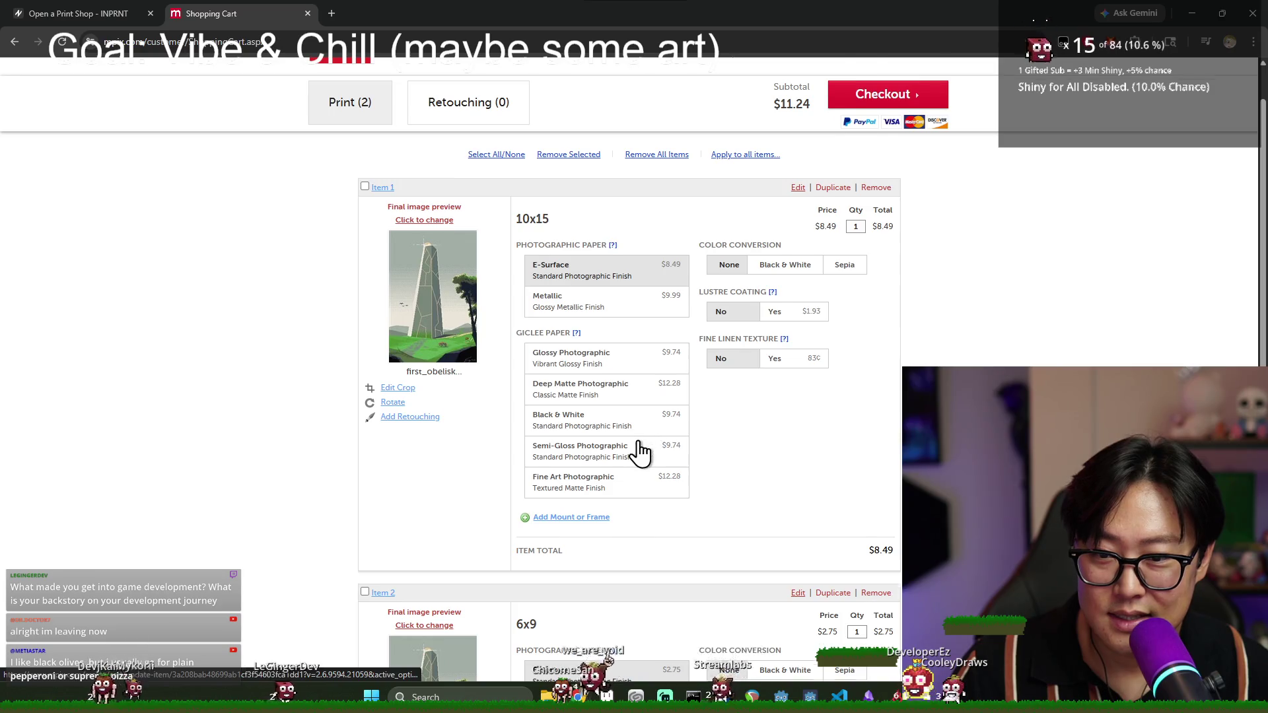
pyautogui.scroll(1, 639, 452)
pyautogui.scroll(-6, 643, 428)
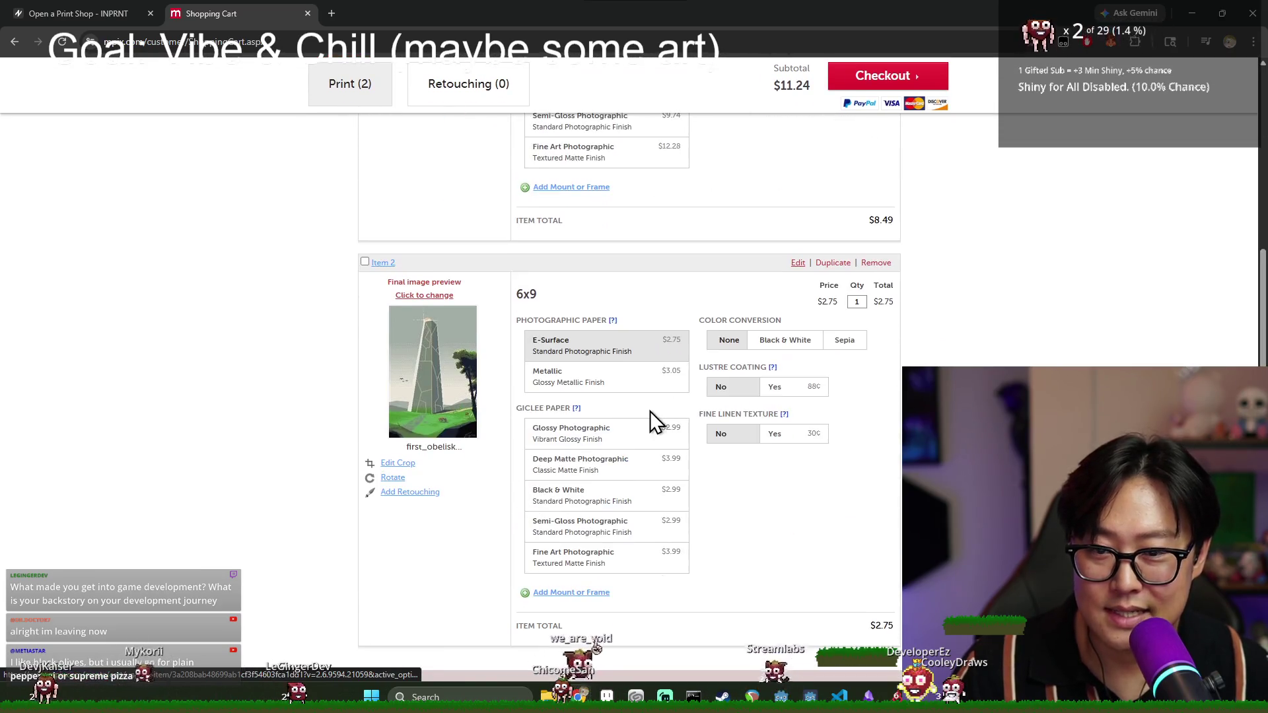
pyautogui.click(107, 13)
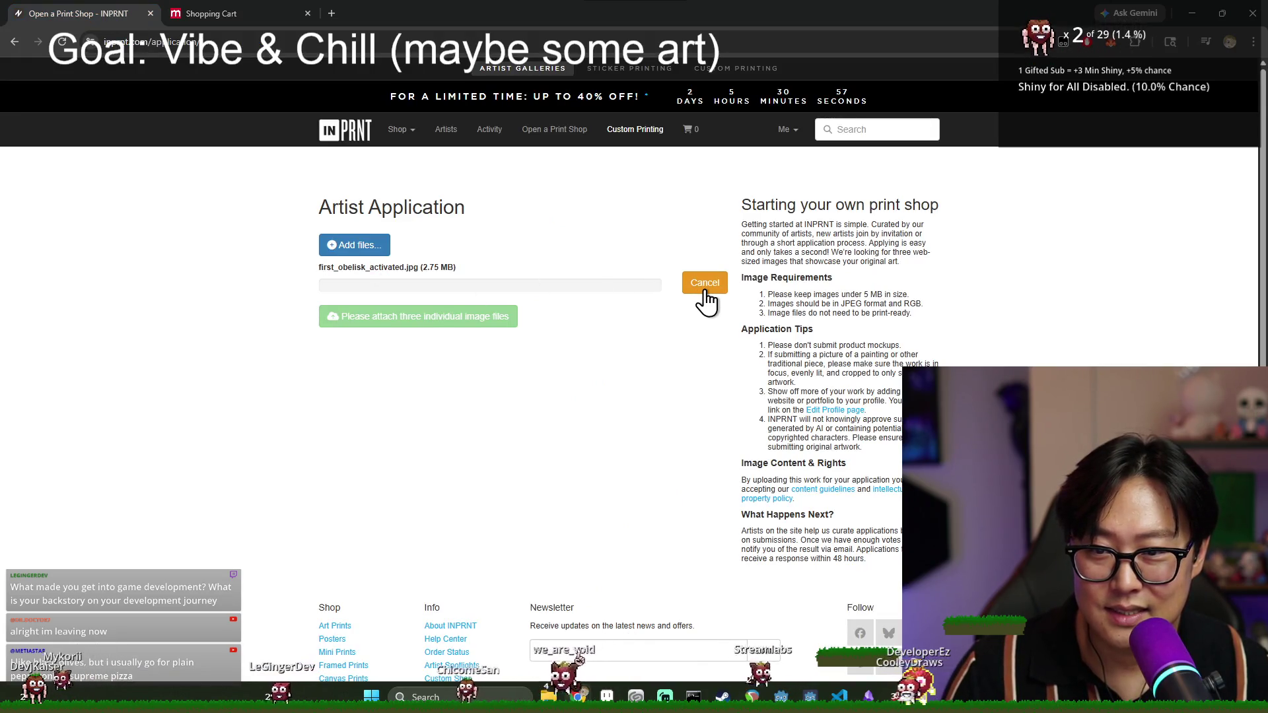
# - Cancel the INPRNT file picker without attaching anything and browse the Art Prints catalogue
pyautogui.click(354, 249)
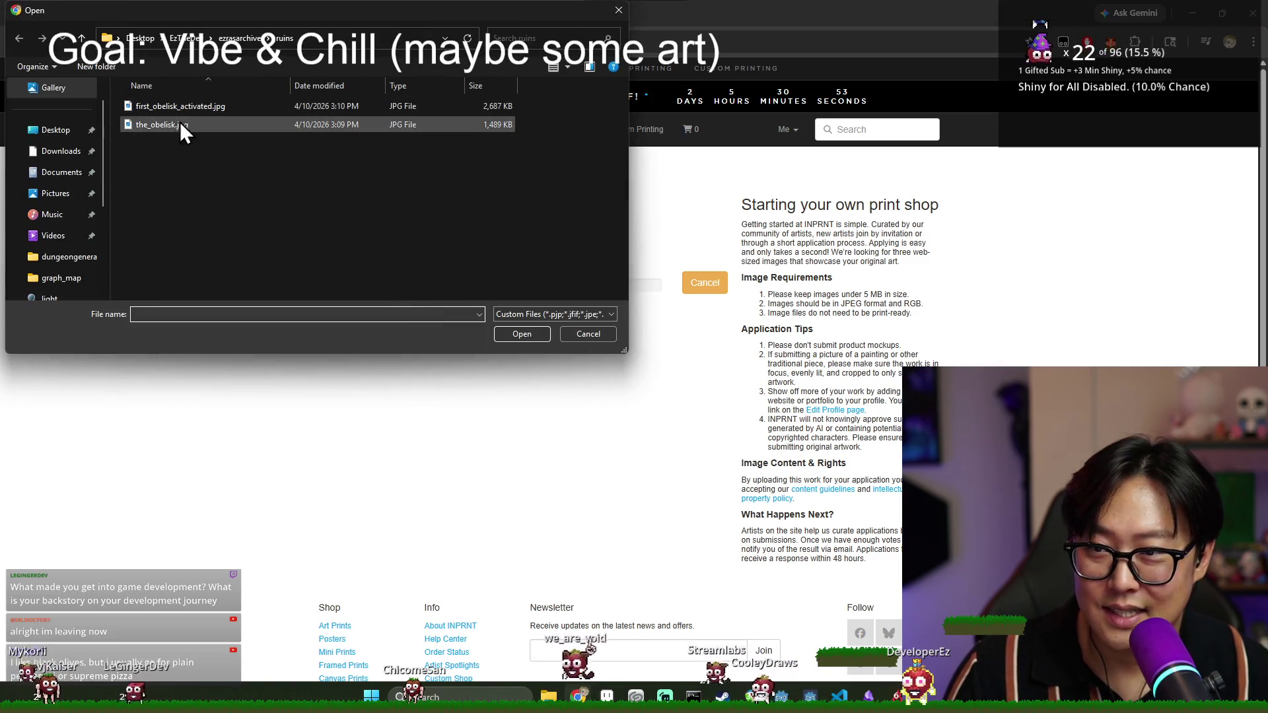
pyautogui.click(589, 331)
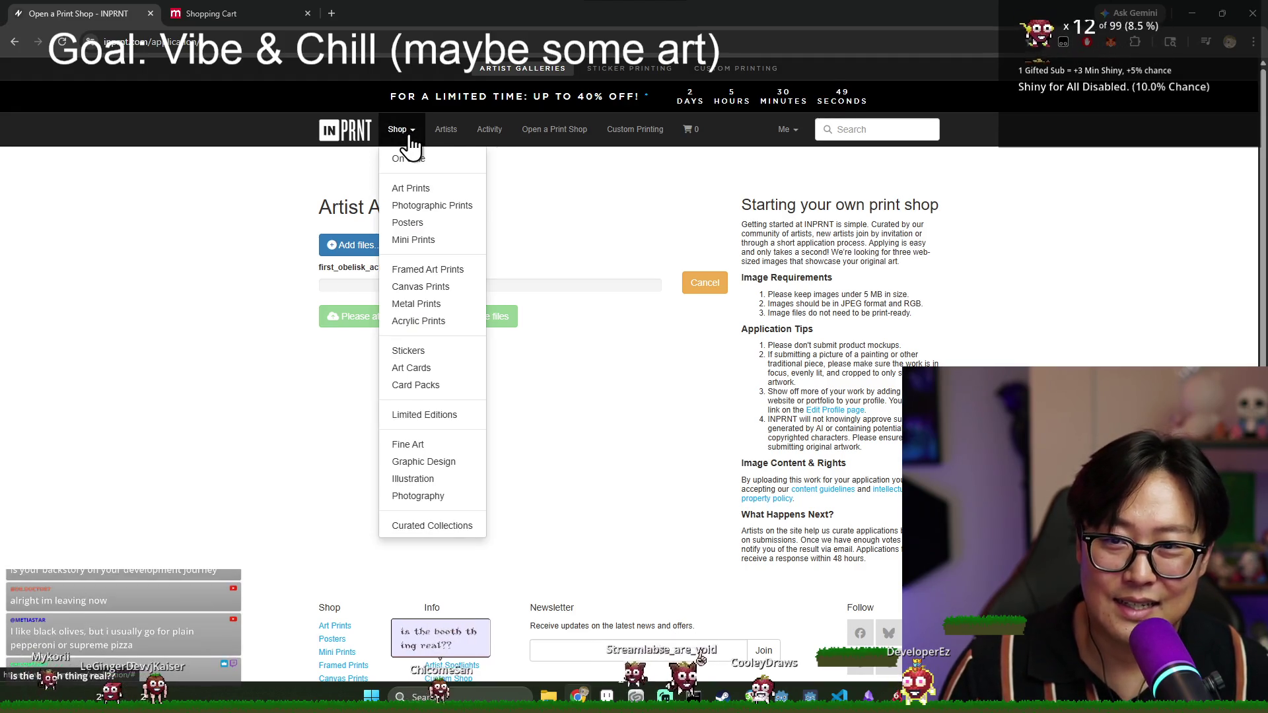
pyautogui.click(429, 190)
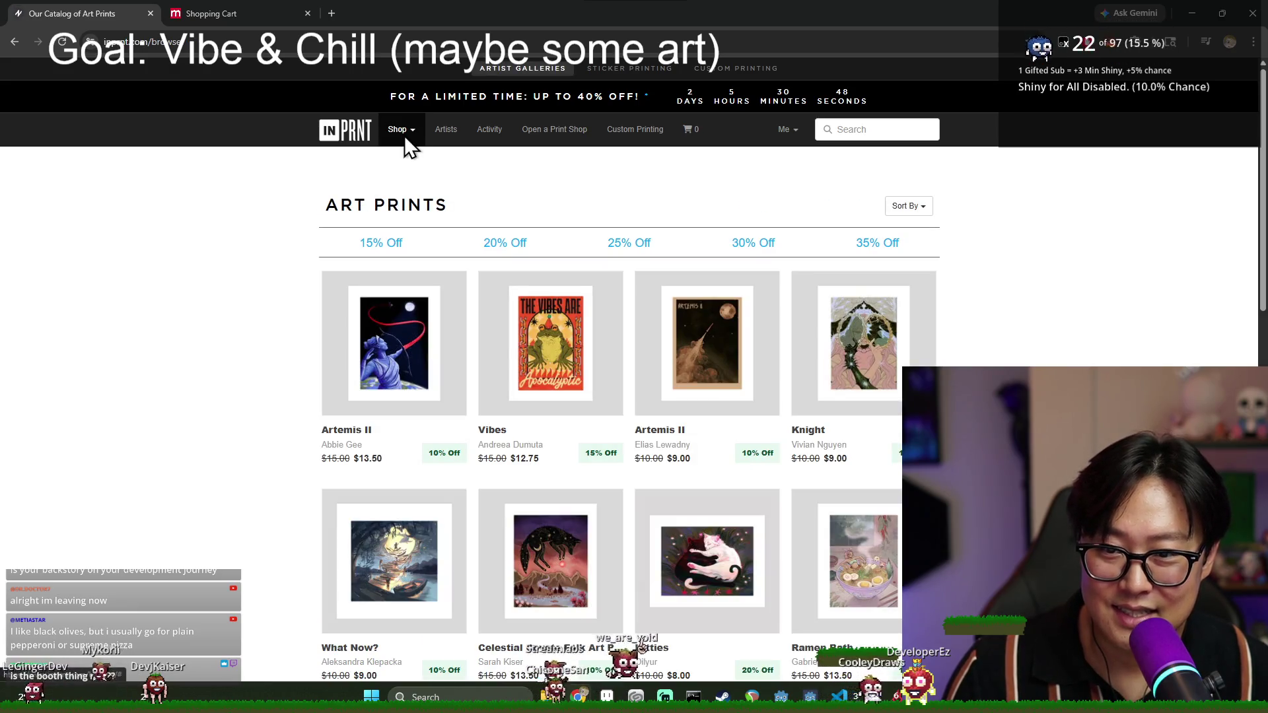
# - Open INPRNT's Custom Shop printing help article, then return to the Mpix cart
pyautogui.click(406, 137)
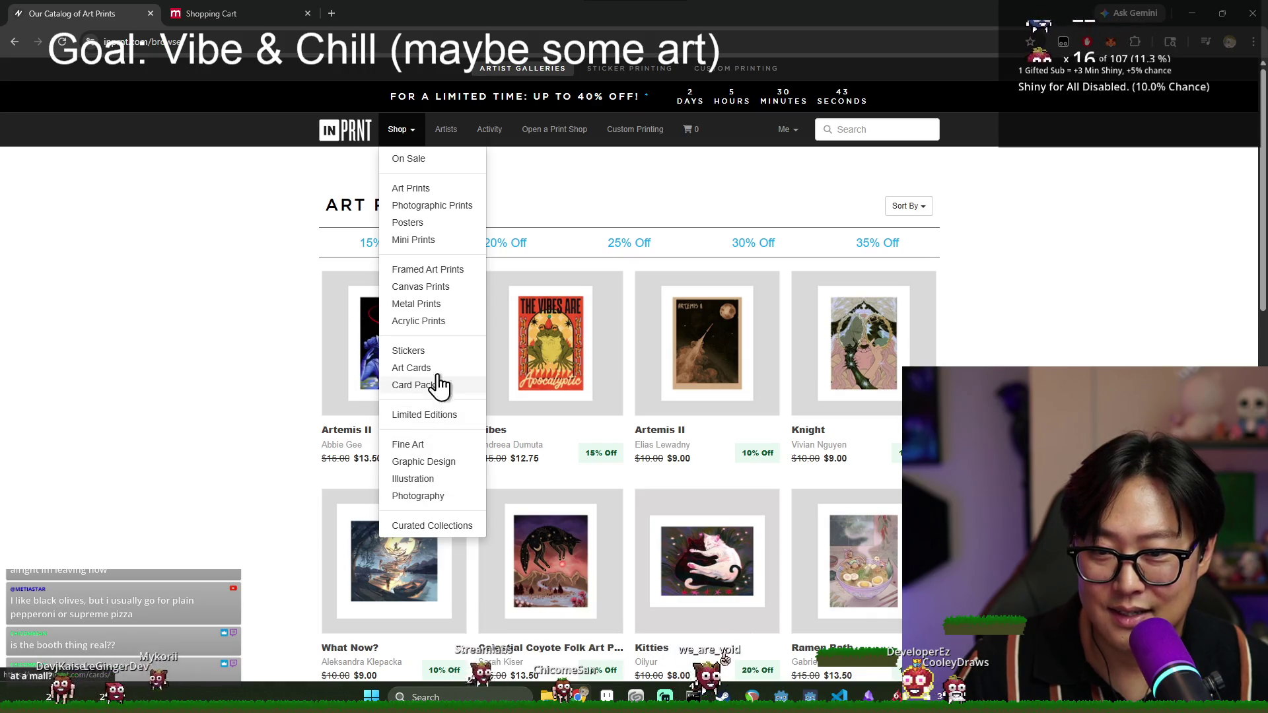
pyautogui.click(649, 131)
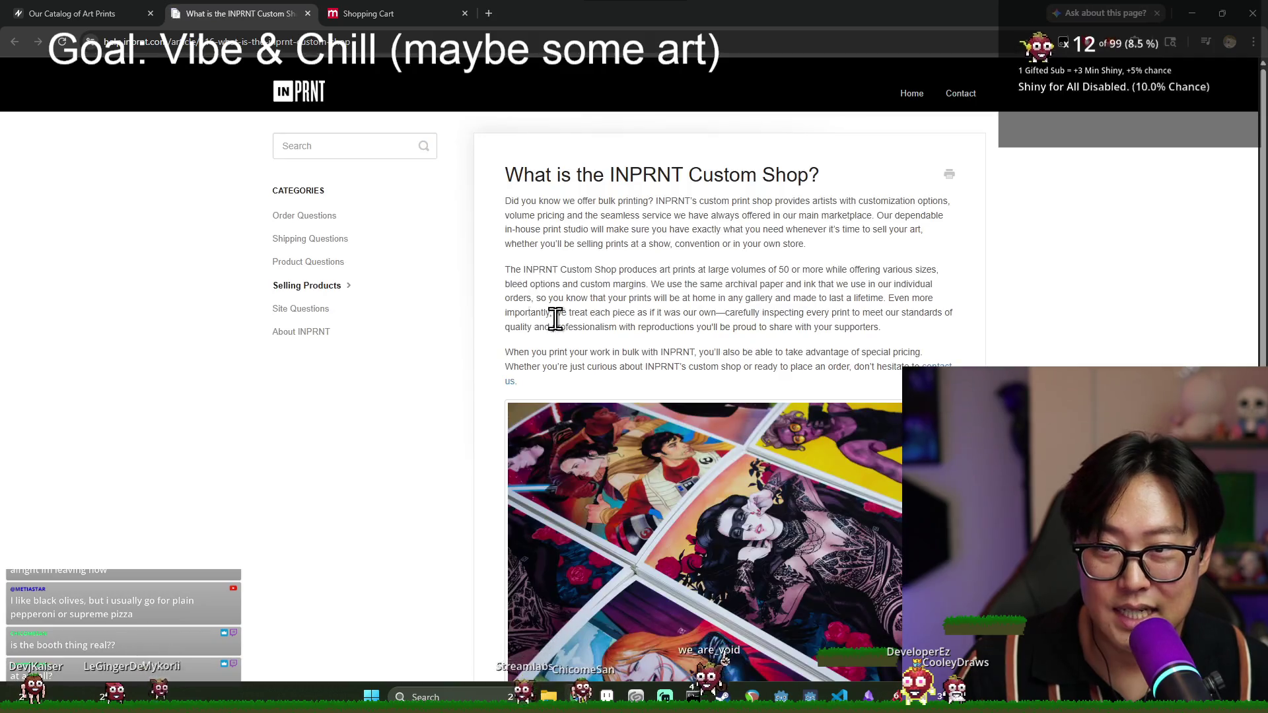
pyautogui.click(366, 16)
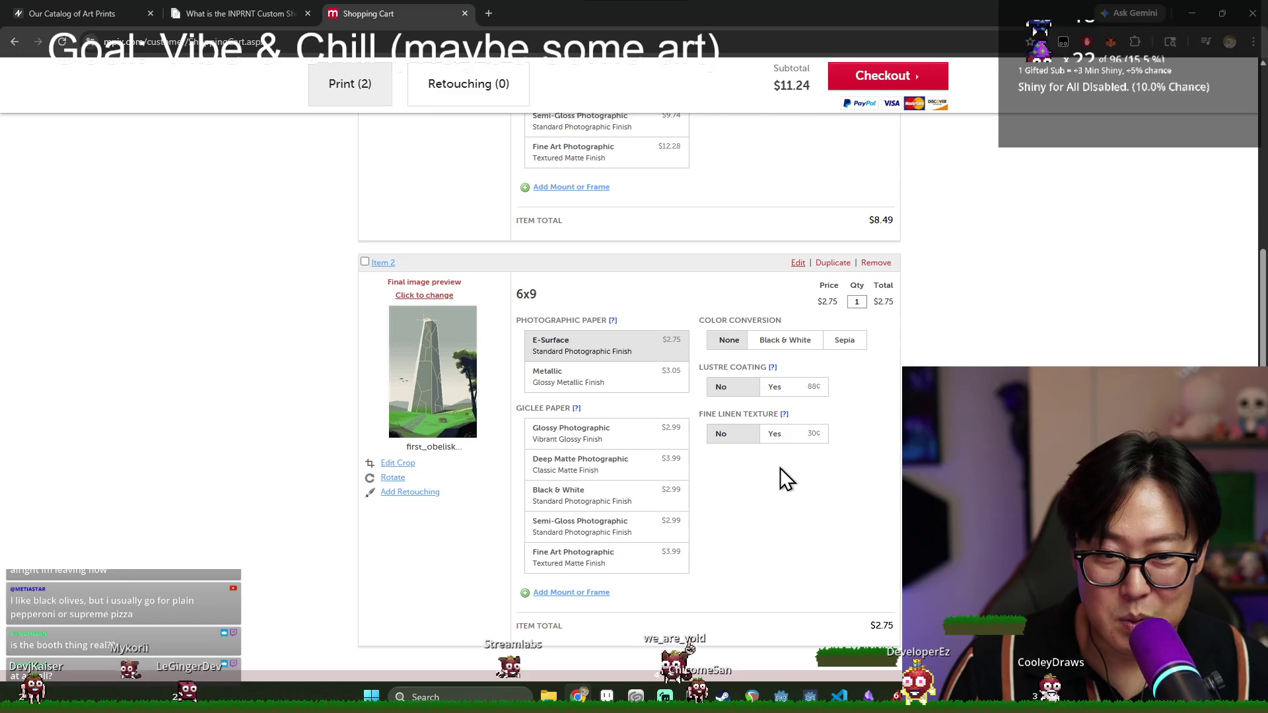
pyautogui.scroll(-1, 697, 534)
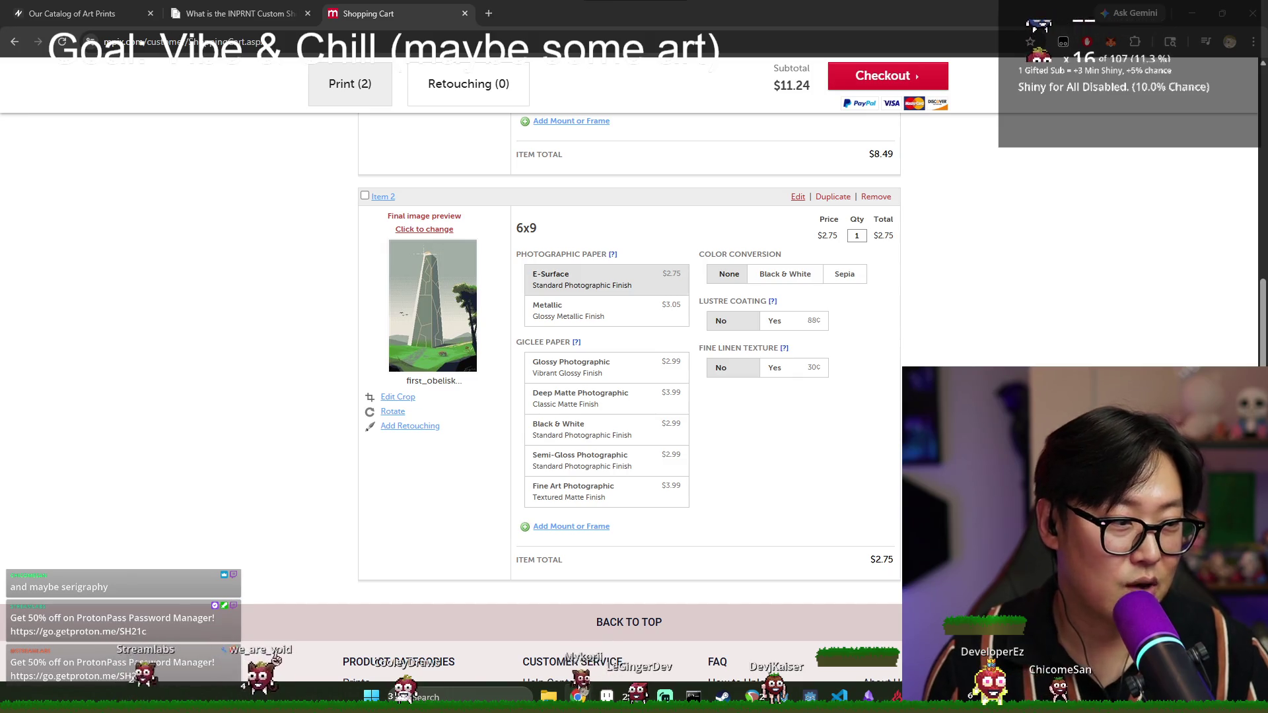
pyautogui.scroll(4, 646, 389)
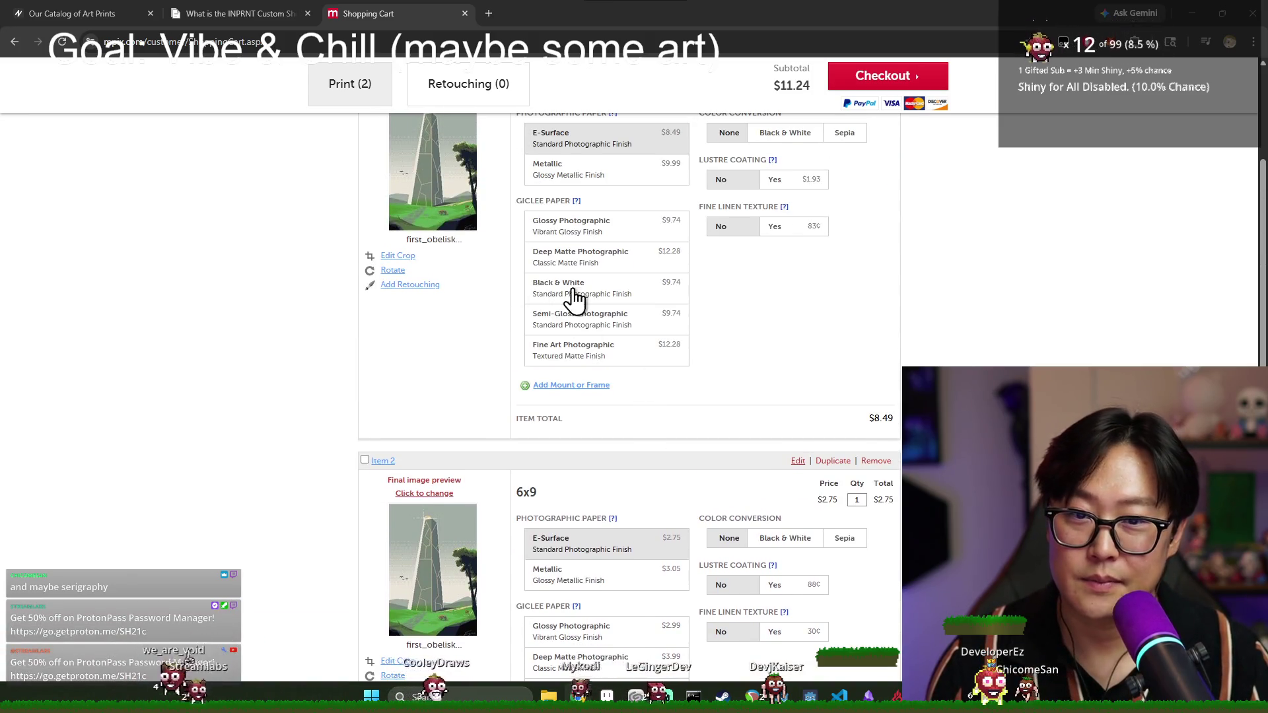
pyautogui.scroll(3, 573, 300)
pyautogui.scroll(-2, 617, 314)
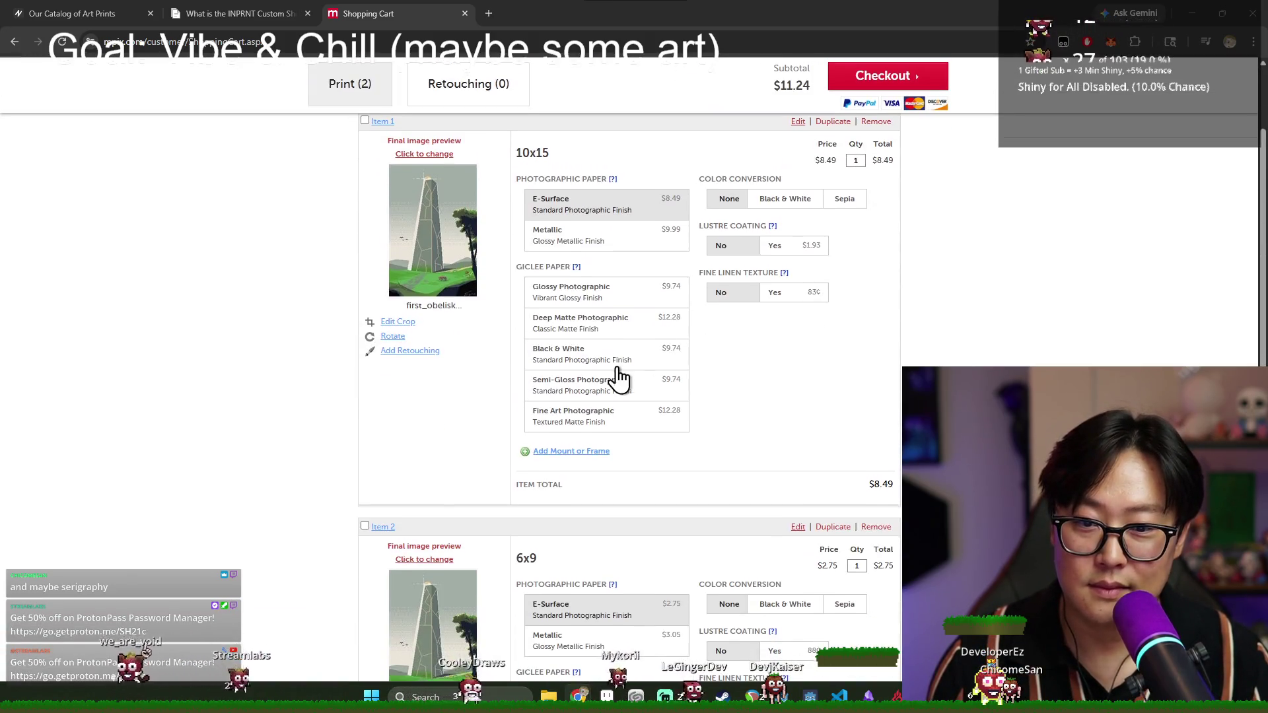
pyautogui.click(577, 268)
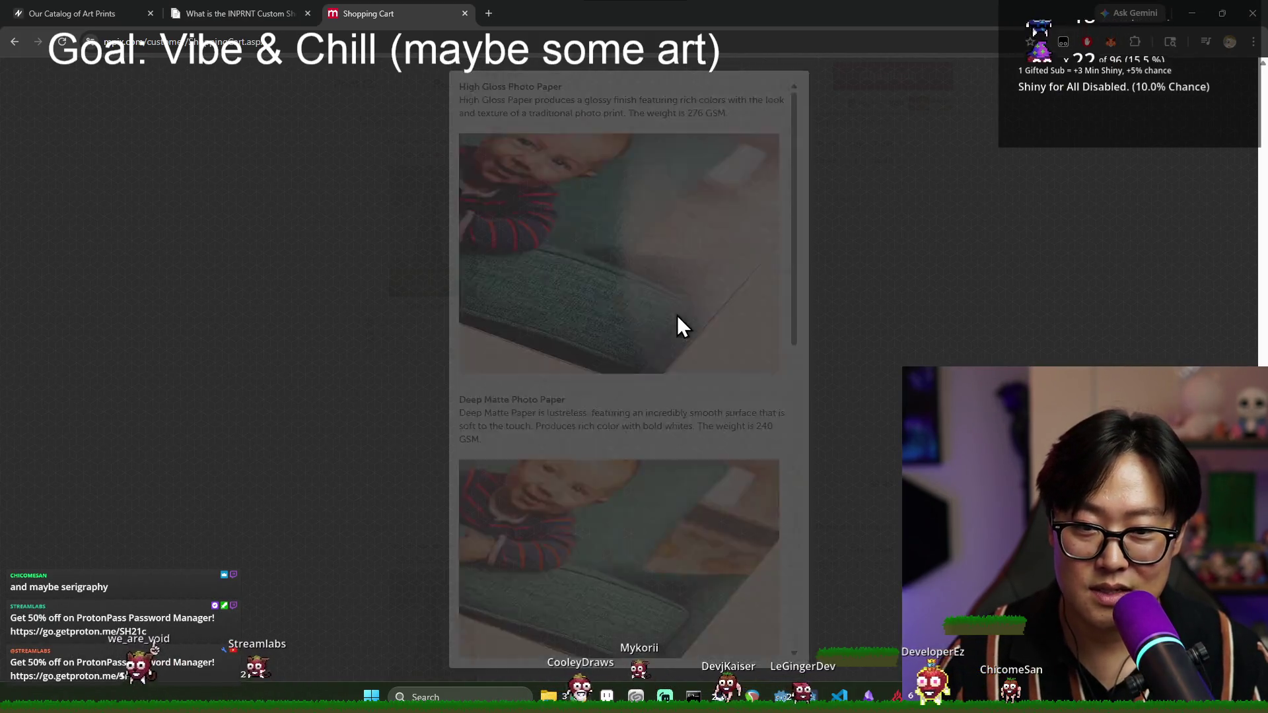
pyautogui.scroll(-5, 693, 297)
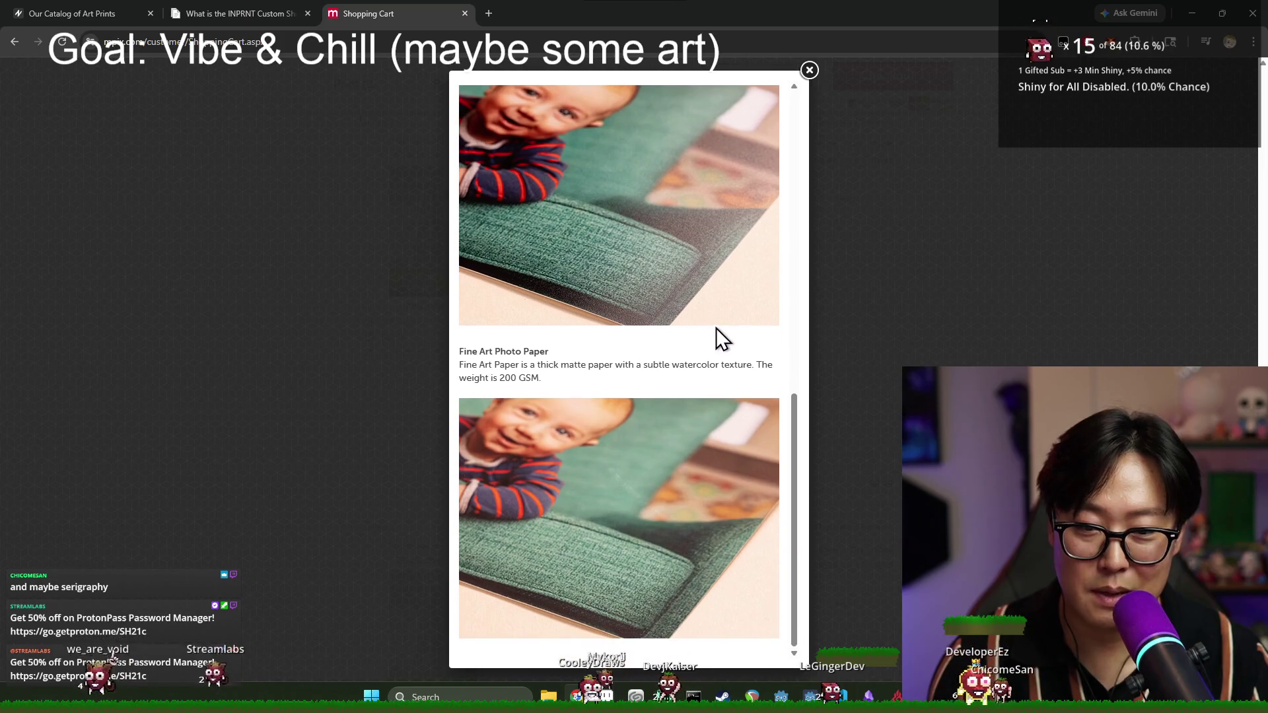
pyautogui.click(809, 70)
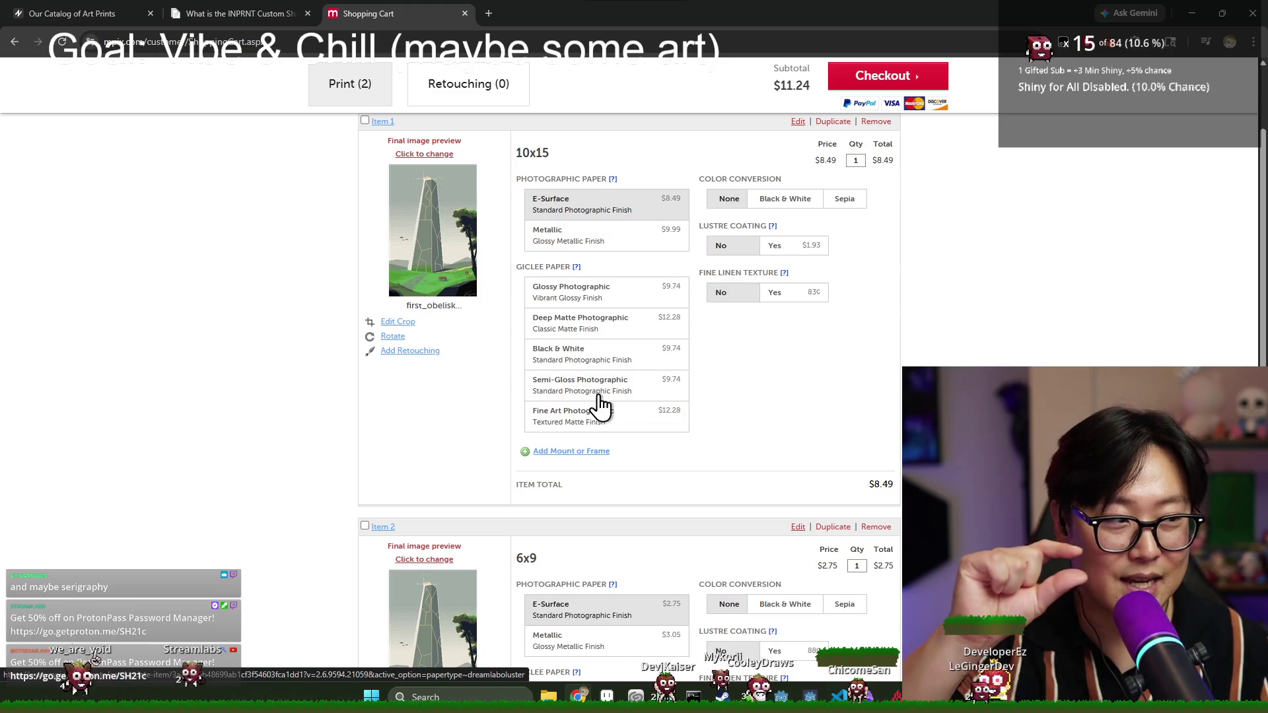
pyautogui.click(611, 179)
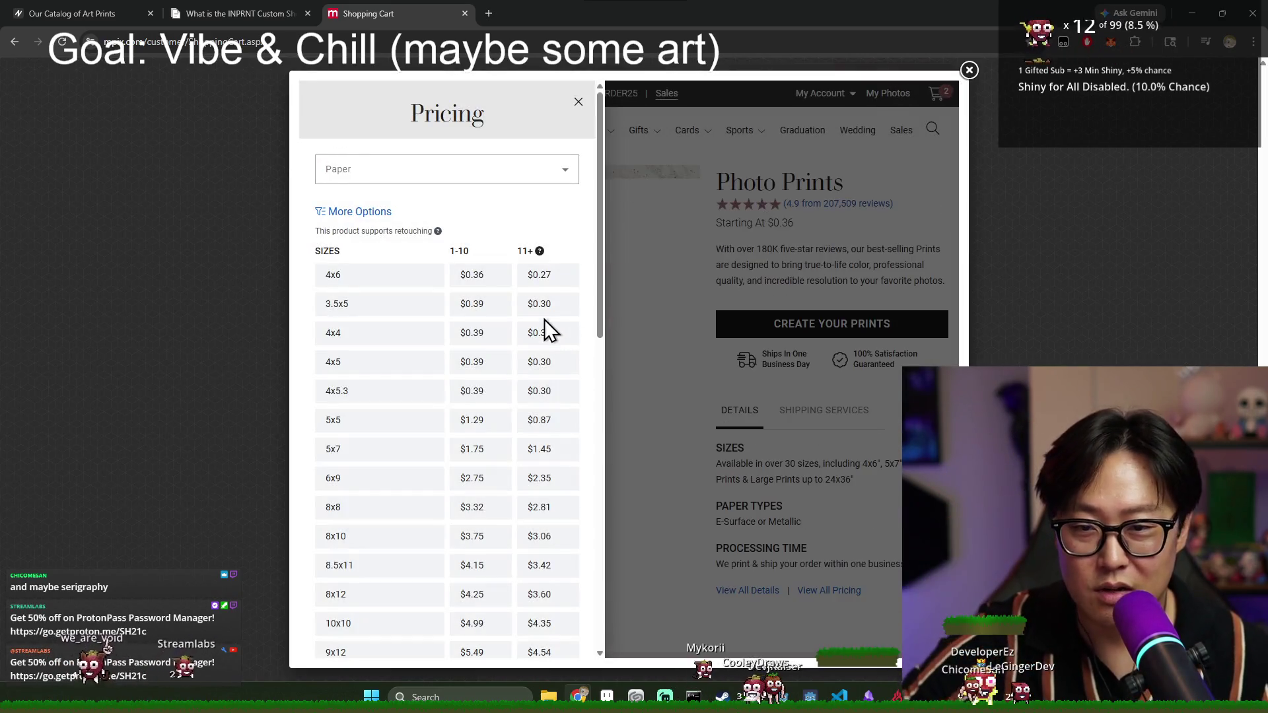
pyautogui.click(579, 102)
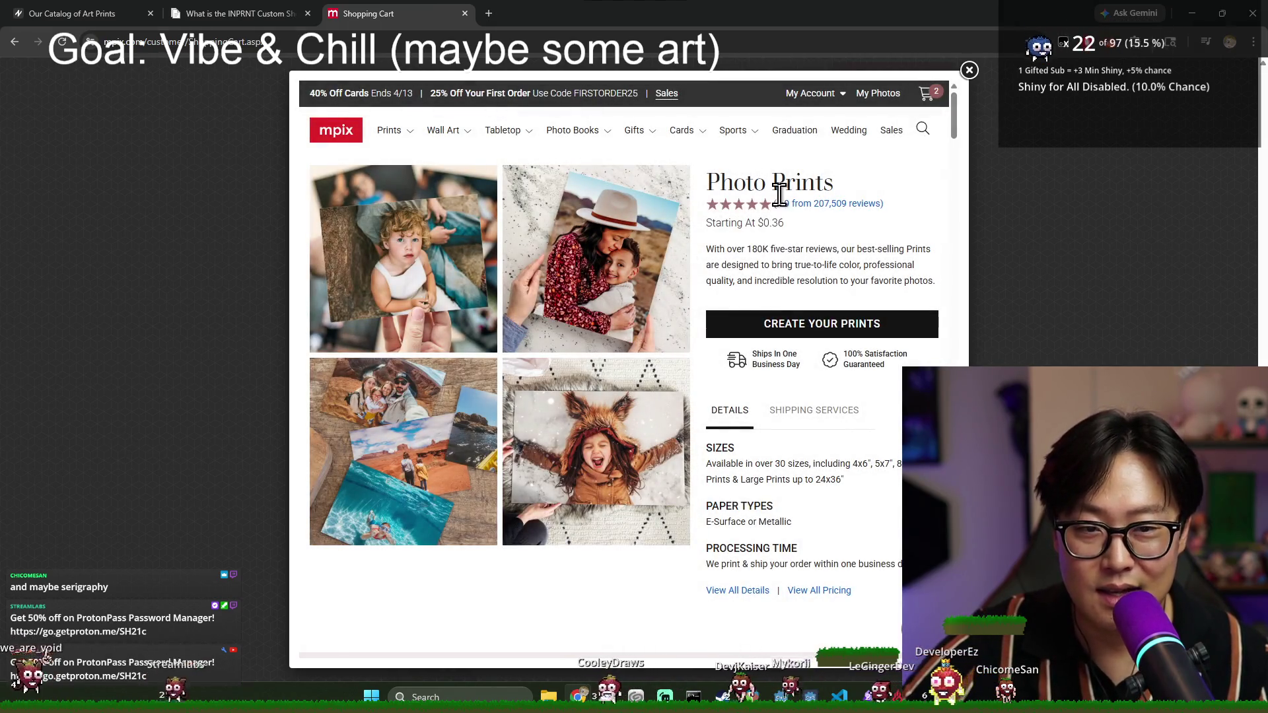
pyautogui.click(969, 70)
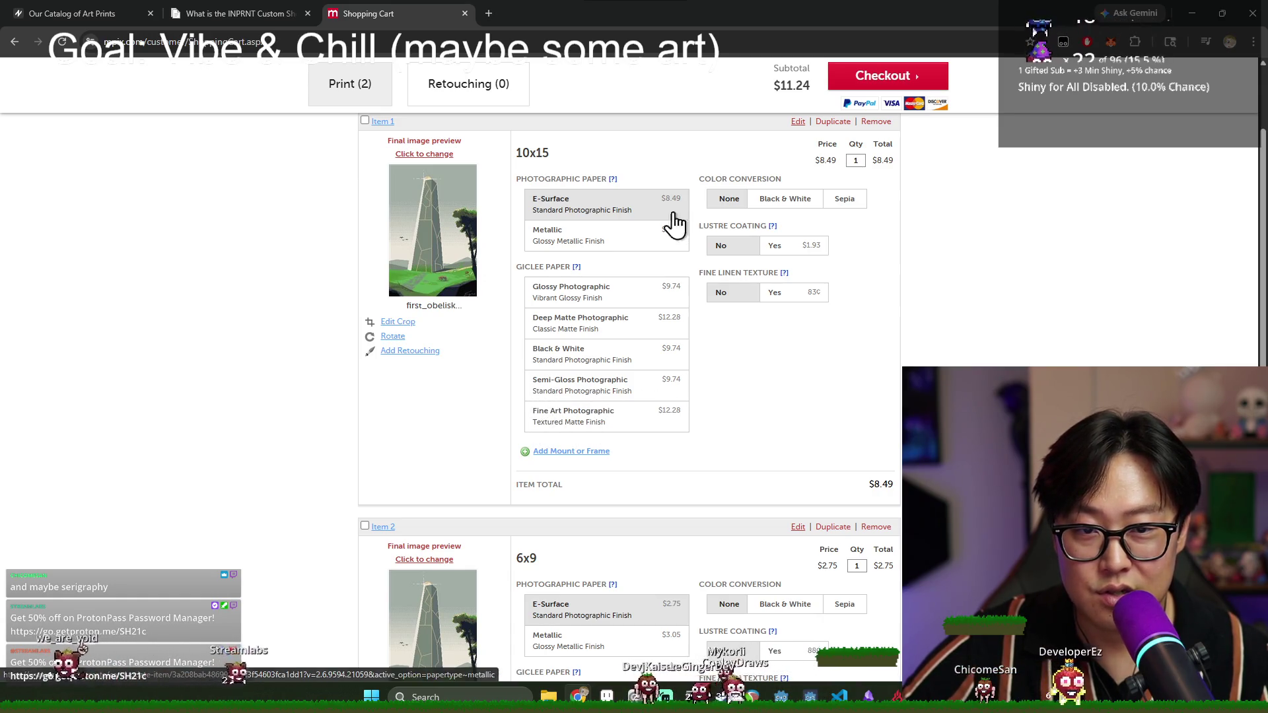
# - Proceed to Mpix checkout with the two prints totalling $11.24
pyautogui.scroll(-2, 919, 284)
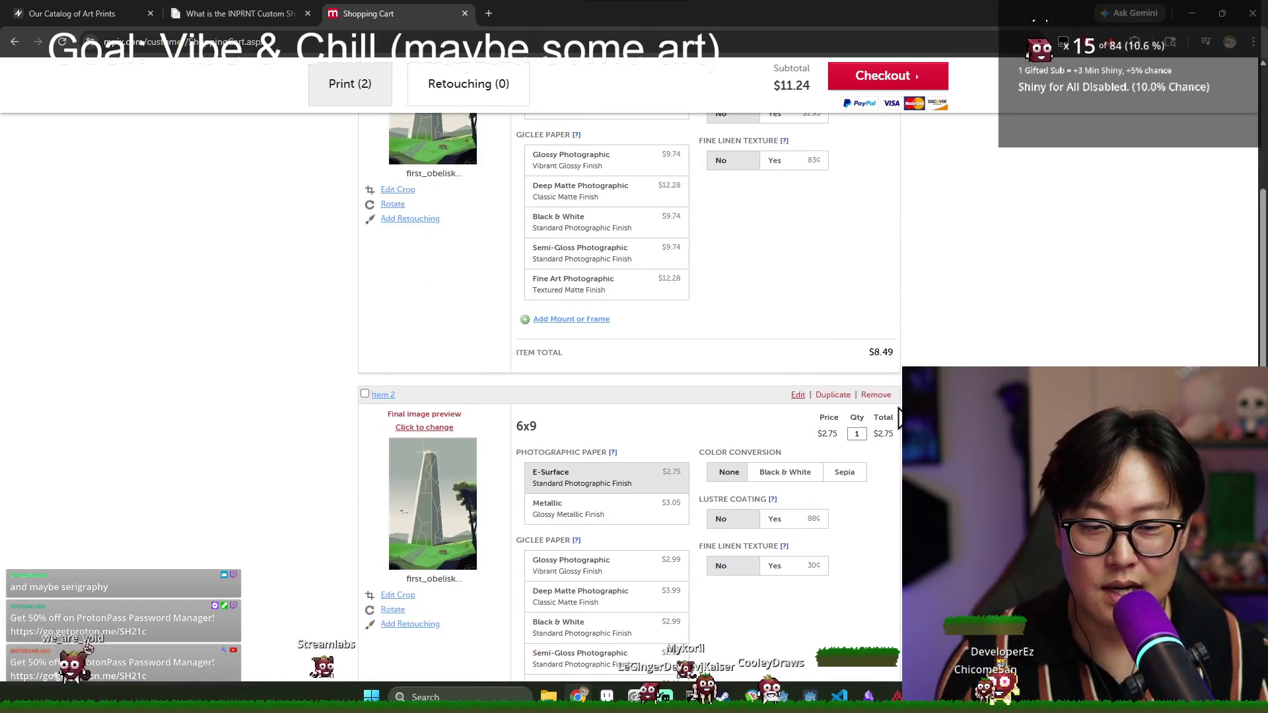
pyautogui.scroll(4, 900, 416)
pyautogui.click(888, 159)
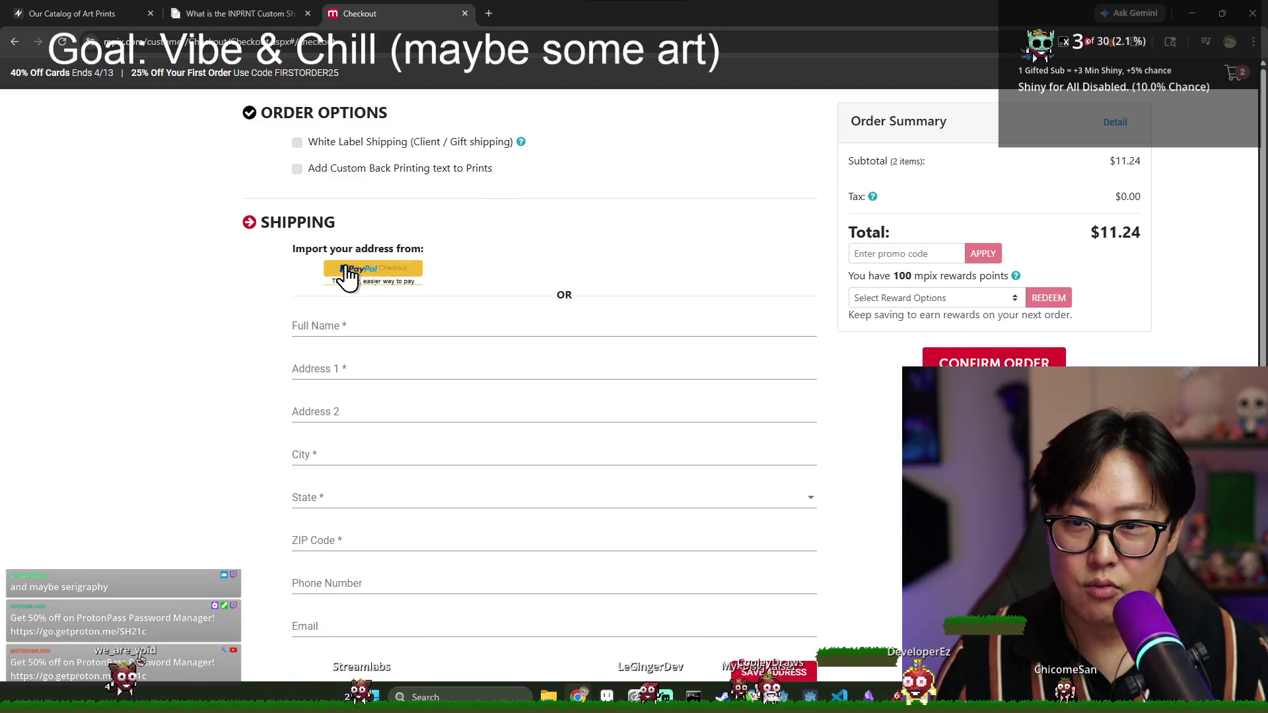
# - Close the checkout page, the Custom Shop help article and the last browser window with Ctrl+W
pyautogui.hotkey('ctrl', 'w')
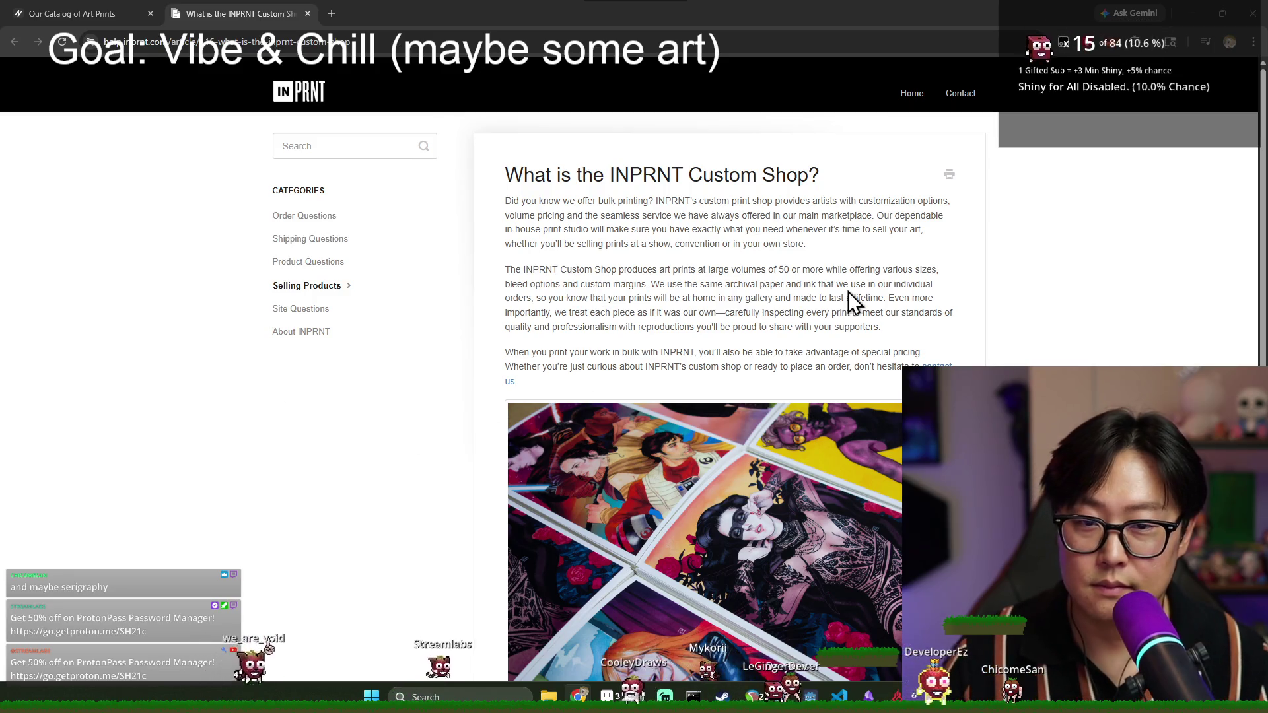
pyautogui.hotkey('ctrl', 'w')
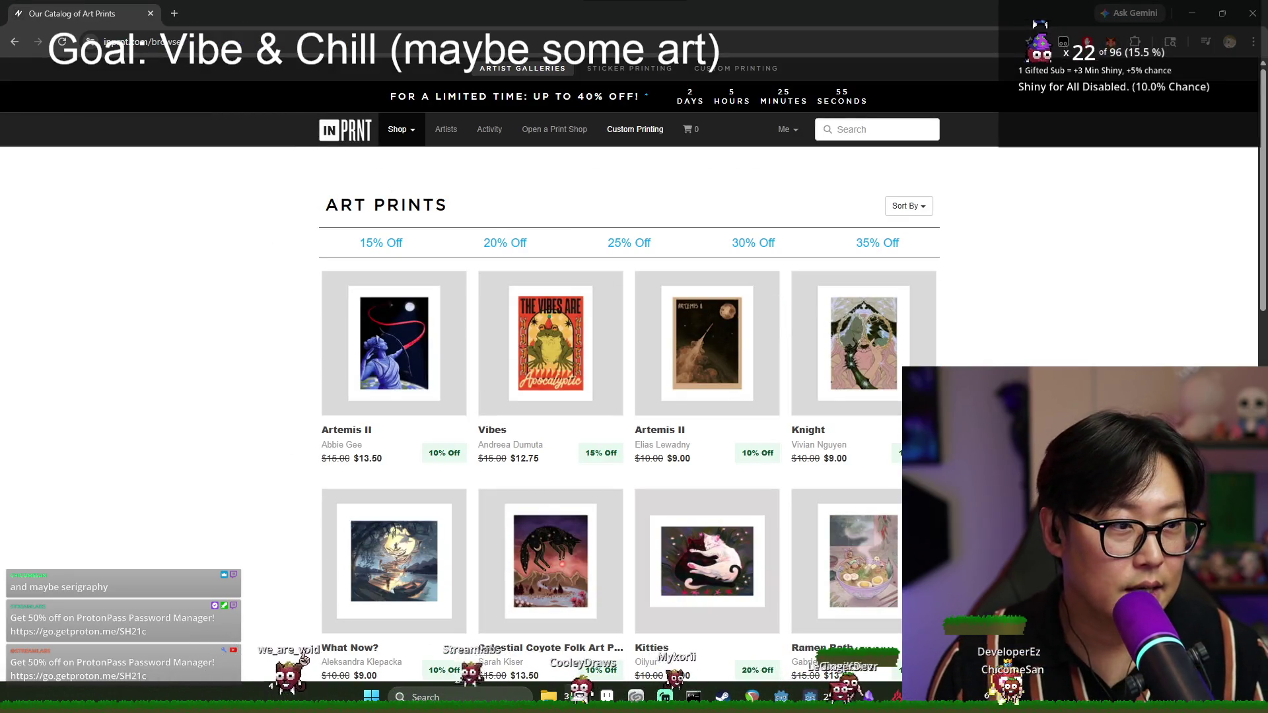
pyautogui.hotkey('ctrl', 'w')
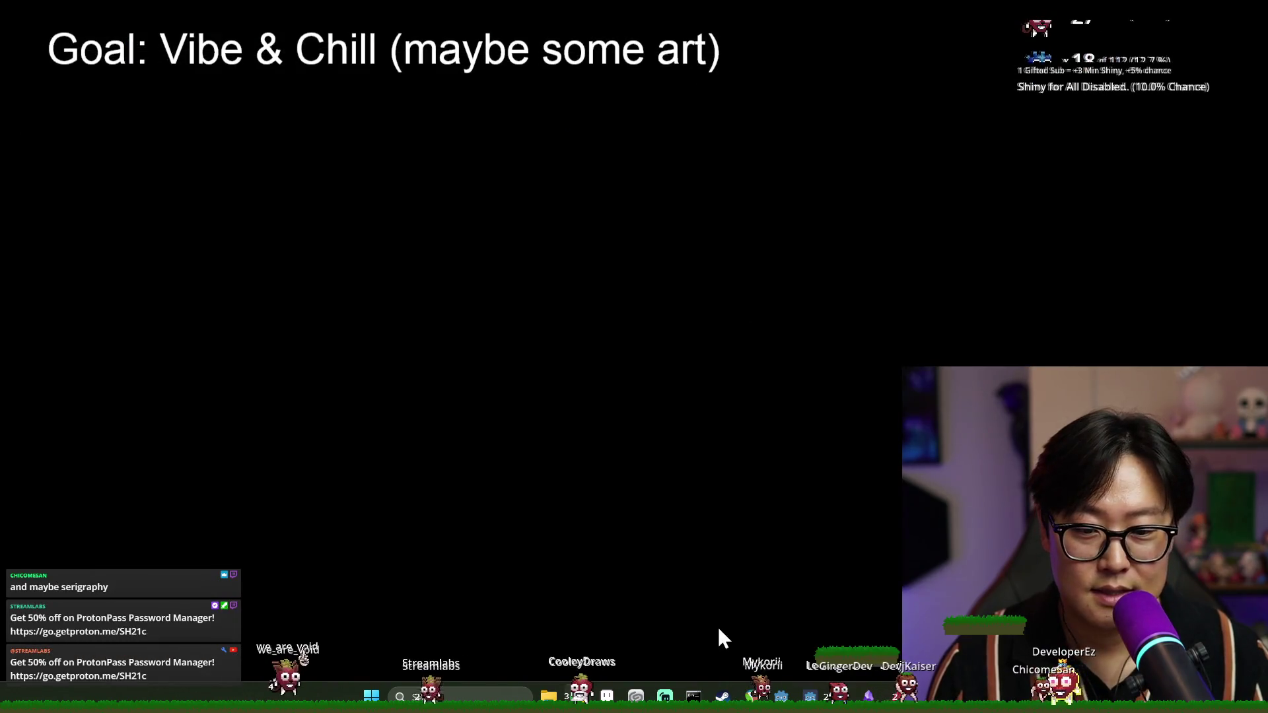
# - Open first_obelisk_activated from the Works list in the Clip Studio launcher
pyautogui.click(635, 697)
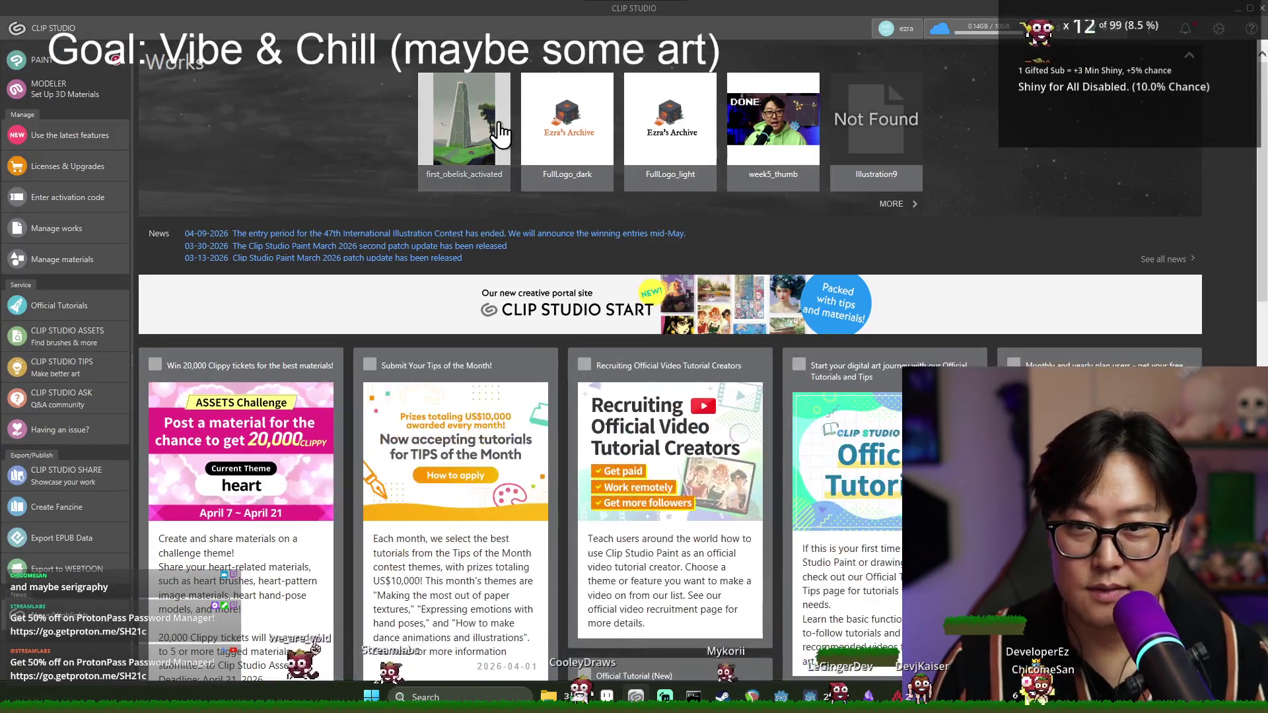
pyautogui.click(451, 160)
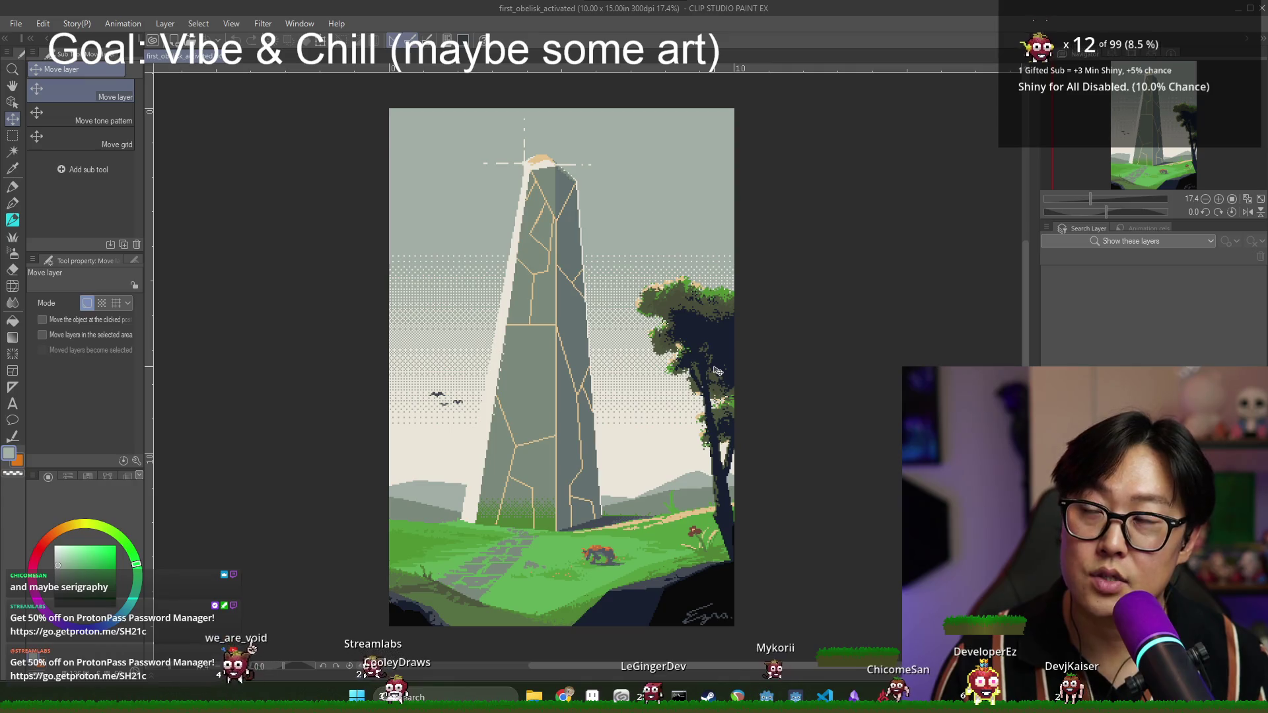
# - Scroll over the obelisk canvas, then launch the Journey game project from Godot
pyautogui.scroll(-1, 554, 502)
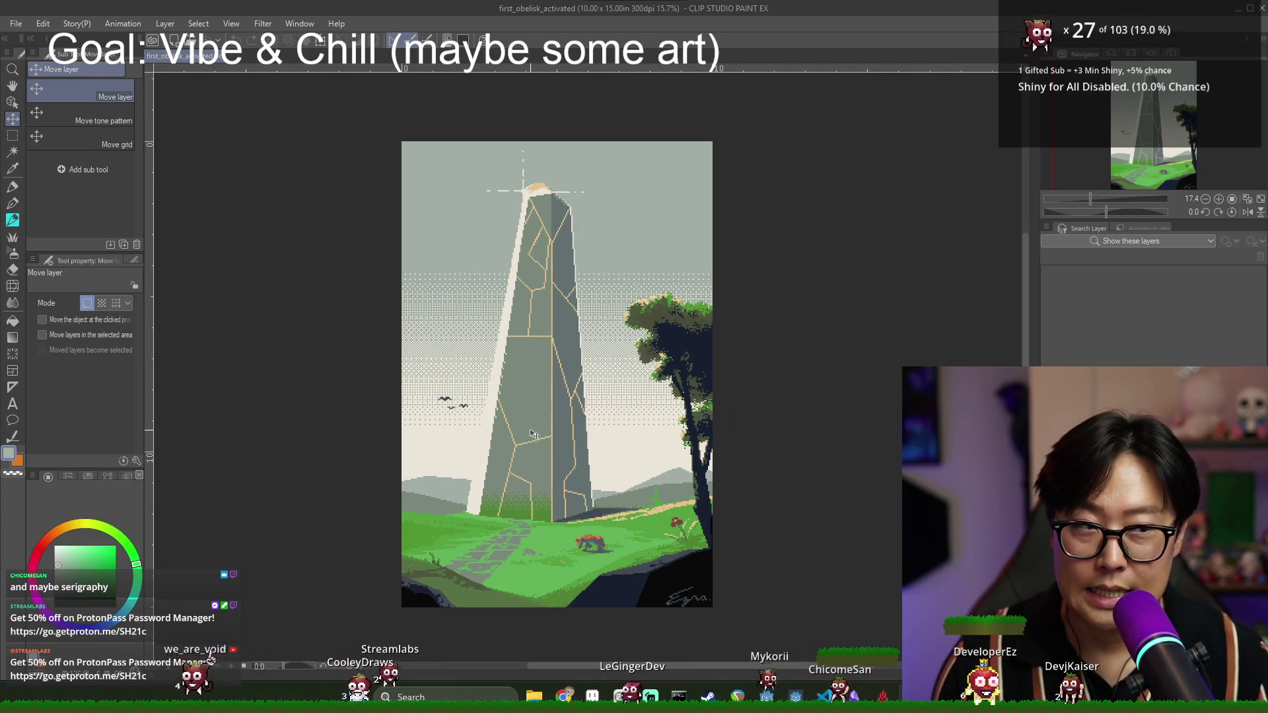
pyautogui.scroll(2, 545, 506)
pyautogui.scroll(2, 546, 506)
pyautogui.scroll(-4, 541, 507)
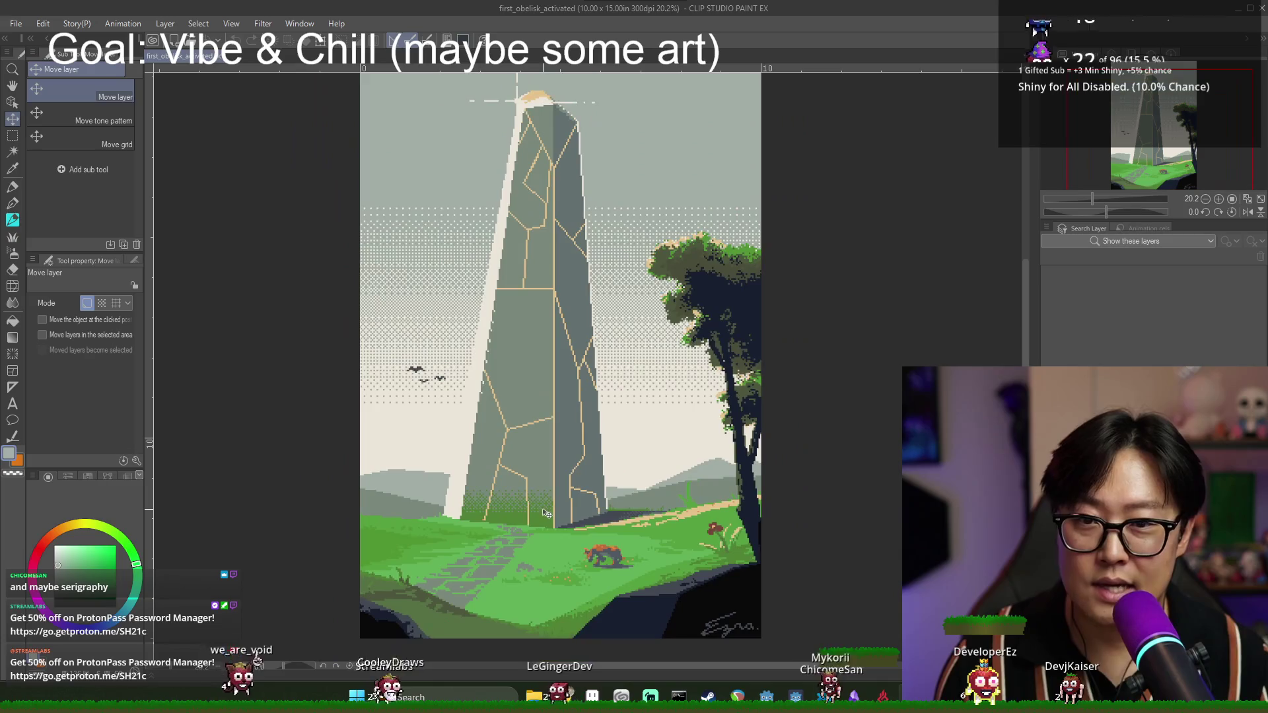
pyautogui.scroll(1, 542, 507)
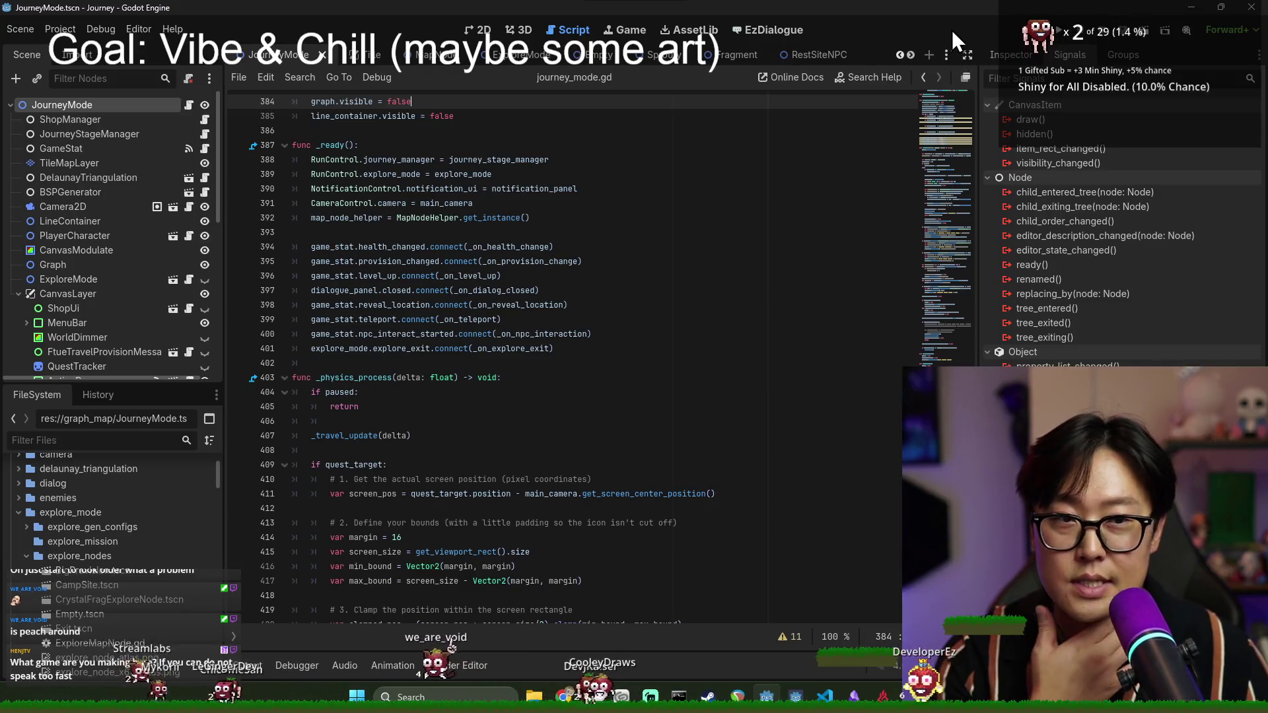
pyautogui.click(1059, 31)
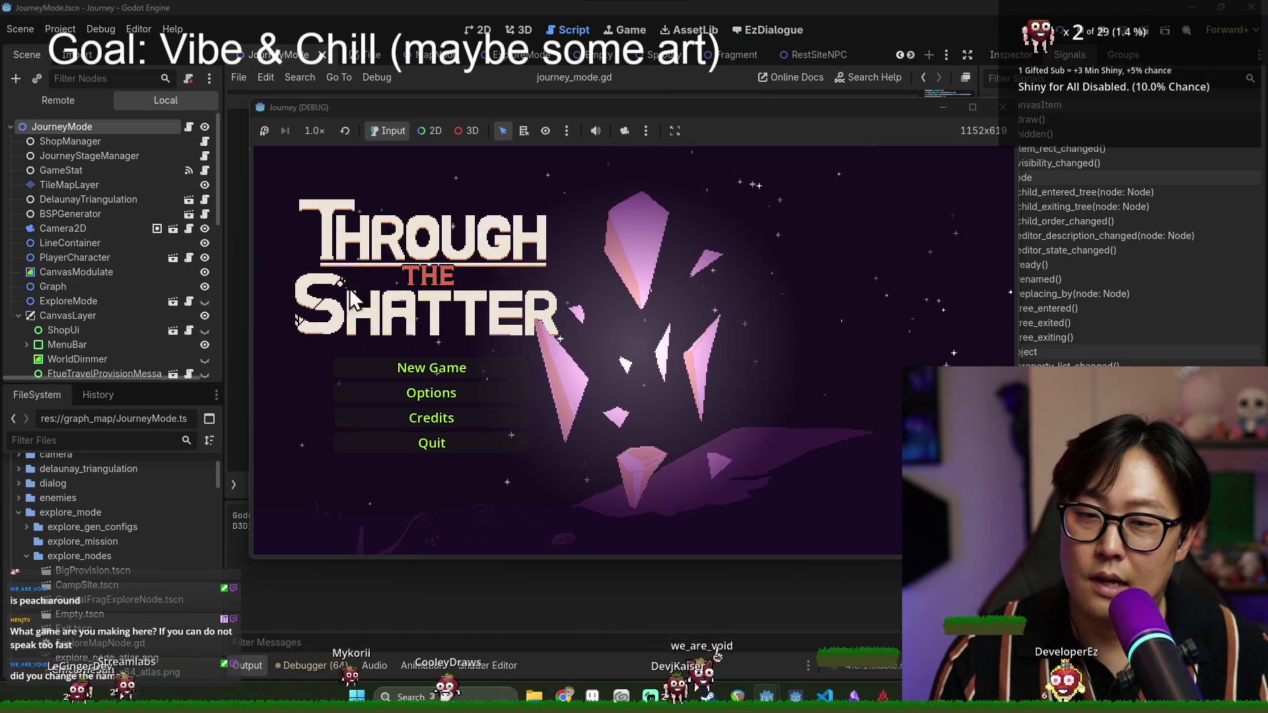
# - Start a New Game from the Through the Shatter title menu
pyautogui.click(430, 368)
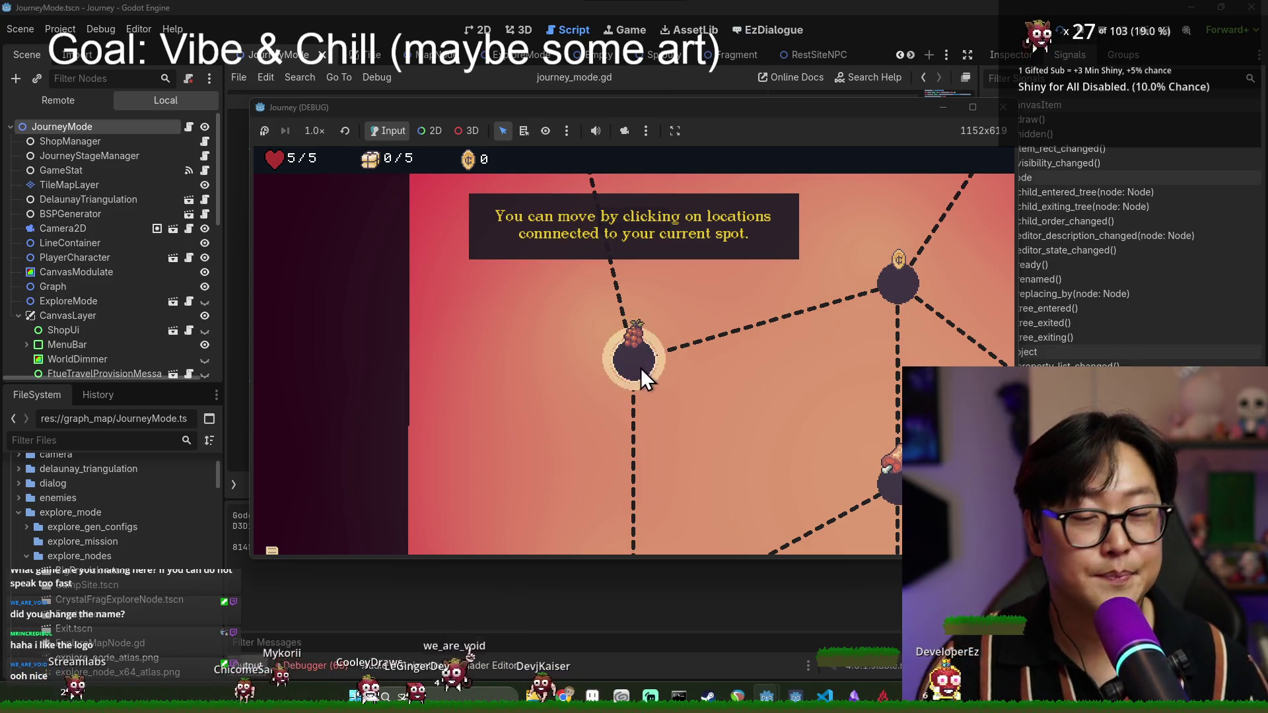
# - Move across the first tutorial locations, dismissing the limited-moves and provisions tips
pyautogui.click(640, 369)
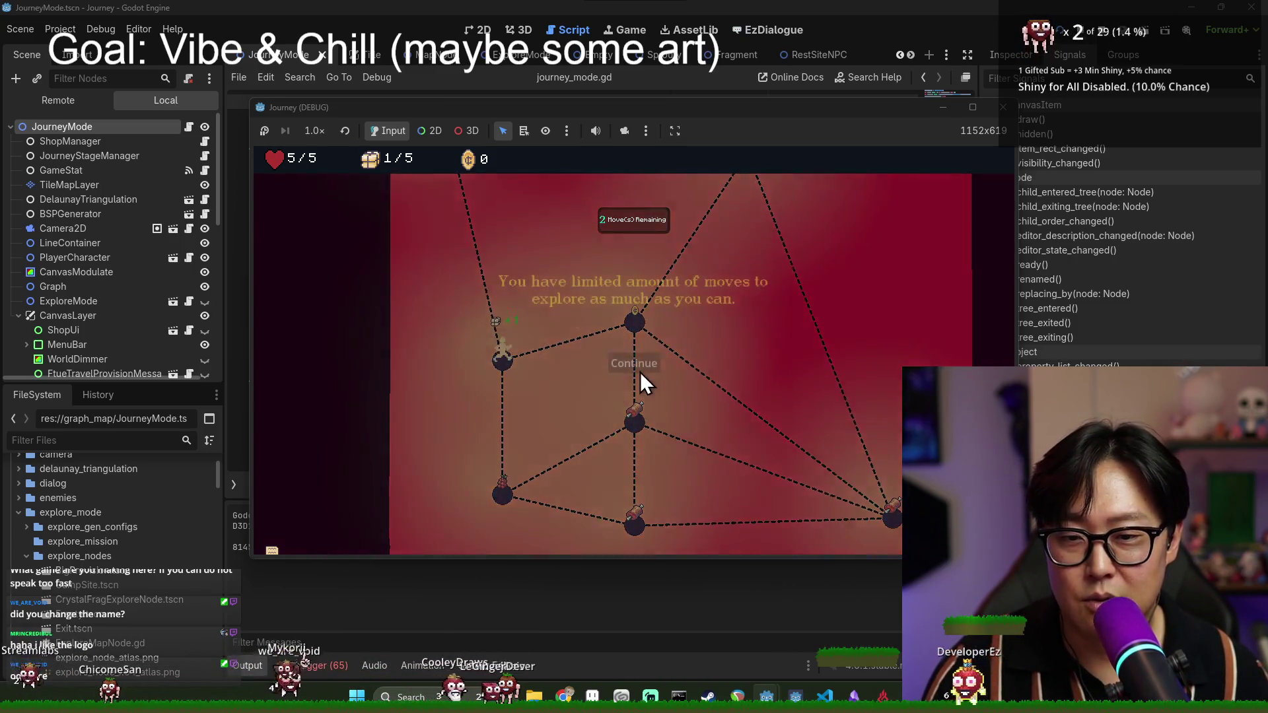
pyautogui.click(639, 362)
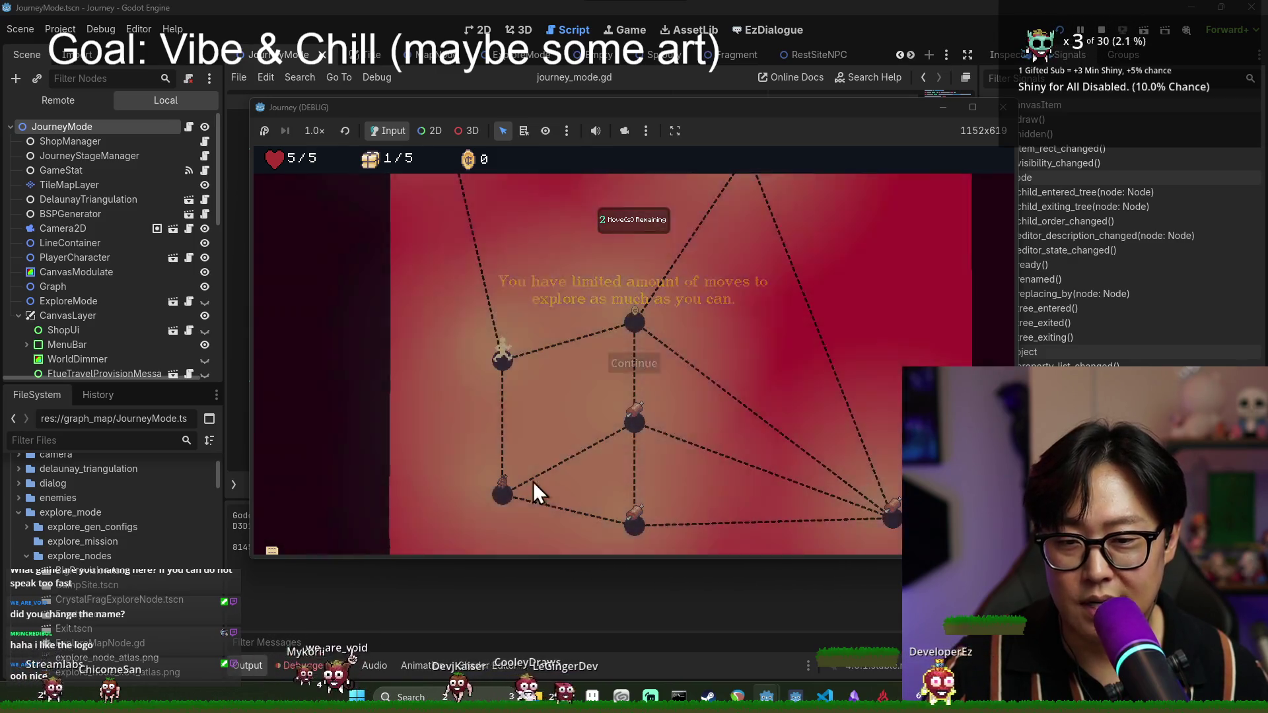
pyautogui.click(505, 498)
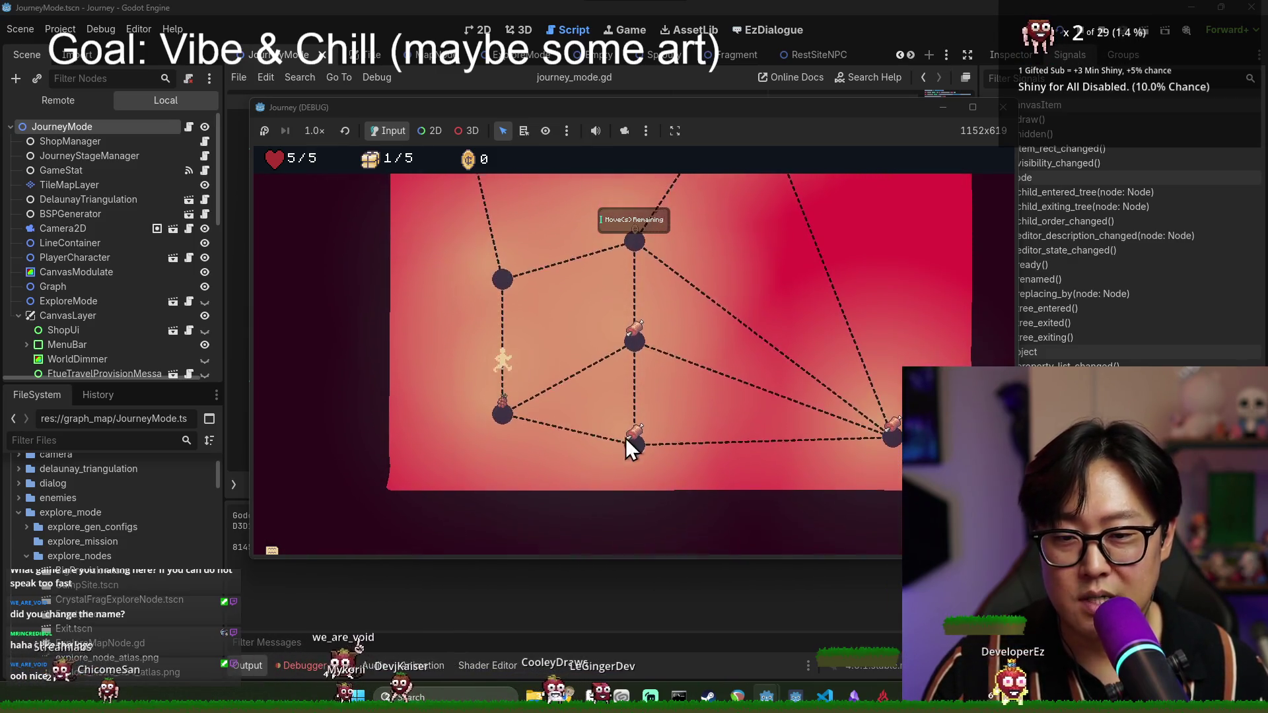
pyautogui.click(632, 390)
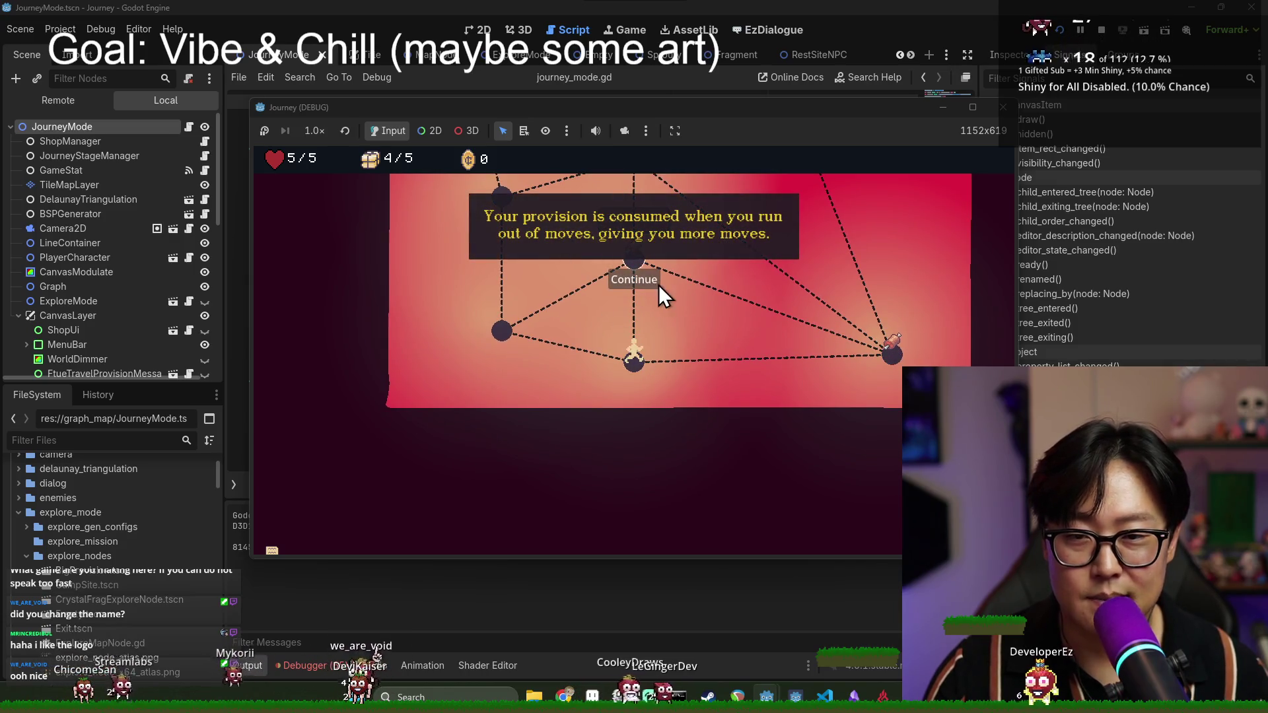
pyautogui.click(638, 275)
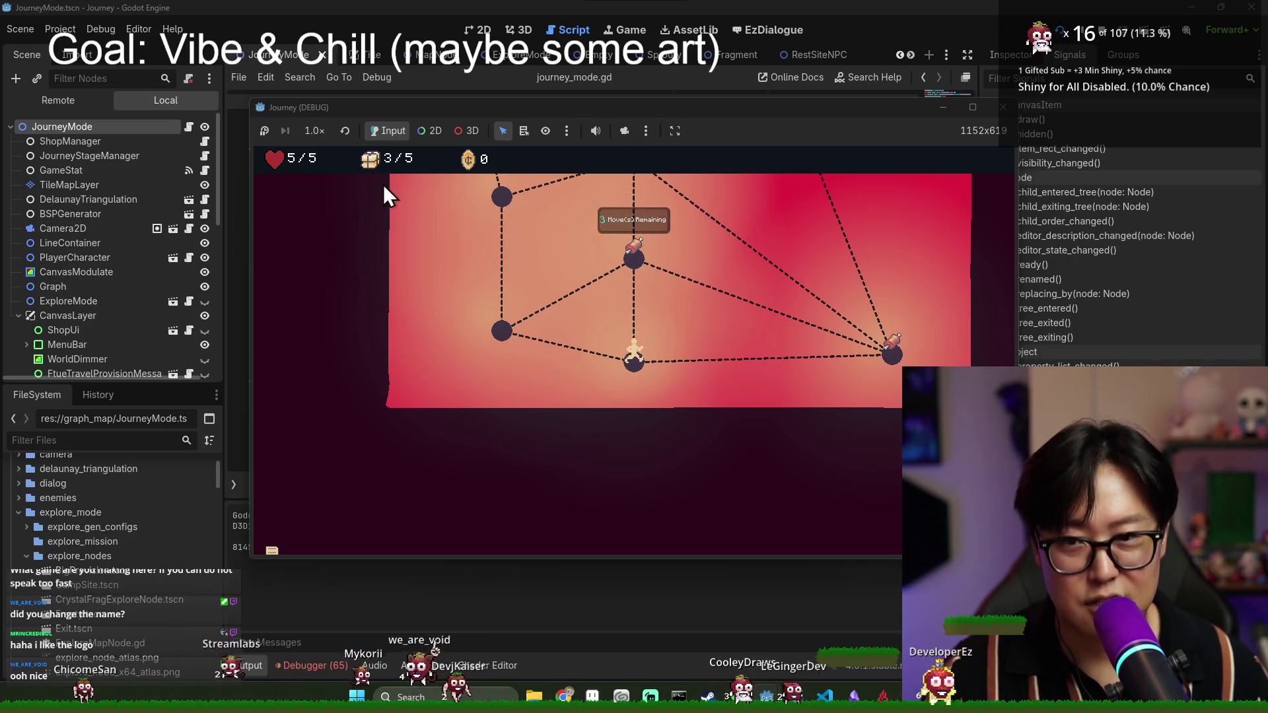
# - Climb to the top location, dismiss the exit tip, then head upper-right and toward top-left
pyautogui.click(634, 258)
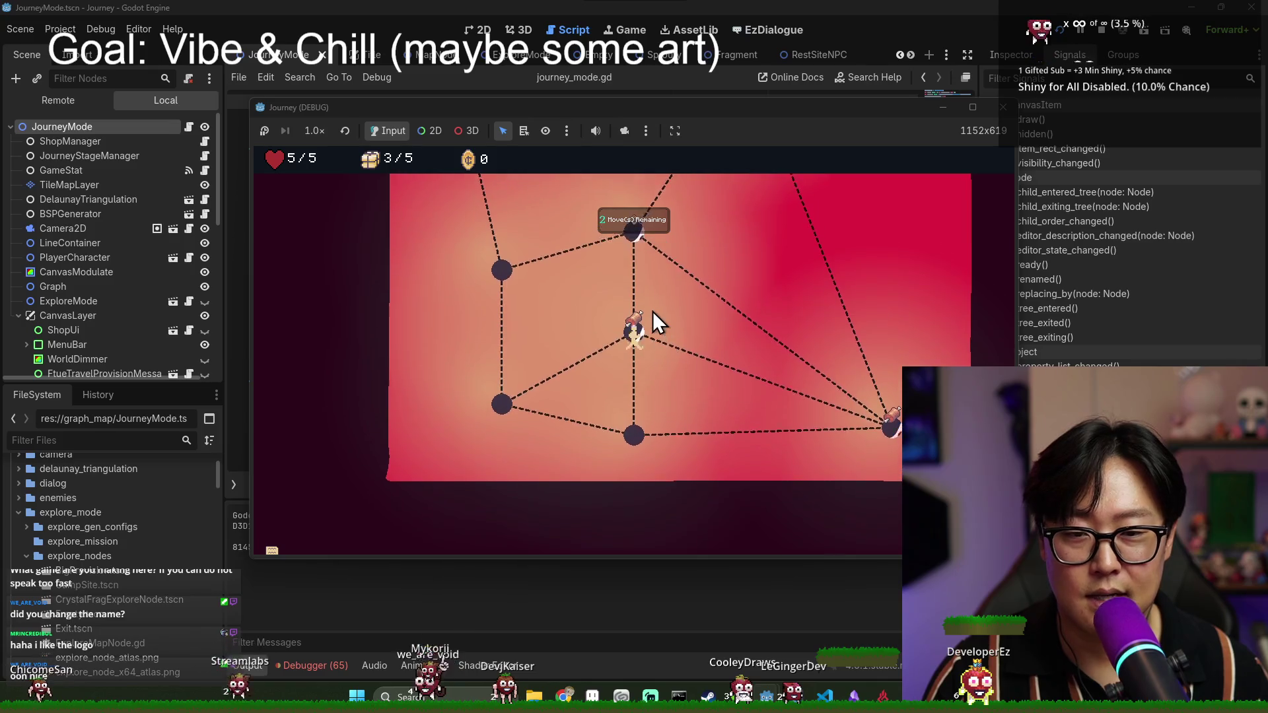
pyautogui.click(634, 235)
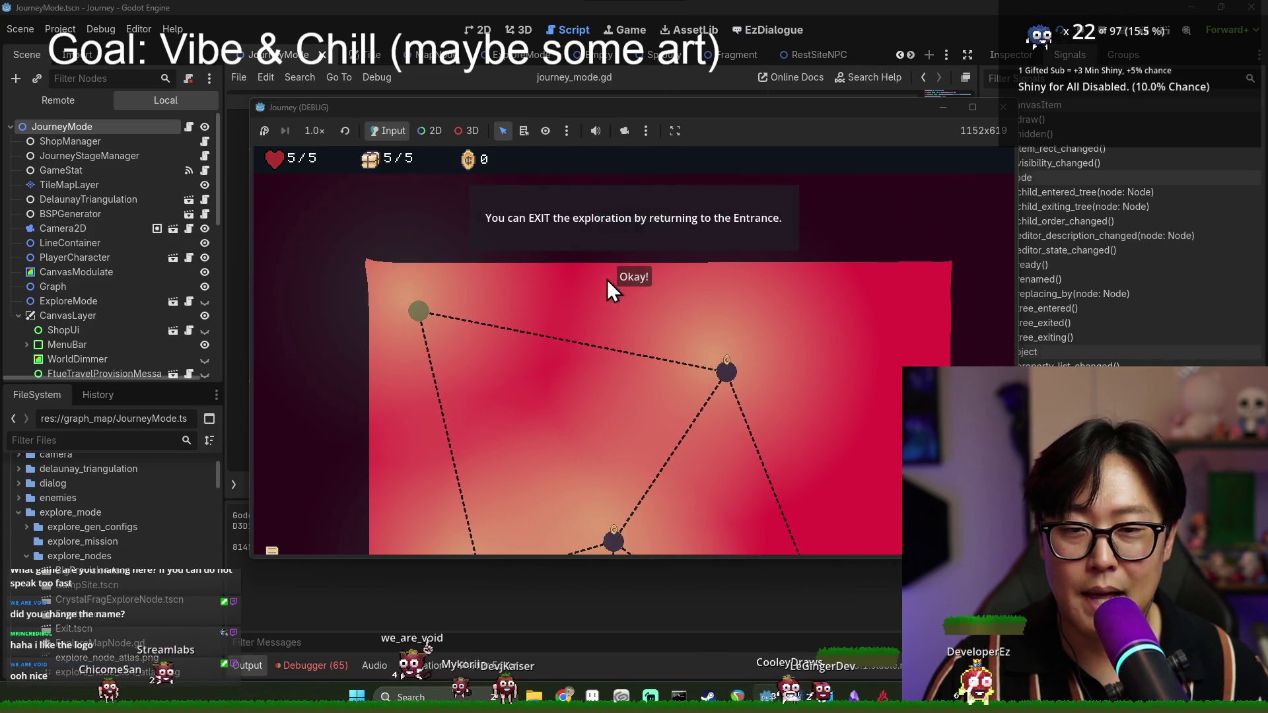
pyautogui.click(624, 277)
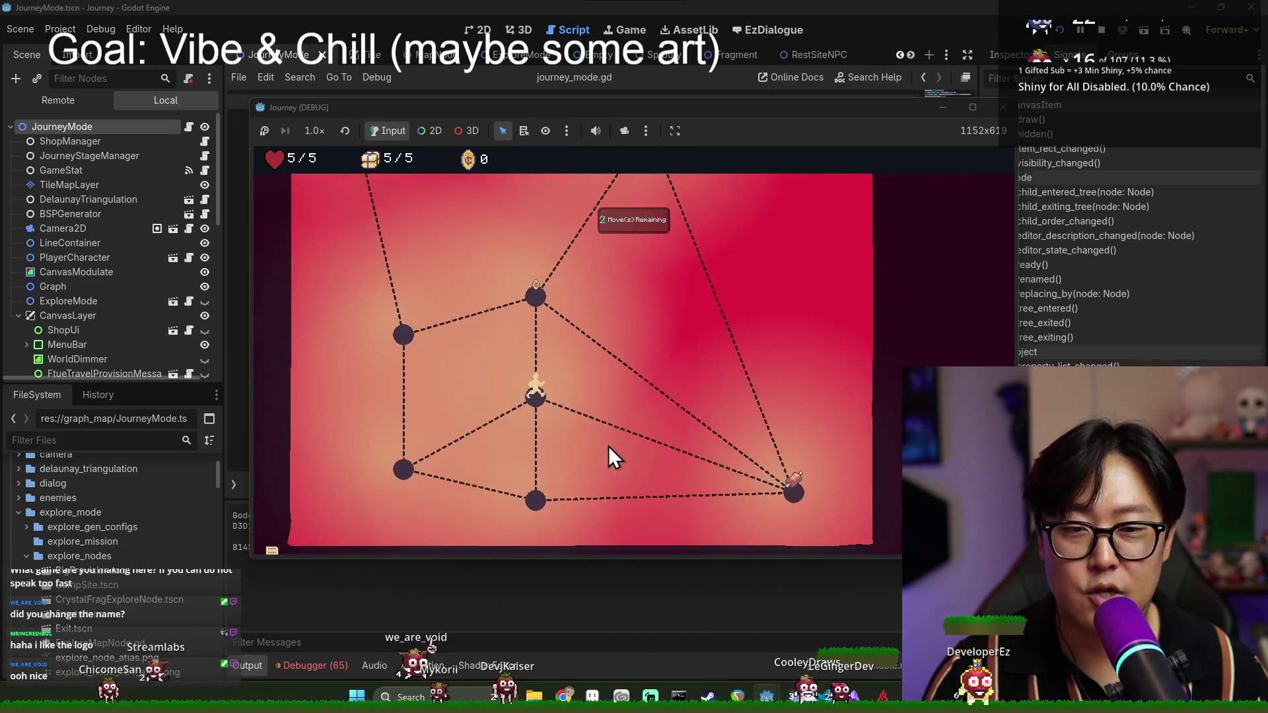
pyautogui.click(620, 365)
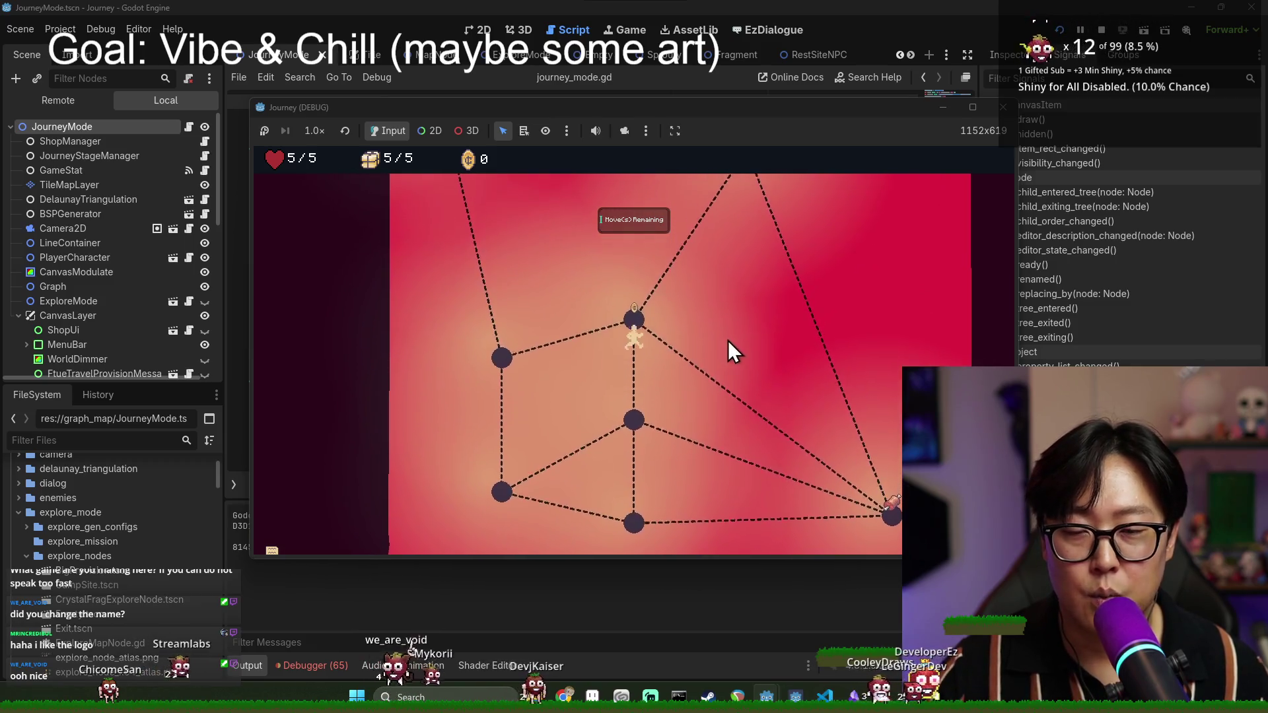
pyautogui.click(754, 205)
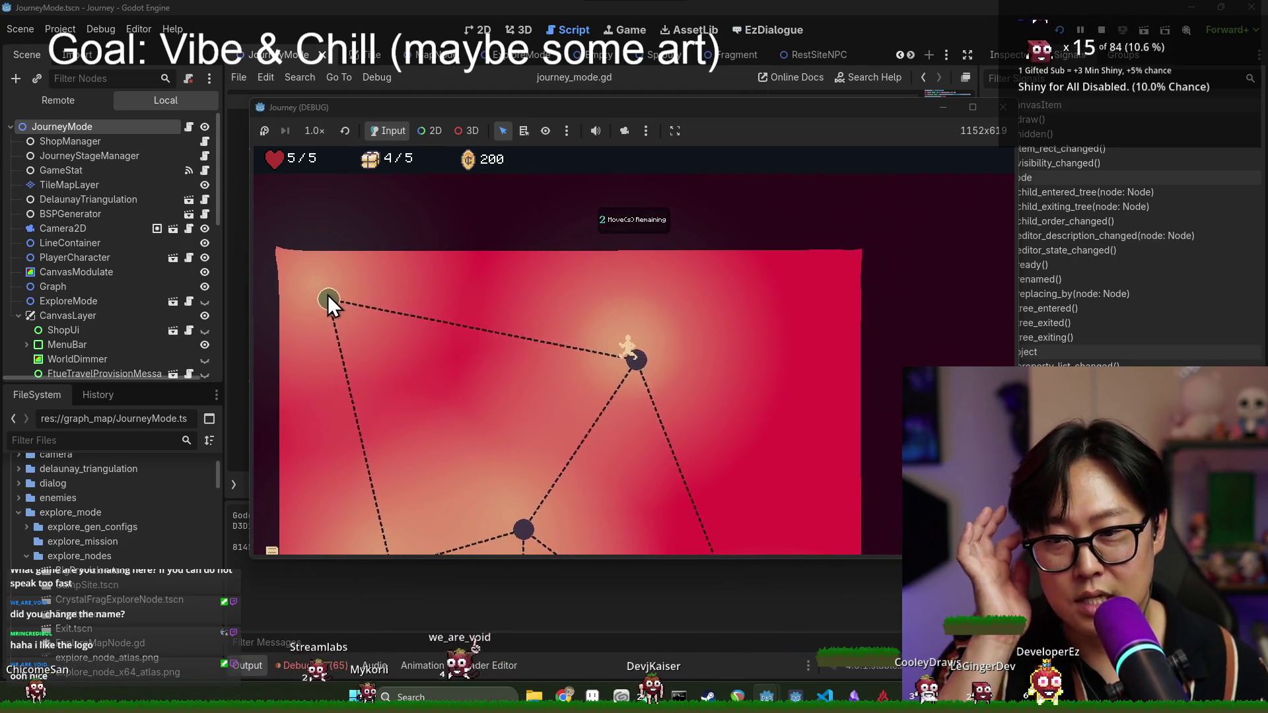
pyautogui.click(327, 294)
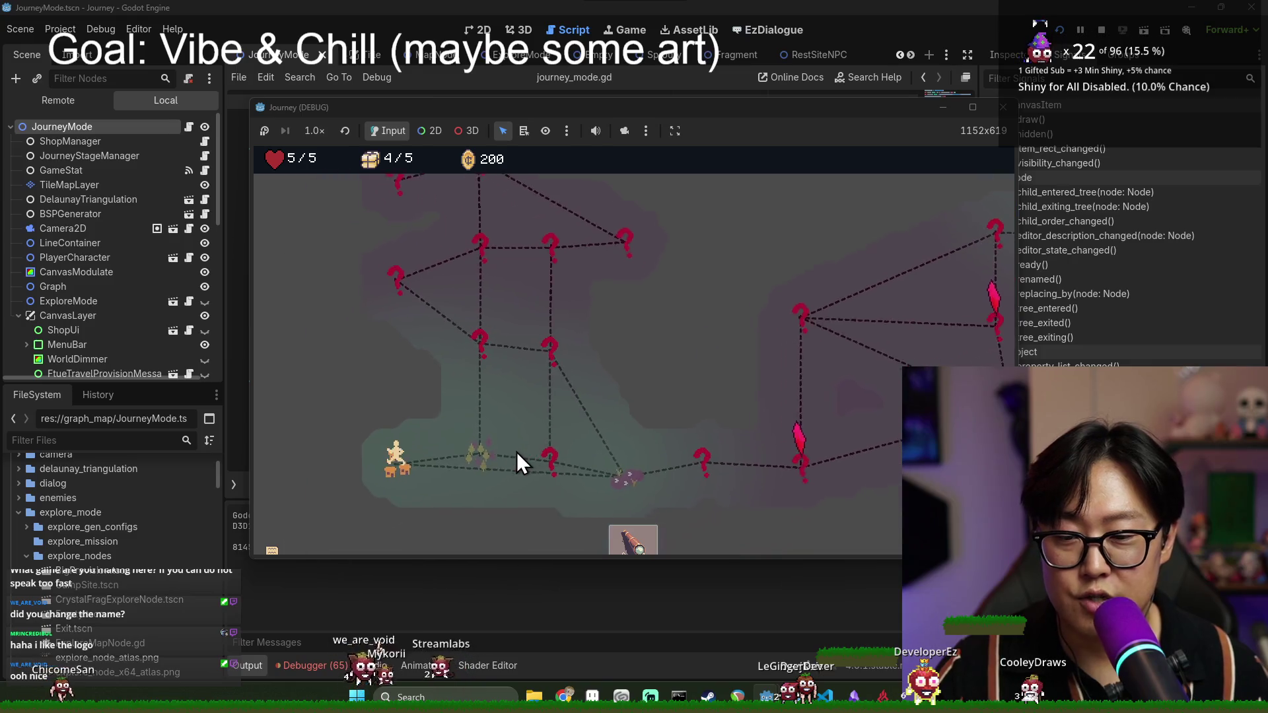
# - Travel the overworld past the provision and health tips, then reach the green exit location
pyautogui.click(510, 422)
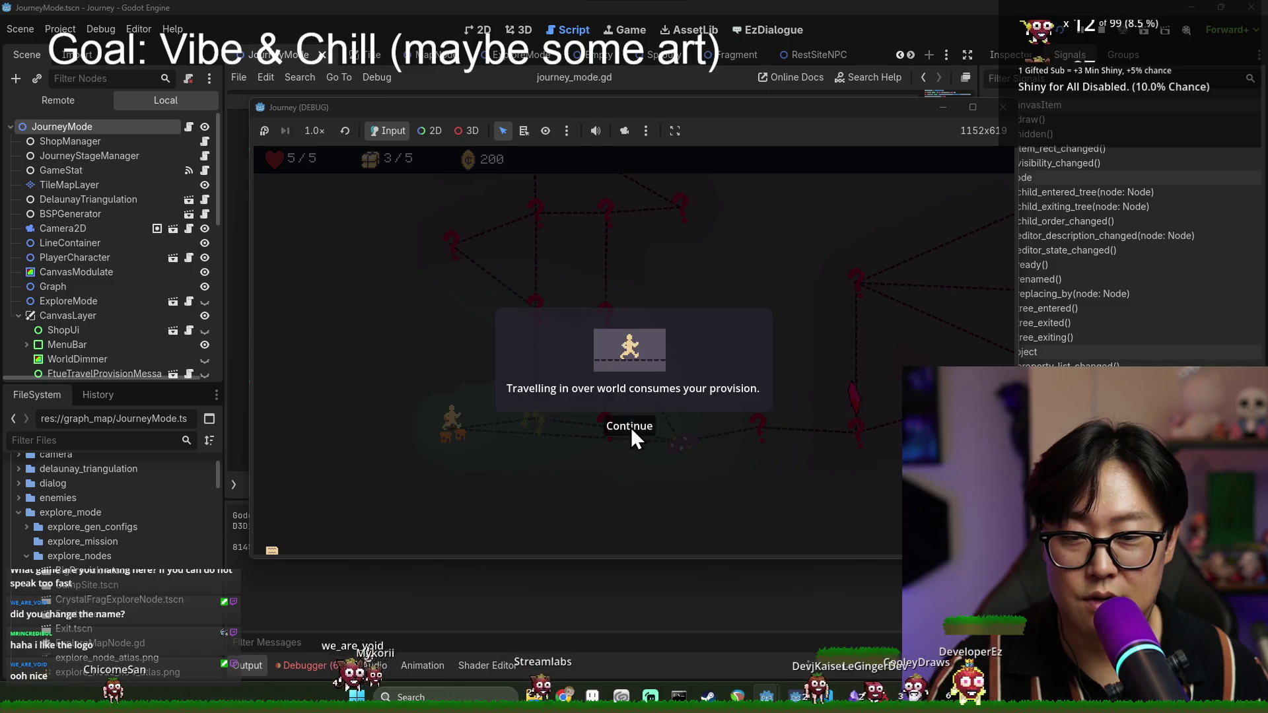
pyautogui.click(631, 428)
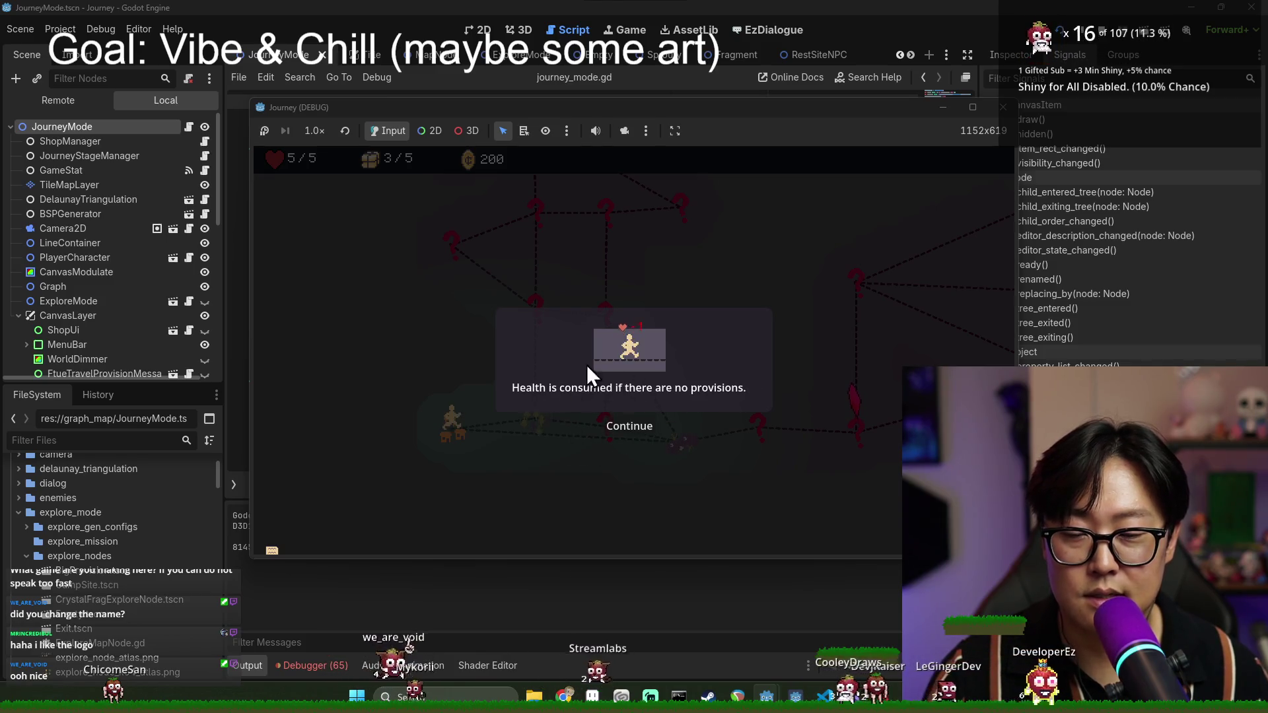
pyautogui.click(616, 426)
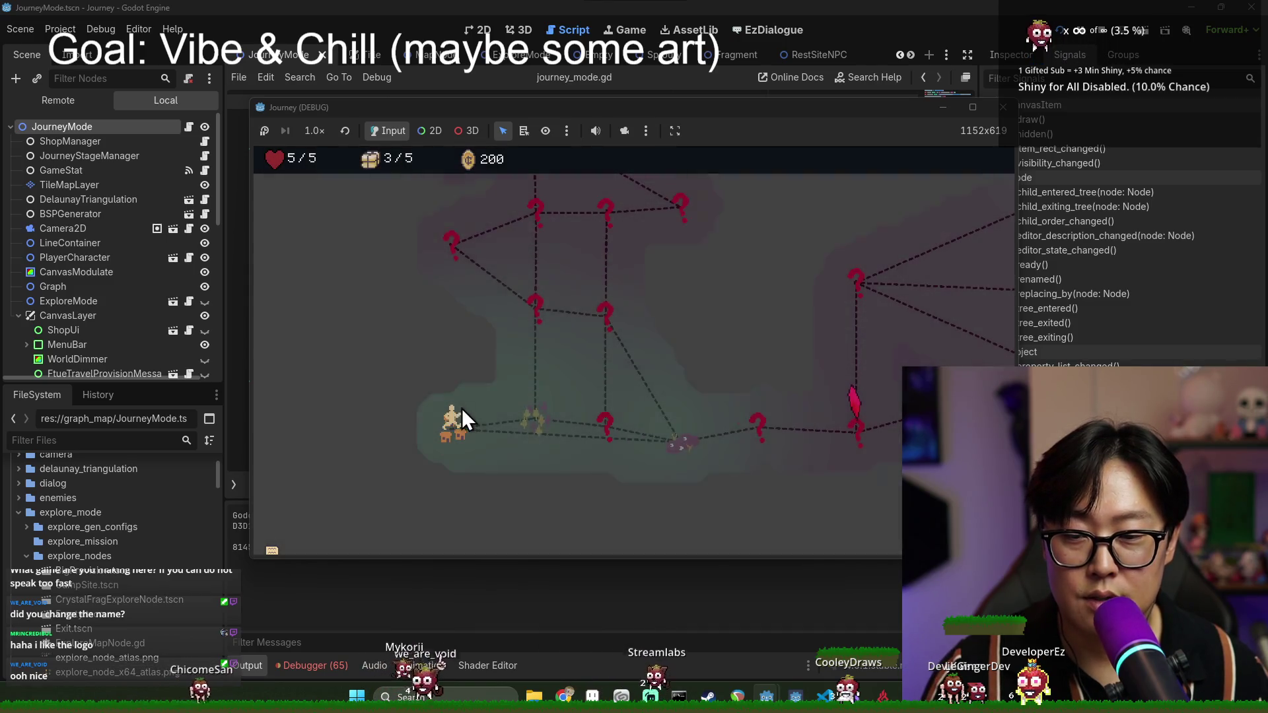
pyautogui.click(470, 409)
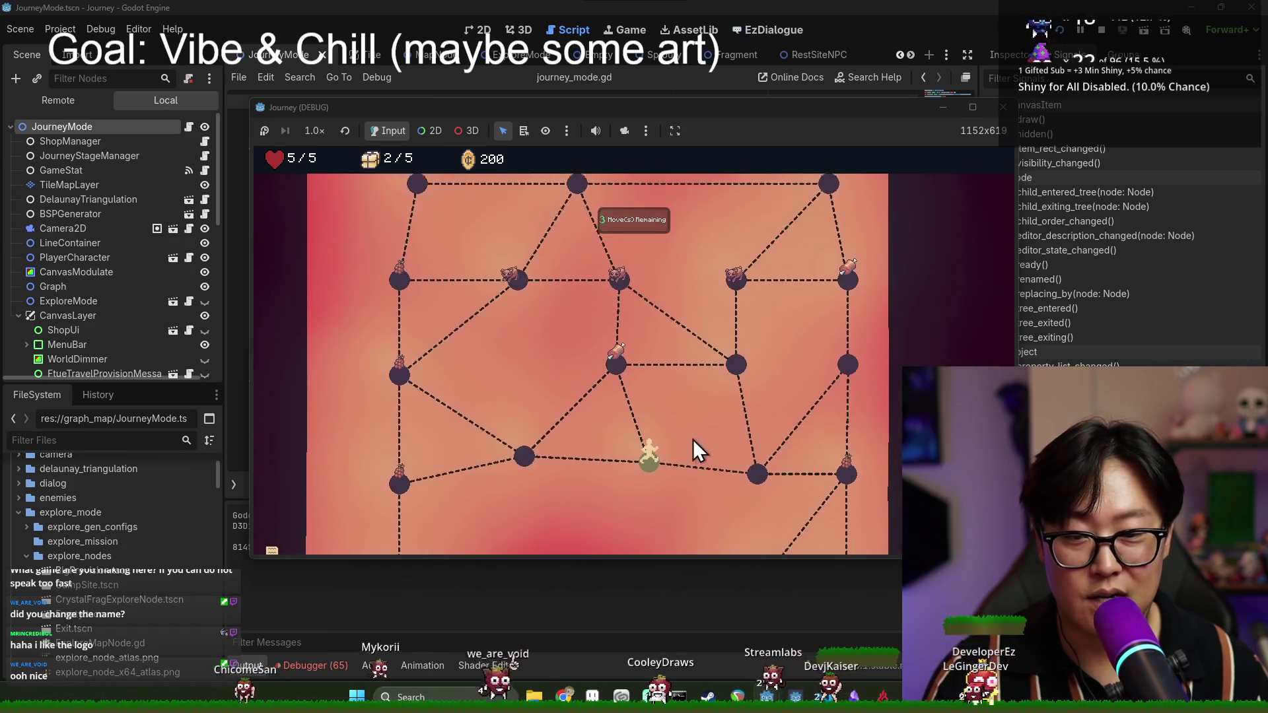
pyautogui.click(619, 315)
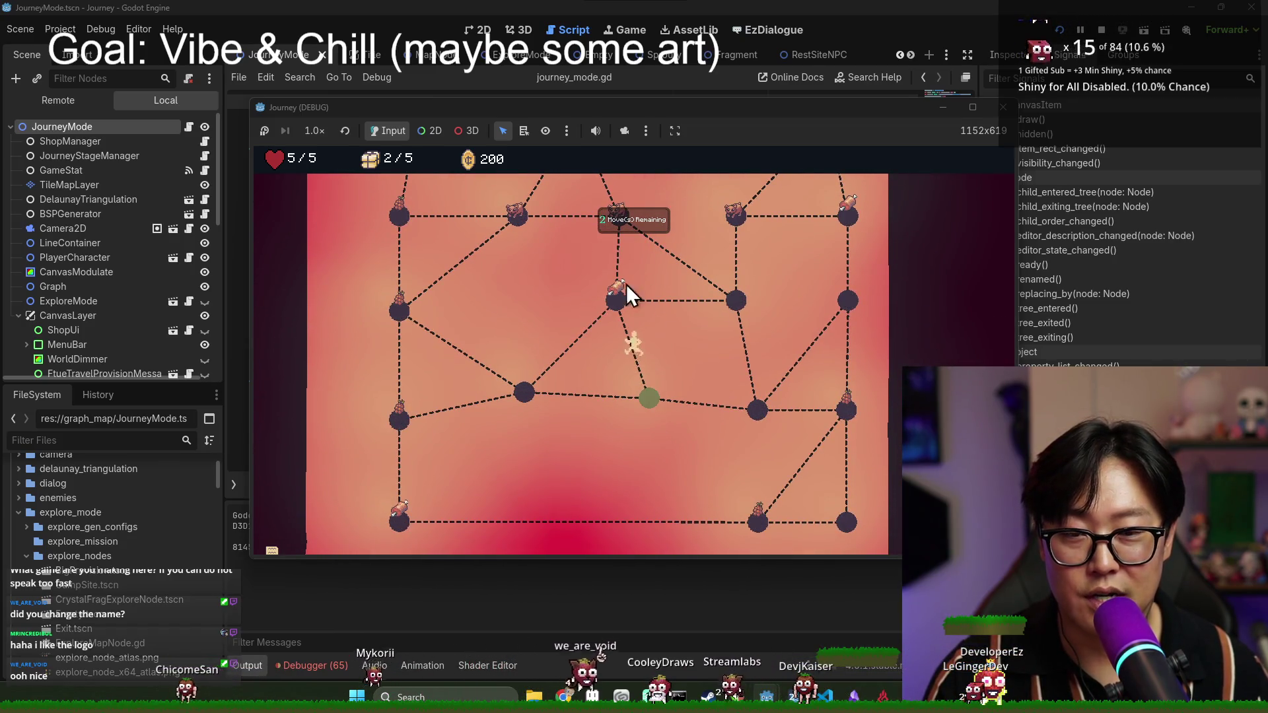
pyautogui.click(526, 392)
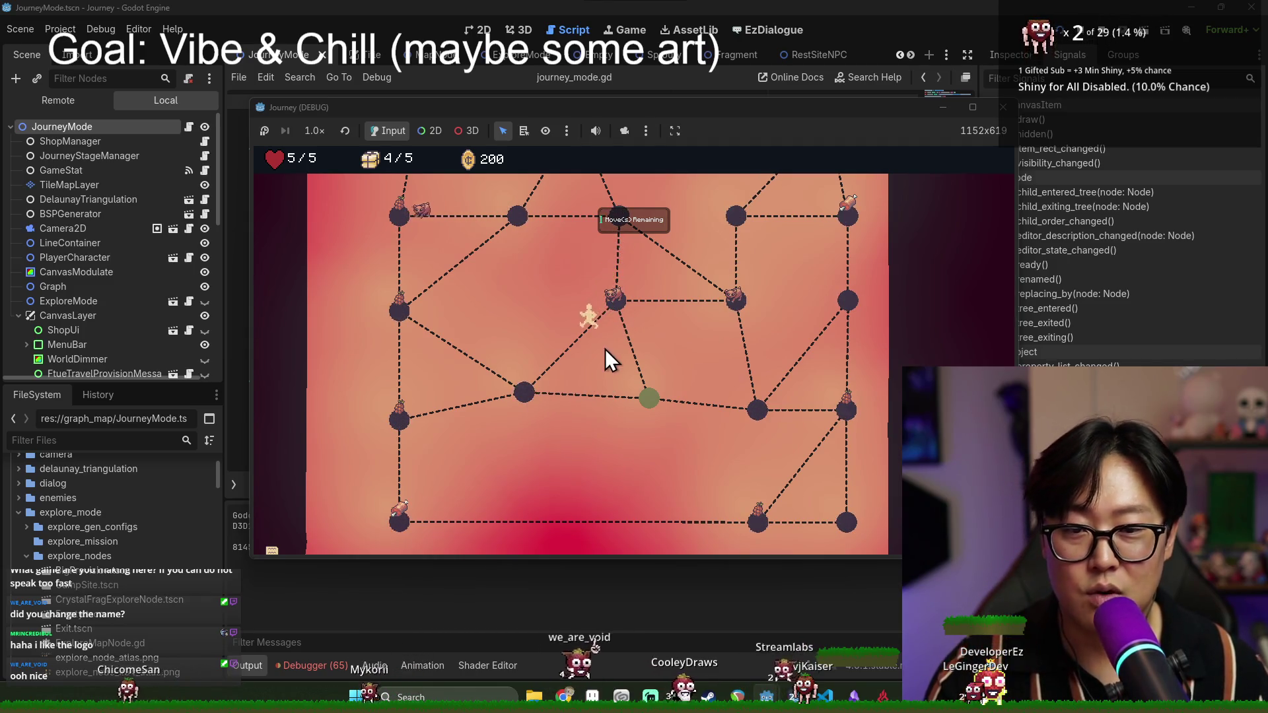
pyautogui.click(646, 399)
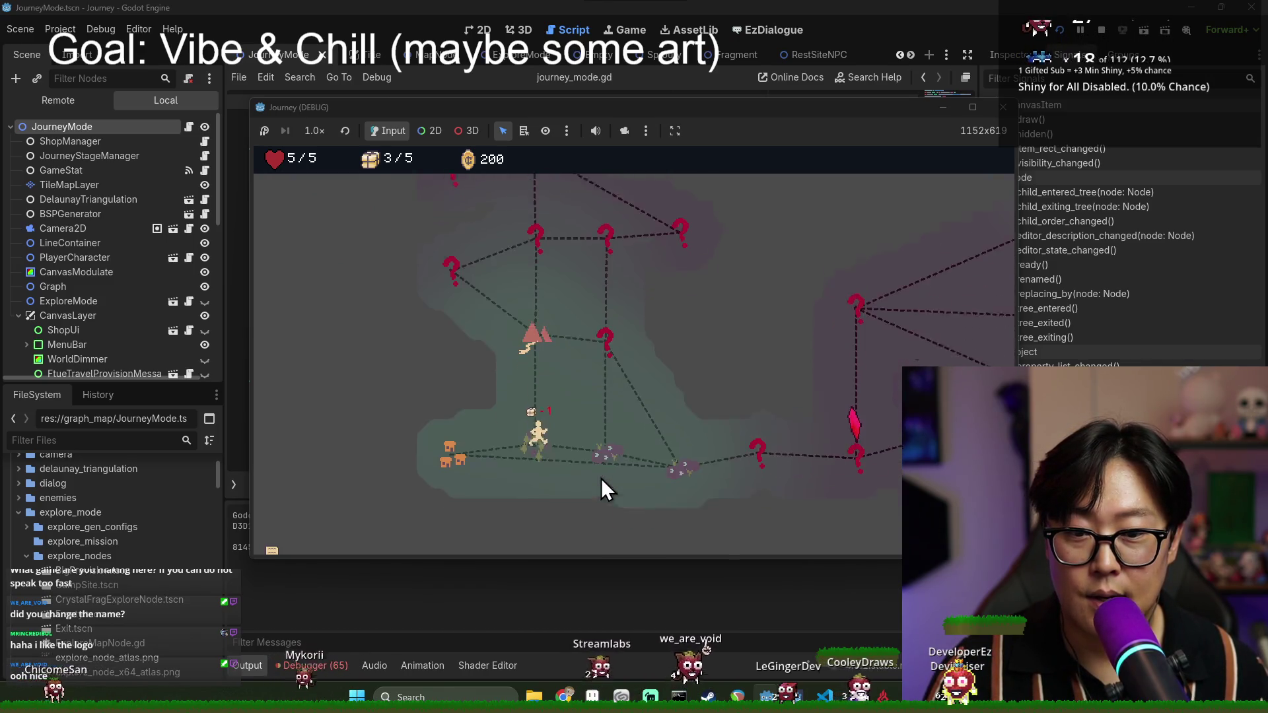
# - Fight at the enemy location, cross the next map's nodes, and make the game window taller
pyautogui.click(601, 478)
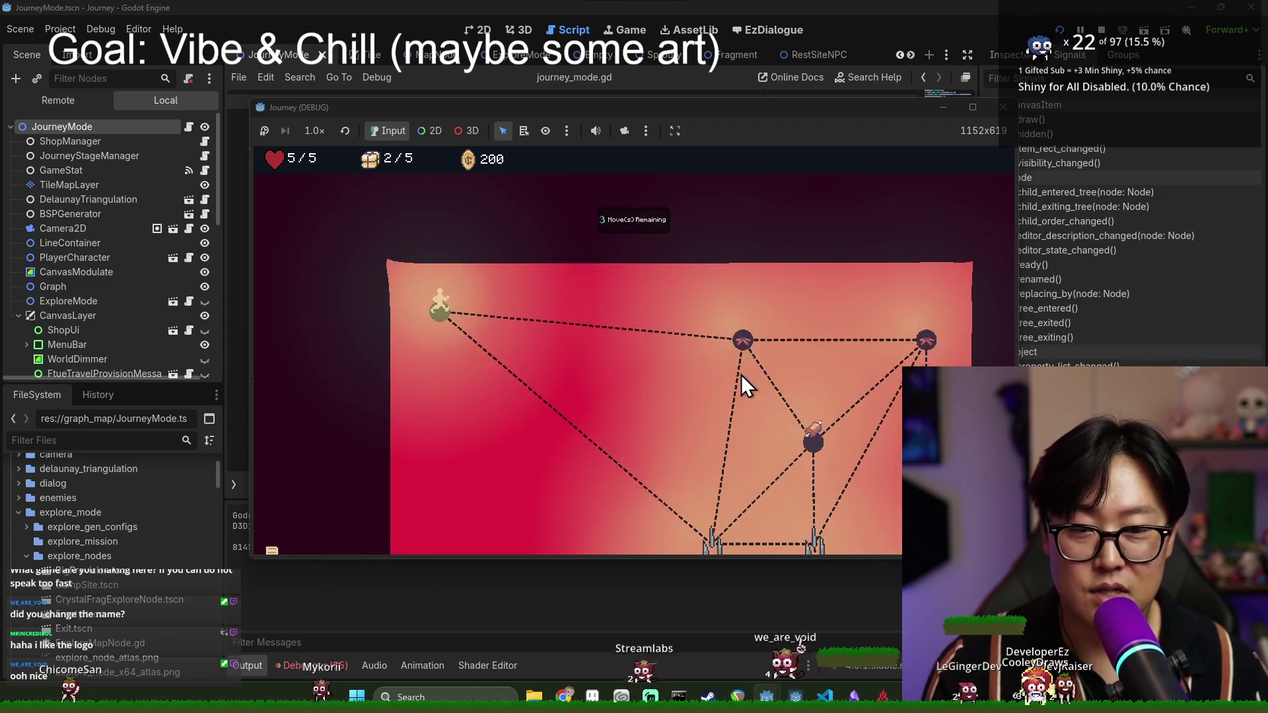
pyautogui.click(642, 330)
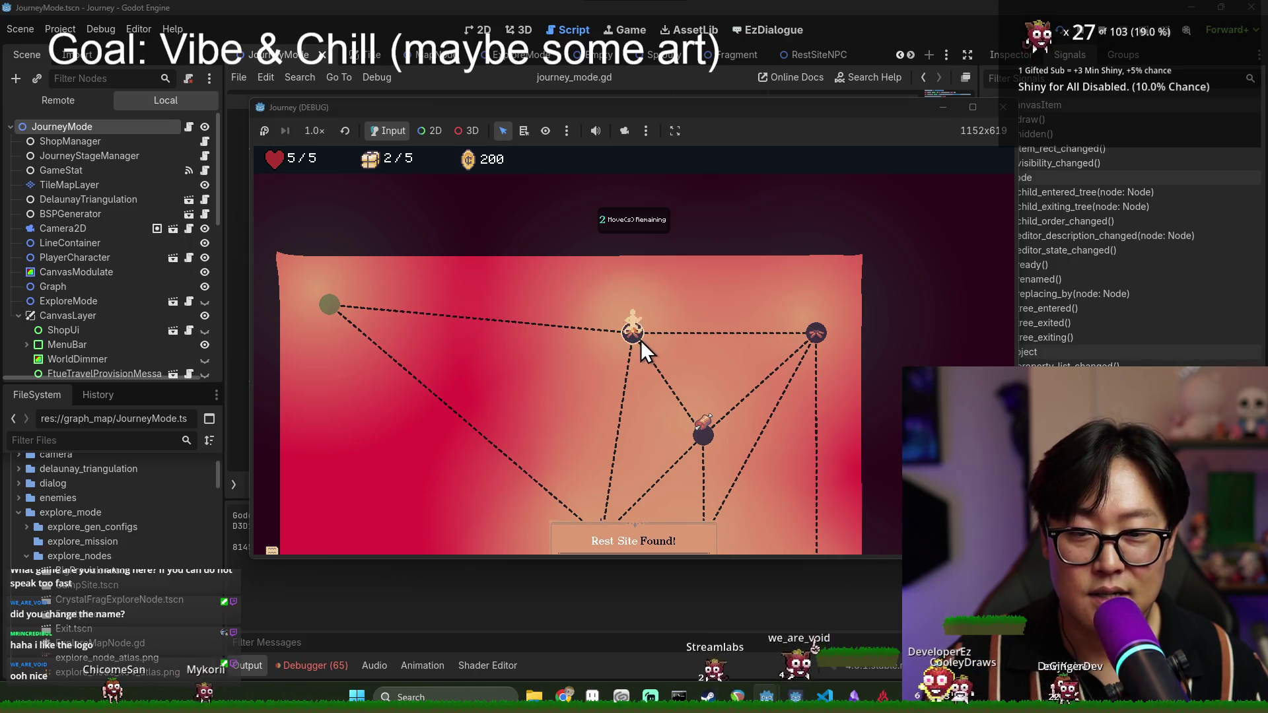
pyautogui.click(697, 447)
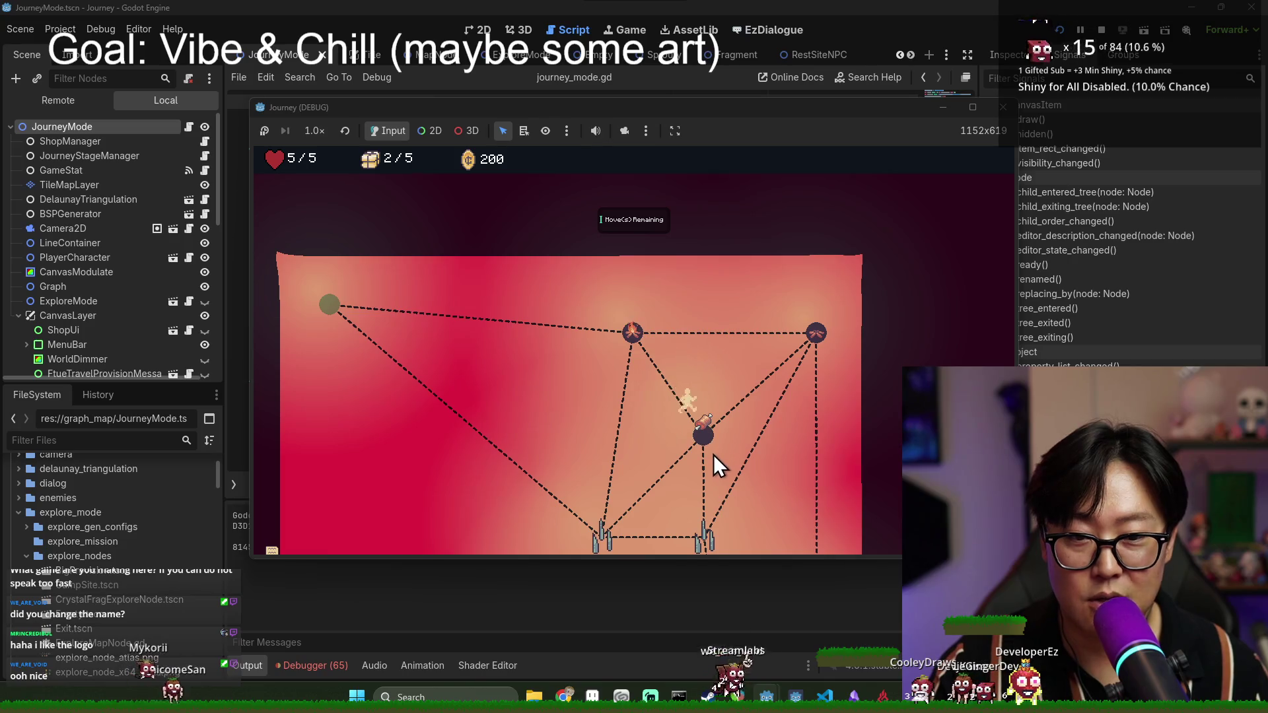
pyautogui.click(636, 261)
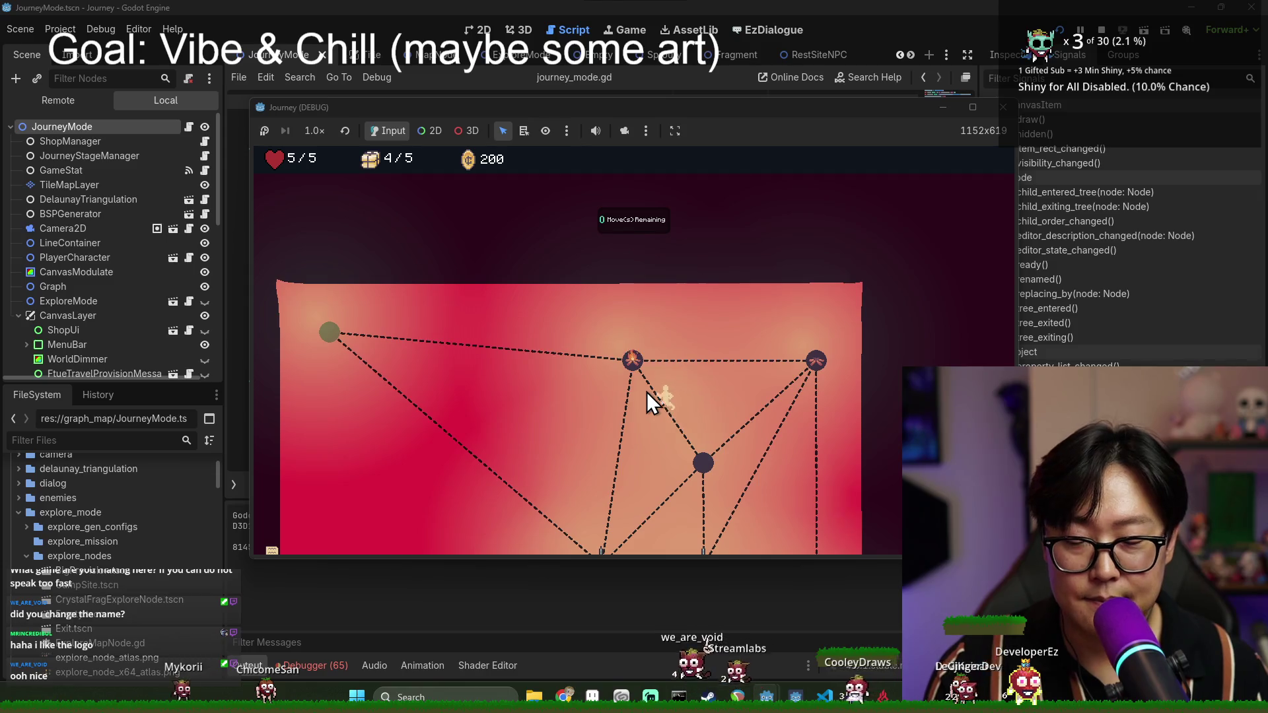
pyautogui.click(350, 338)
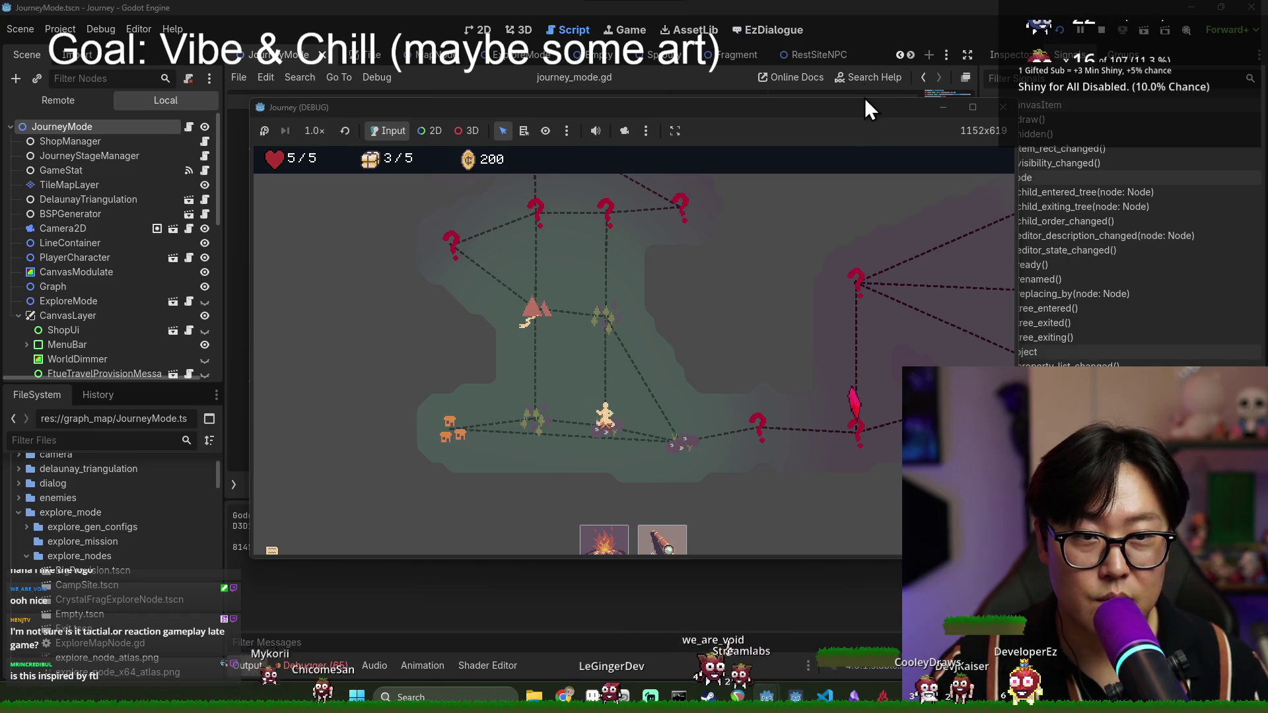
pyautogui.moveTo(865, 101); pyautogui.dragTo(866, 41)
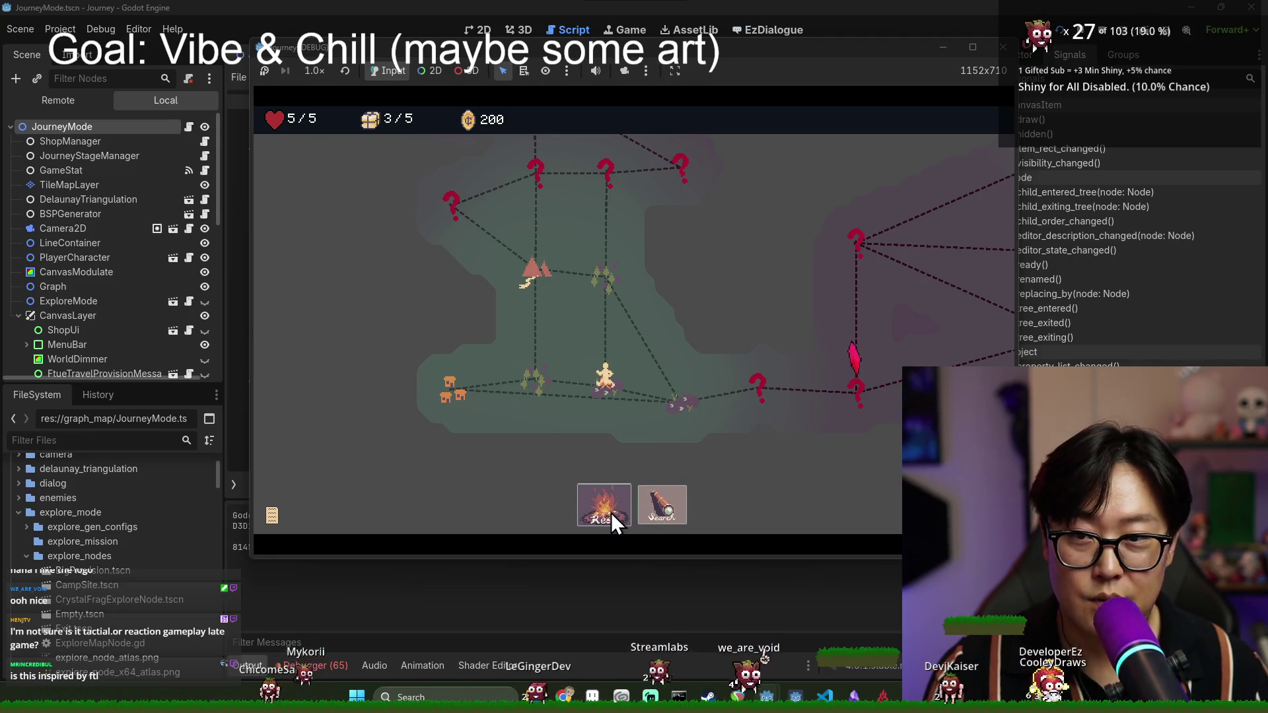
# - Rest at camp, enter the next map, then stop the game and save journey_mode.gd
pyautogui.click(608, 512)
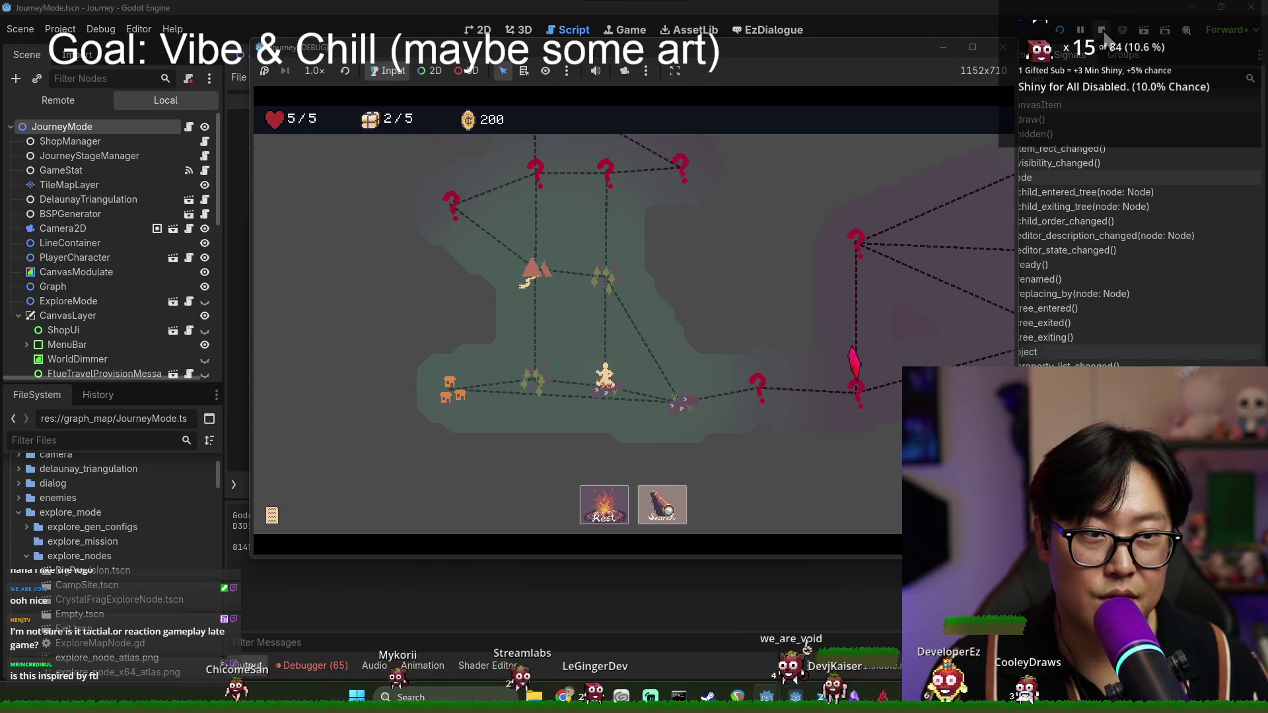
pyautogui.click(673, 504)
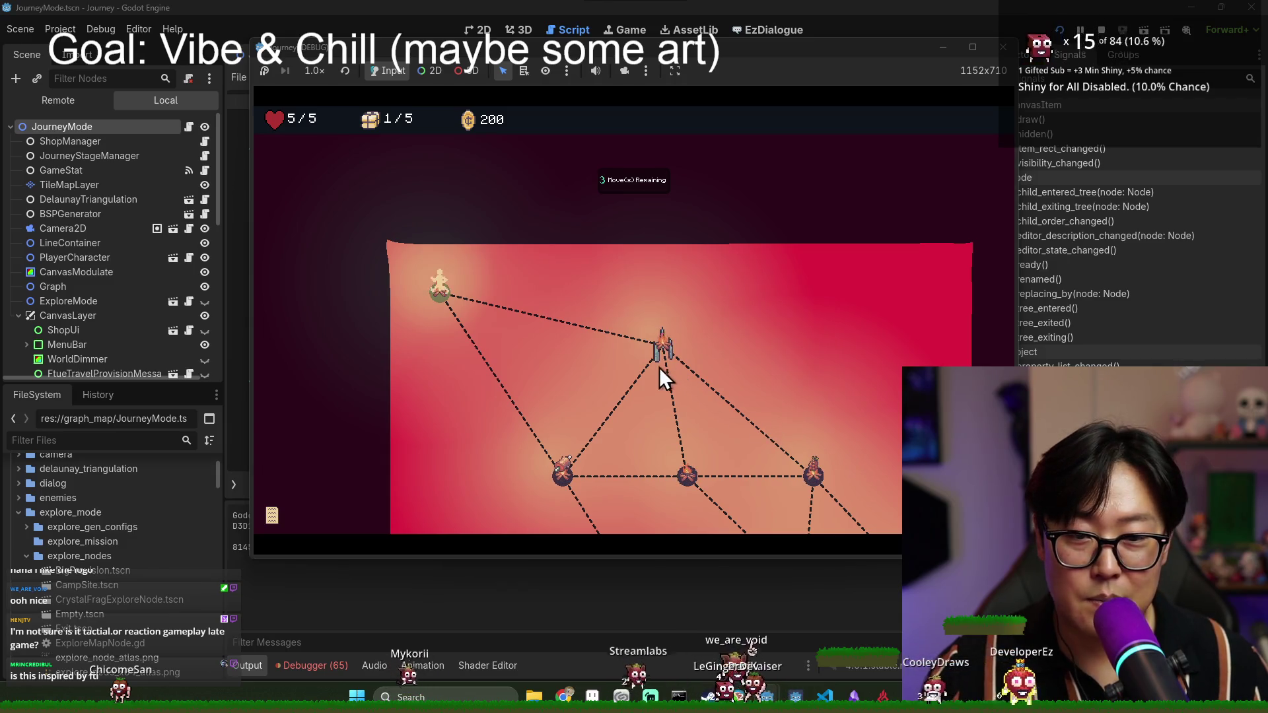
pyautogui.click(1002, 47)
pyautogui.click(713, 263)
pyautogui.hotkey('ctrl', 's')
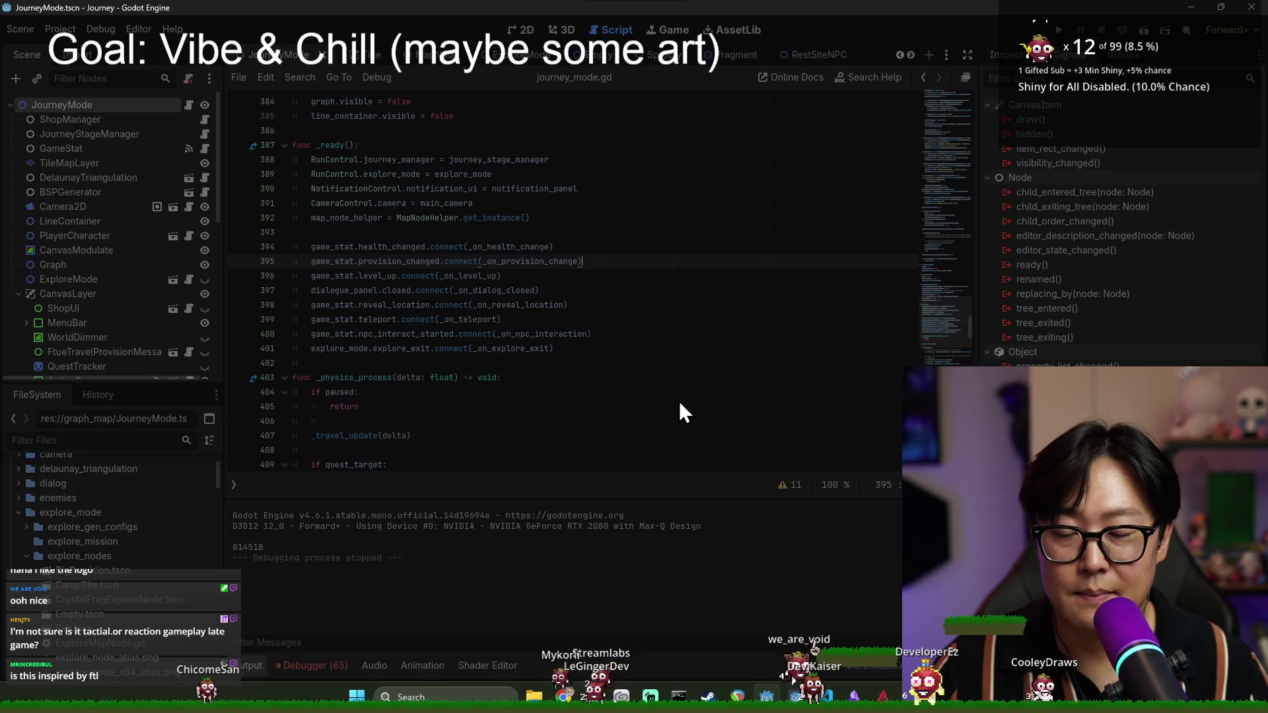
# - Cycle through the art prints catalogue to the Clip Studio launcher and close the launcher
pyautogui.hotkey('alt', 'Tab')
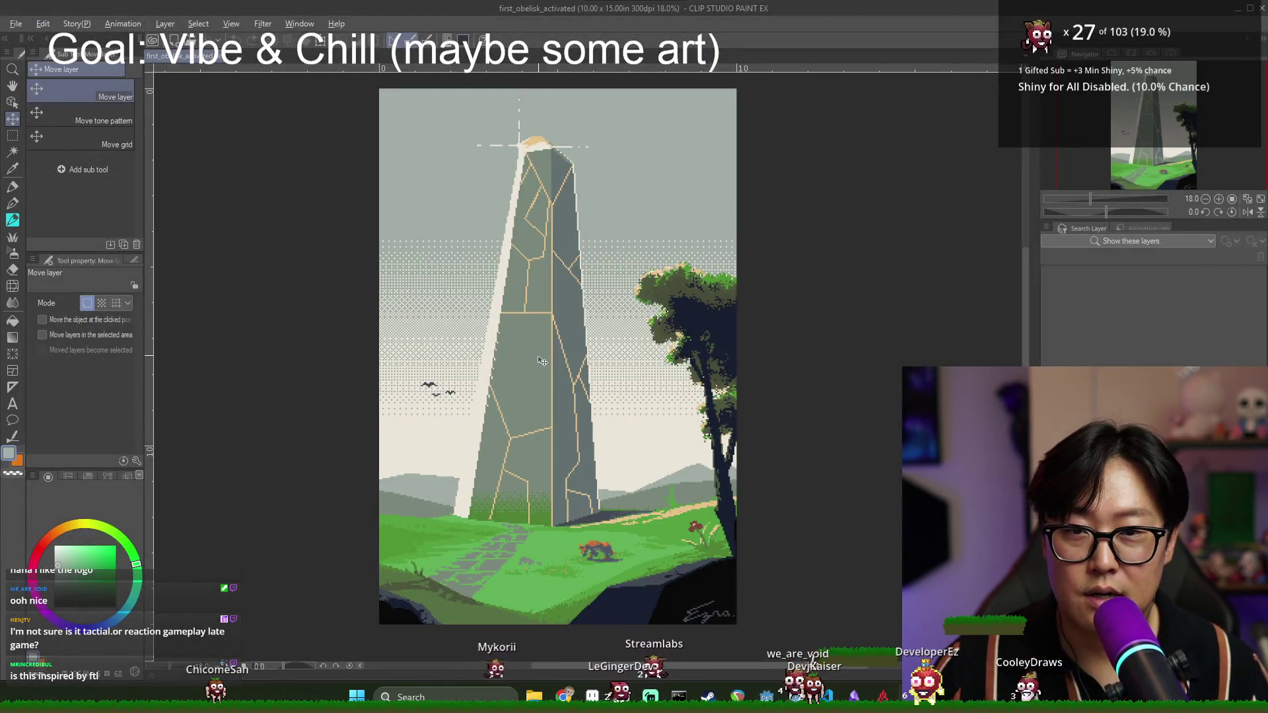
pyautogui.hotkey('alt', 'Tab')
pyautogui.click(465, 406)
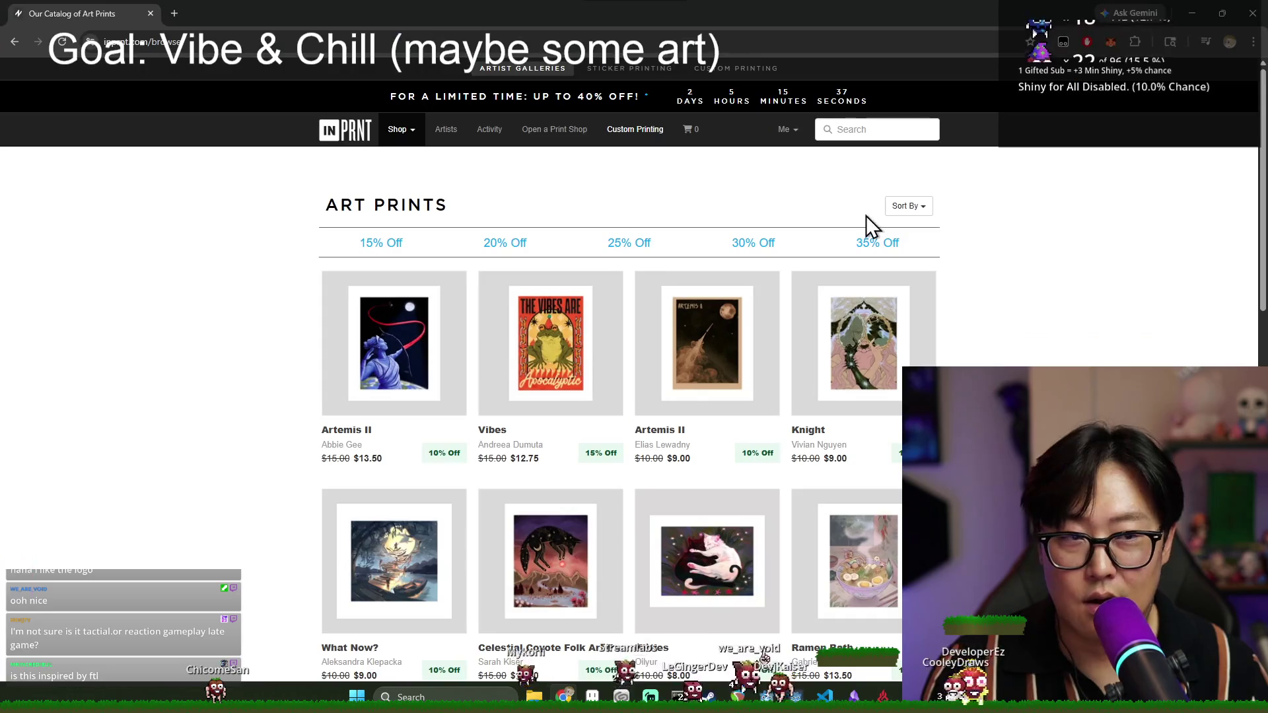
pyautogui.hotkey('alt', 'Tab')
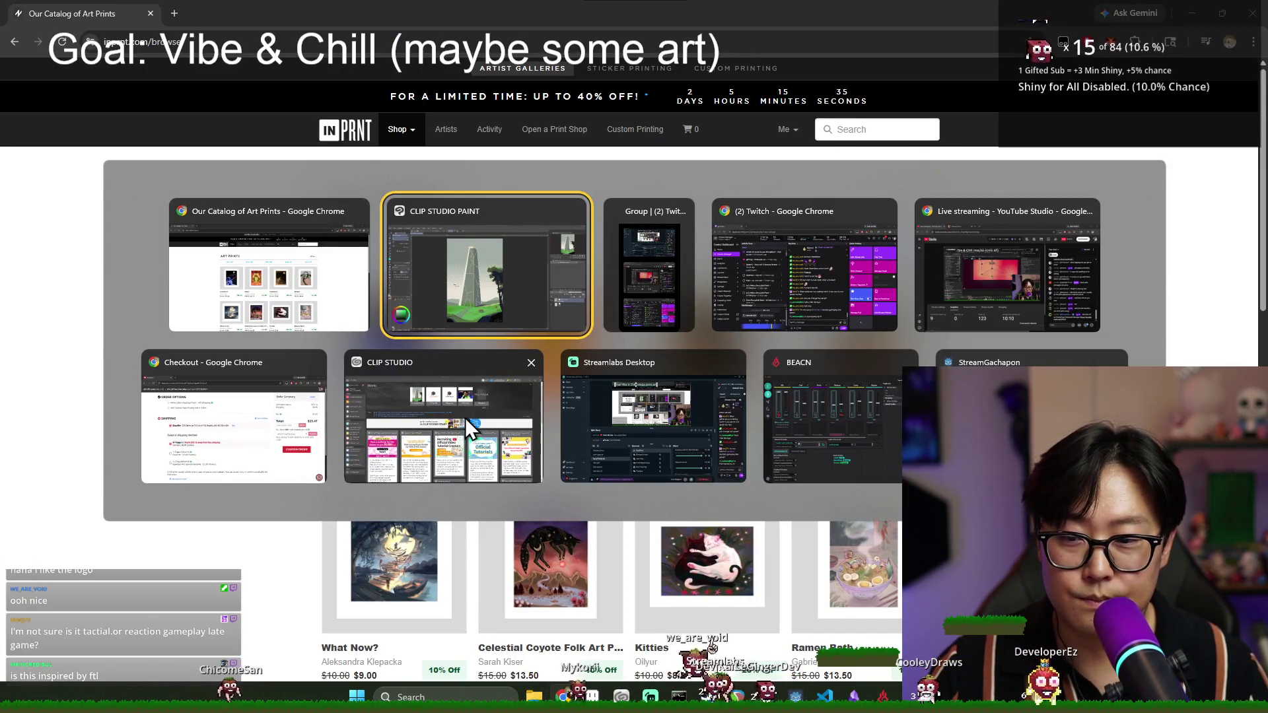
pyautogui.click(464, 417)
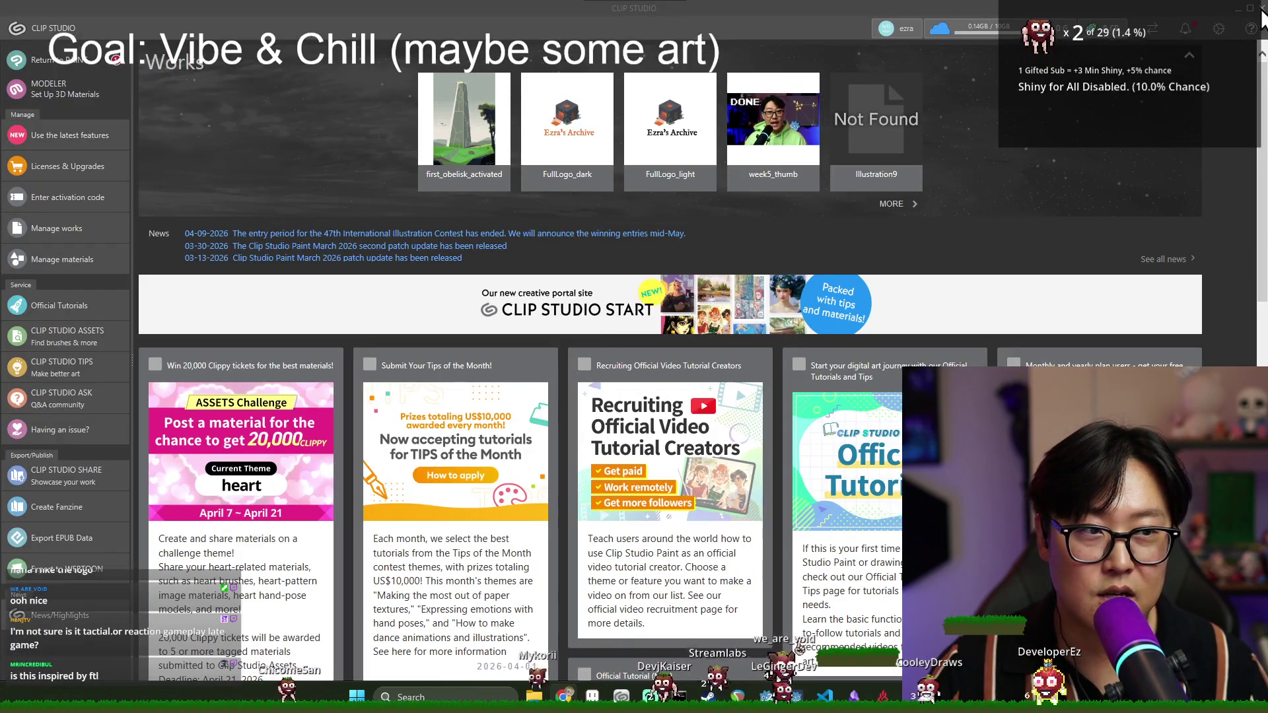
pyautogui.click(1262, 10)
# - Bring Clip Studio Paint forward, then close the obelisk illustration and the program
pyautogui.hotkey('alt', 'Tab')
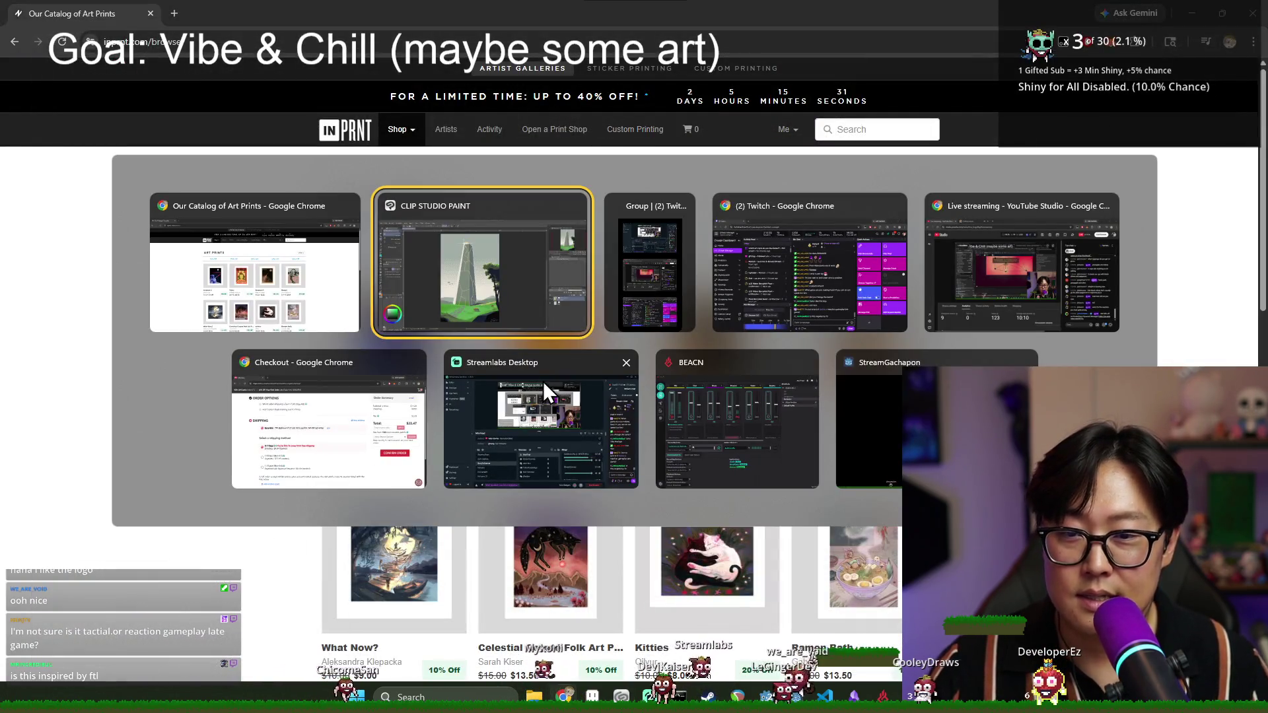
pyautogui.click(459, 272)
pyautogui.hotkey('alt', 'Tab')
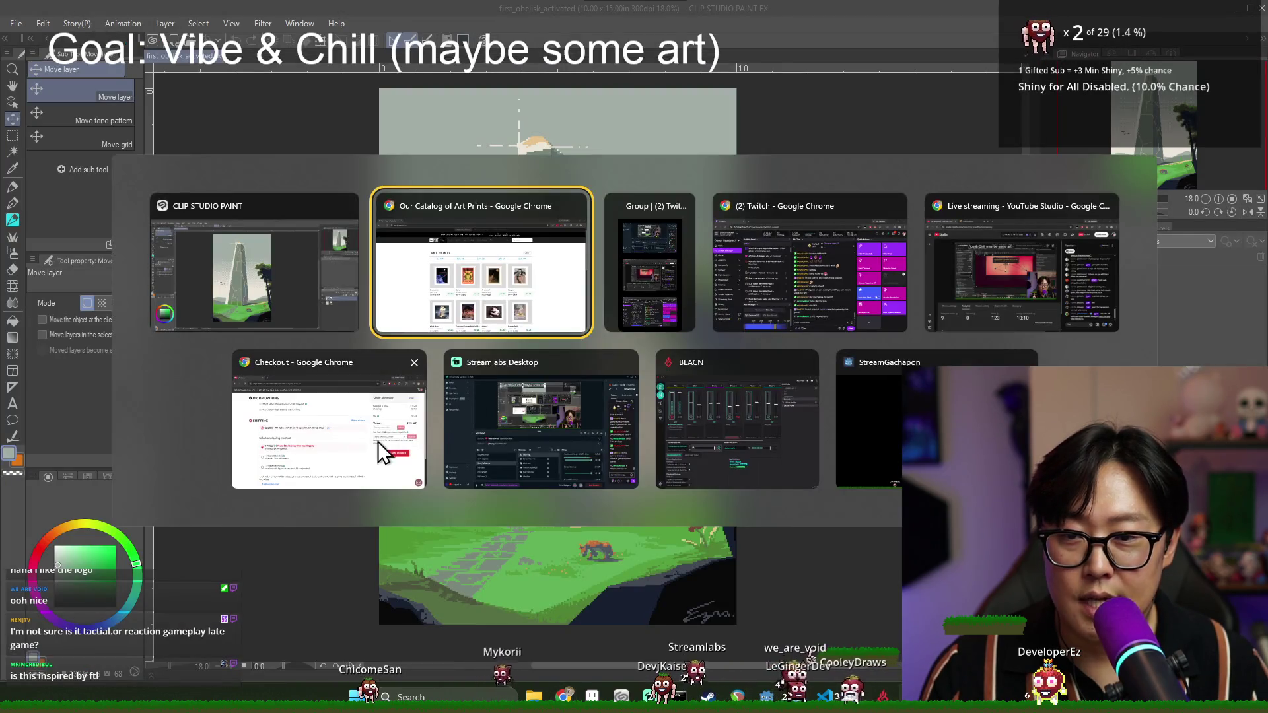
pyautogui.press('Escape')
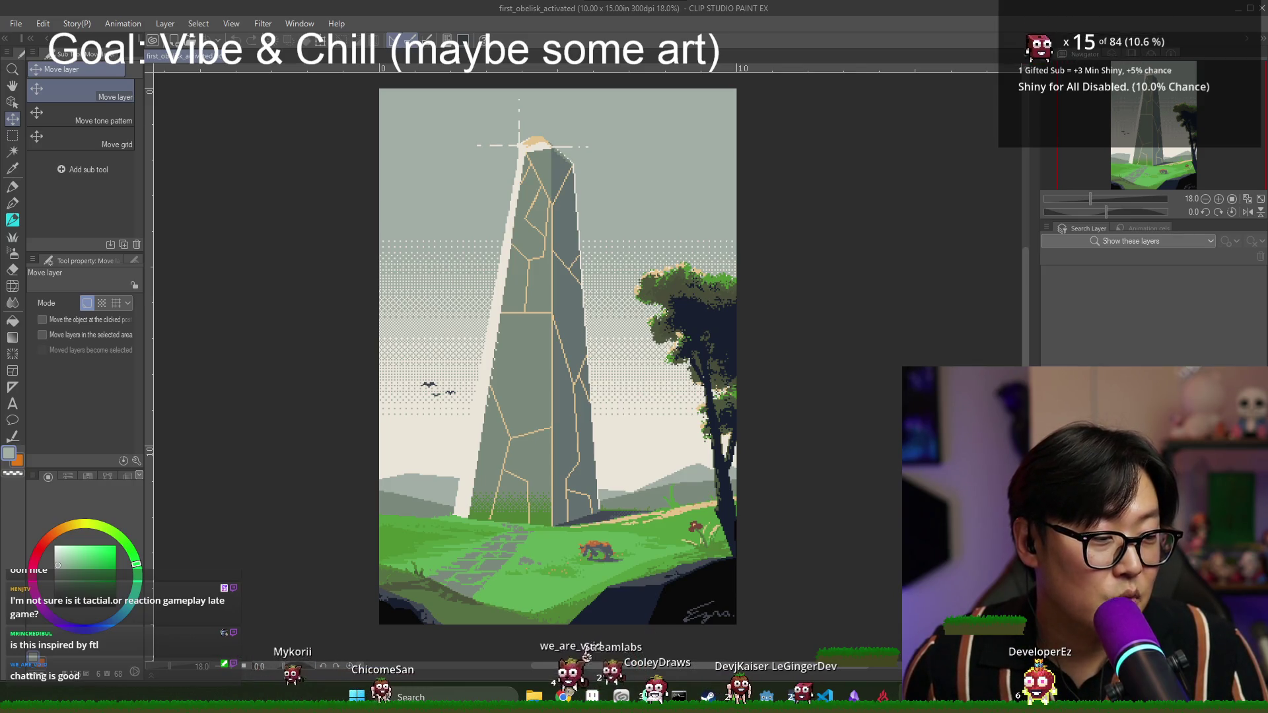
pyautogui.click(1261, 16)
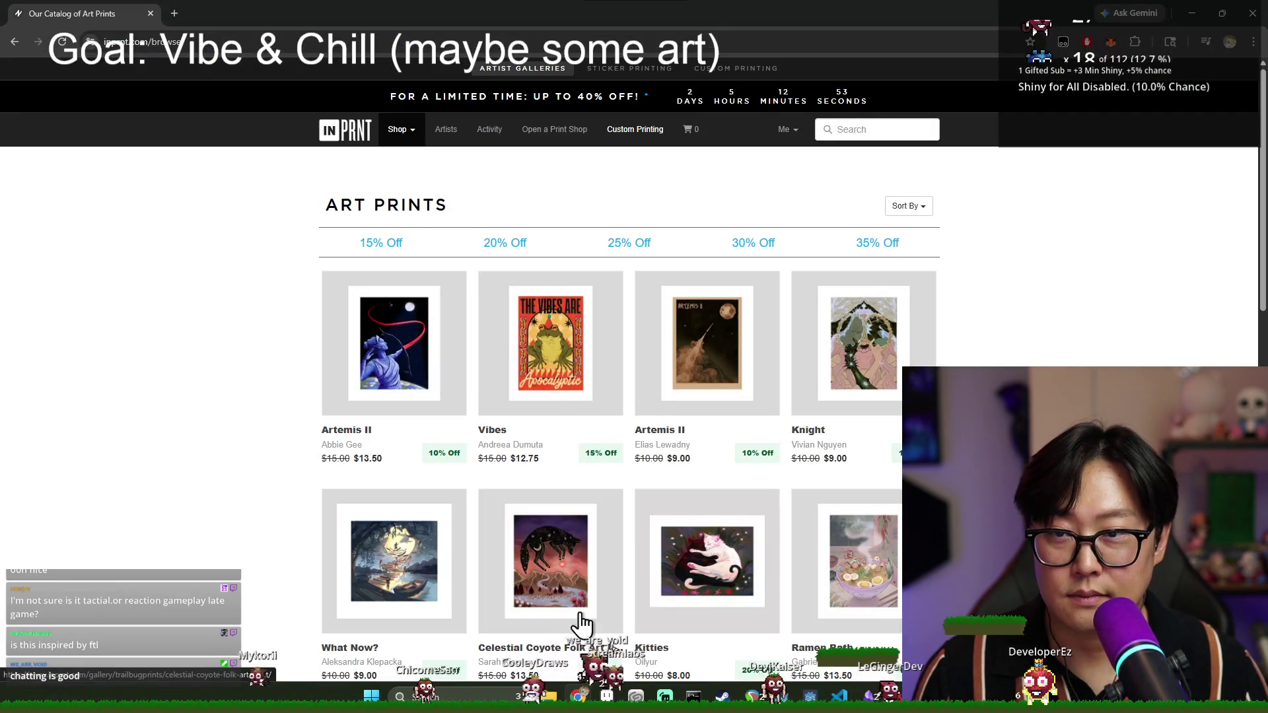
# - Bring Aseprite forward and open the_obelisk.aseprite from Recent files
pyautogui.click(606, 697)
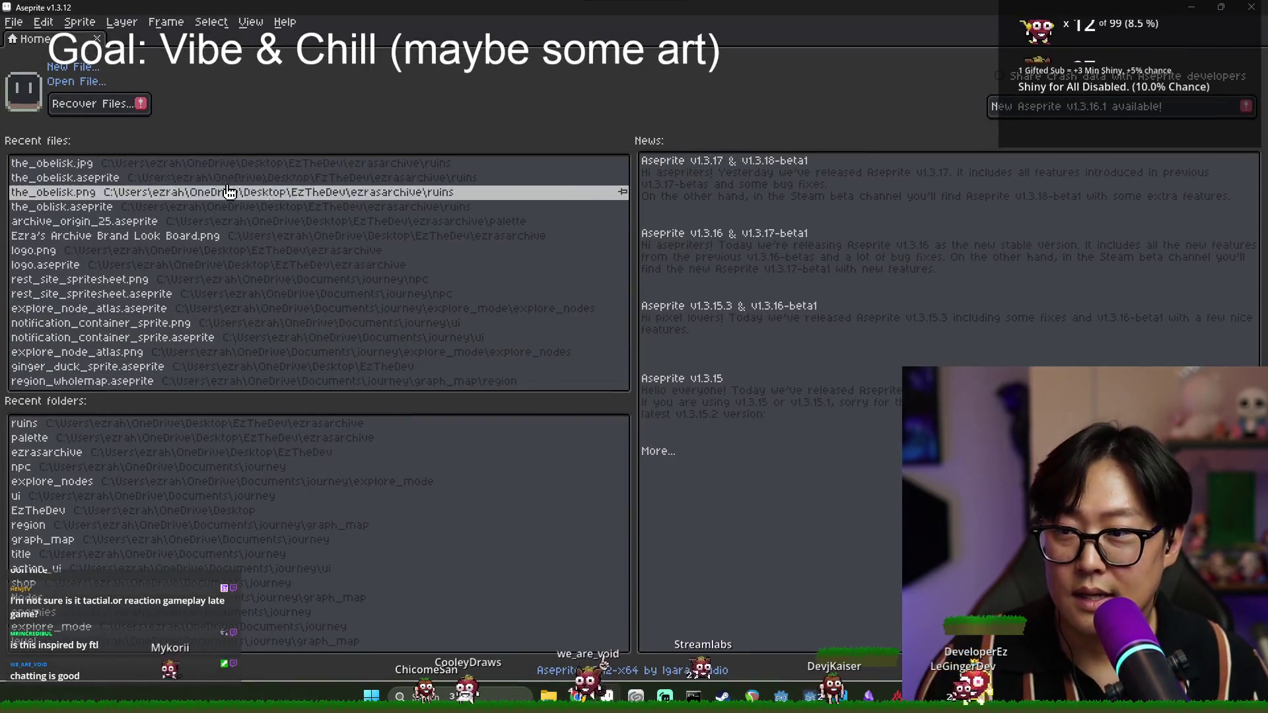
pyautogui.click(264, 177)
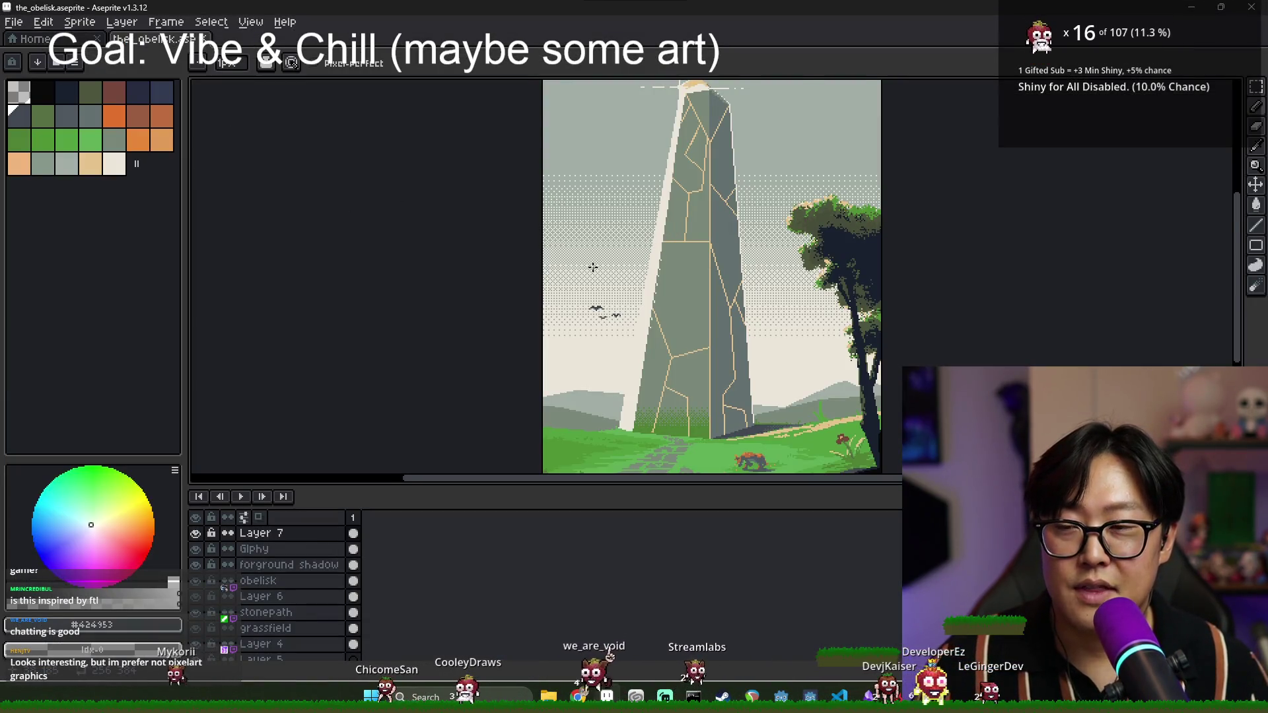
pyautogui.scroll(-1, 593, 266)
pyautogui.scroll(2, 504, 390)
# - Hide the timeline, pan to the obelisk's top, and widen the palette and colour wheel panel
pyautogui.press('Tab')
pyautogui.scroll(-1, 600, 405)
pyautogui.moveTo(601, 405); pyautogui.dragTo(556, 466)
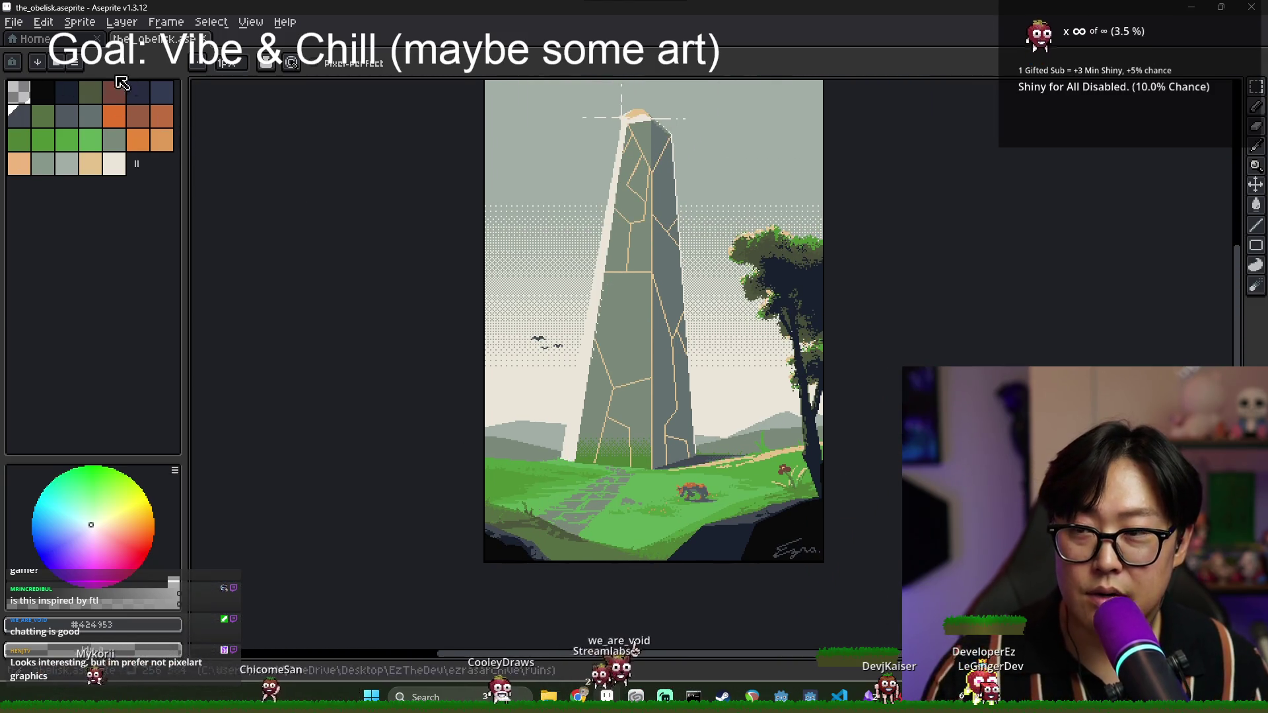
pyautogui.moveTo(185, 246); pyautogui.dragTo(206, 246)
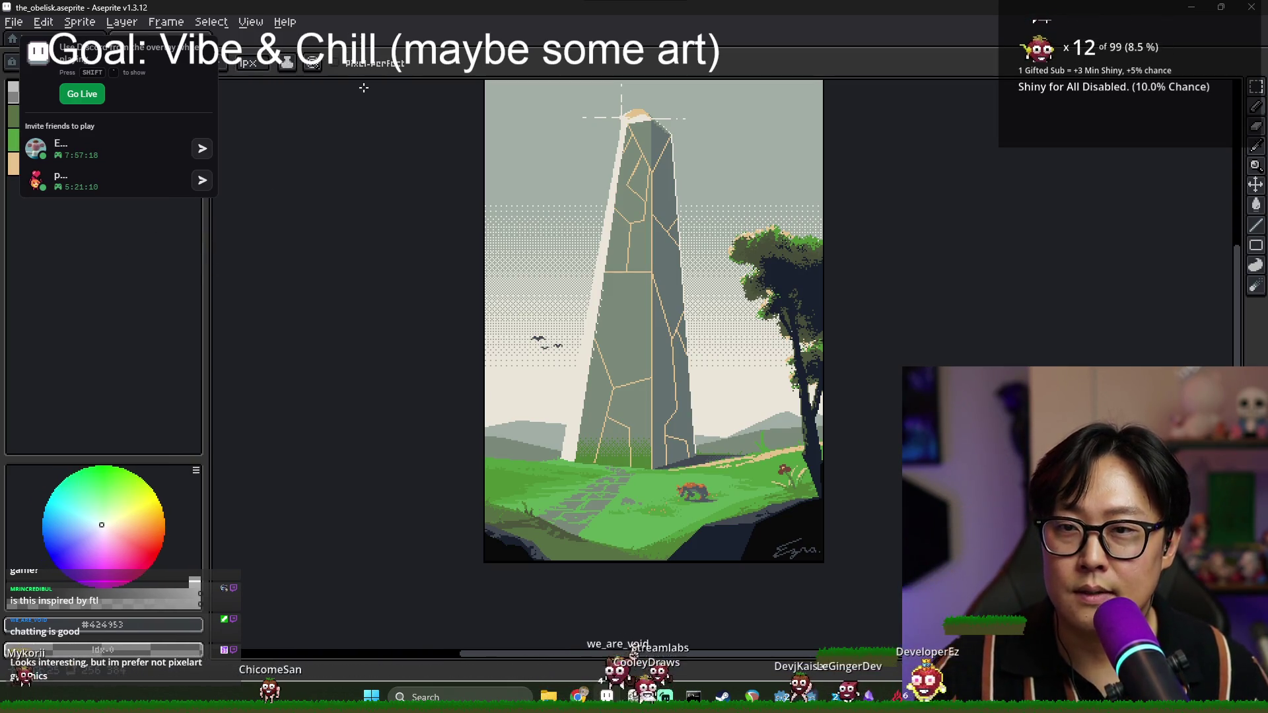
pyautogui.moveTo(743, 312); pyautogui.dragTo(735, 354)
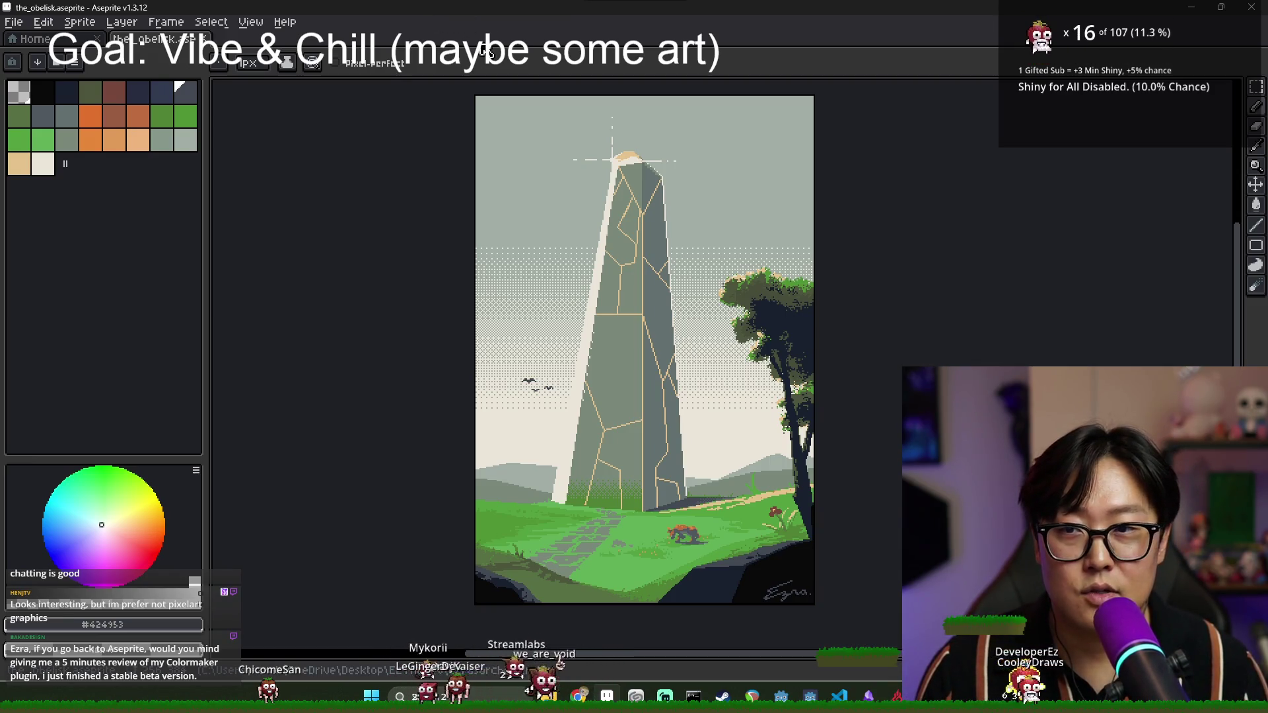
# - Open and dismiss the Open File and New Sprite dialogs, then switch to the browser and back
pyautogui.hotkey('ctrl', 'o')
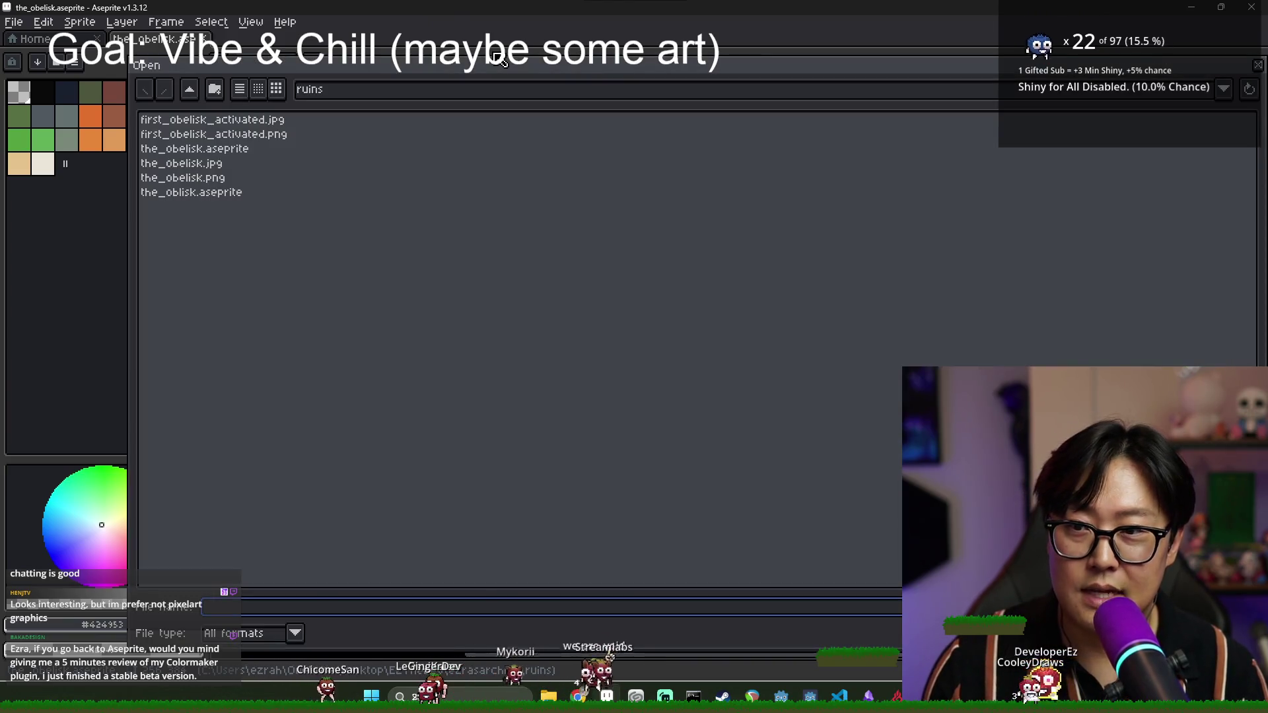
pyautogui.press('Escape')
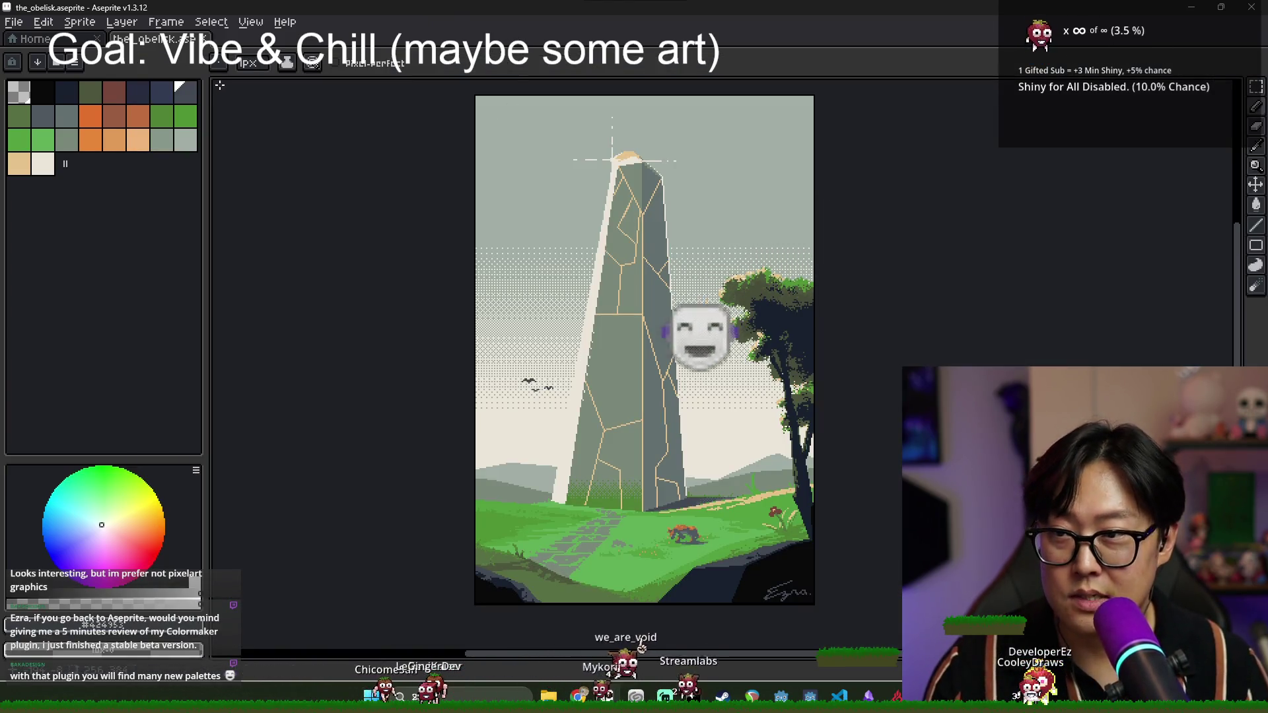
pyautogui.hotkey('ctrl', 'n')
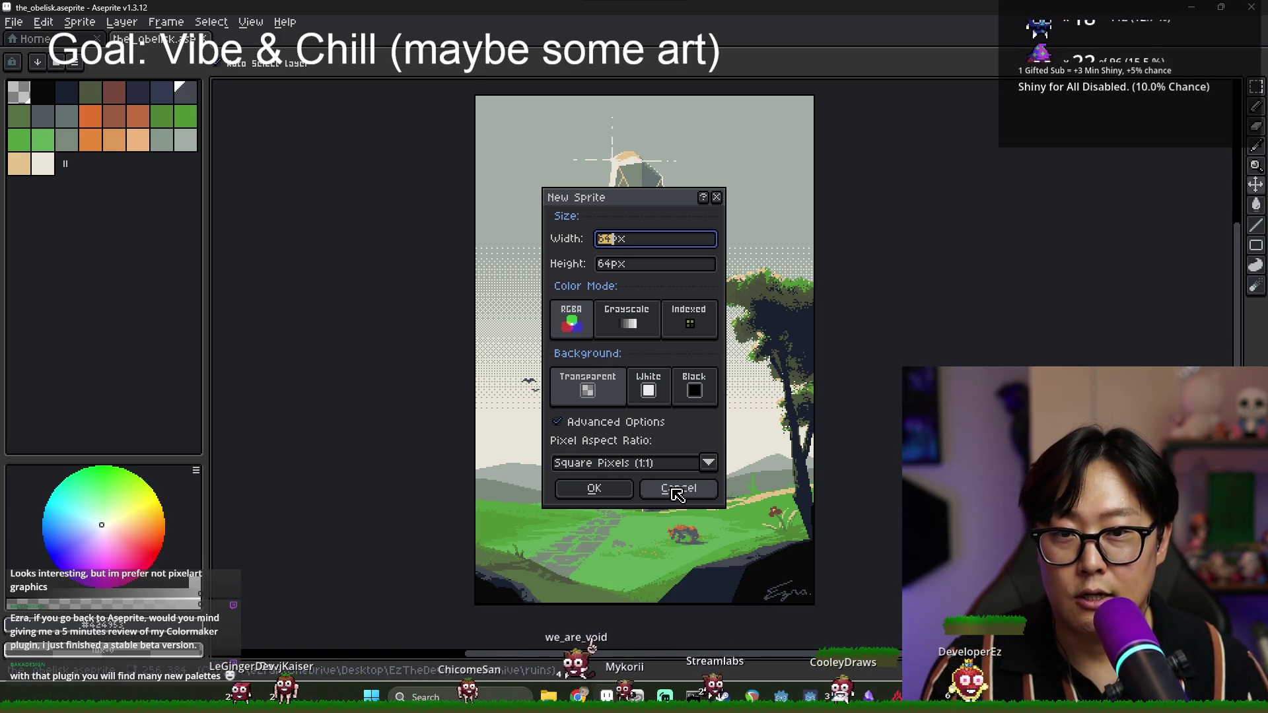
pyautogui.click(676, 489)
pyautogui.hotkey('alt', 'Tab')
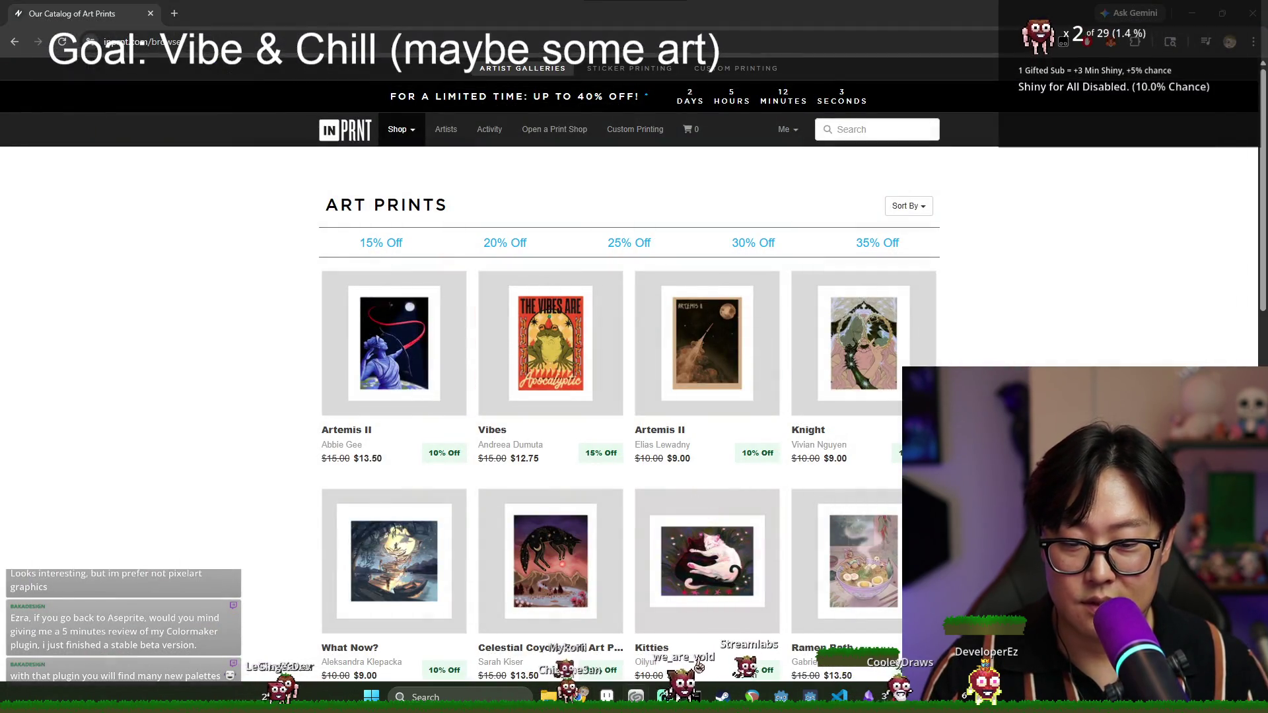
pyautogui.hotkey('alt', 'Tab')
# - Bring up File > New sprite settings at the default 64×64, then switch to Discord
pyautogui.moveTo(665, 695)
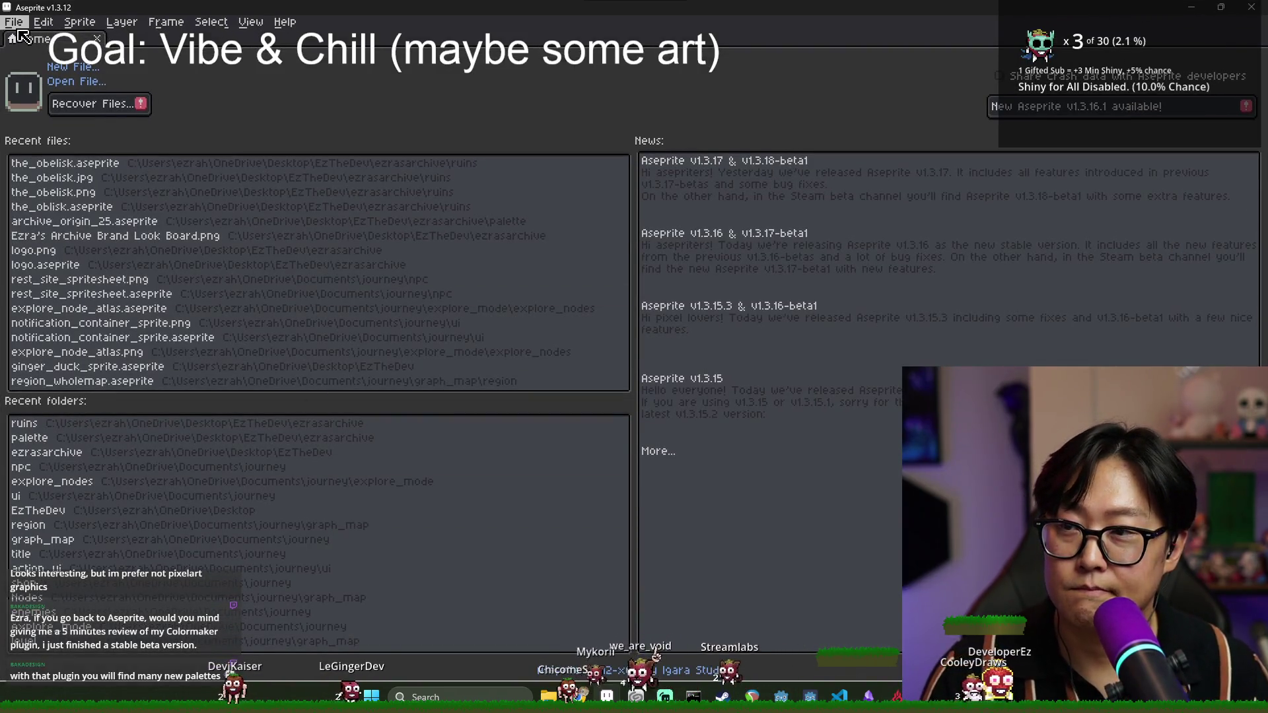
pyautogui.hotkey('alt', 'f')
pyautogui.press('n')
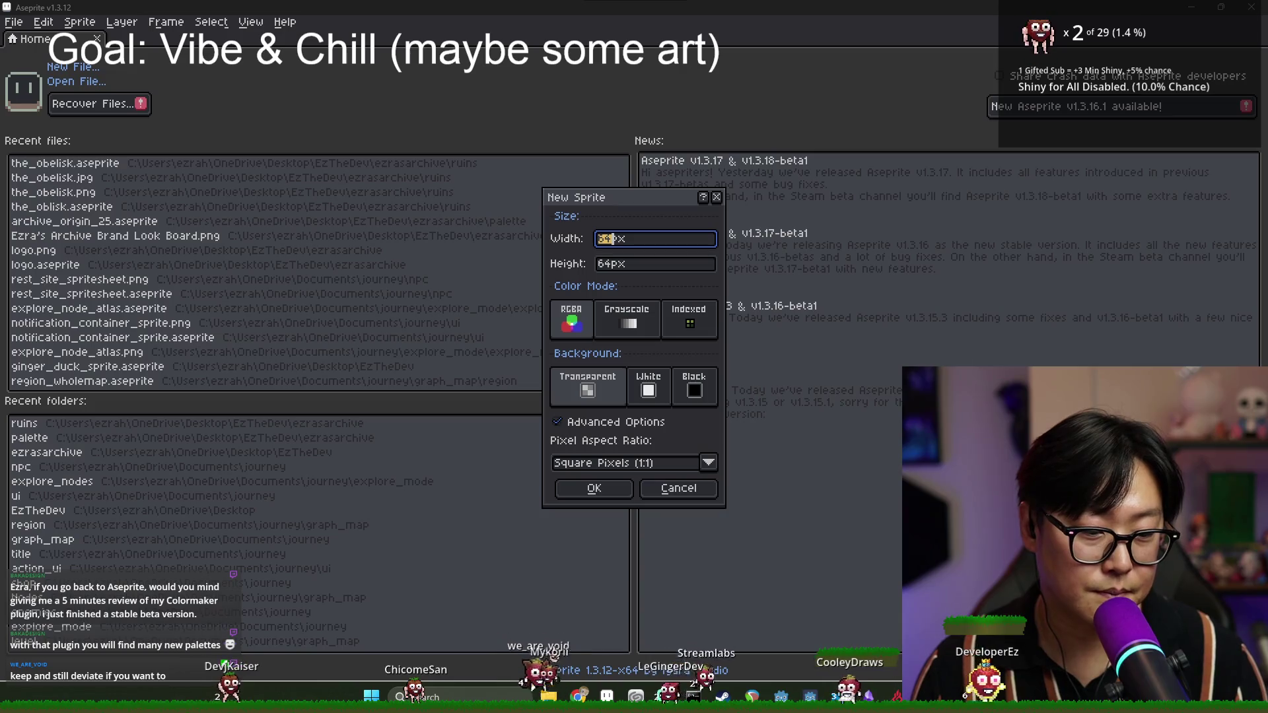
pyautogui.hotkey('alt', 'Tab')
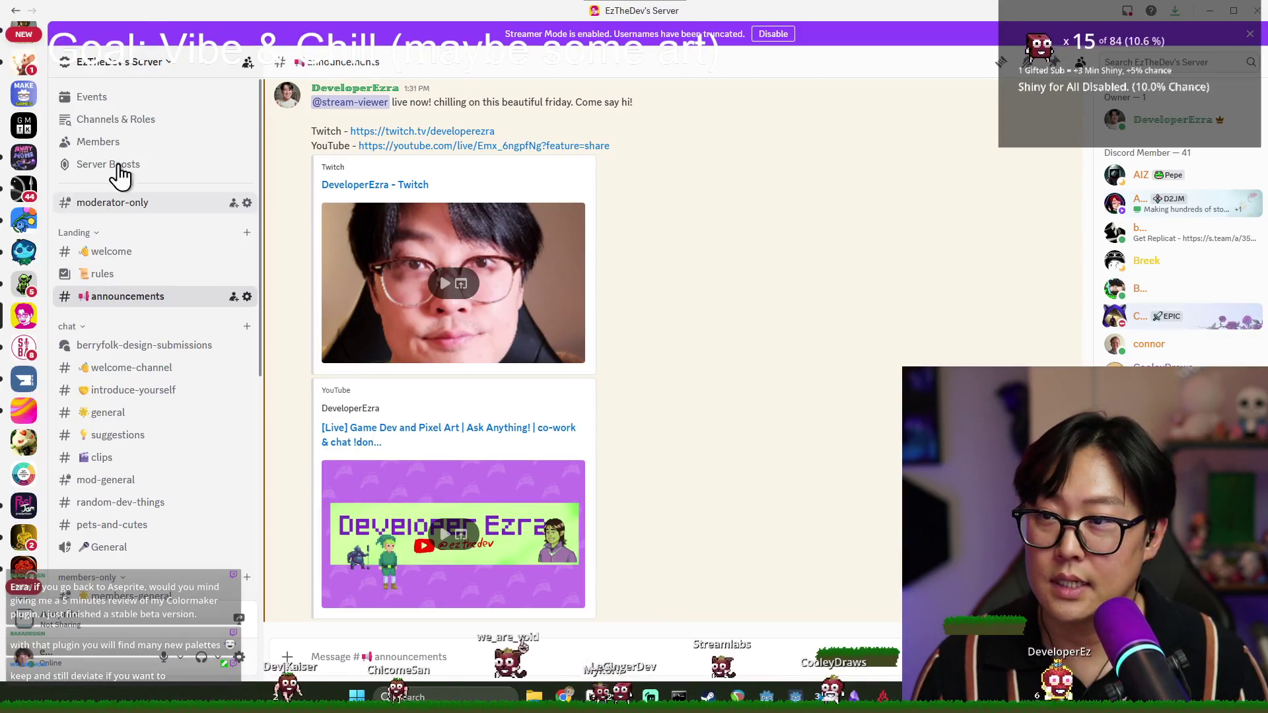
# - Go to Discord's Friends home, then return to Aseprite's New Sprite dialog
pyautogui.click(23, 37)
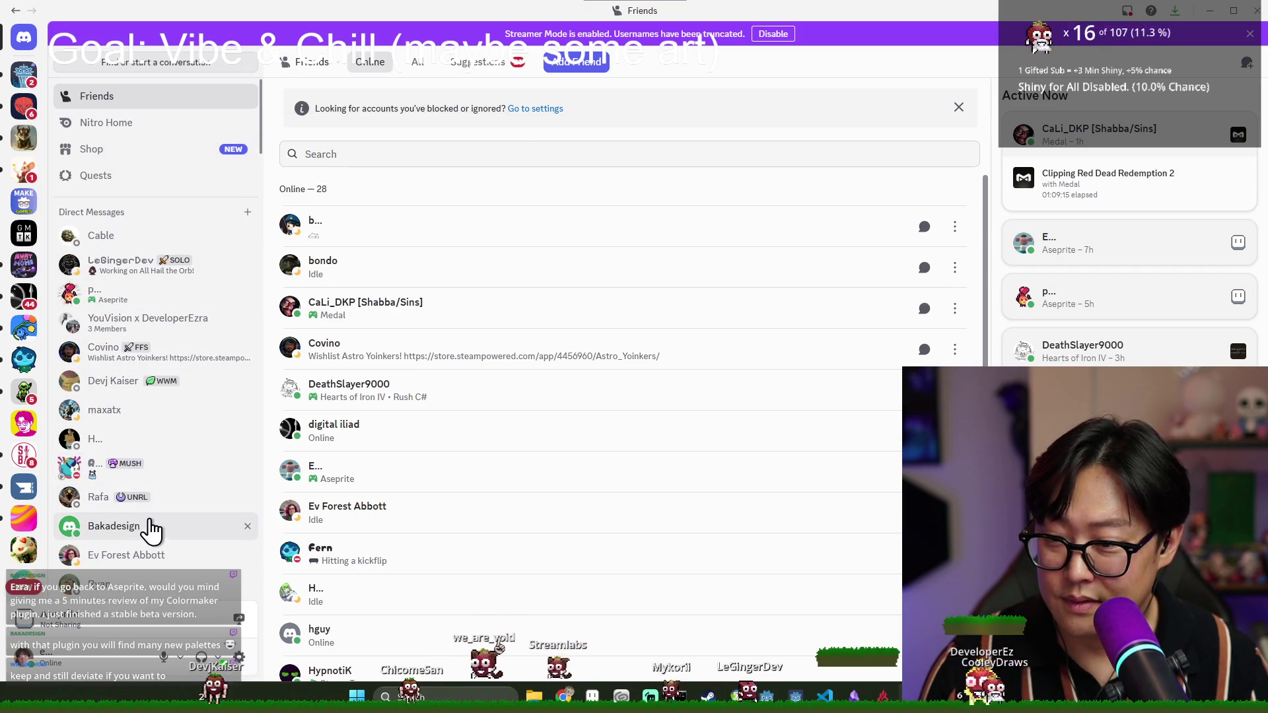
pyautogui.hotkey('alt', 'Tab')
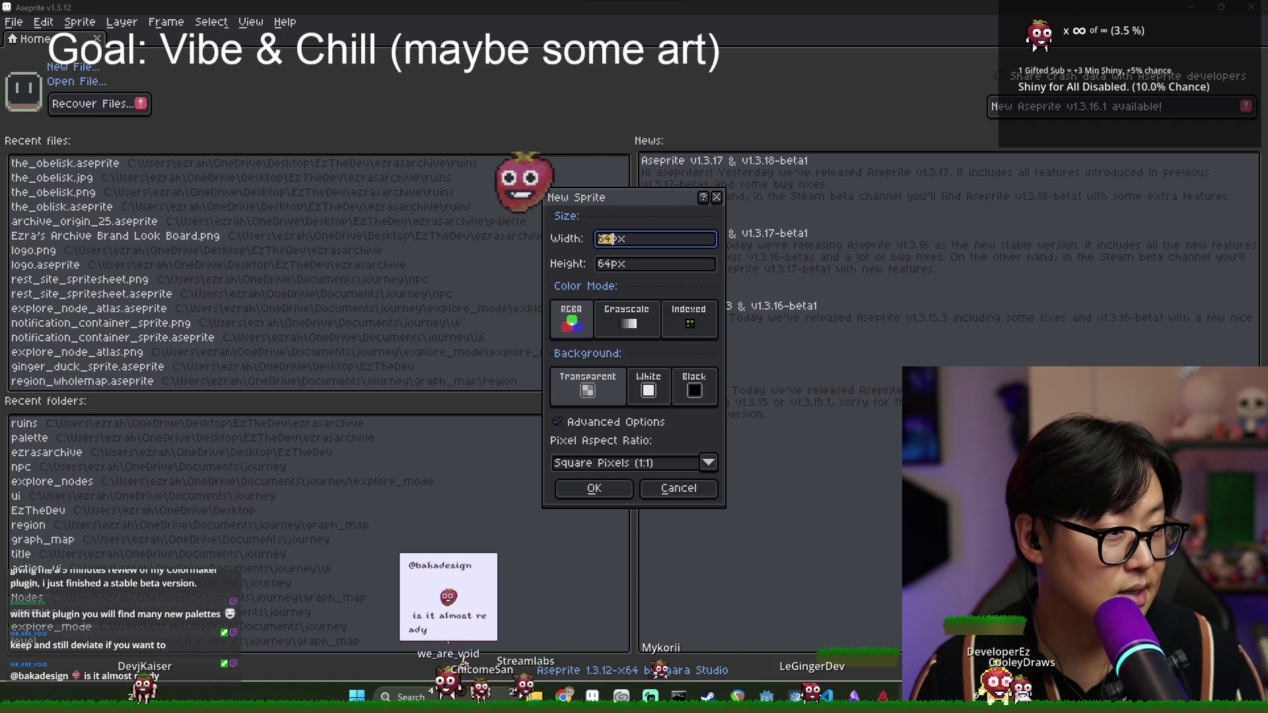
# - Enter 16 for width and height, keeping RGB and Transparent, and create Sprite-0001
pyautogui.click(614, 239)
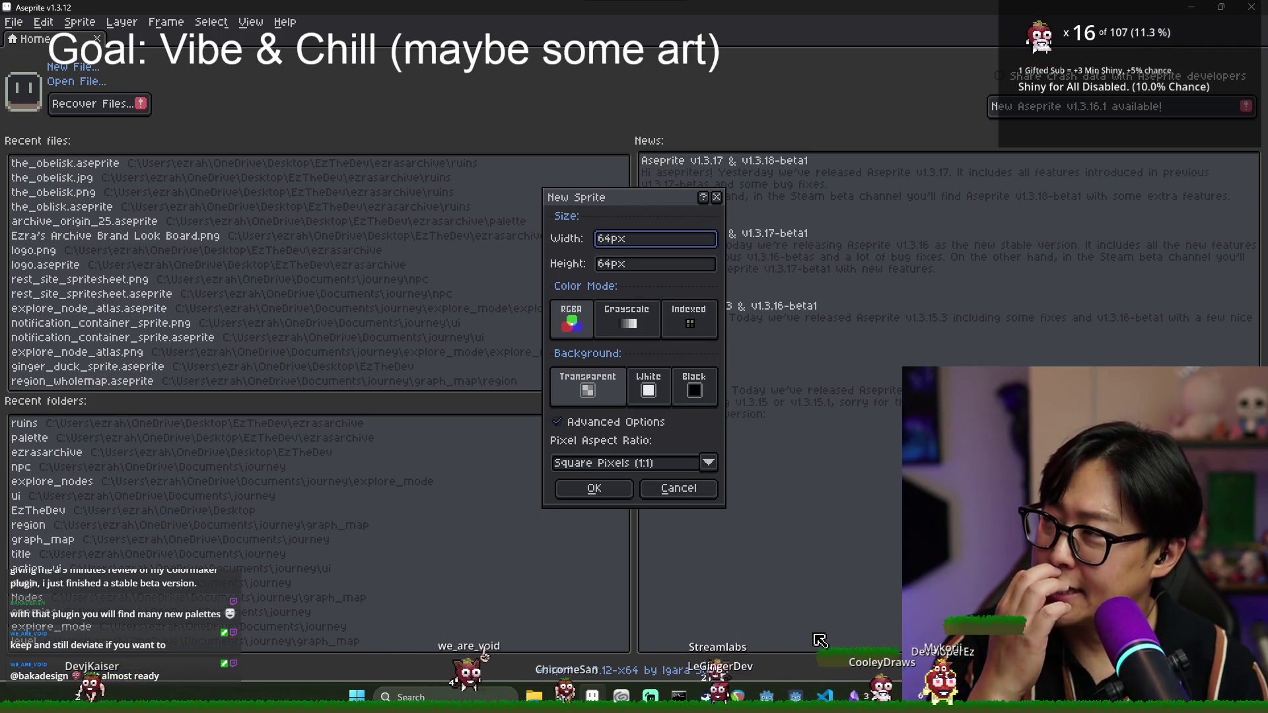
pyautogui.hotkey('ctrl', 'a')
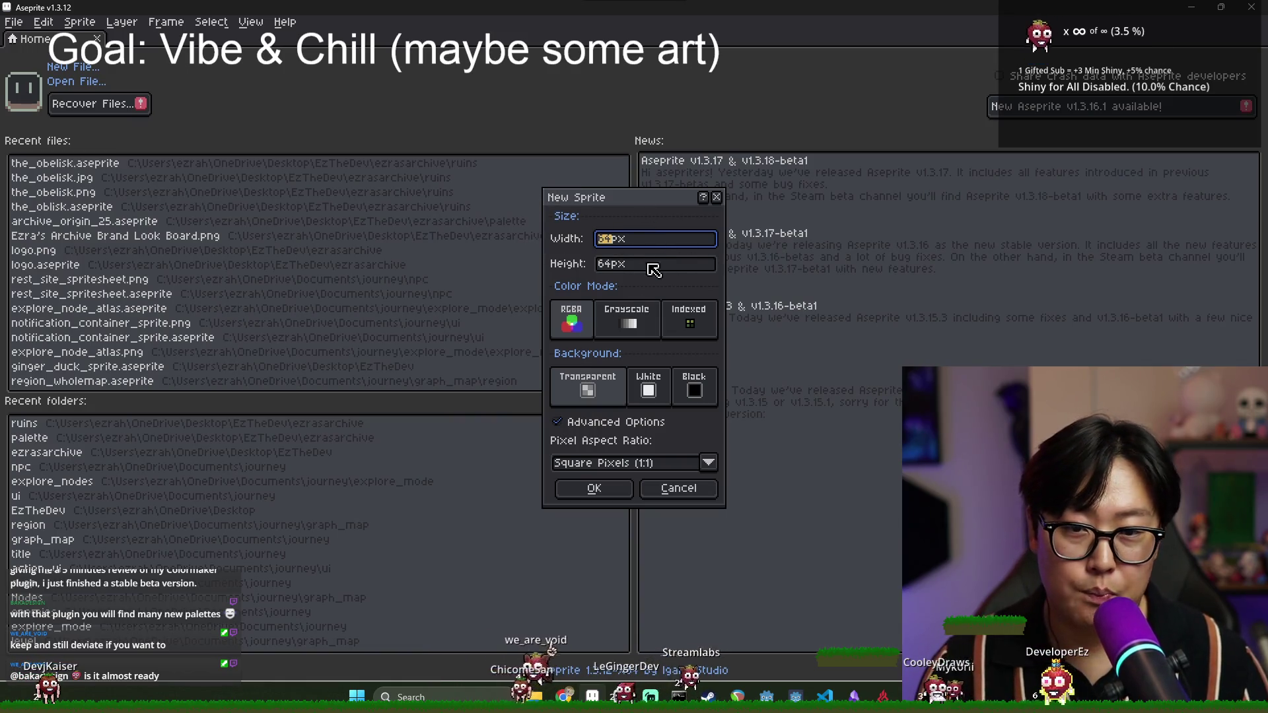
pyautogui.write('16')
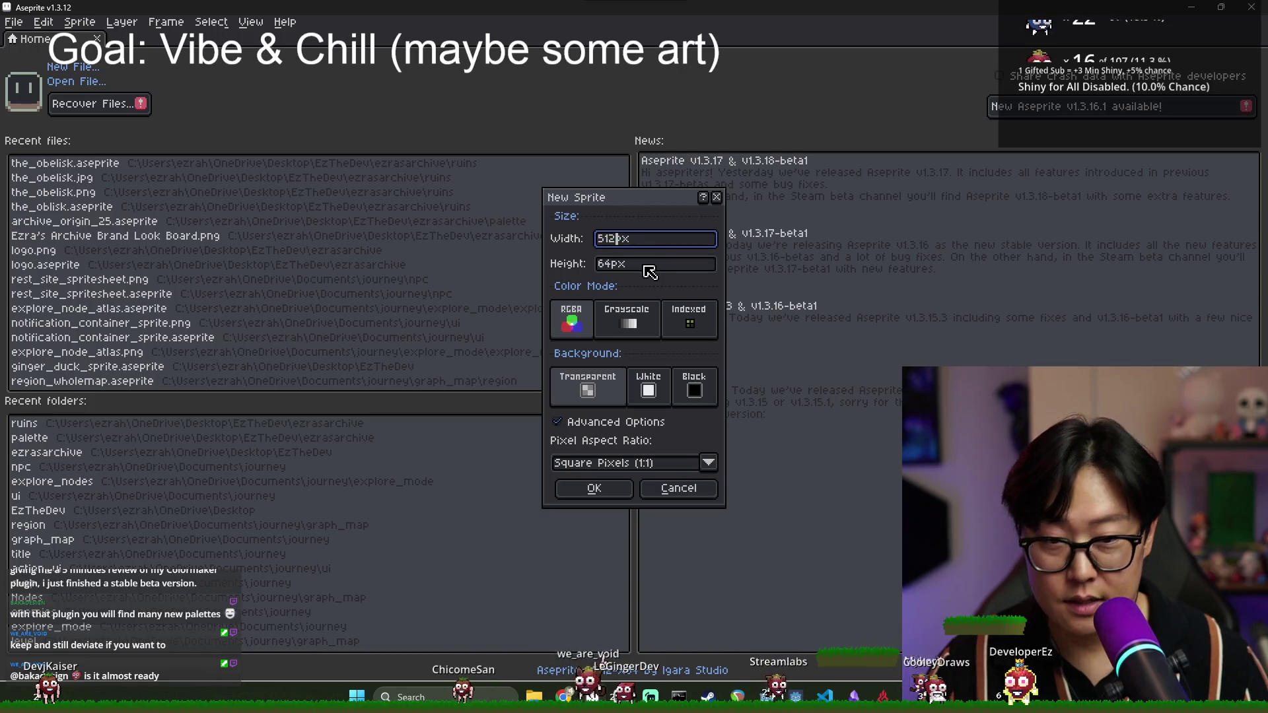
pyautogui.press('Tab')
pyautogui.write('16')
pyautogui.click(608, 487)
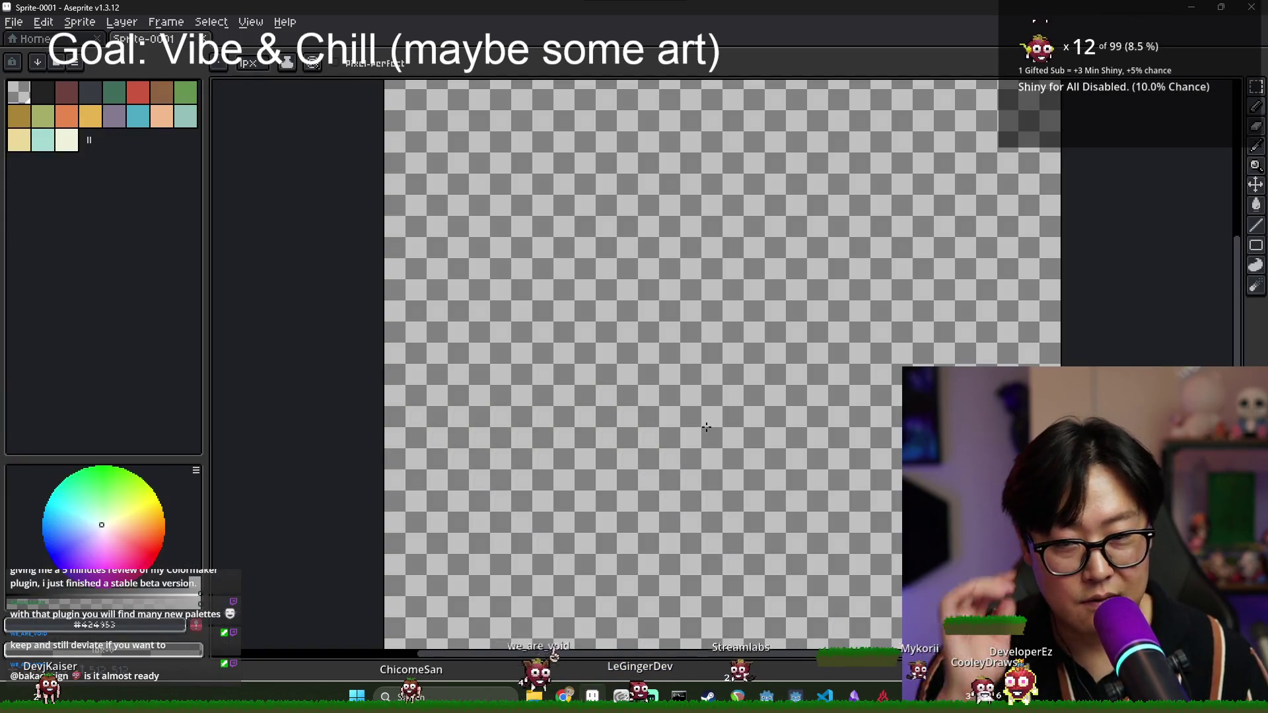
# - Load the archive_origin_25 palette and pick black as the drawing colour
pyautogui.press('Tab')
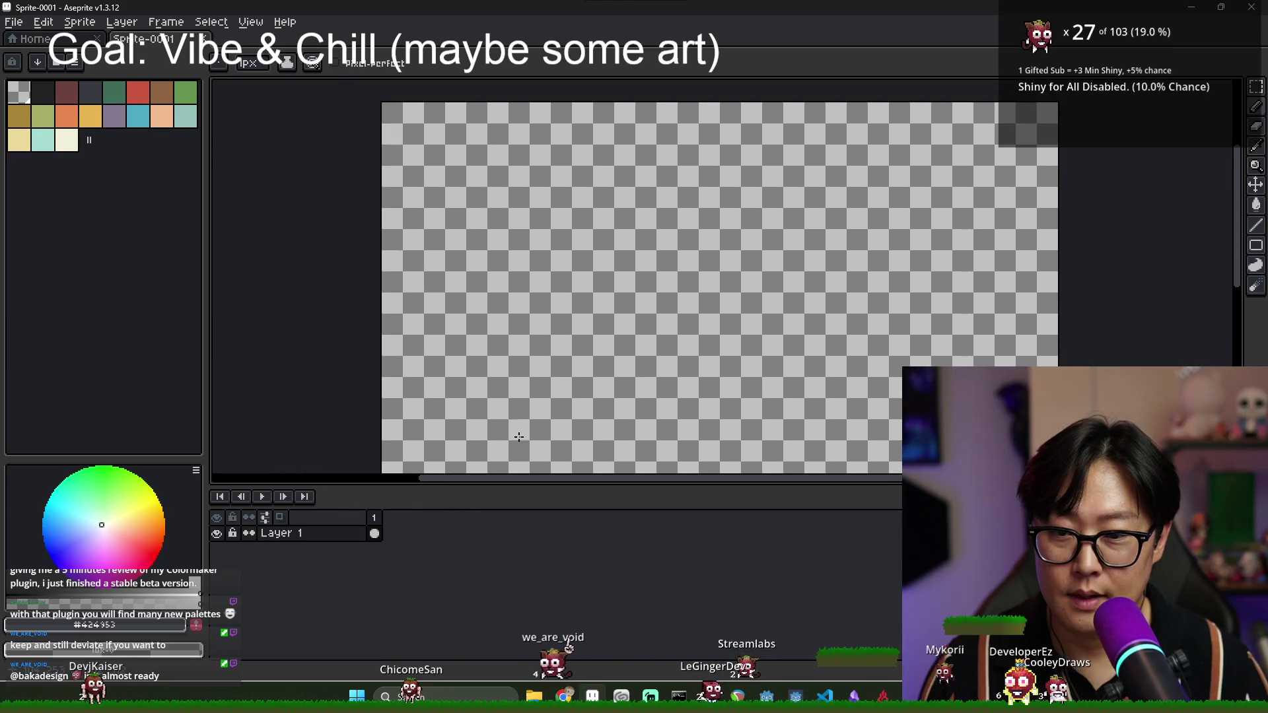
pyautogui.click(37, 62)
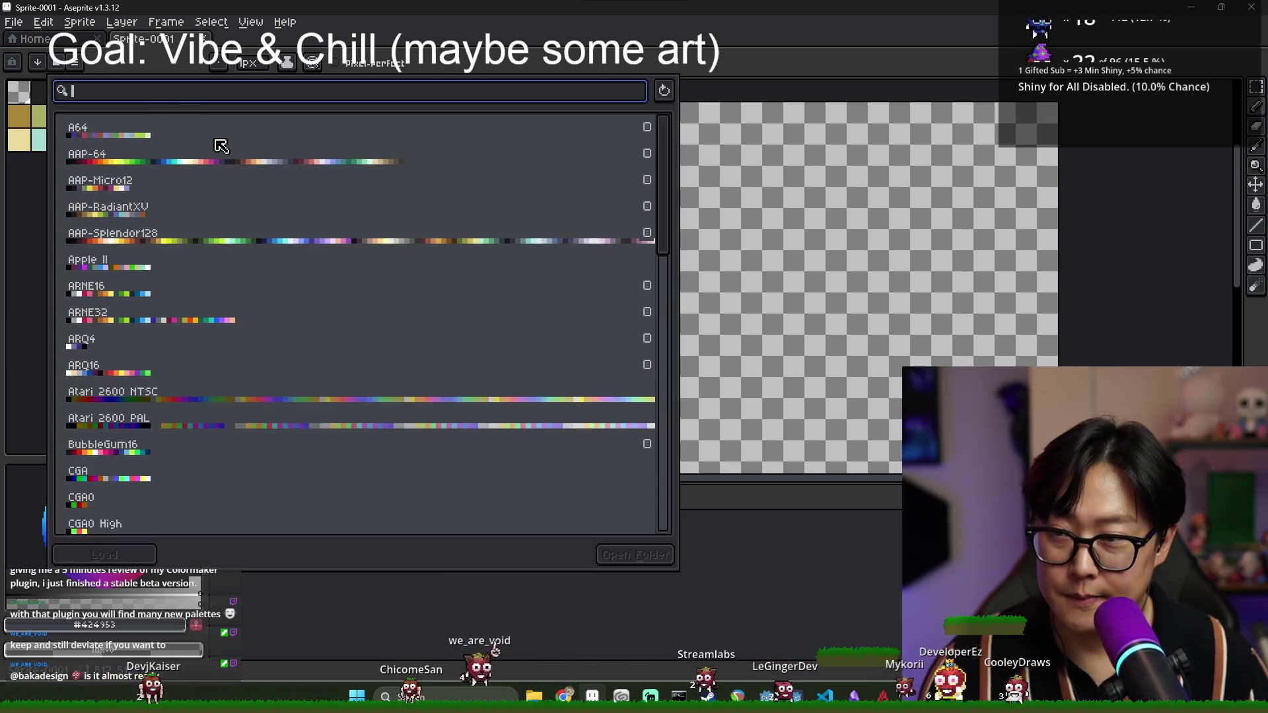
pyautogui.write('archive')
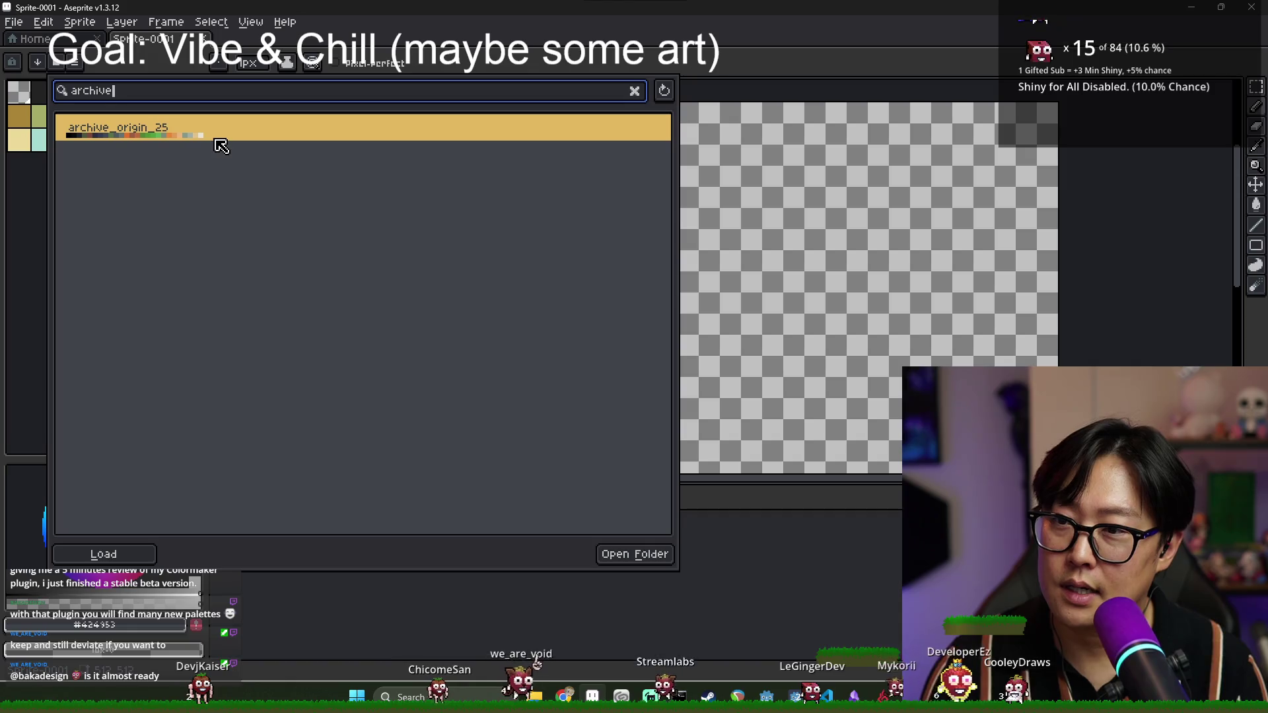
pyautogui.doubleClick(197, 139)
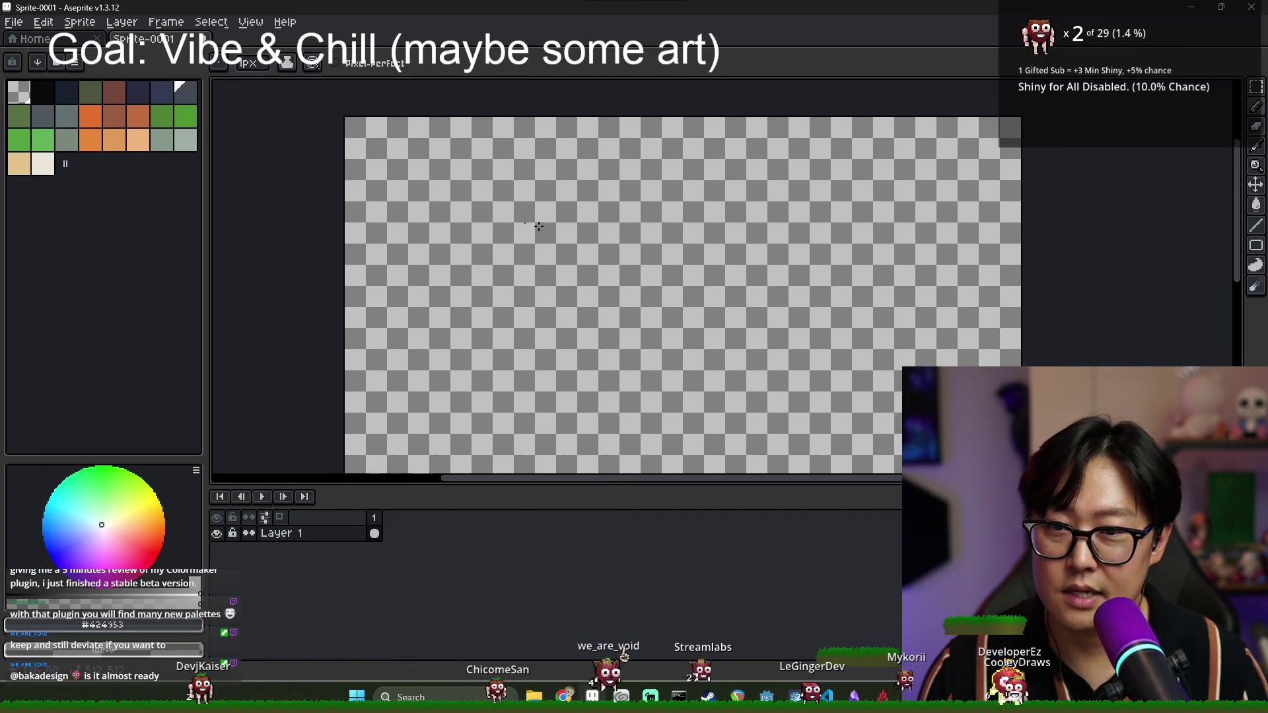
pyautogui.click(45, 96)
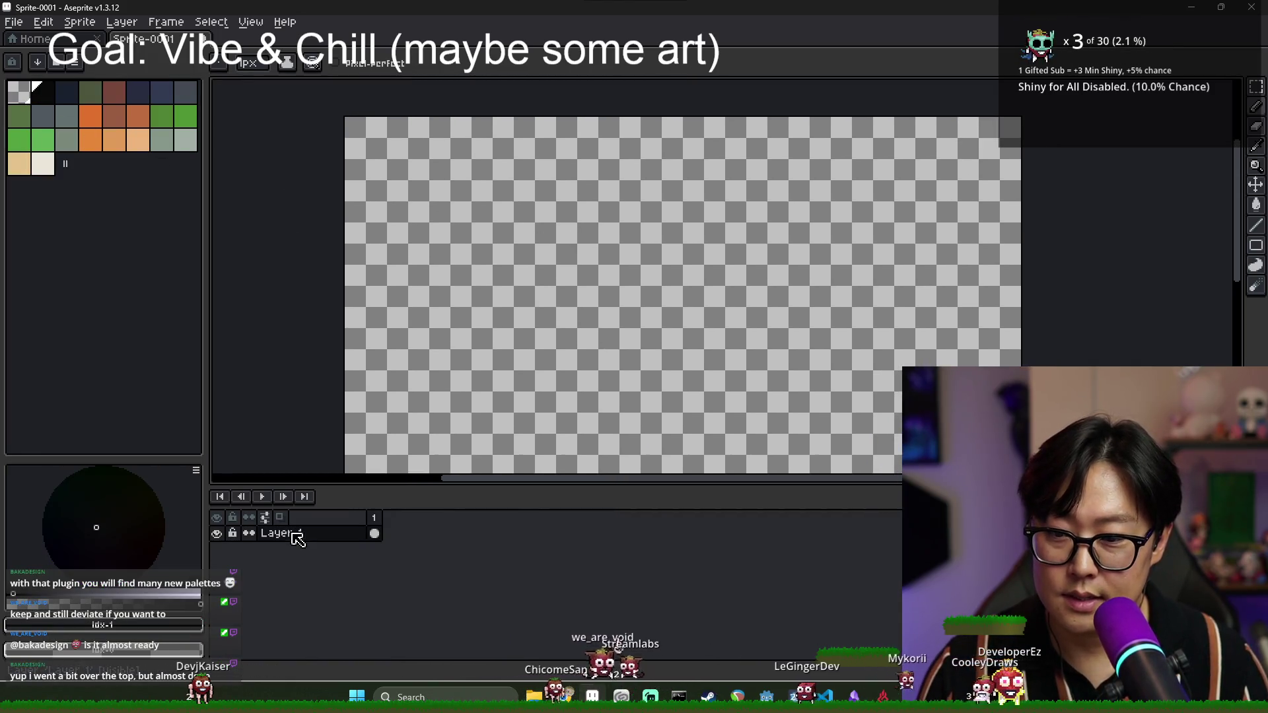
# - Add a new layer and fill it black with the Paint Bucket
pyautogui.rightClick(293, 535)
pyautogui.moveTo(350, 561)
pyautogui.click(433, 562)
pyautogui.press('g')
pyautogui.click(560, 383)
pyautogui.scroll(-1, 560, 383)
pyautogui.scroll(2, 560, 382)
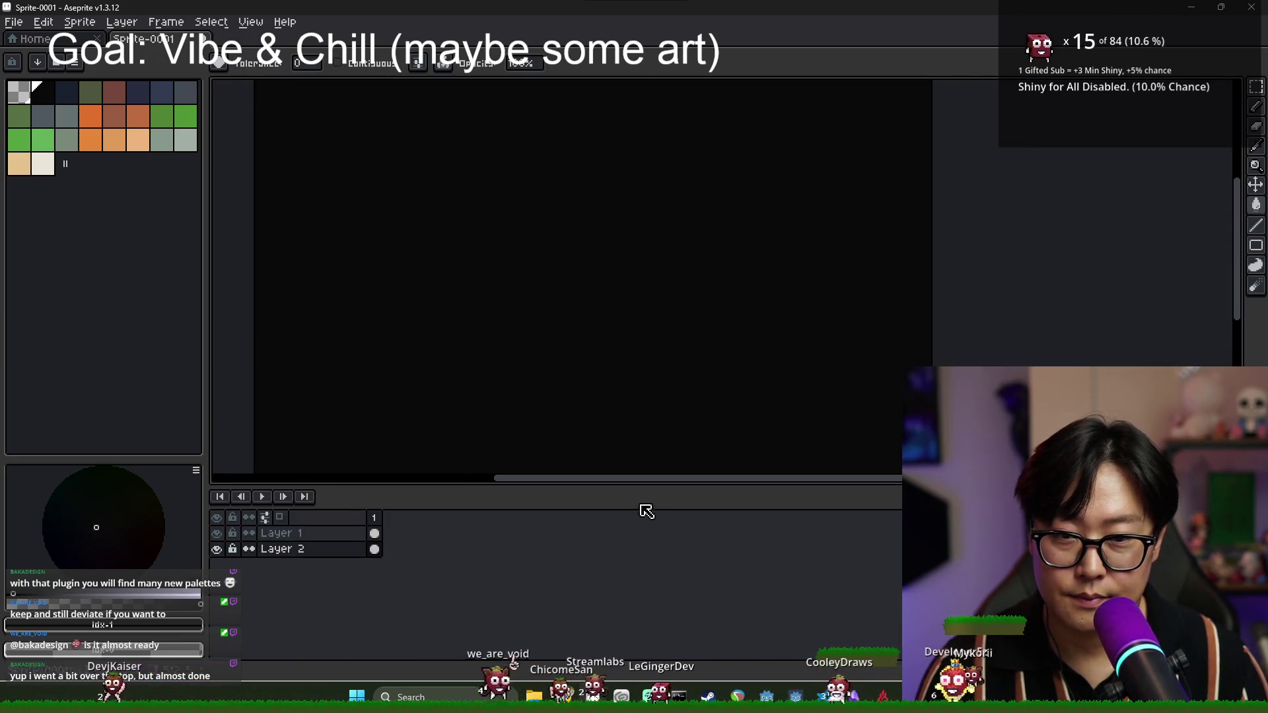
# - Rename Layer 2 to fillback in its layer properties
pyautogui.press('Tab')
pyautogui.scroll(-2, 555, 450)
pyautogui.scroll(1, 561, 453)
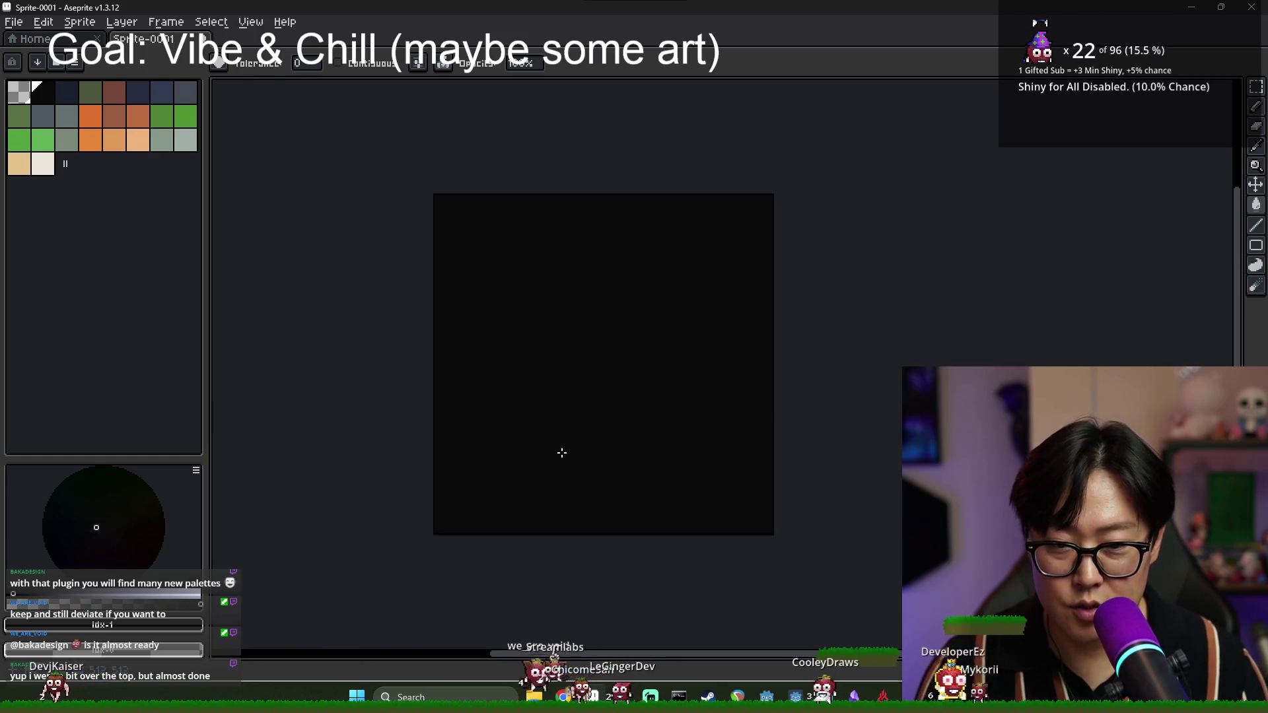
pyautogui.press('Tab')
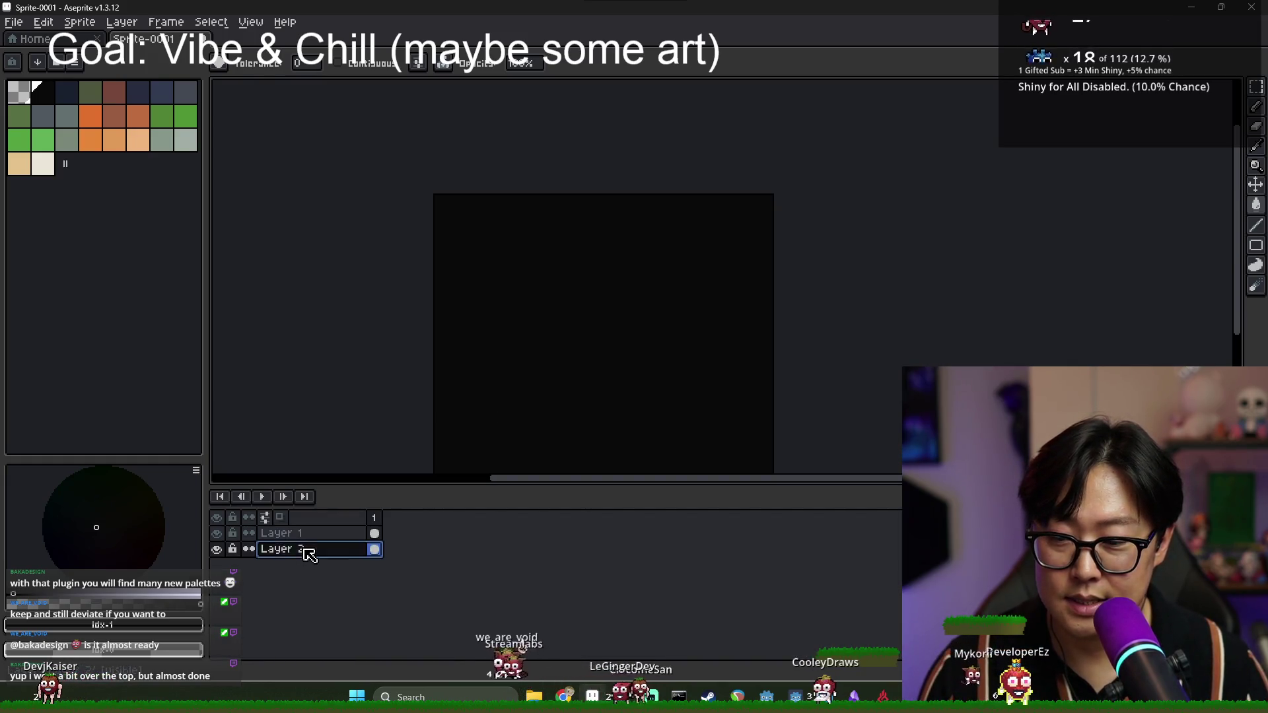
pyautogui.doubleClick(305, 550)
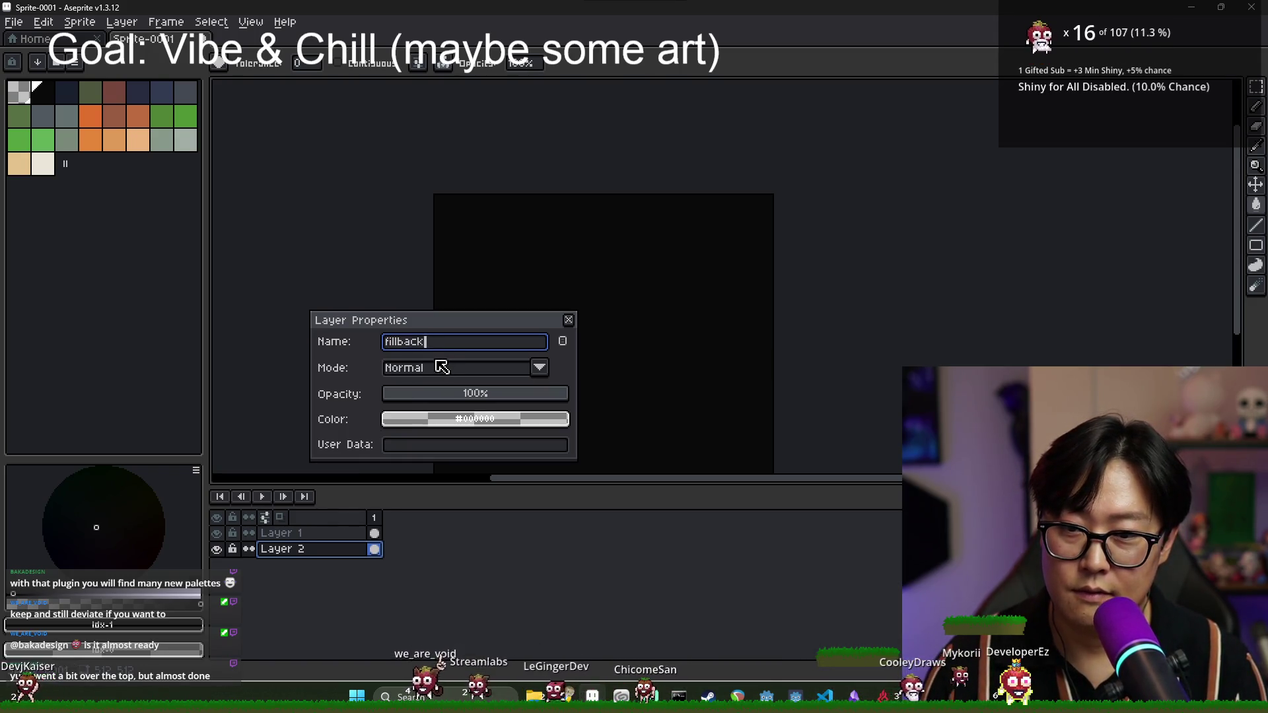
pyautogui.press('Return')
# - Bring up the save dialog for the sprite with Ctrl+S
pyautogui.click(13, 22)
pyautogui.press('Escape')
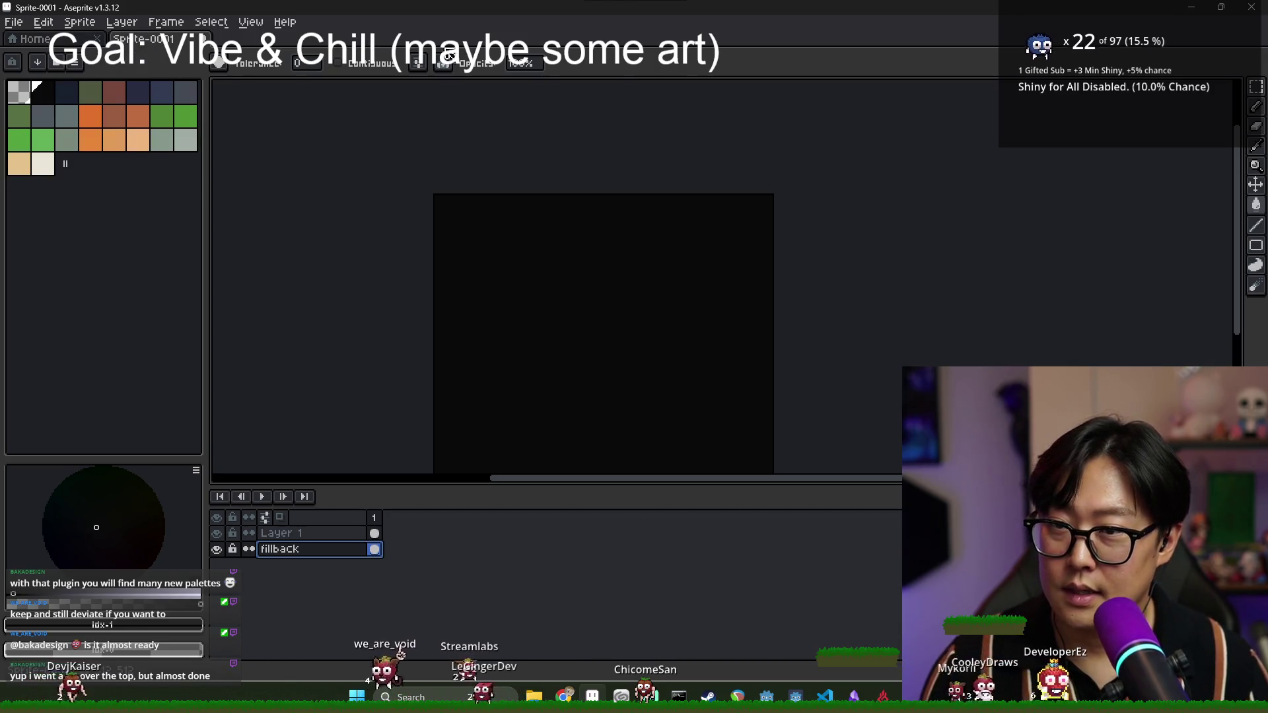
pyautogui.hotkey('ctrl', 's')
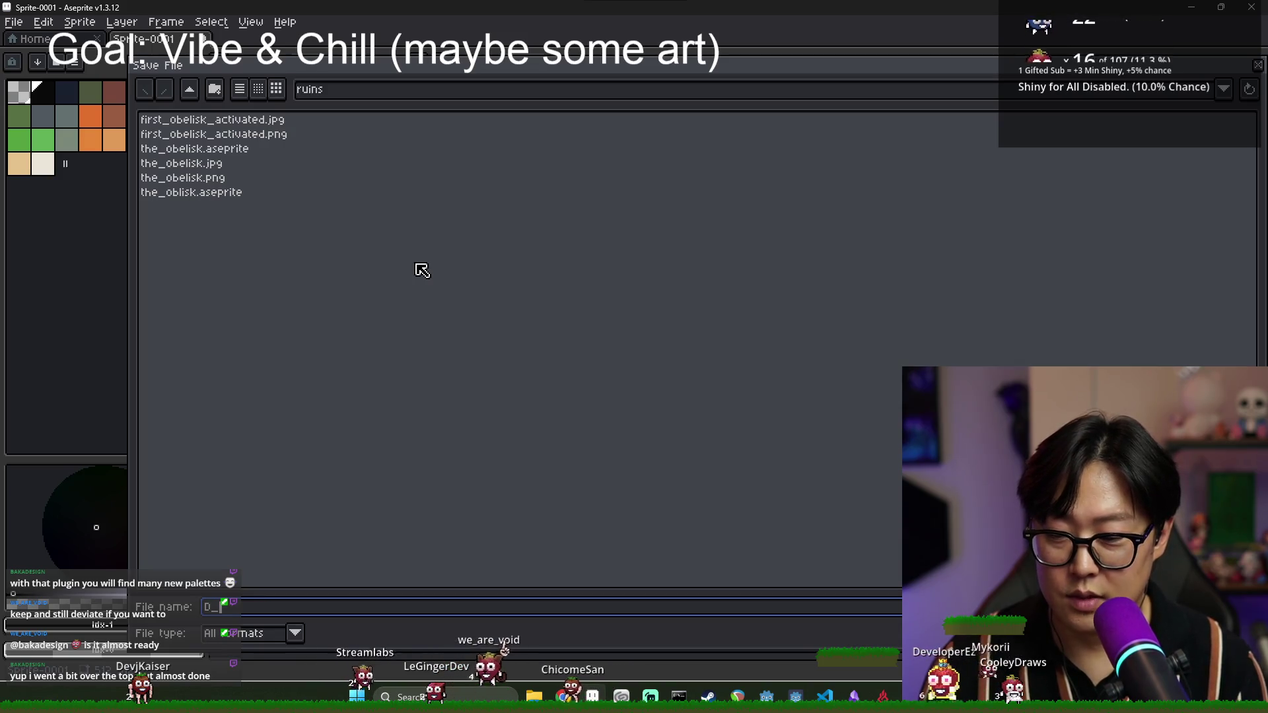
pyautogui.write('D_to_obel')
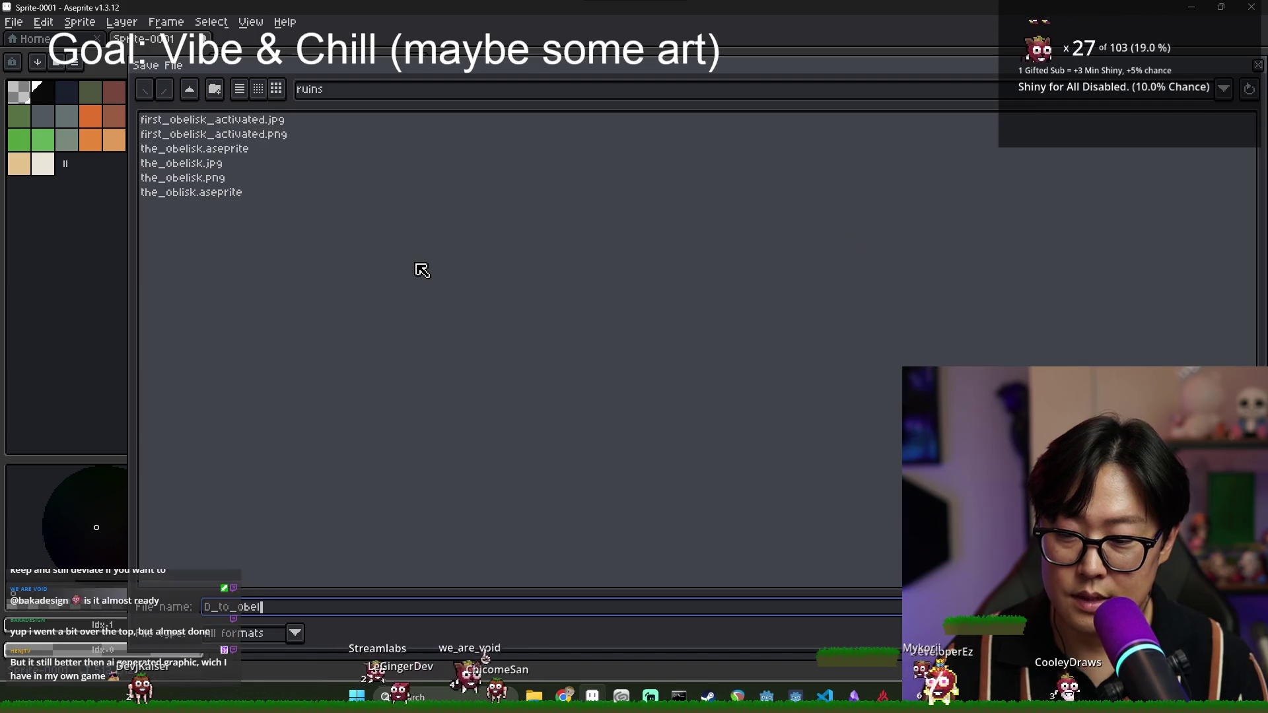
# - Save the sprite as D_to_obelisk.aseprite and select Layer 1 for drawing
pyautogui.write('isk')
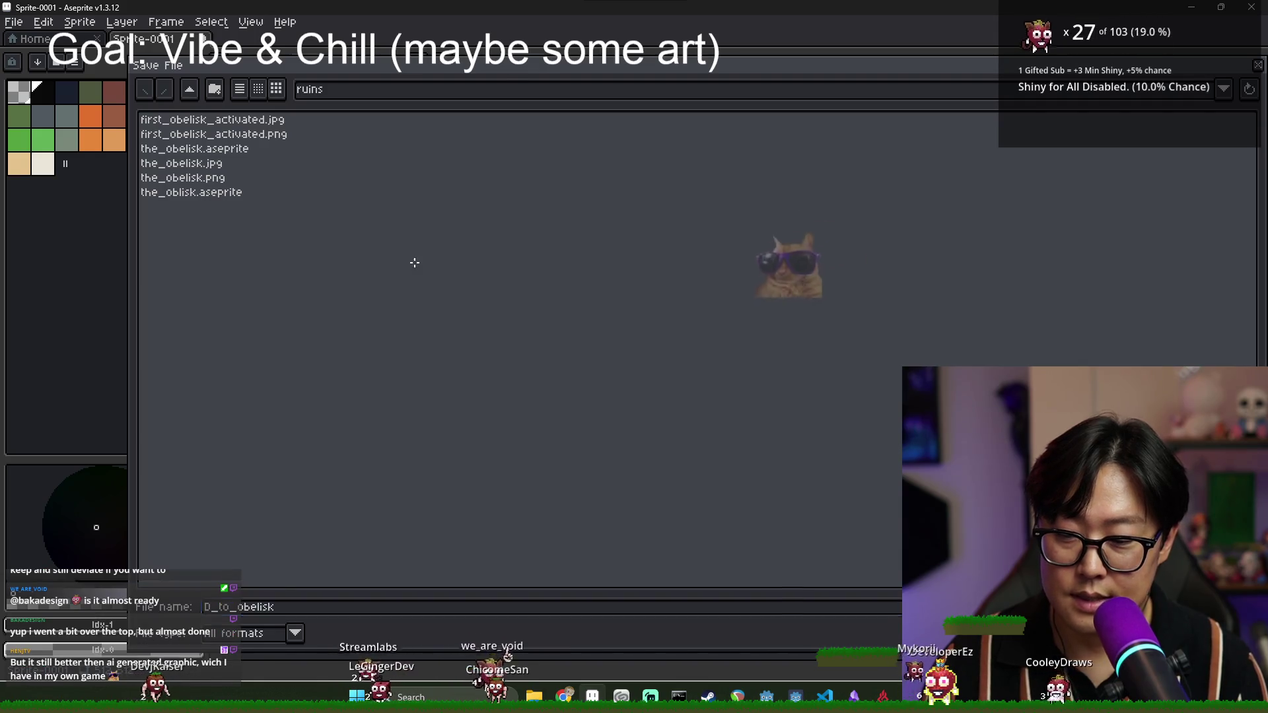
pyautogui.press('Return')
pyautogui.scroll(-1, 625, 391)
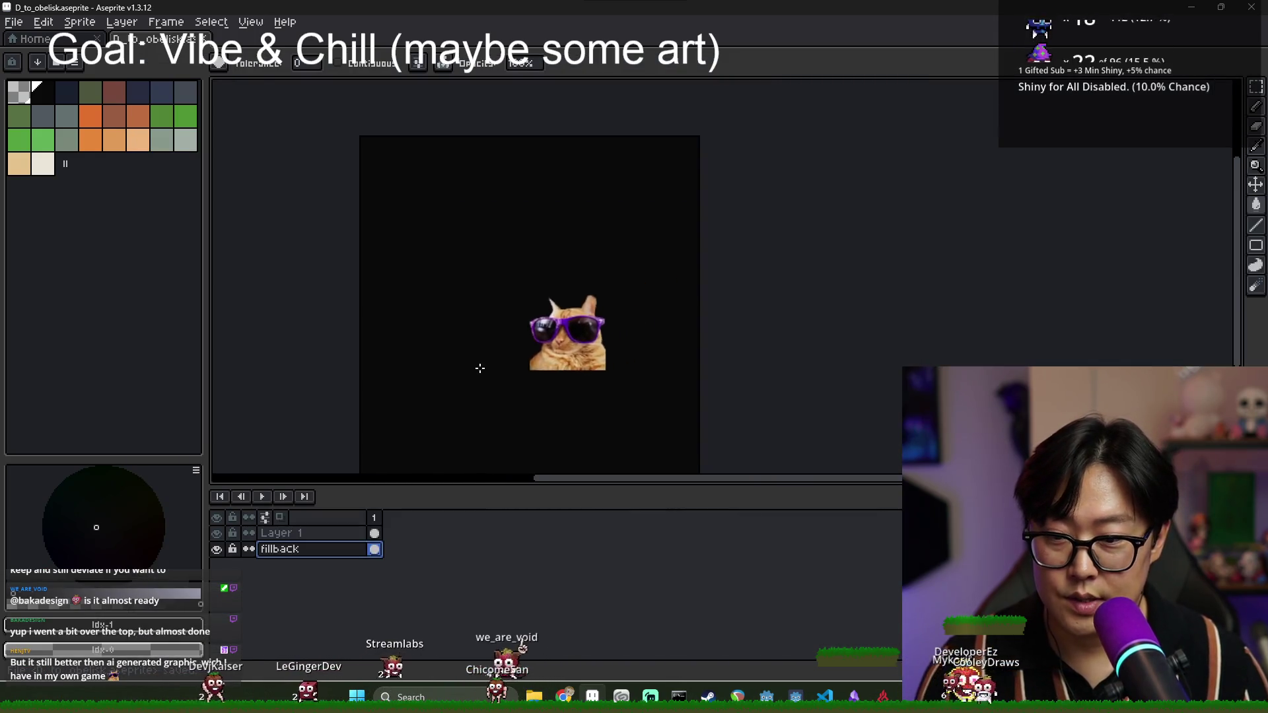
pyautogui.click(332, 535)
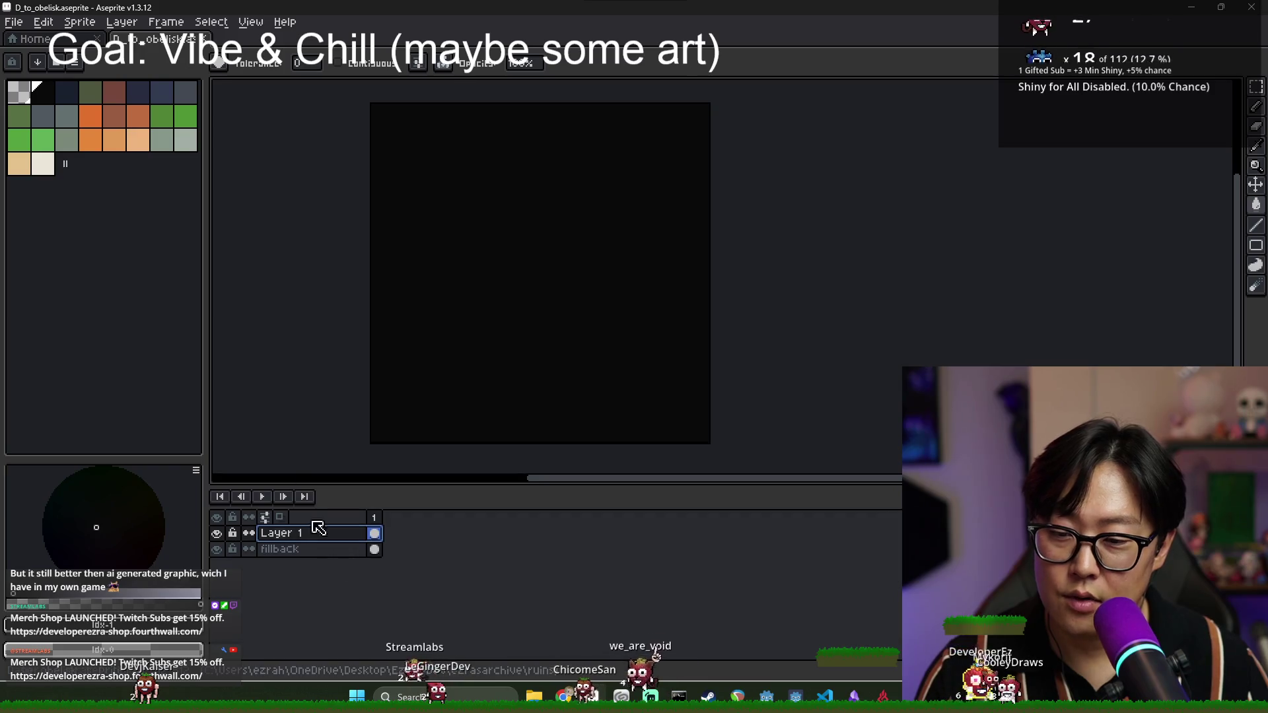
# - Draw a dark green isometric diamond outline on Layer 1 with the Pencil
pyautogui.press('b')
pyautogui.click(19, 118)
pyautogui.moveTo(430, 268); pyautogui.dragTo(545, 189)
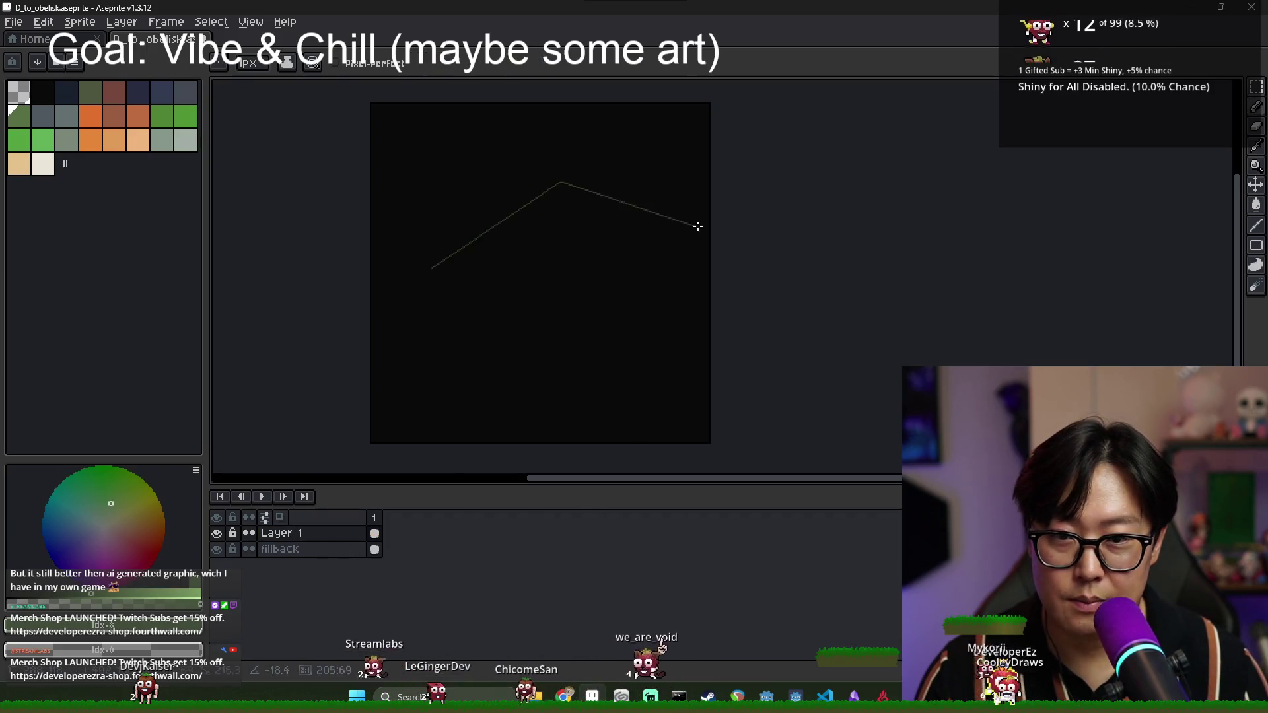
pyautogui.hotkey('ctrl', 'z')
pyautogui.scroll(2, 530, 234)
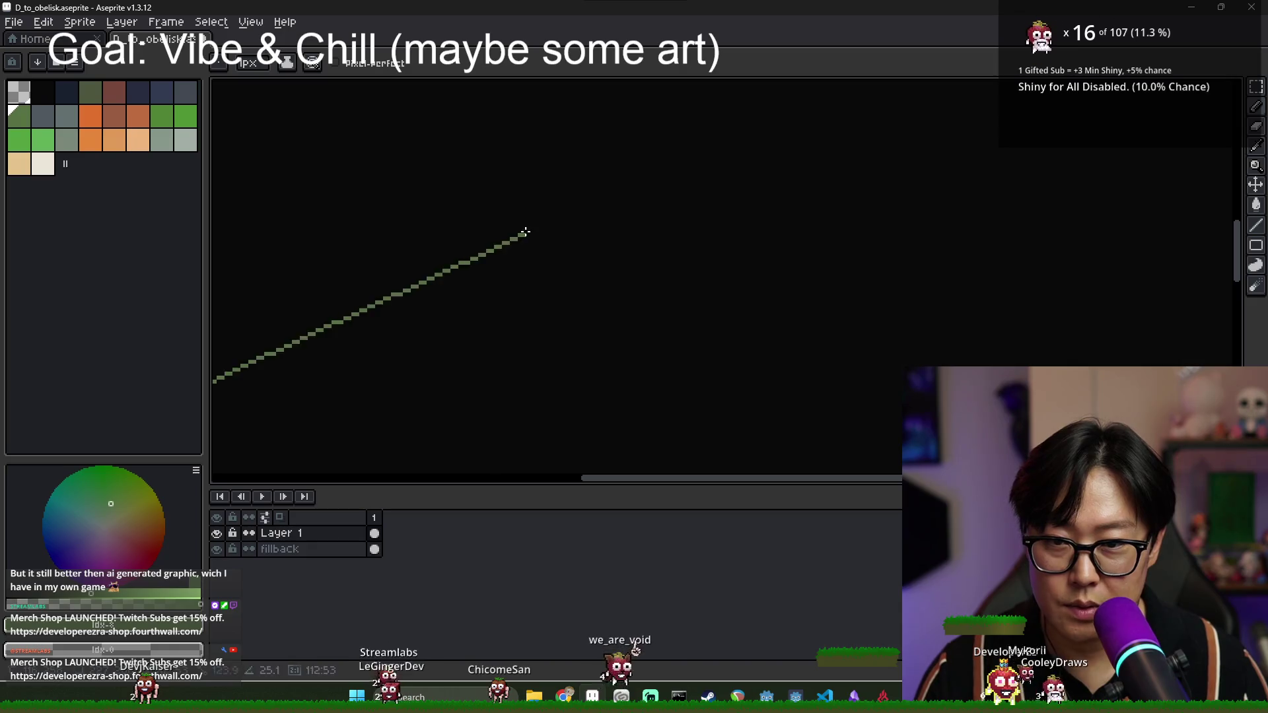
pyautogui.scroll(-1, 497, 261)
pyautogui.keyDown('shift'); pyautogui.click(542, 215); pyautogui.keyUp('shift')
pyautogui.keyDown('shift'); pyautogui.click(710, 285); pyautogui.keyUp('shift')
pyautogui.keyDown('shift'); pyautogui.click(523, 414); pyautogui.keyUp('shift')
pyautogui.keyDown('shift'); pyautogui.click(364, 324); pyautogui.keyUp('shift')
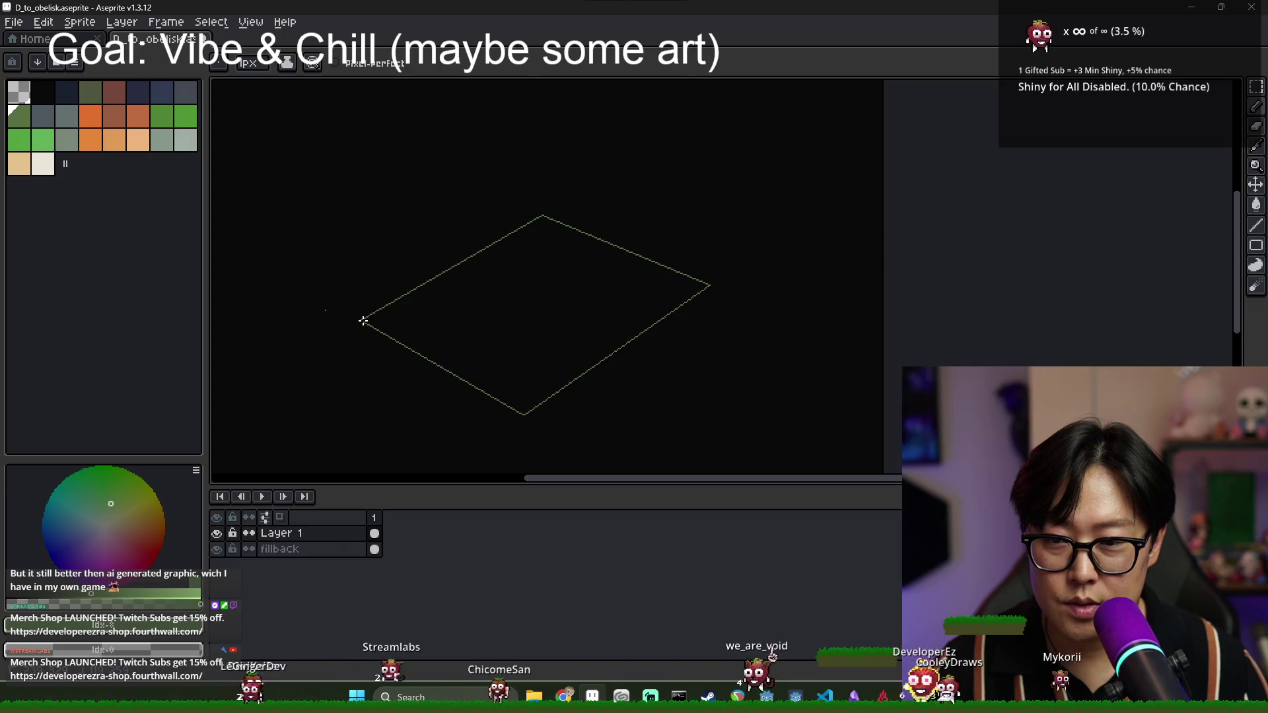
# - Fill the diamond solid green with the Paint Bucket set to Contiguous
pyautogui.press('g')
pyautogui.click(515, 326)
pyautogui.hotkey('ctrl', 'z')
pyautogui.scroll(2, 394, 330)
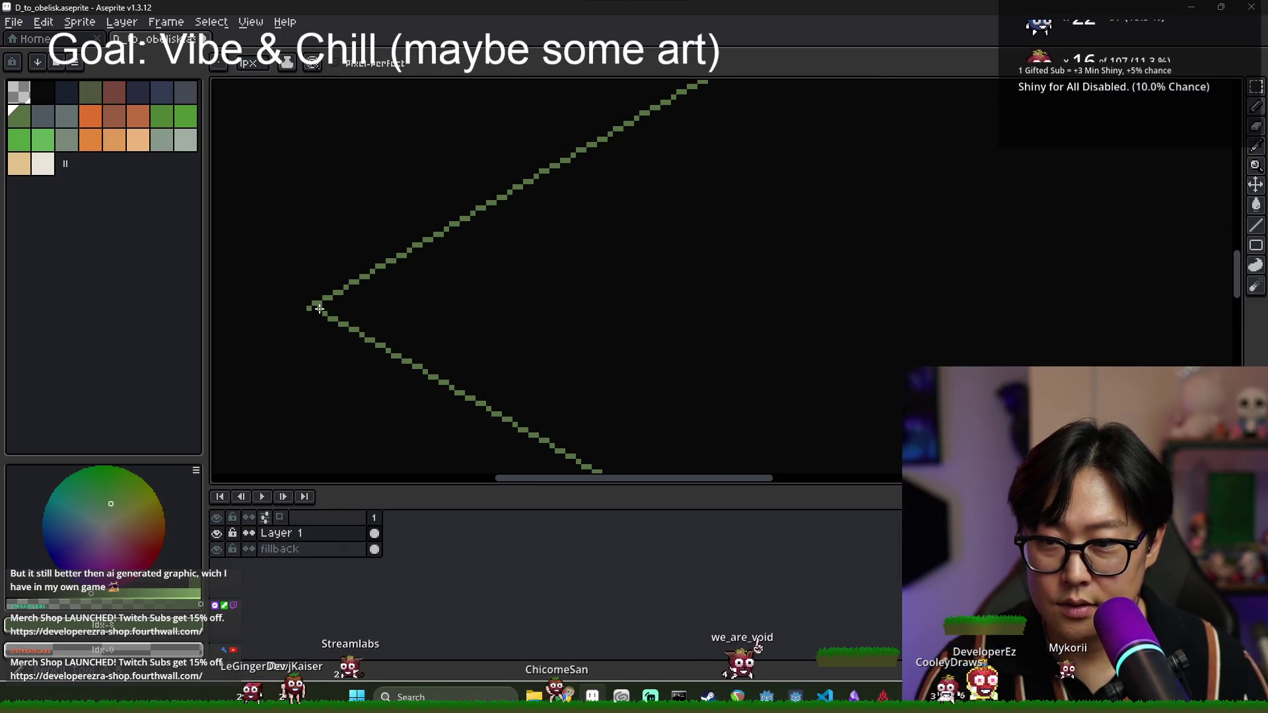
pyautogui.click(532, 302)
pyautogui.hotkey('ctrl', 'z')
pyautogui.scroll(-2, 592, 317)
pyautogui.click(338, 63)
pyautogui.click(742, 283)
# - Pick the dark outline colour and switch back to the Pencil
pyautogui.scroll(-2, 625, 311)
pyautogui.click(185, 92)
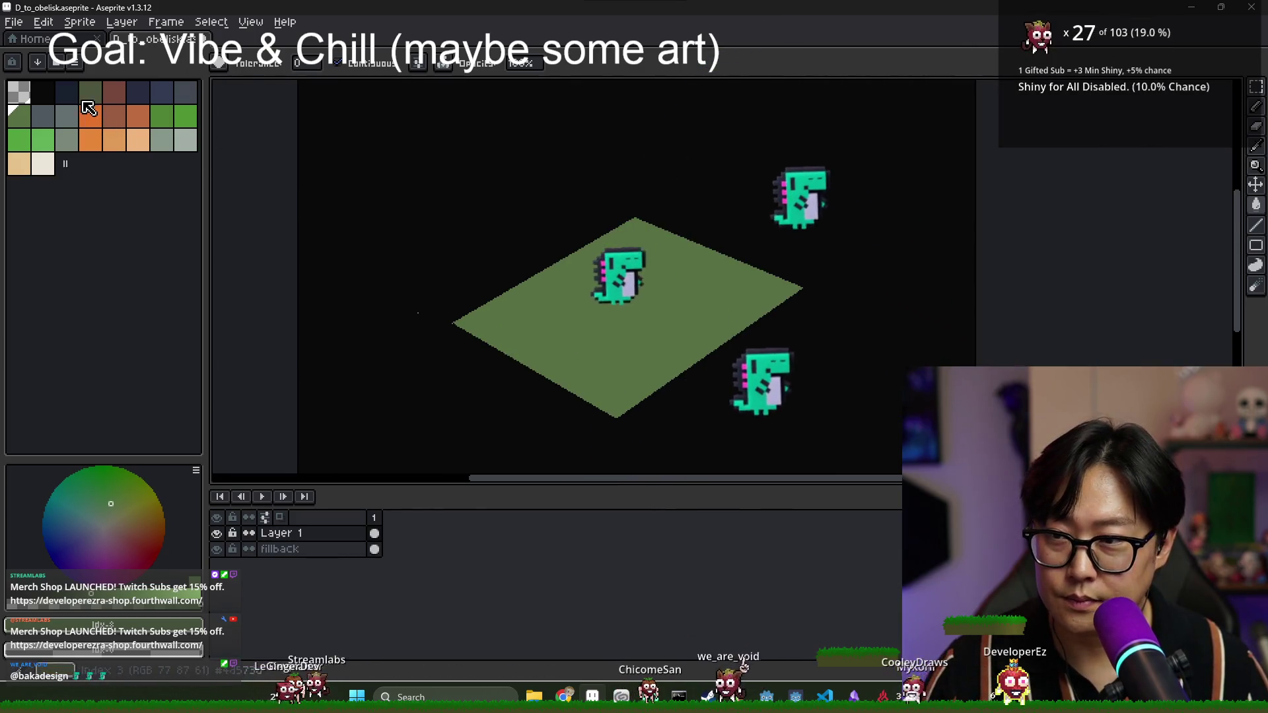
pyautogui.press('b')
pyautogui.scroll(2, 583, 224)
pyautogui.scroll(-2, 584, 224)
# - Draw the obelisk's vertical edge rising from the diamond and its top line
pyautogui.scroll(2, 555, 221)
pyautogui.scroll(-1, 516, 255)
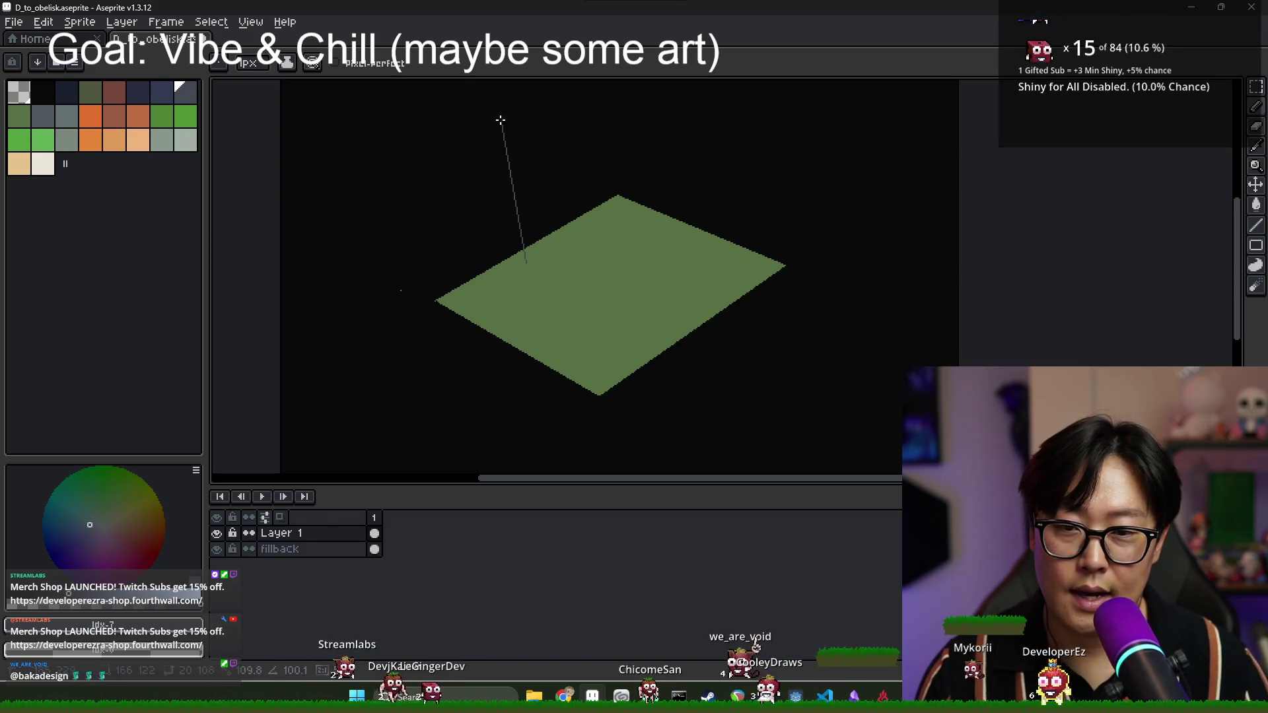
pyautogui.scroll(-1, 545, 187)
pyautogui.scroll(1, 541, 207)
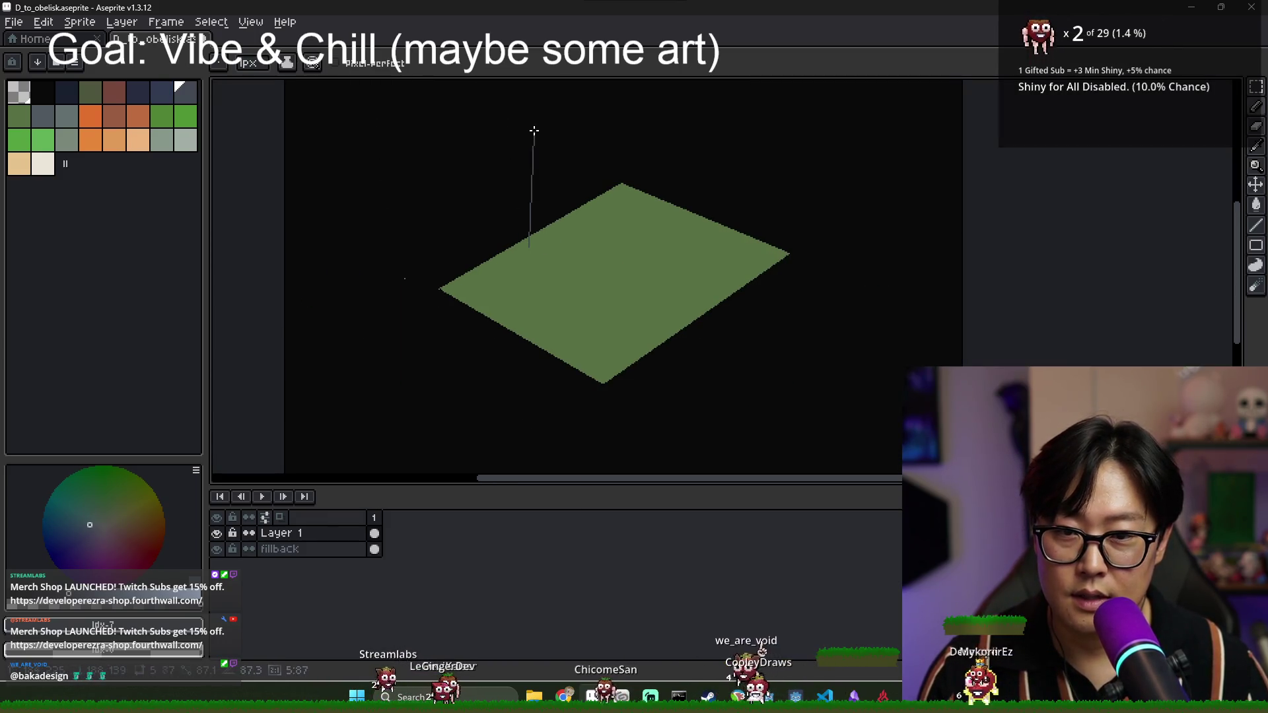
pyautogui.scroll(1, 528, 89)
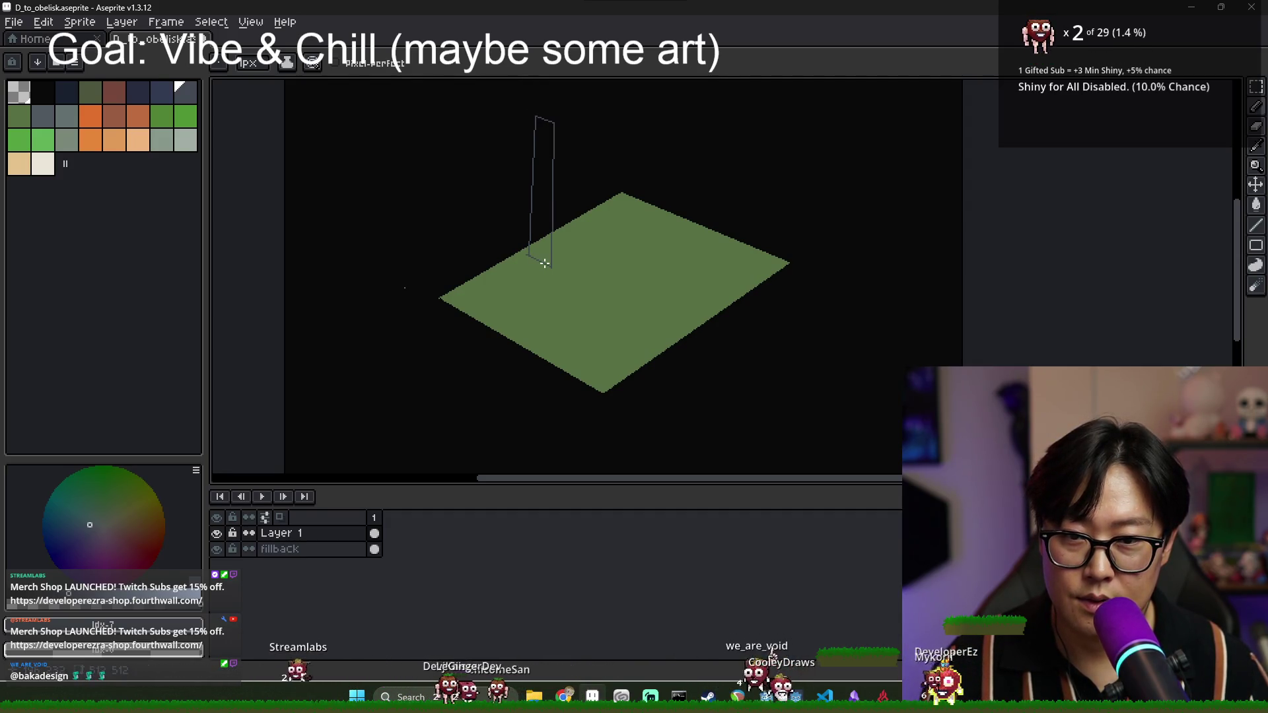
pyautogui.moveTo(572, 249)
pyautogui.mouseDown()
pyautogui.moveTo(576, 120)
pyautogui.moveTo(542, 219)
pyautogui.mouseUp()
pyautogui.scroll(2, 566, 119)
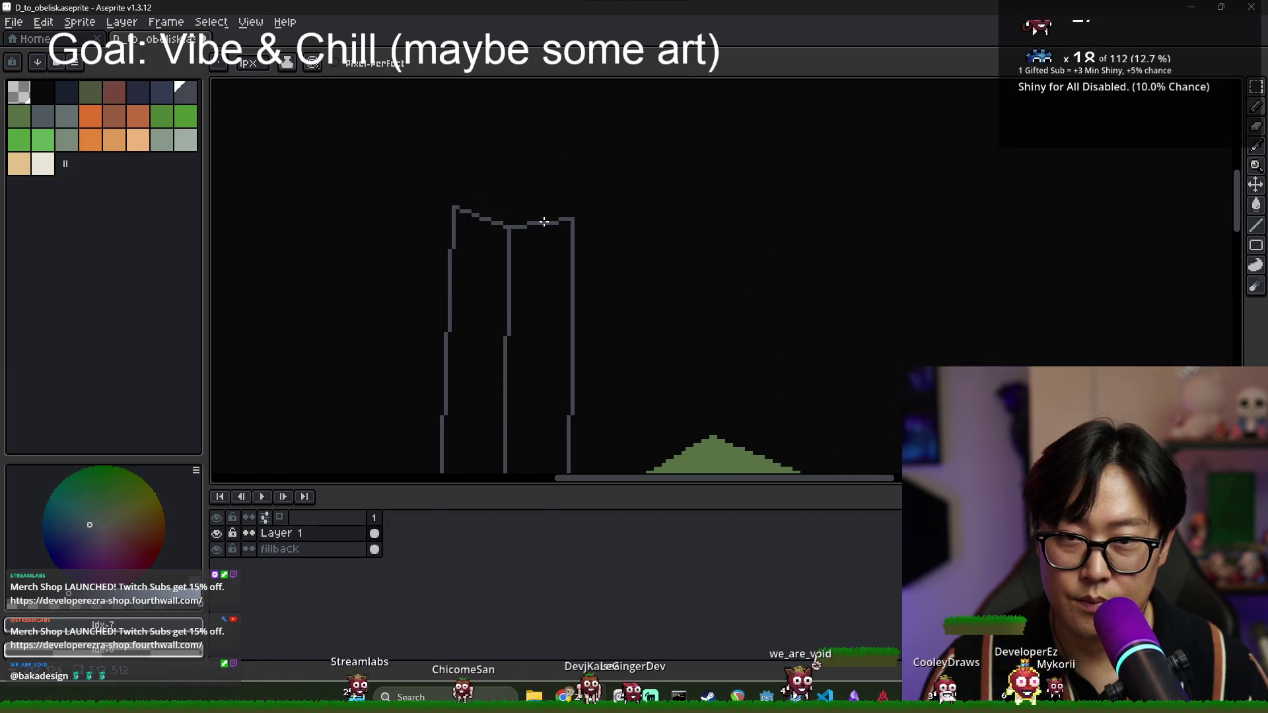
pyautogui.keyDown('shift'); pyautogui.click(568, 211); pyautogui.keyUp('shift')
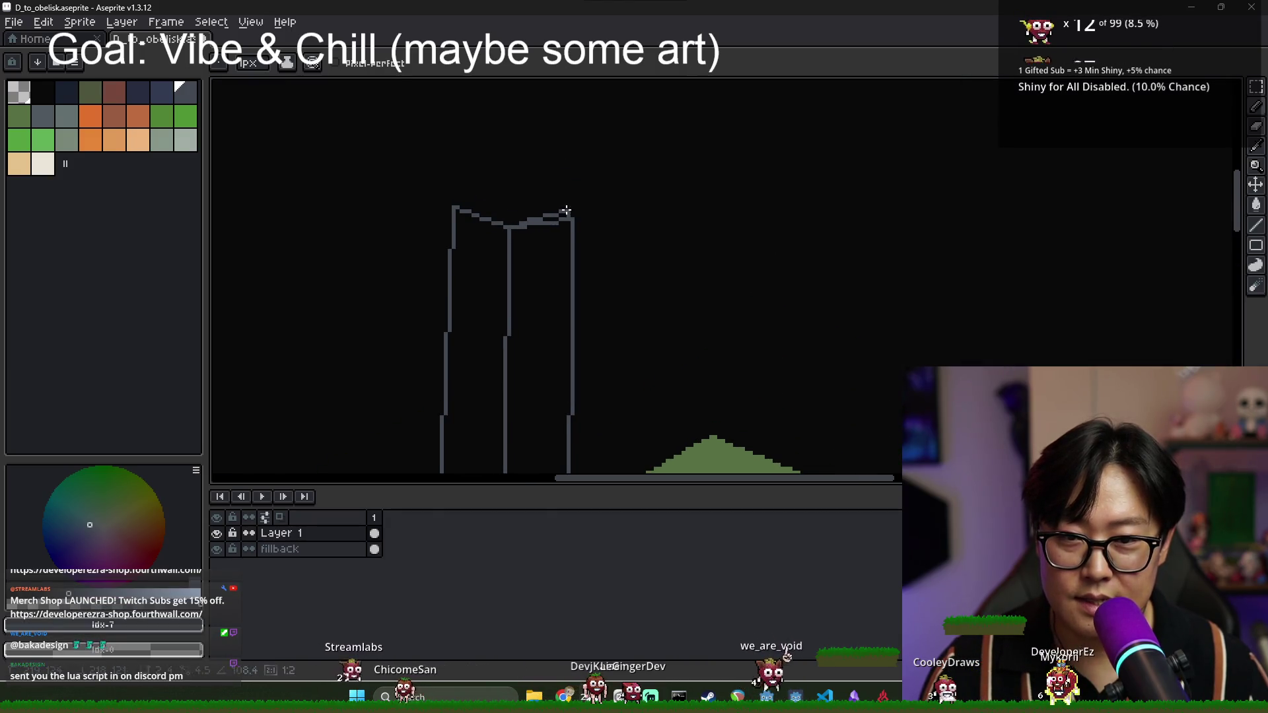
# - Dismiss the accidental Insert Text dialog and switch to the Paint Bucket
pyautogui.press('t')
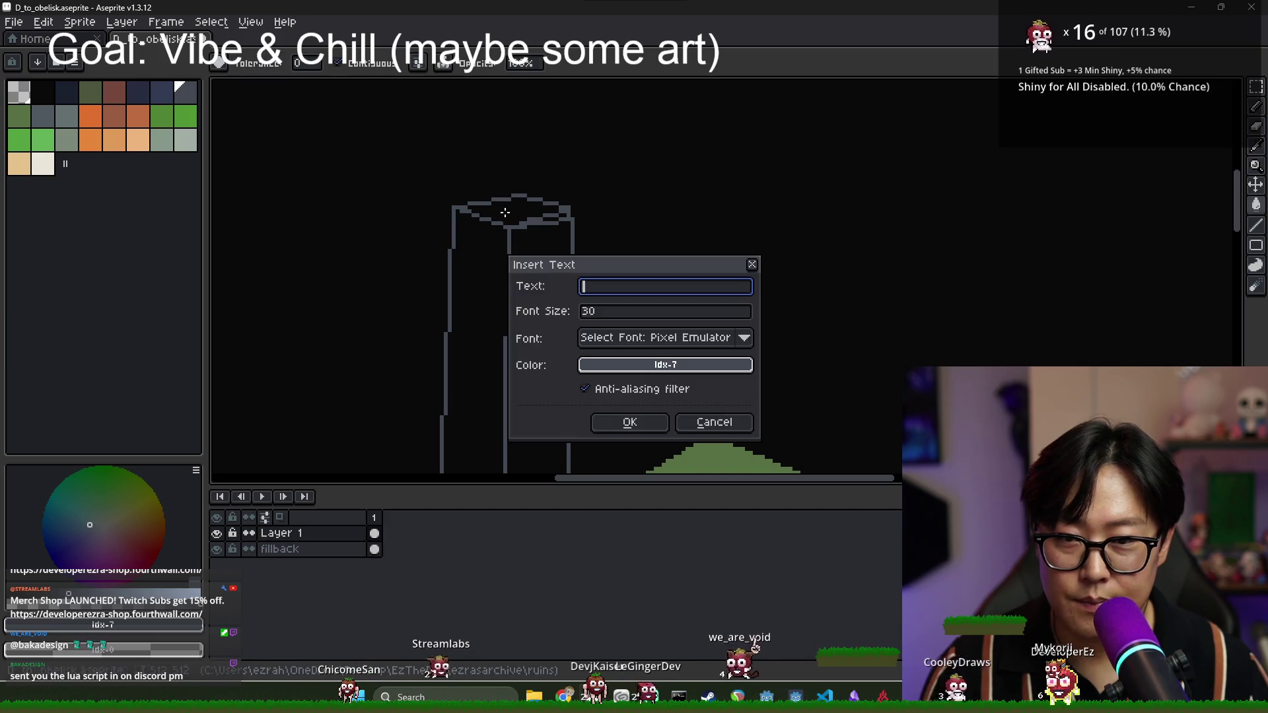
pyautogui.press('Escape')
pyautogui.hotkey('ctrl', 'y')
pyautogui.hotkey('ctrl', 'y')
pyautogui.scroll(-3, 532, 265)
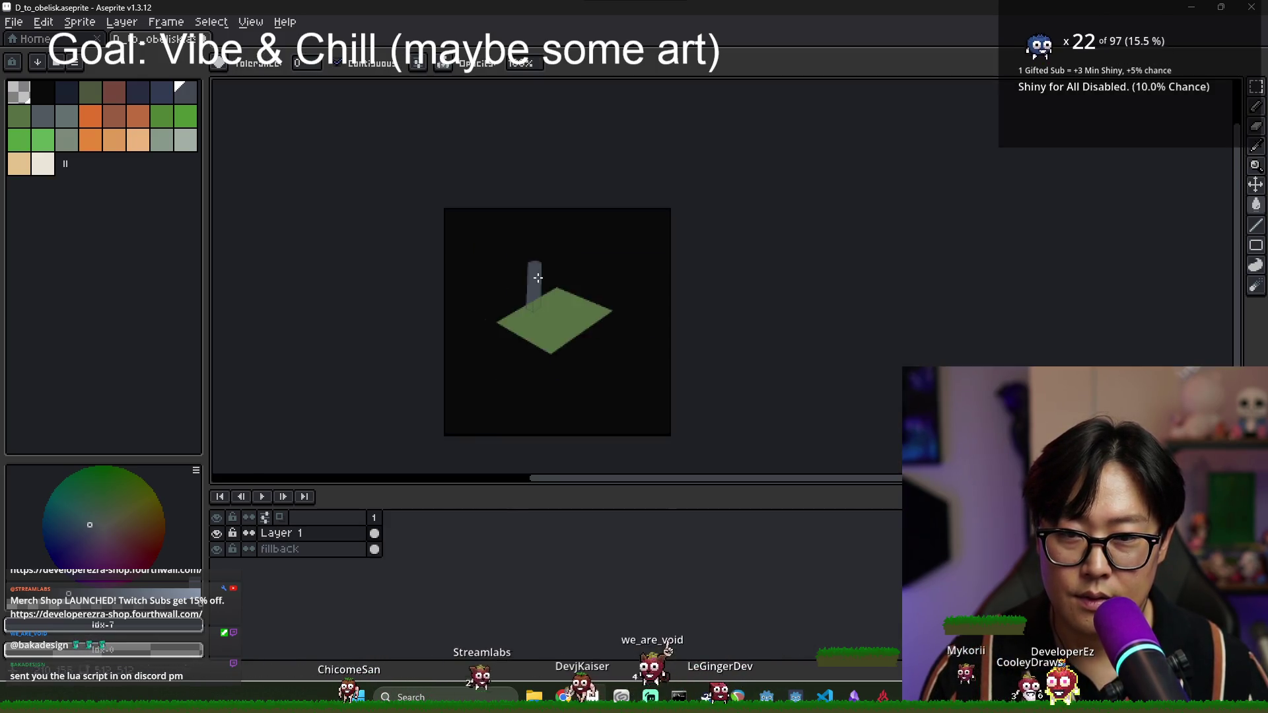
pyautogui.scroll(4, 547, 312)
pyautogui.press('g')
pyautogui.hotkey('ctrl', 'z')
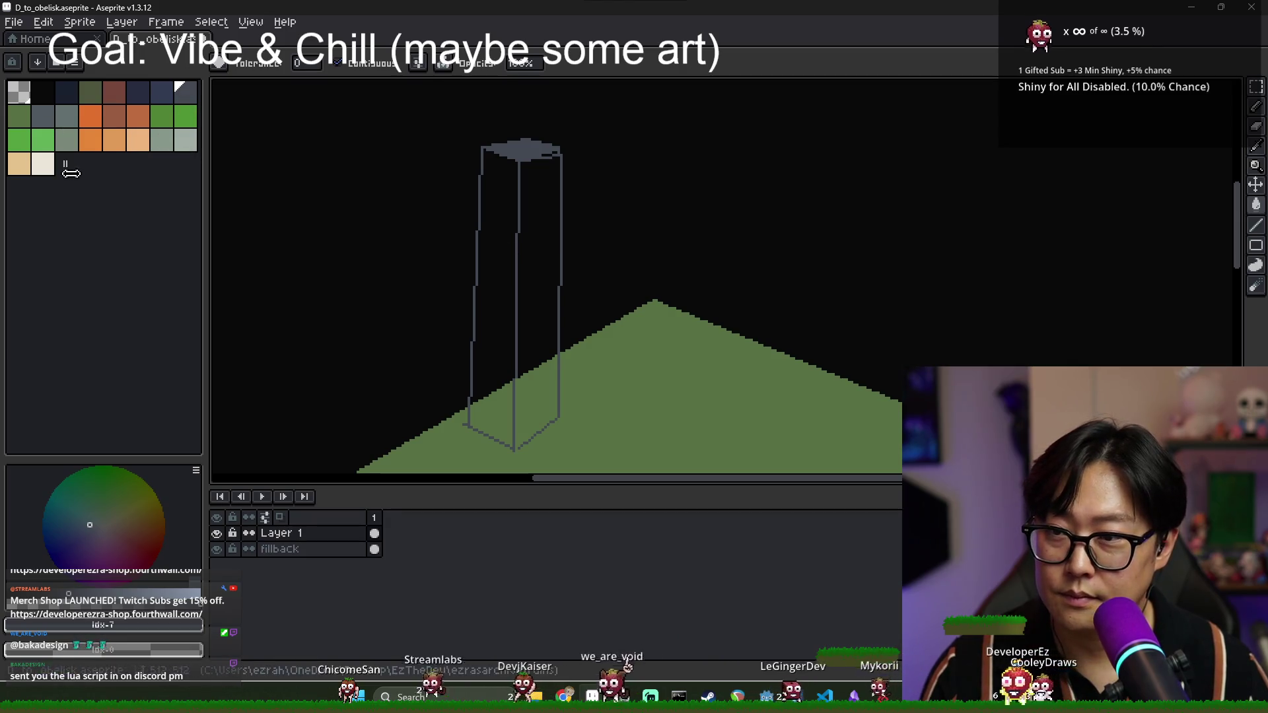
# - Fill the obelisk's left face grey-blue and its top light grey-green
pyautogui.click(66, 116)
pyautogui.click(487, 362)
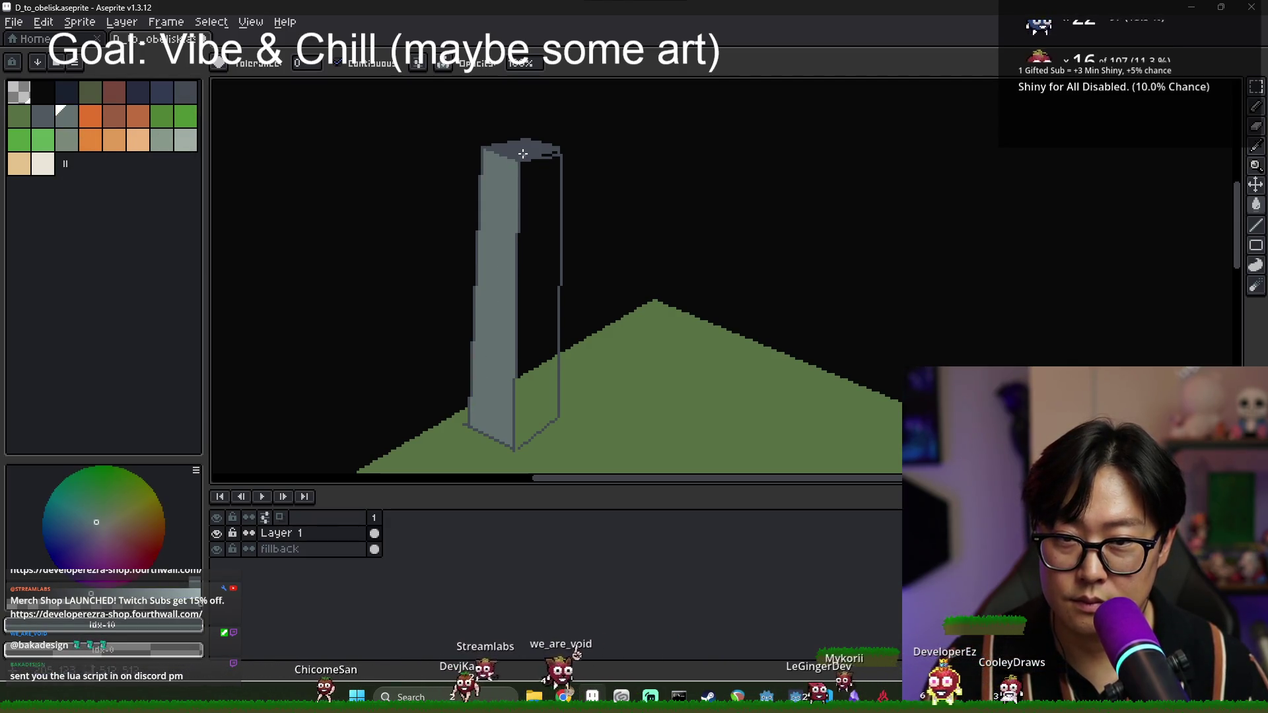
pyautogui.click(161, 140)
pyautogui.click(513, 151)
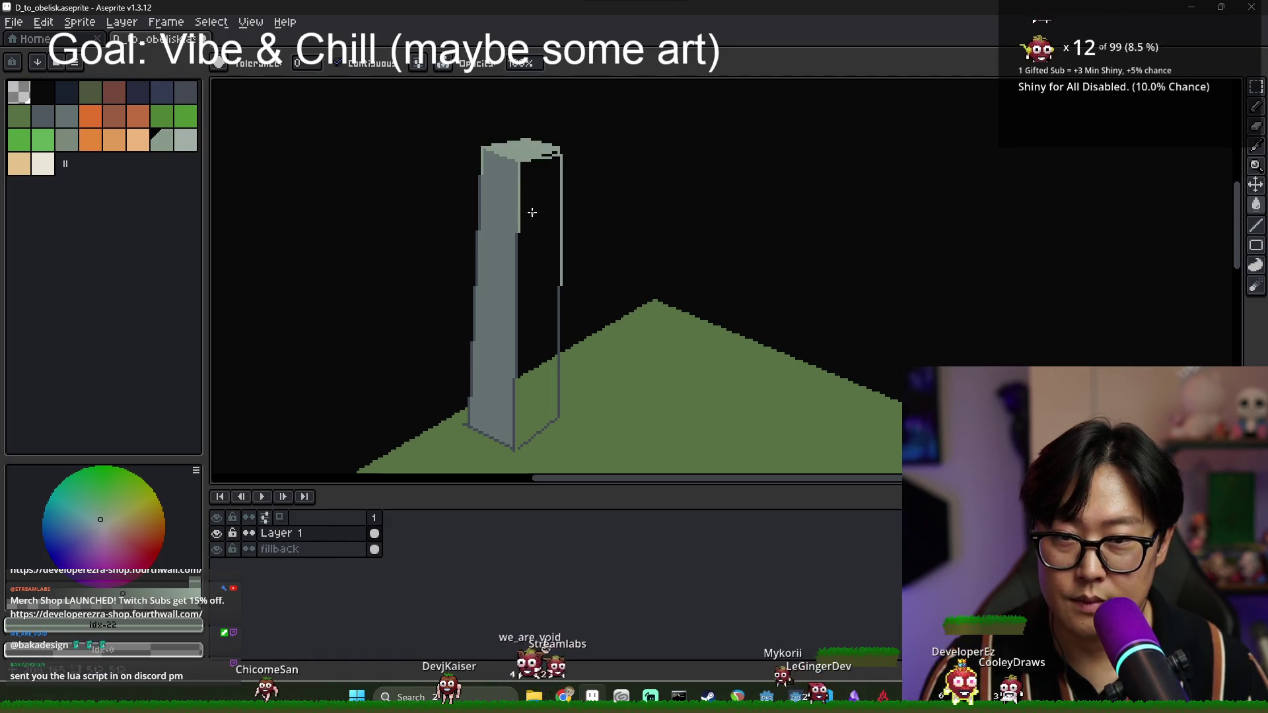
# - Fill the right face dark slate, undoing the slate spill onto the green ground
pyautogui.click(186, 92)
pyautogui.click(538, 297)
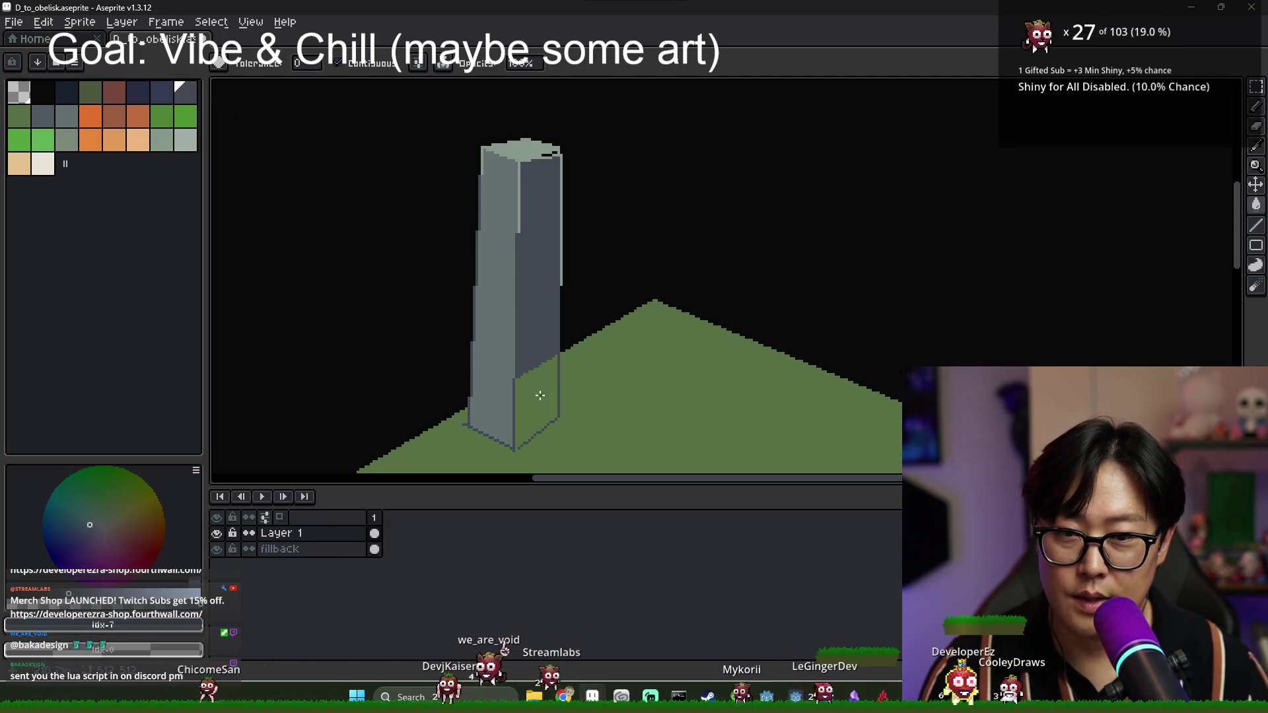
pyautogui.click(582, 391)
pyautogui.scroll(-2, 582, 391)
pyautogui.hotkey('ctrl', 'z')
pyautogui.scroll(2, 580, 419)
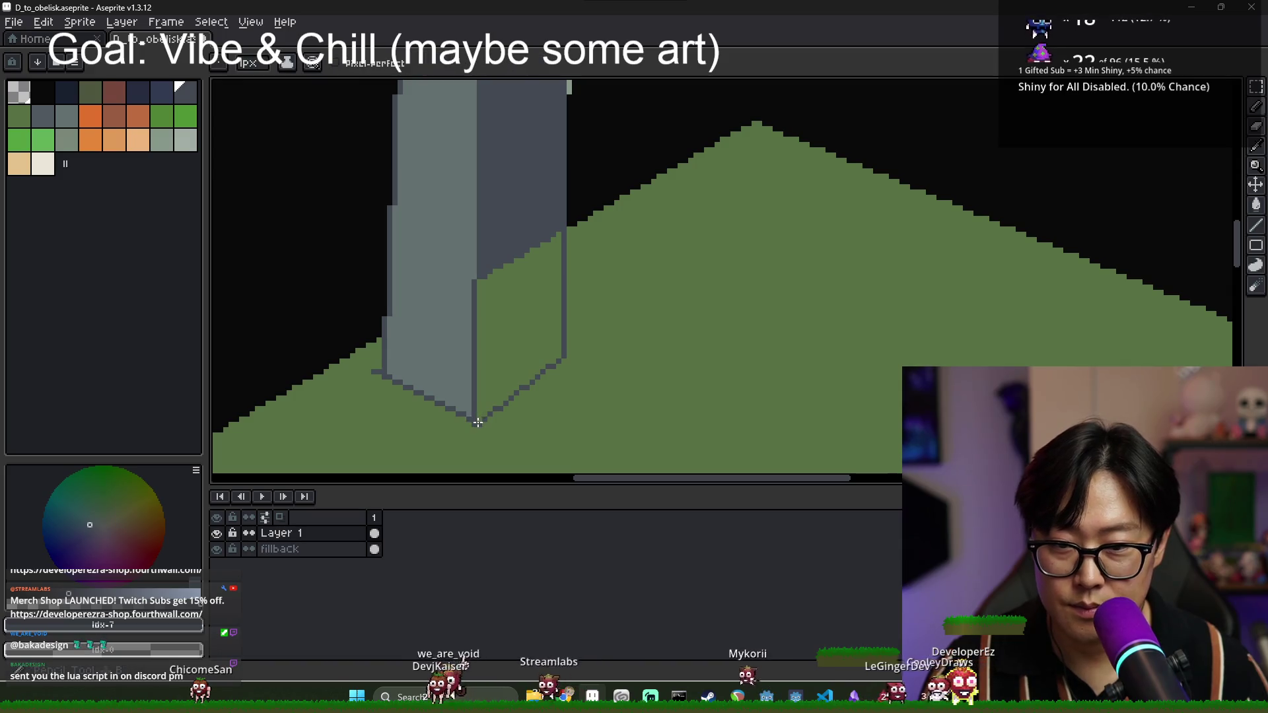
pyautogui.scroll(-2, 514, 362)
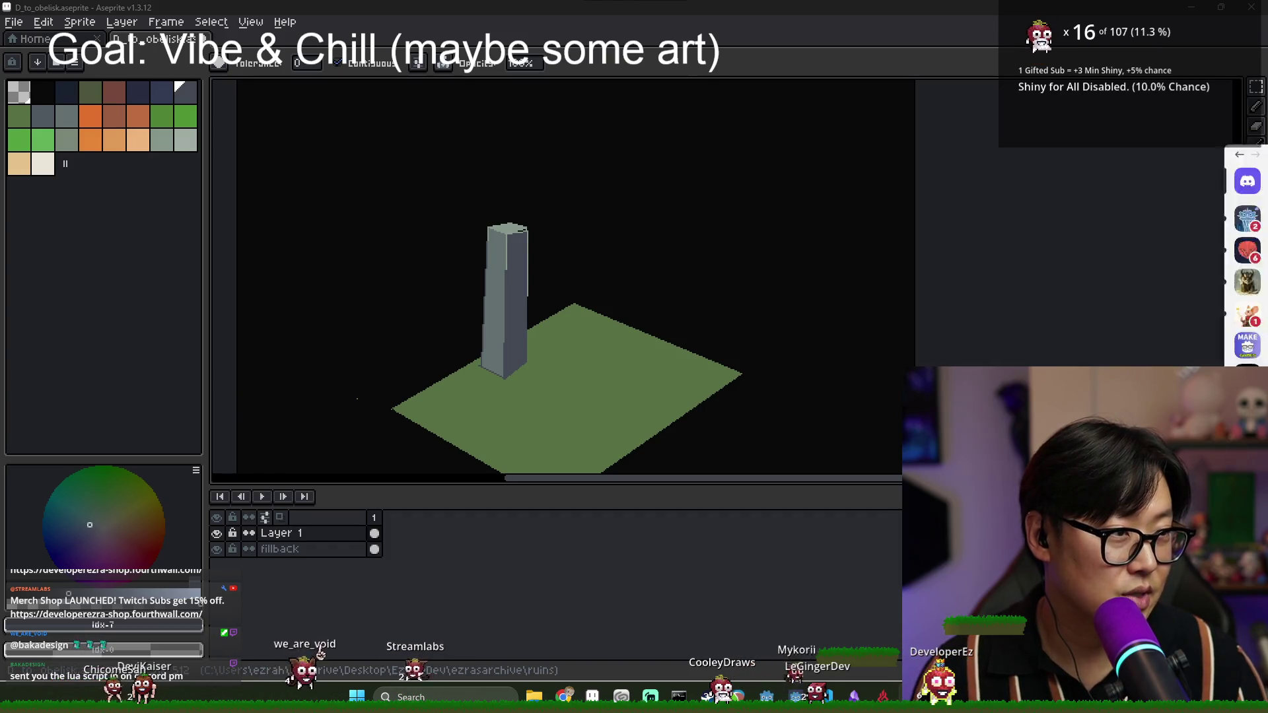
# - Open the Colormaker.lua code preview in the Discord direct message and expand it to the start
pyautogui.press('super+shift+Left')
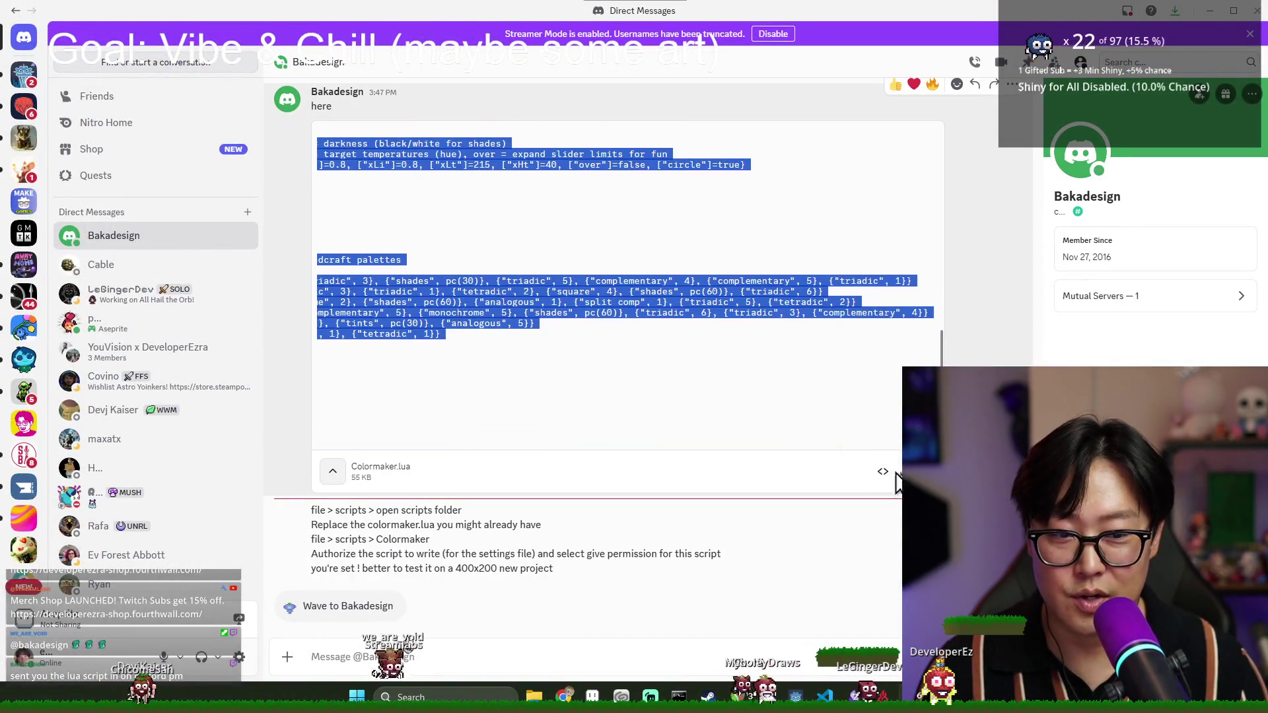
pyautogui.click(884, 472)
pyautogui.hotkey('ctrl', 'a')
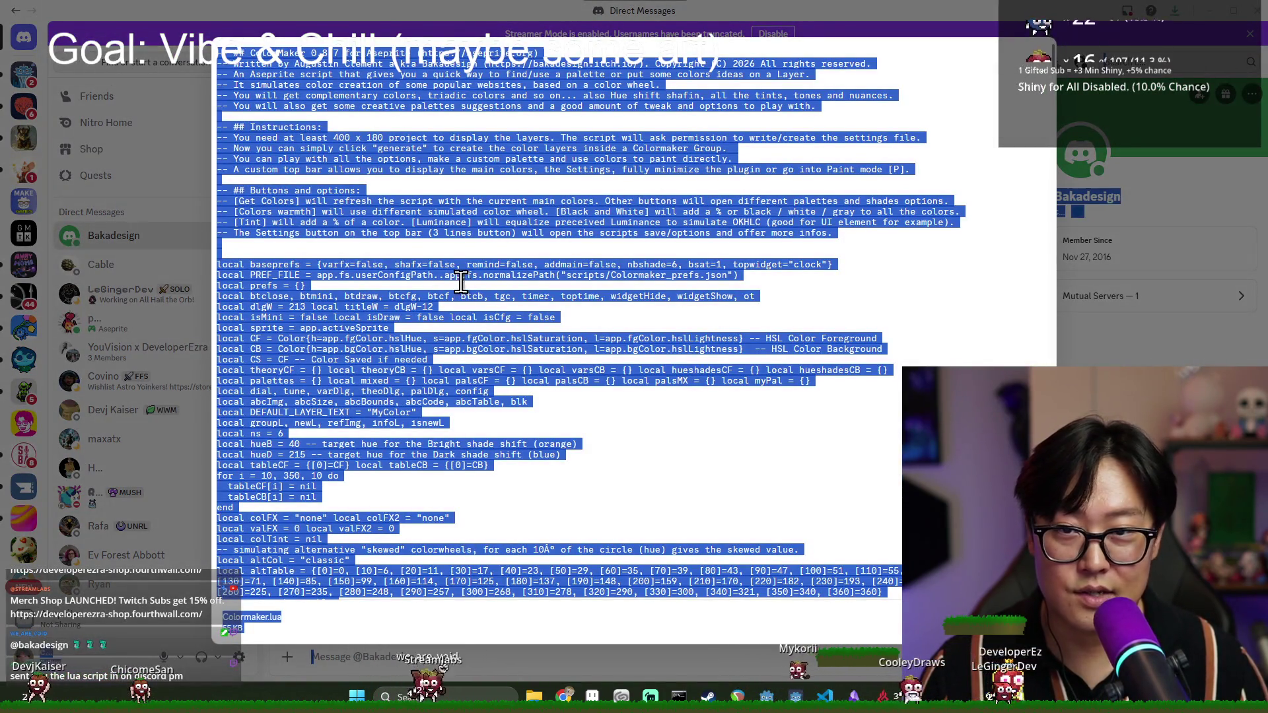
pyautogui.press('Escape')
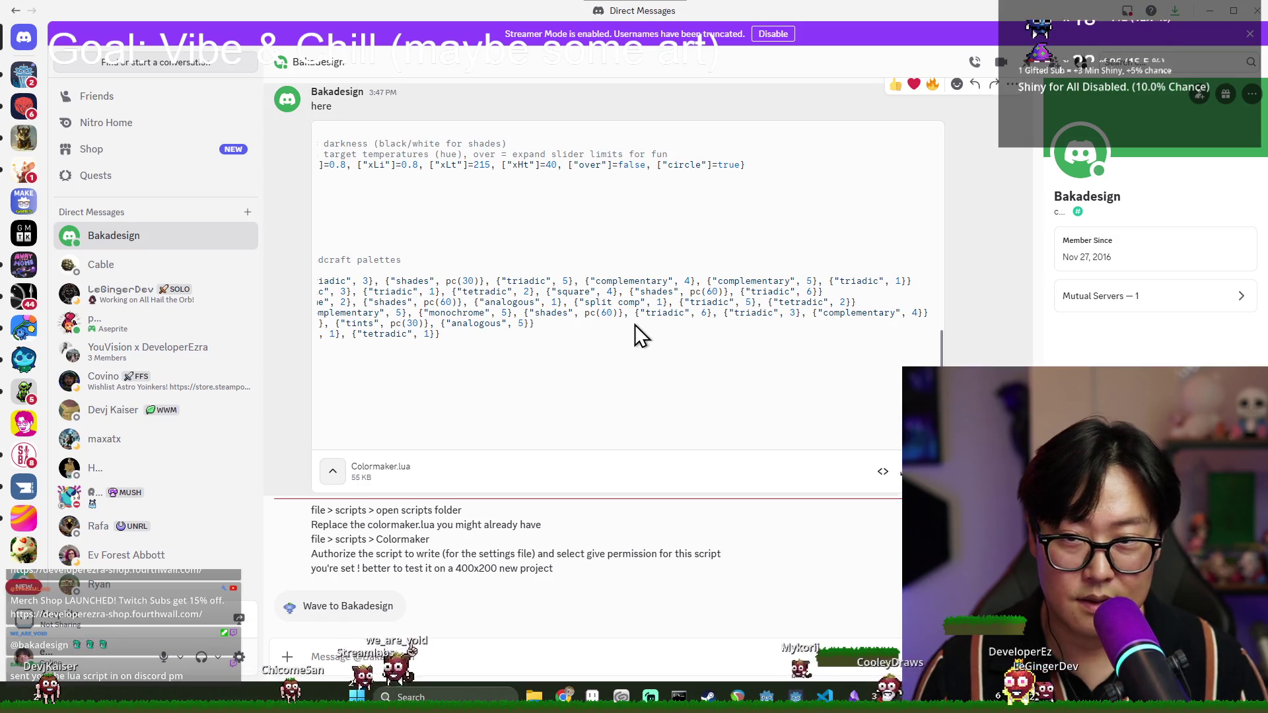
pyautogui.click(333, 470)
pyautogui.click(333, 465)
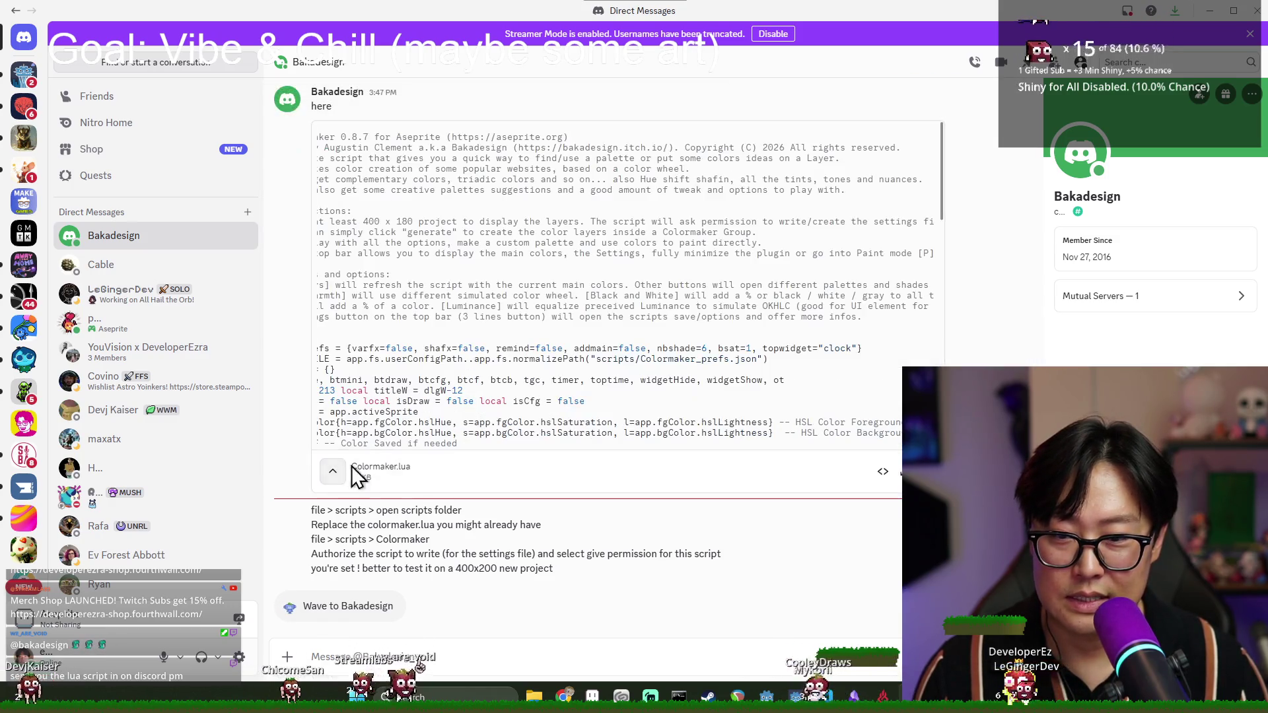
# - Select and copy the Colormaker.lua script text from the message
pyautogui.rightClick(636, 305)
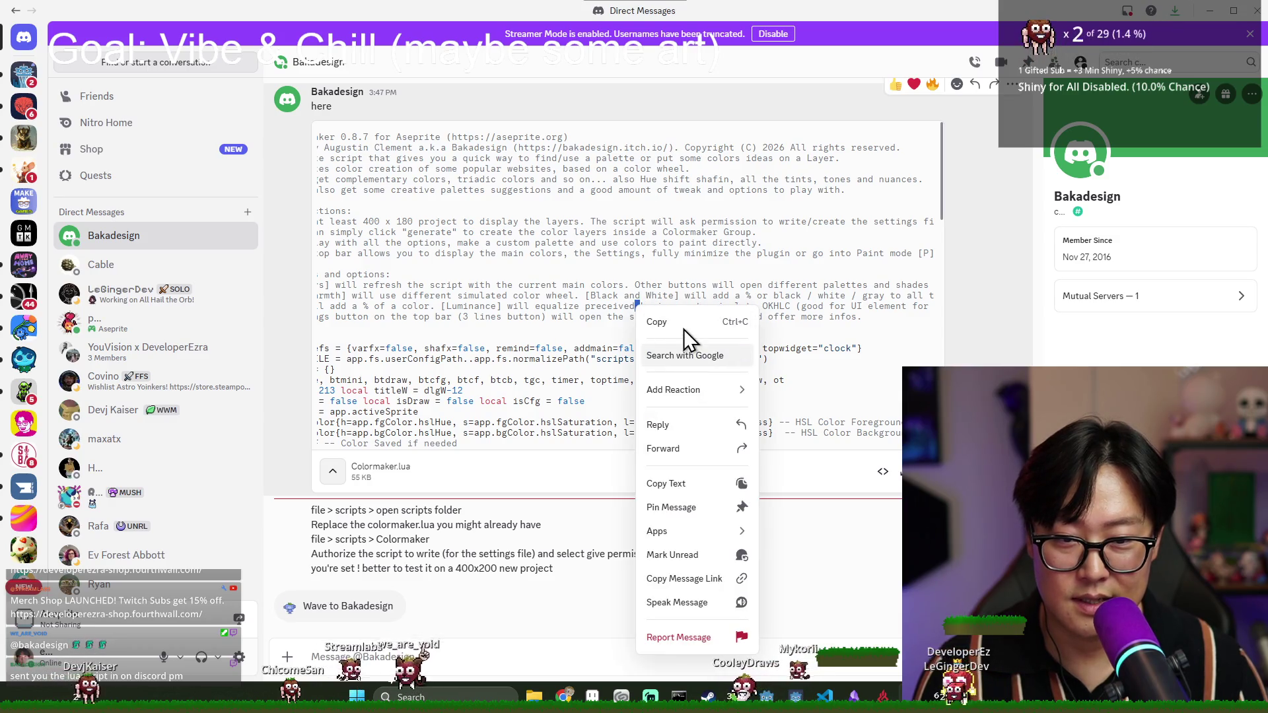
pyautogui.moveTo(394, 274); pyautogui.dragTo(641, 284)
pyautogui.rightClick(640, 280)
pyautogui.click(632, 266)
pyautogui.rightClick(627, 268)
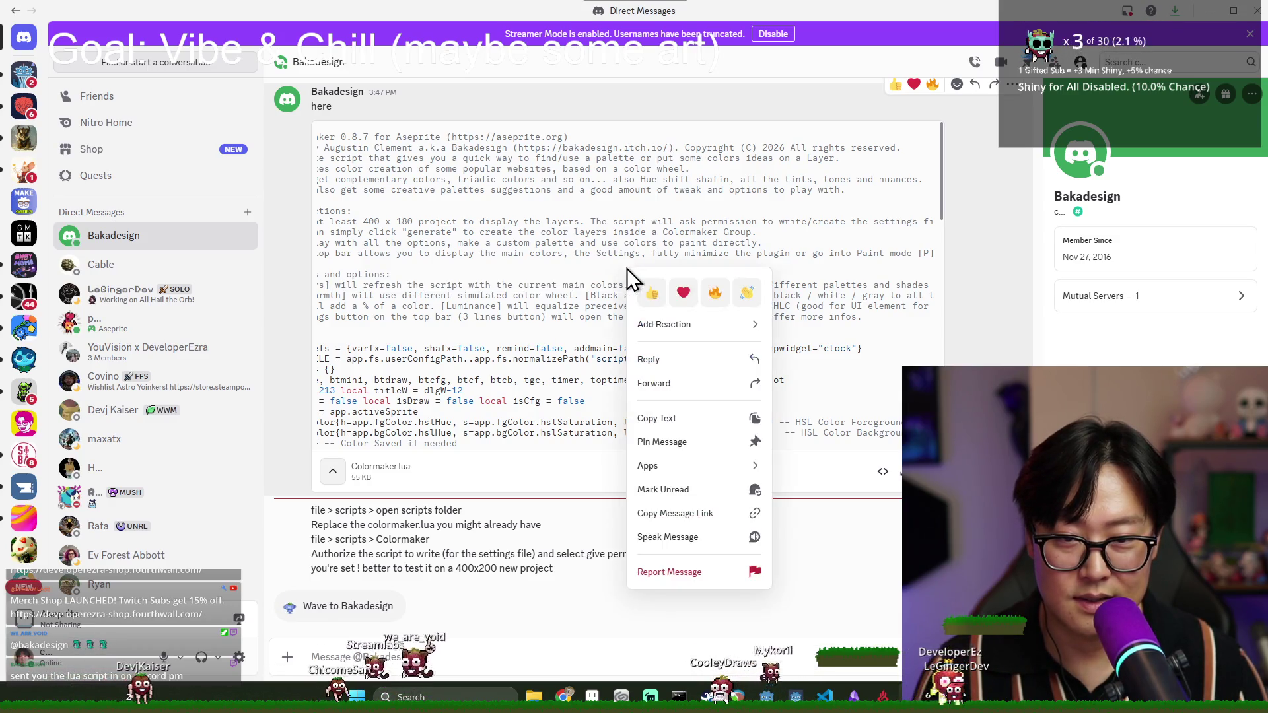
pyautogui.click(687, 420)
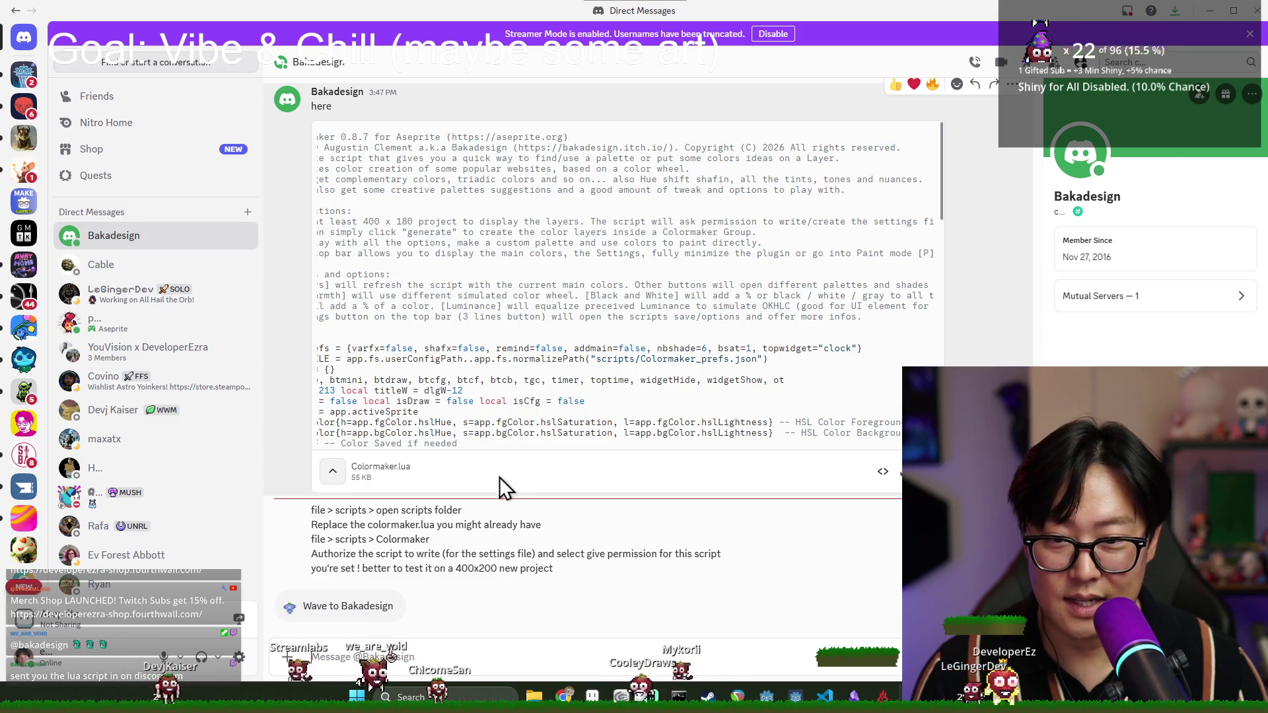
pyautogui.moveTo(478, 305); pyautogui.dragTo(254, 77)
pyautogui.moveTo(328, 304)
pyautogui.mouseDown()
pyautogui.moveTo(366, 650)
pyautogui.moveTo(711, 426)
pyautogui.mouseUp()
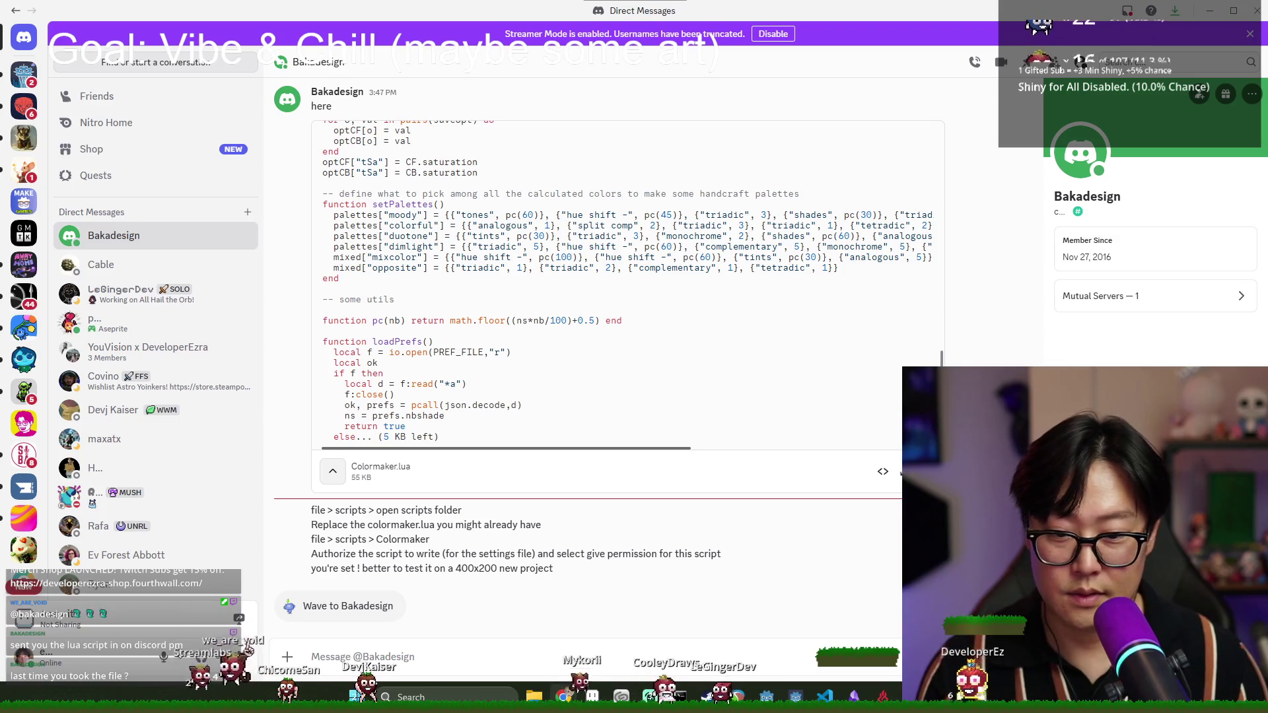
# - Open the downloaded Colormaker.lua from Downloads in VS Code
pyautogui.click(534, 695)
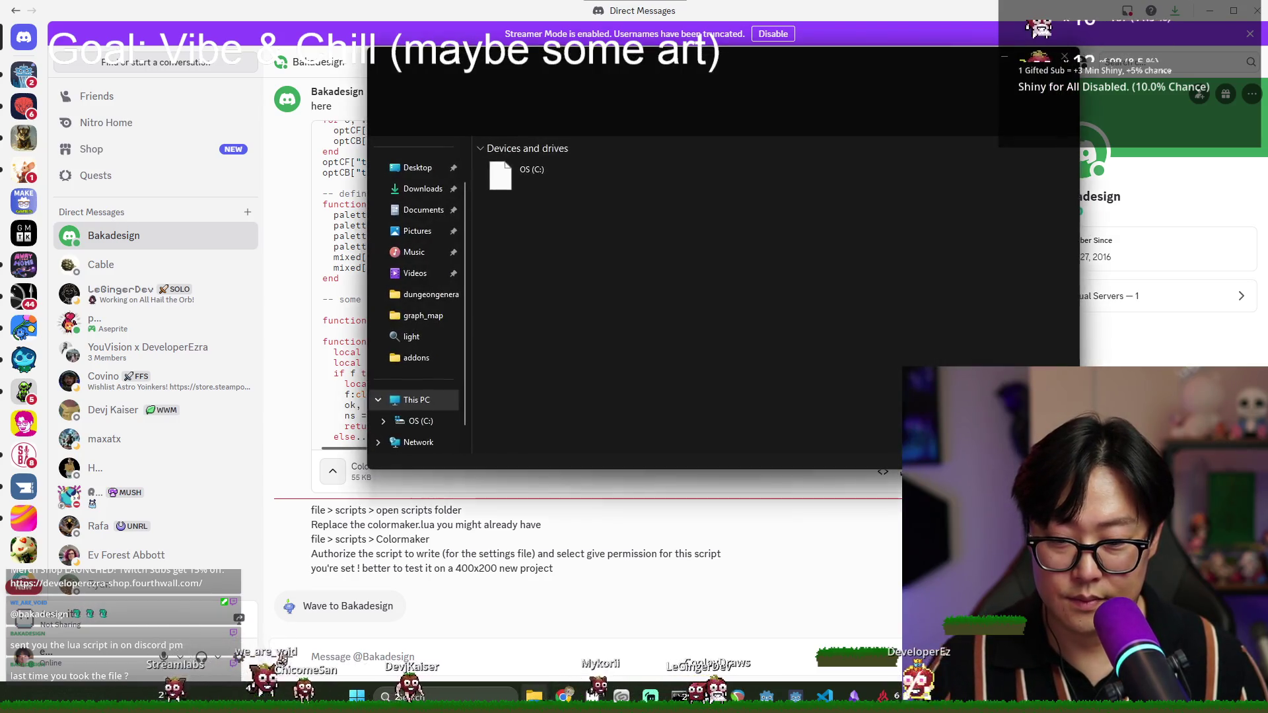
pyautogui.click(422, 189)
pyautogui.click(519, 184)
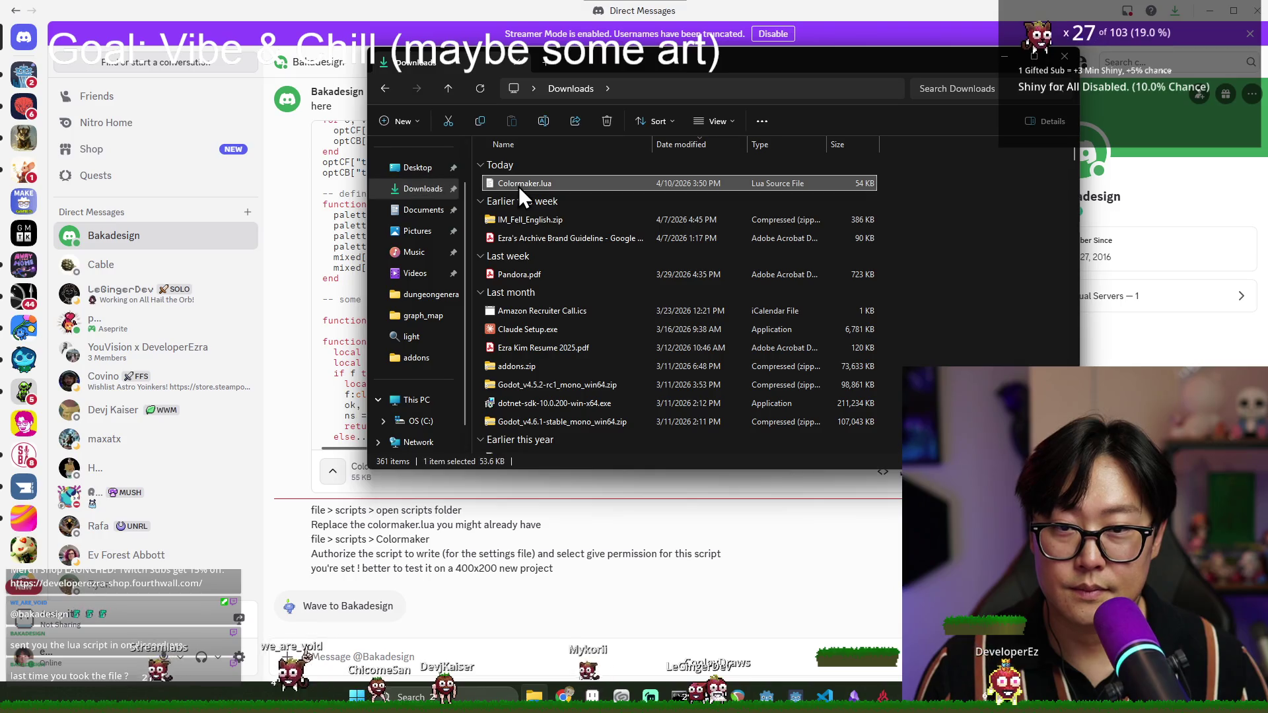
pyautogui.hotkey('alt', 'Tab')
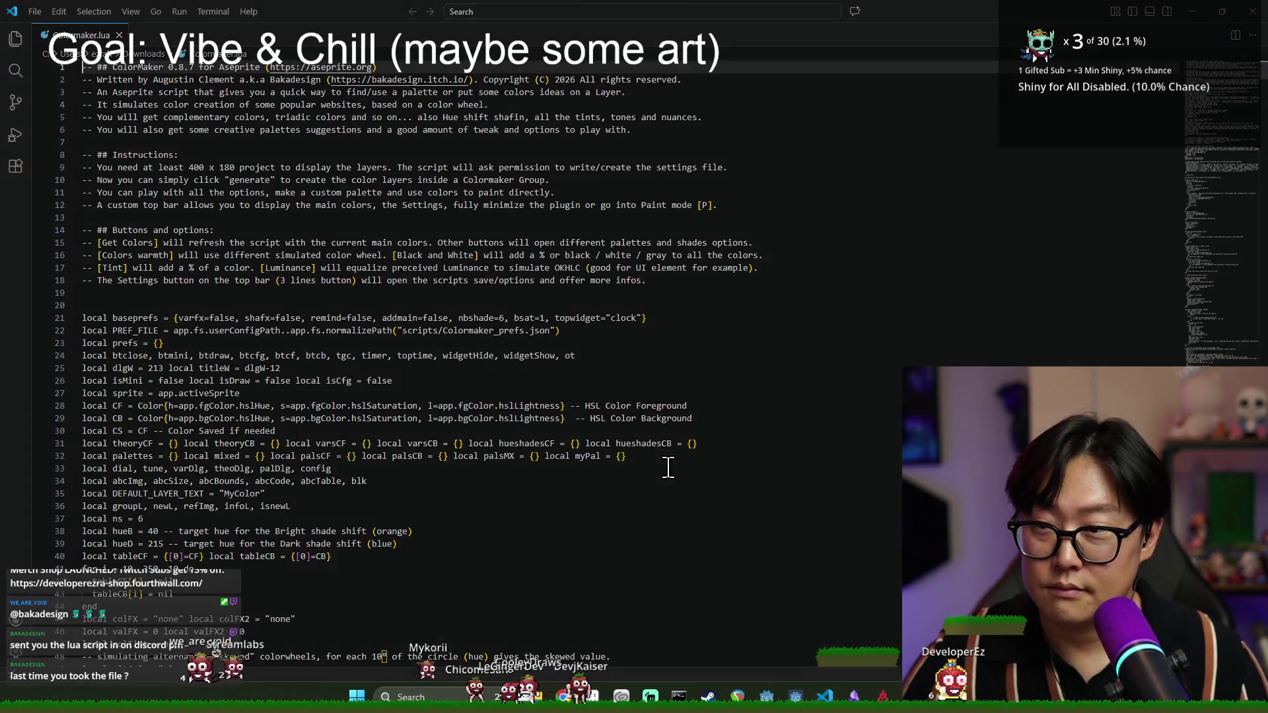
# - Select all of the script's code, then switch back to the obelisk drawing in Aseprite
pyautogui.click(628, 456)
pyautogui.hotkey('ctrl', 'a')
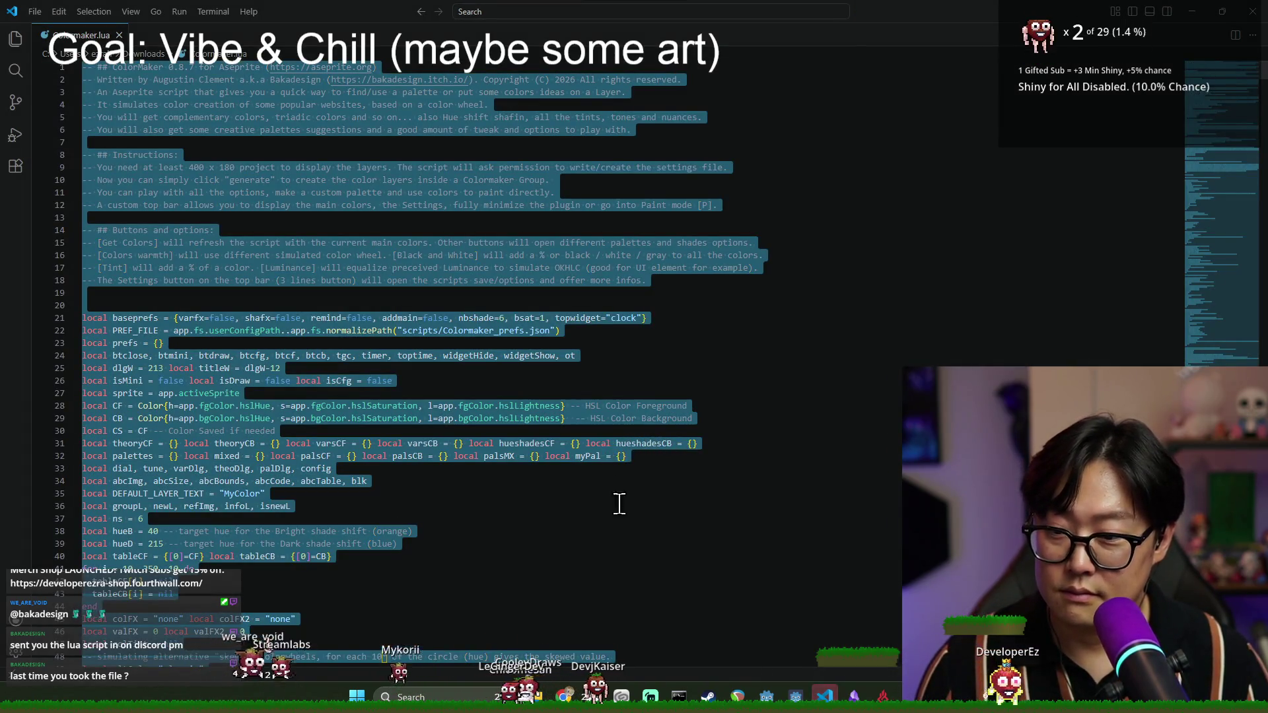
pyautogui.hotkey('alt', 'Tab')
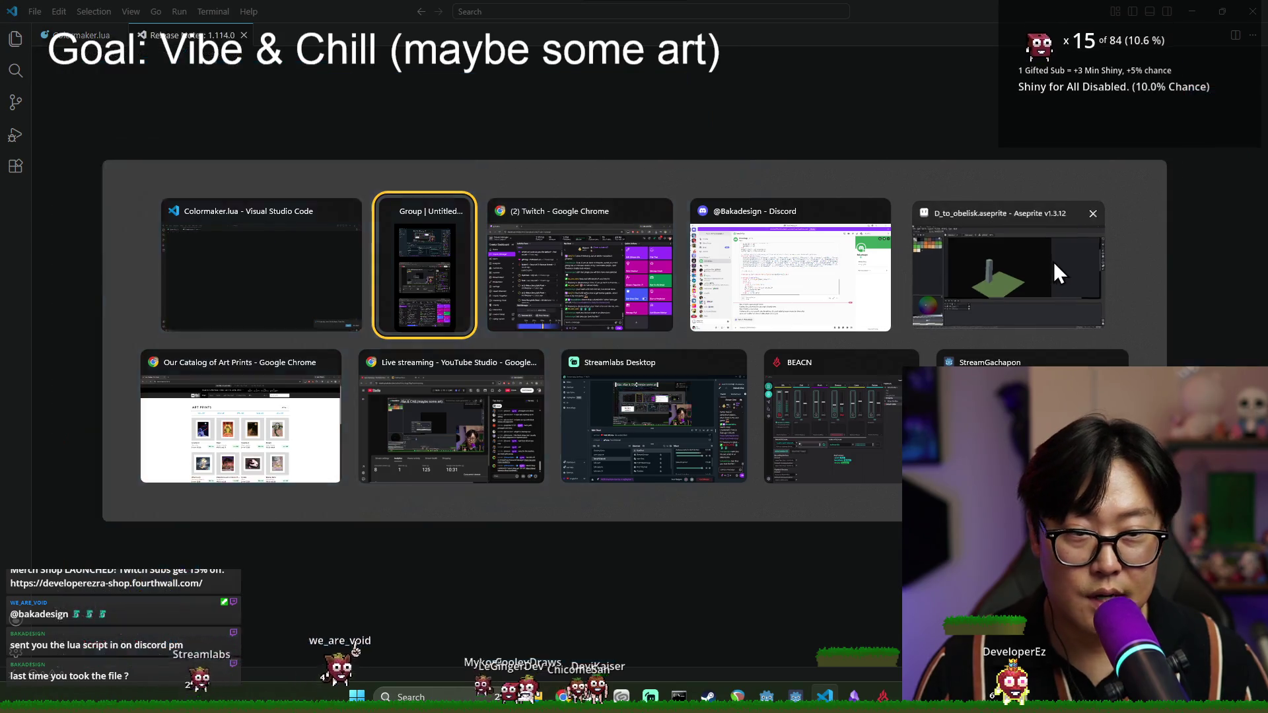
pyautogui.click(1053, 261)
# - Open Aseprite's scripts folder via File > Scripts > Open Scripts Folder
pyautogui.click(13, 22)
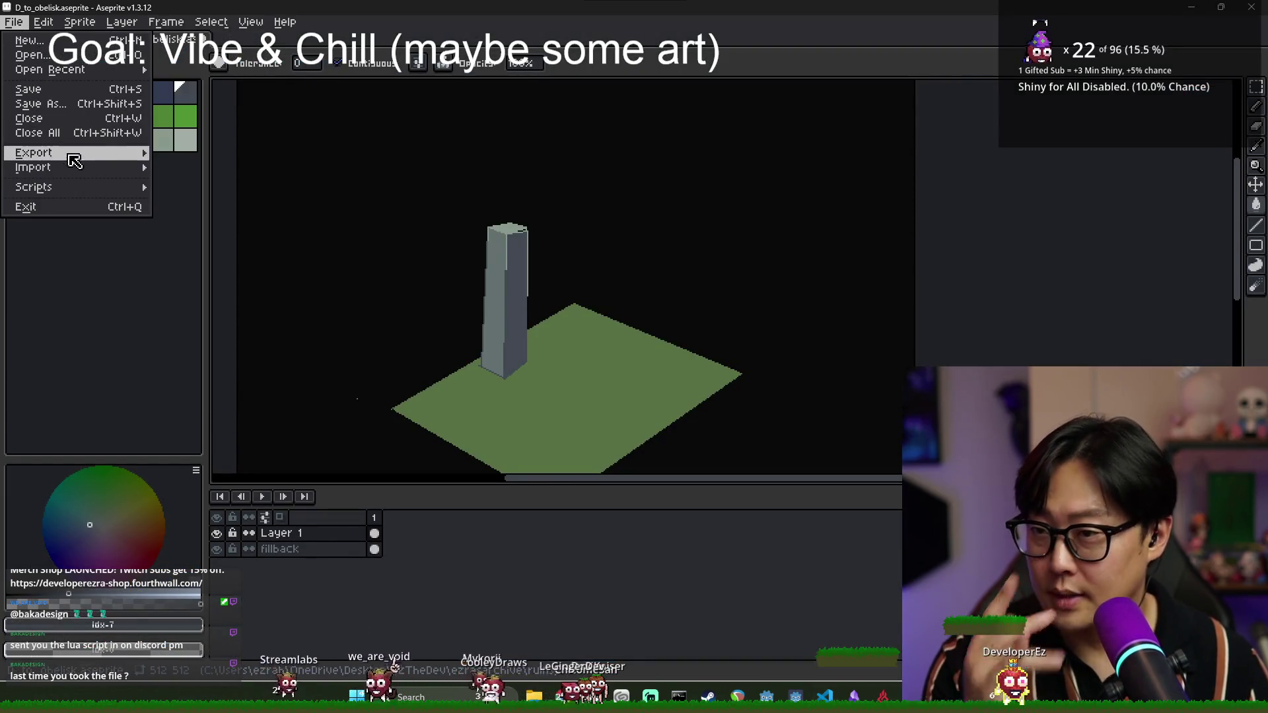
pyautogui.moveTo(87, 195)
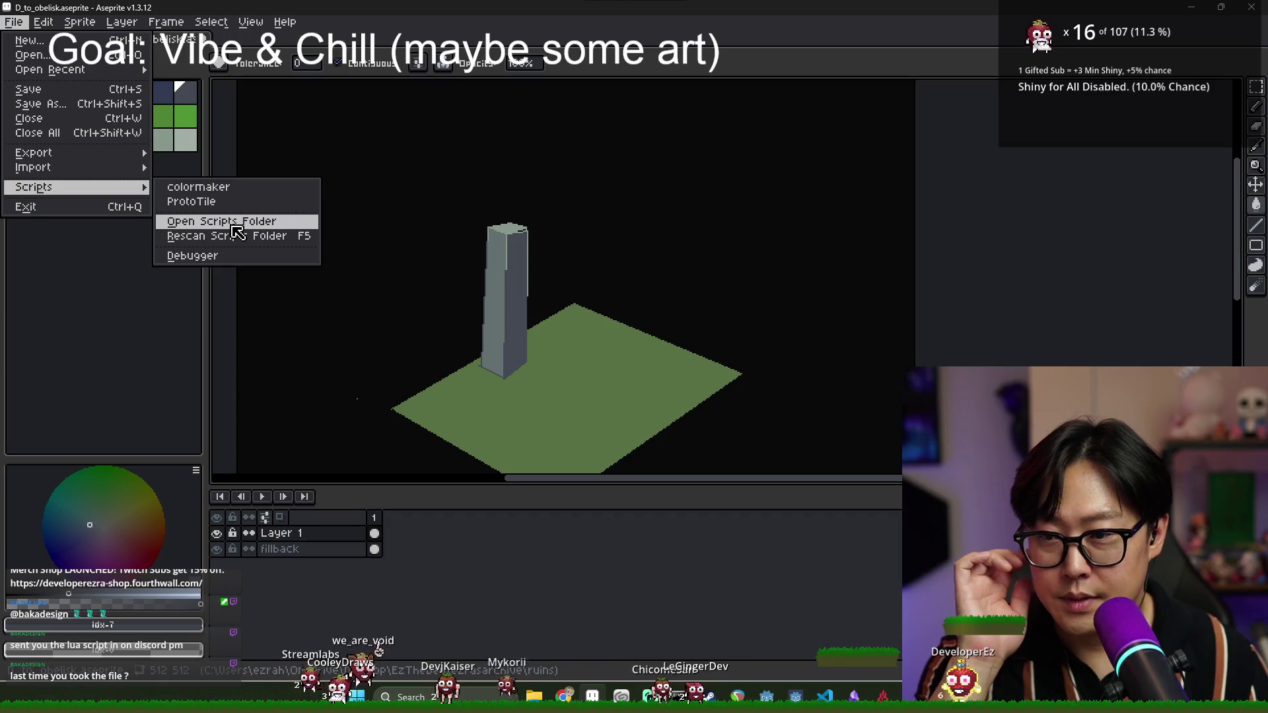
pyautogui.click(232, 223)
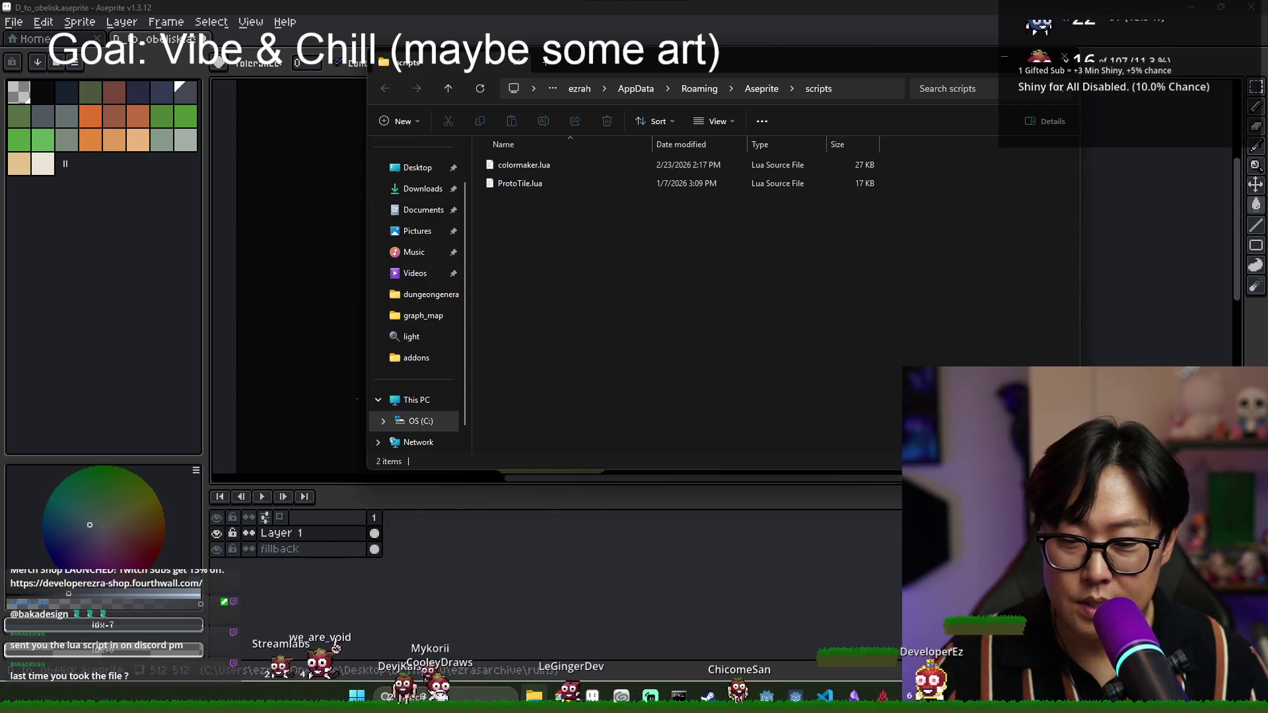
# - Cut the new Colormaker.lua from the Downloads folder
pyautogui.click(534, 695)
pyautogui.moveTo(593, 696)
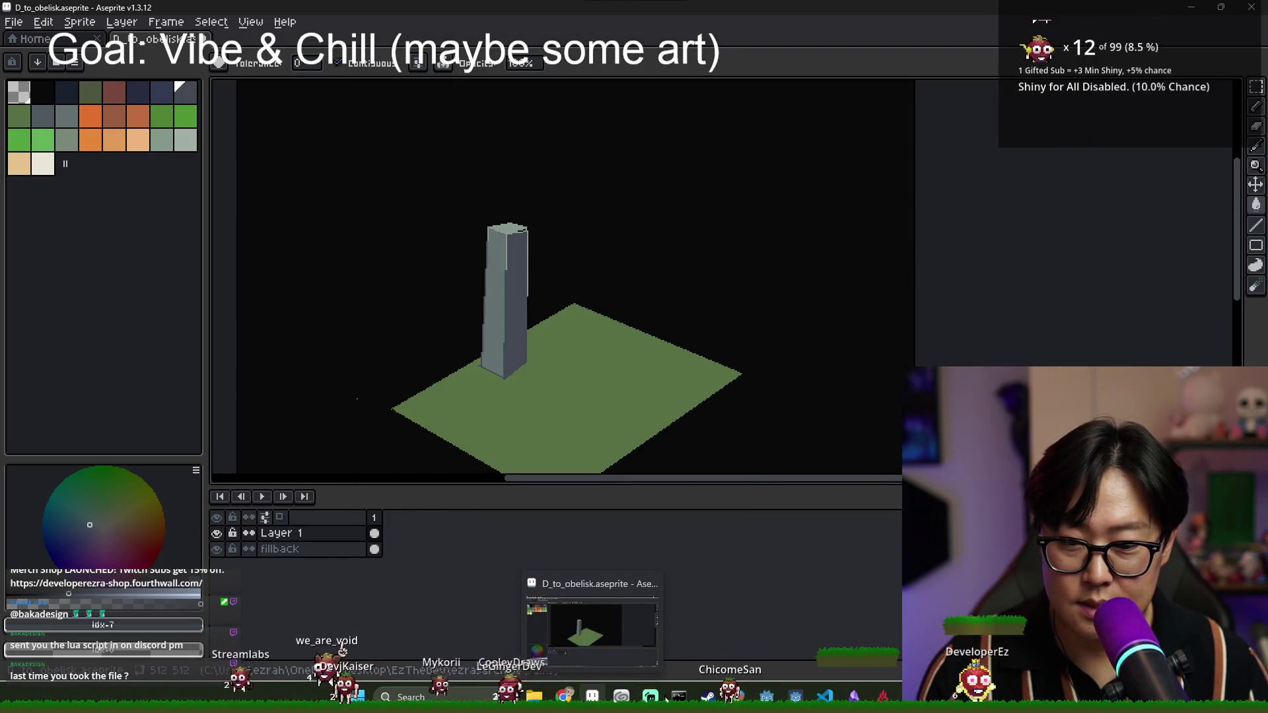
pyautogui.click(535, 695)
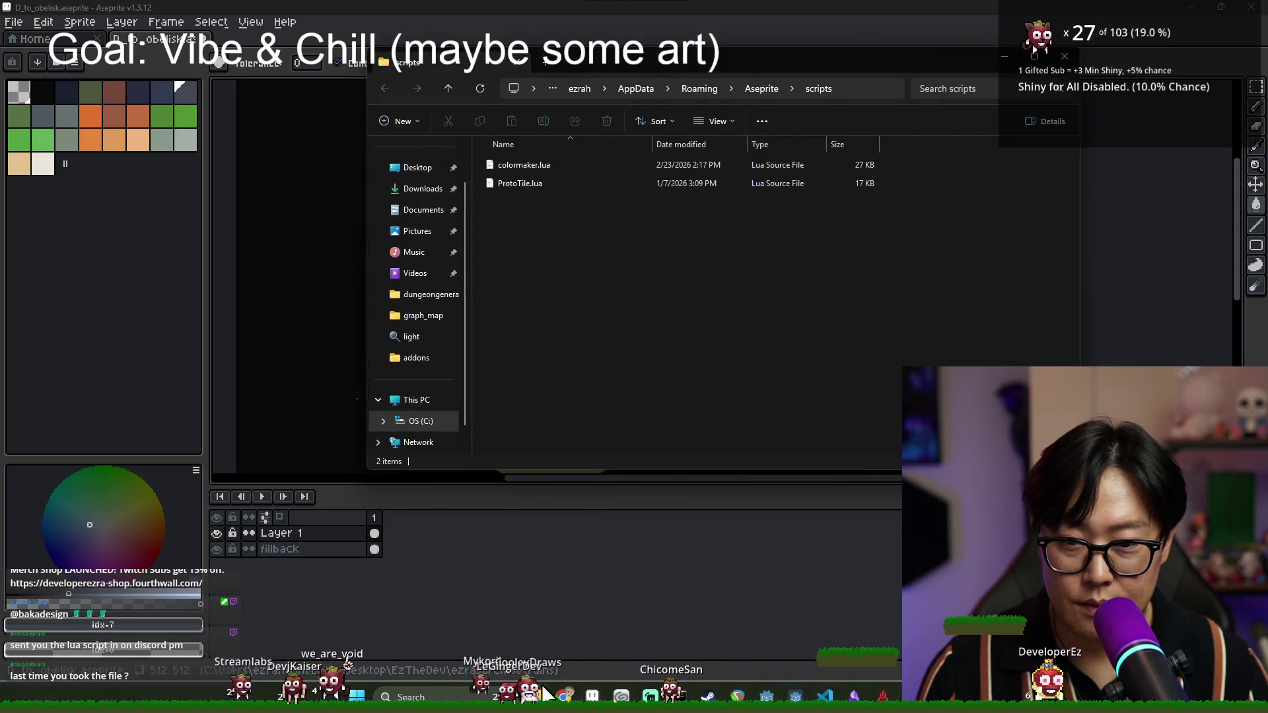
pyautogui.click(423, 190)
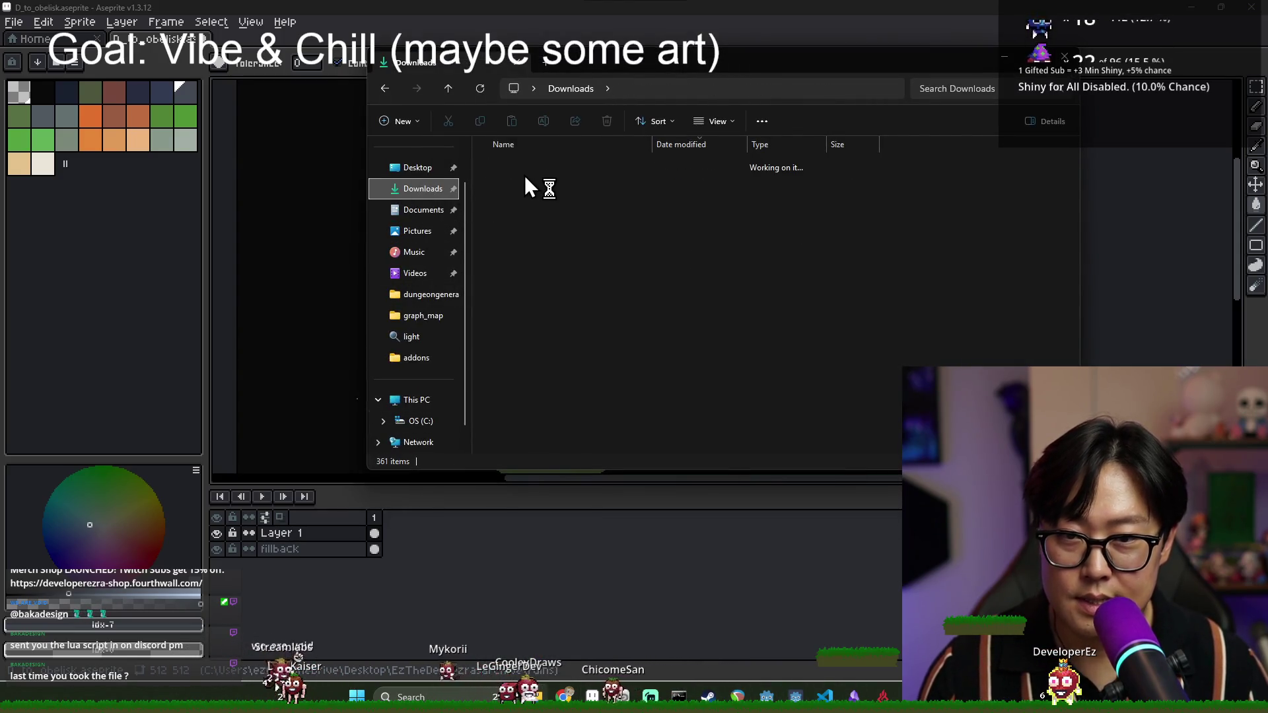
pyautogui.click(525, 183)
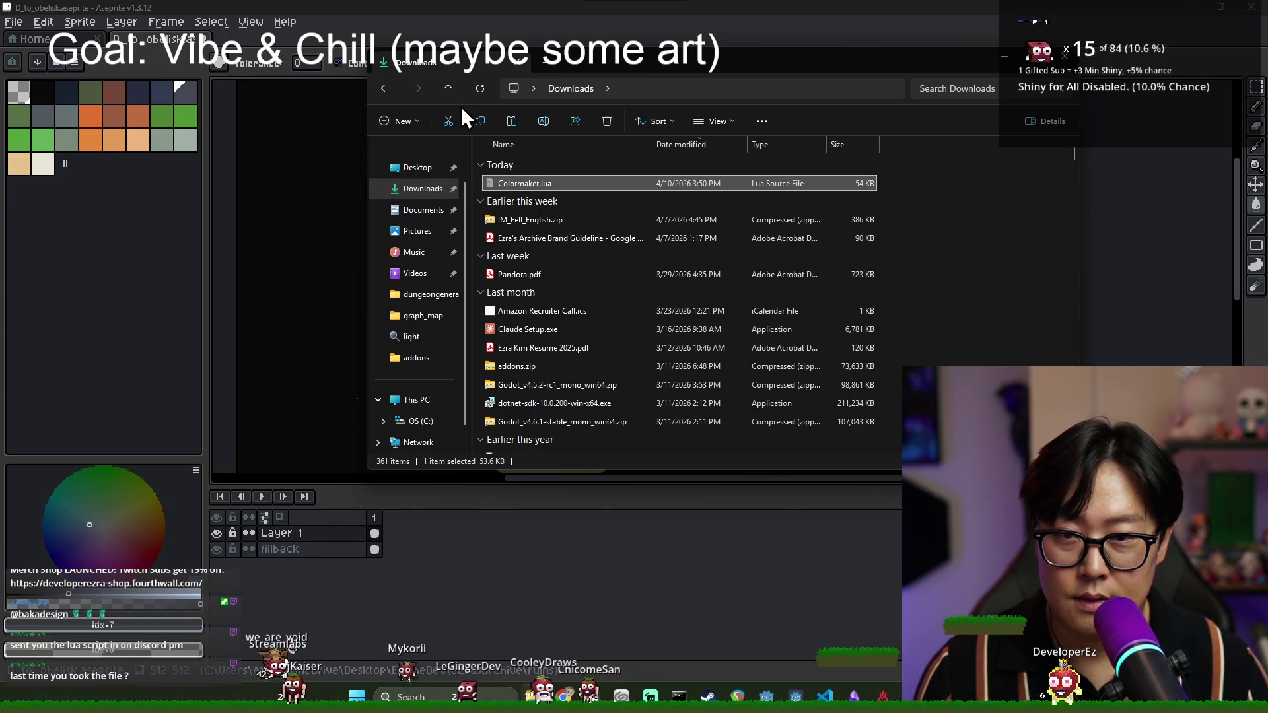
# - Paste Colormaker.lua into the scripts folder, replacing the old 27 KB version, and close Explorer
pyautogui.click(384, 88)
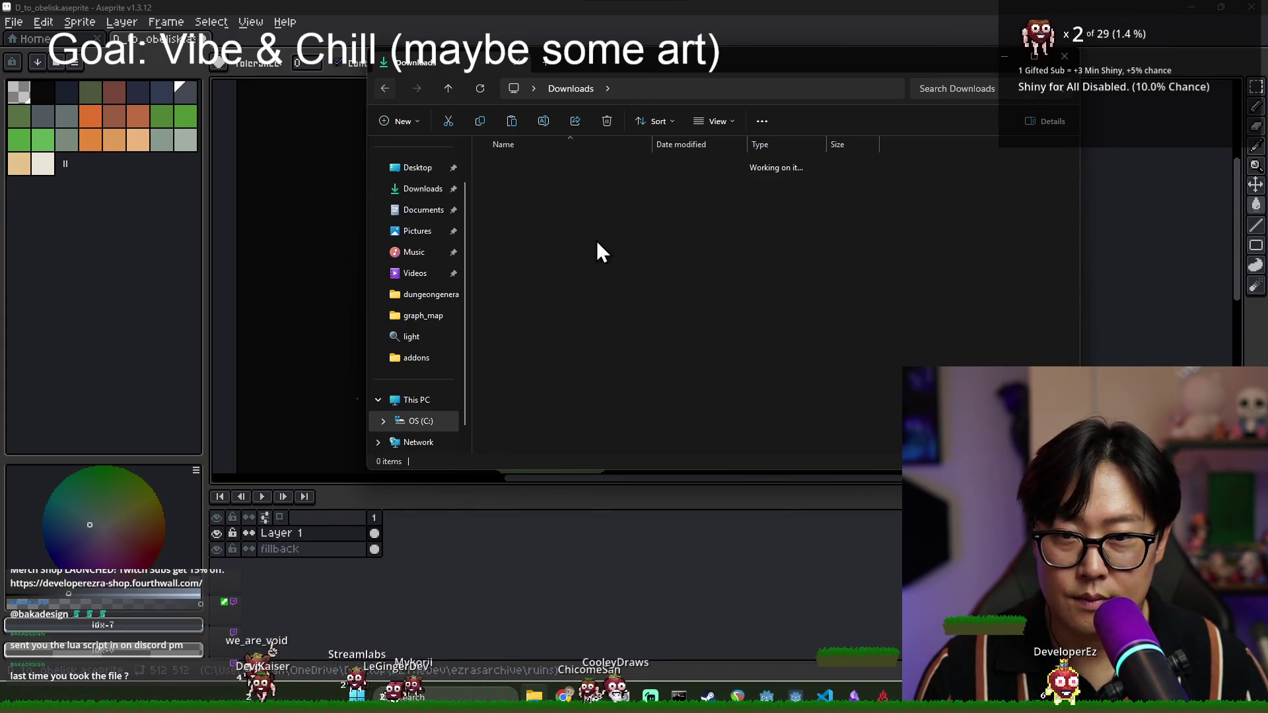
pyautogui.hotkey('ctrl', 'v')
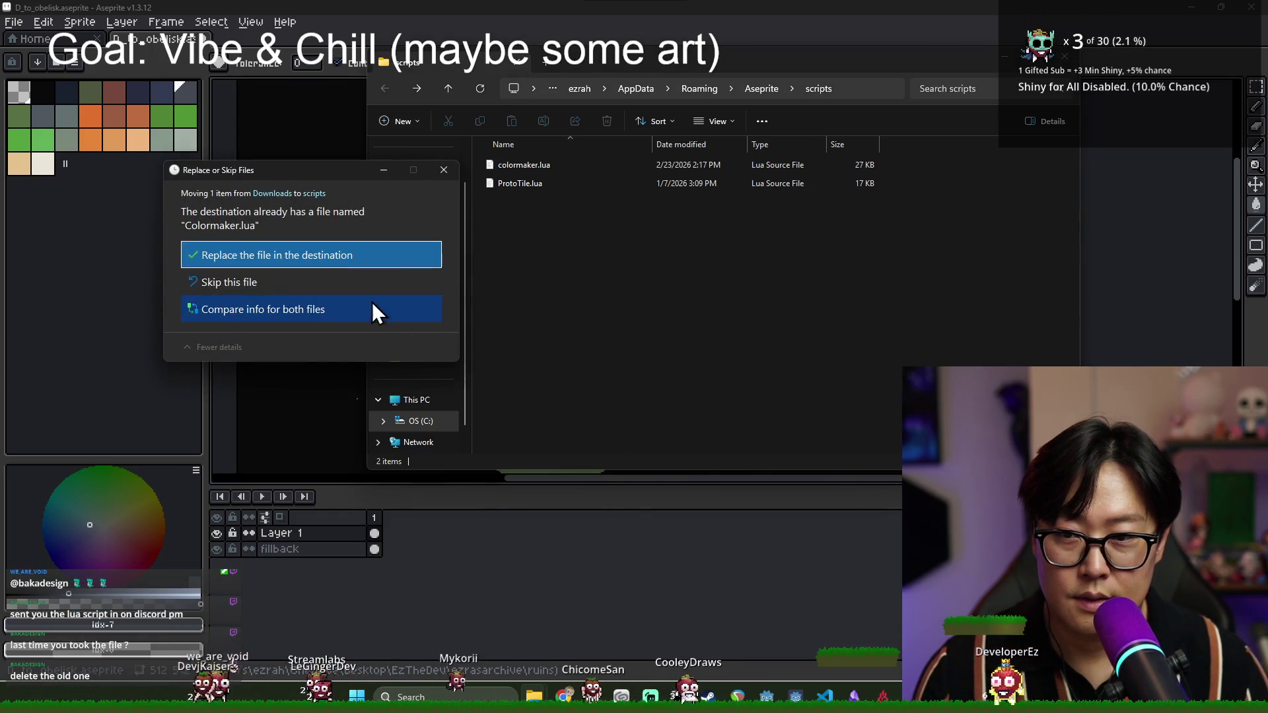
pyautogui.click(352, 260)
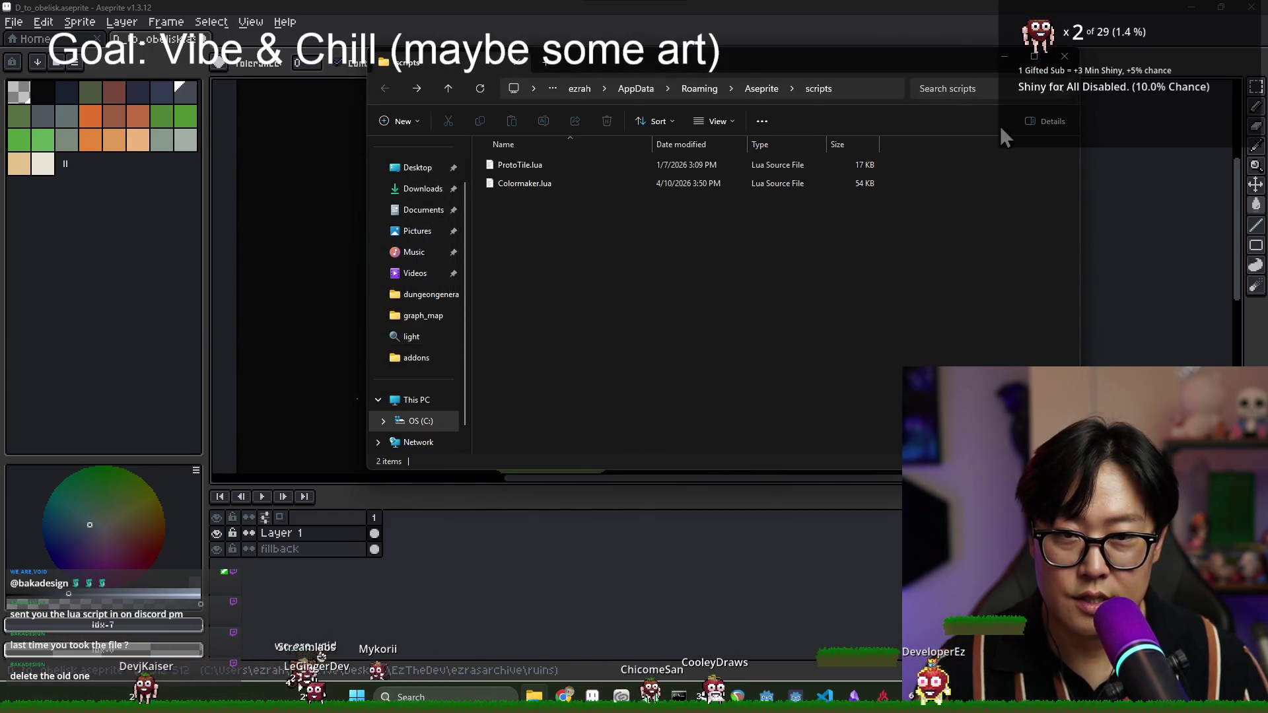
pyautogui.click(1062, 67)
pyautogui.click(13, 22)
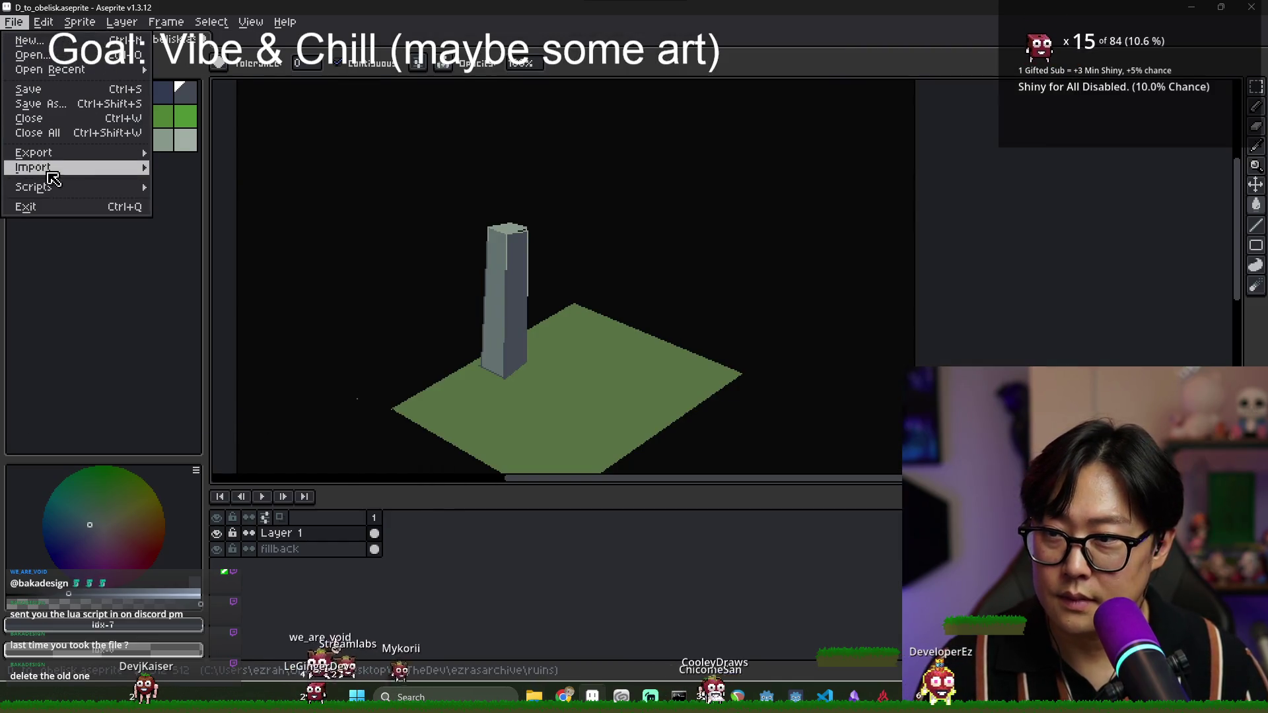
# - Rescan the scripts folder, run Colormaker, and allow it read access to its preferences
pyautogui.moveTo(47, 171)
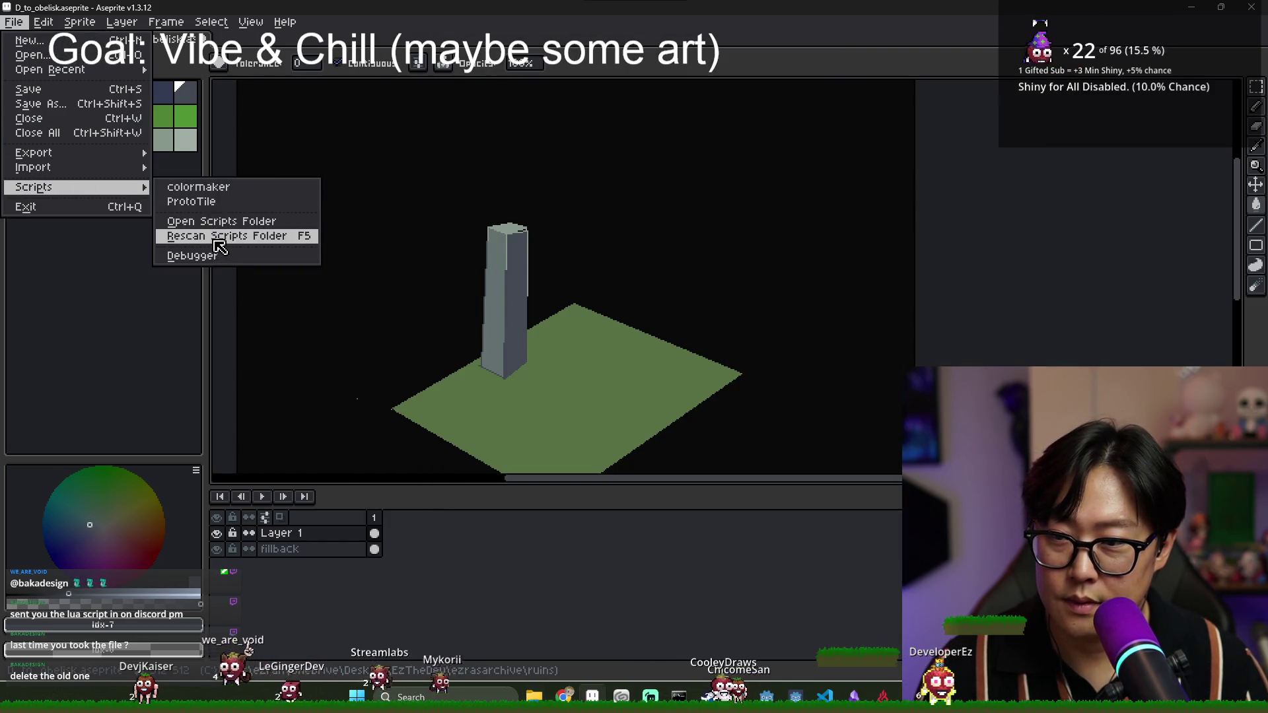
pyautogui.click(212, 240)
pyautogui.click(13, 21)
pyautogui.moveTo(99, 152)
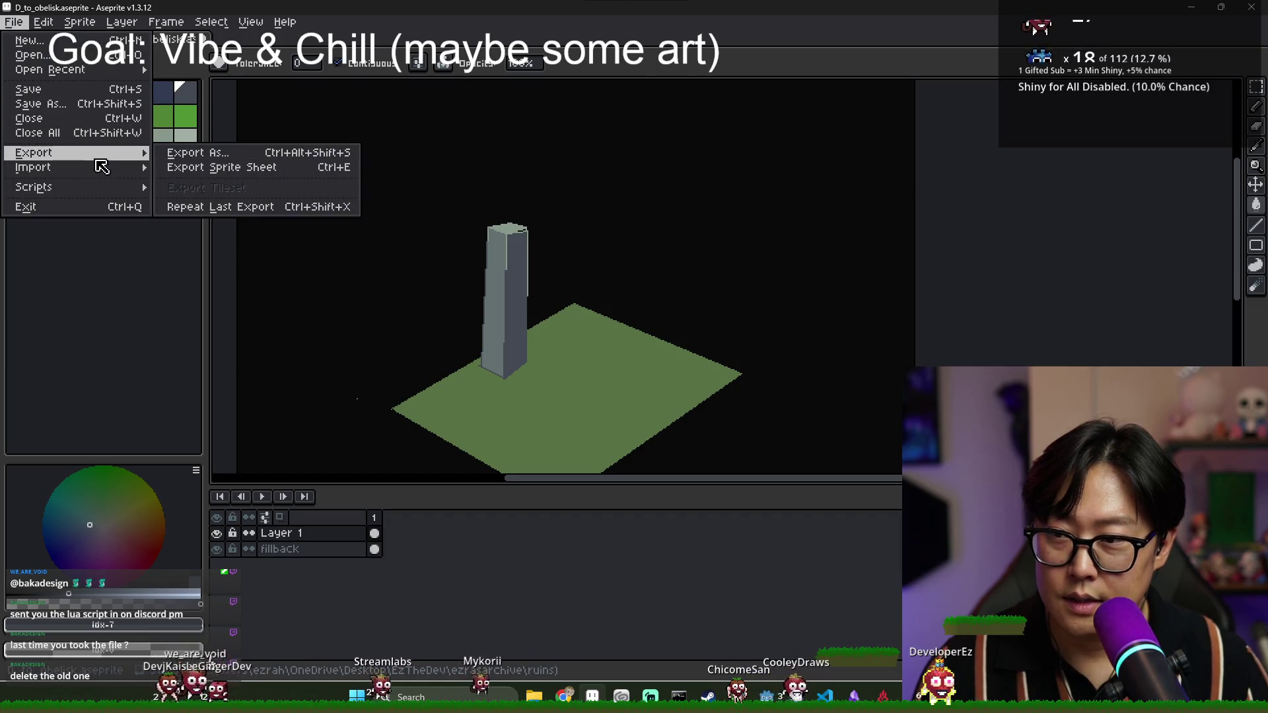
pyautogui.moveTo(66, 186)
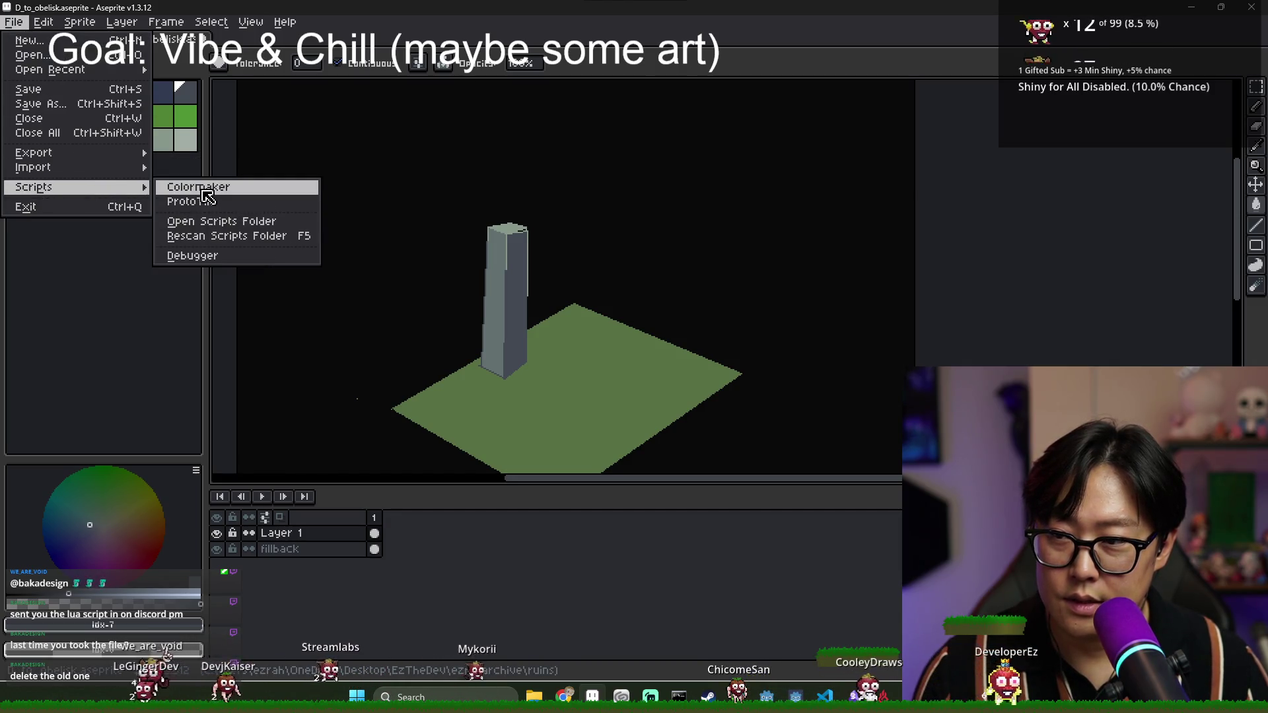
pyautogui.click(198, 184)
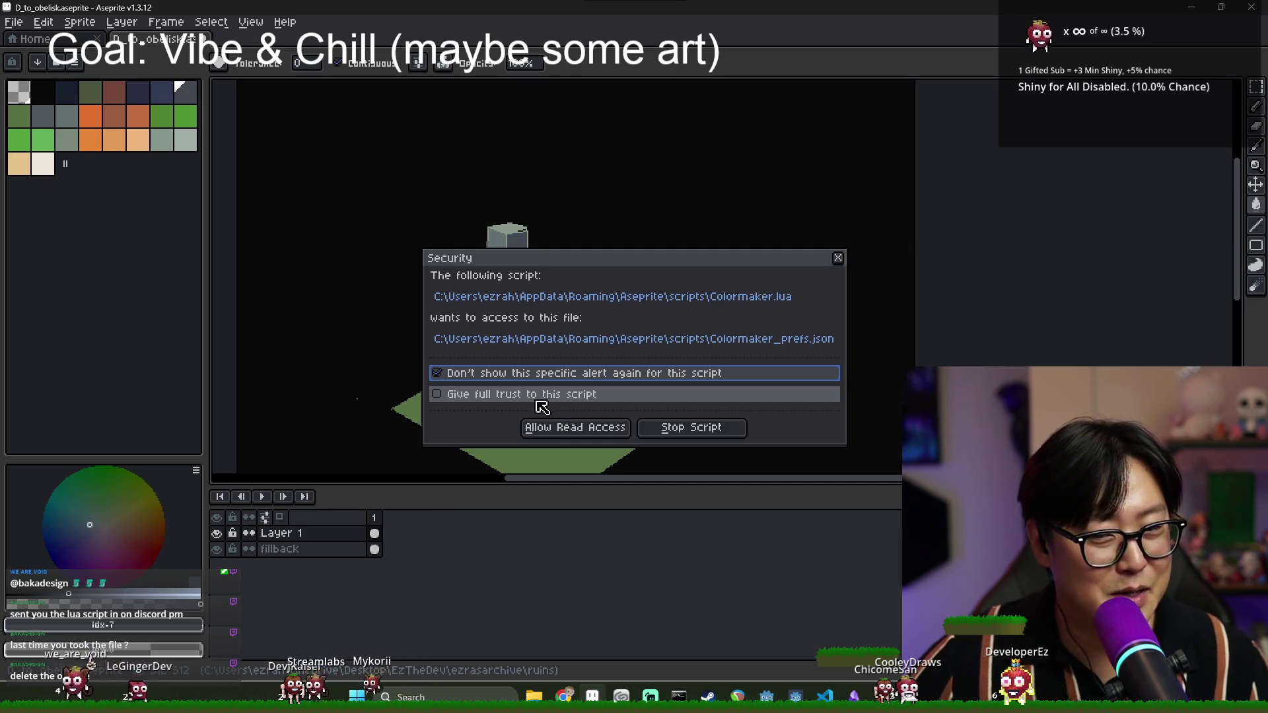
pyautogui.click(564, 433)
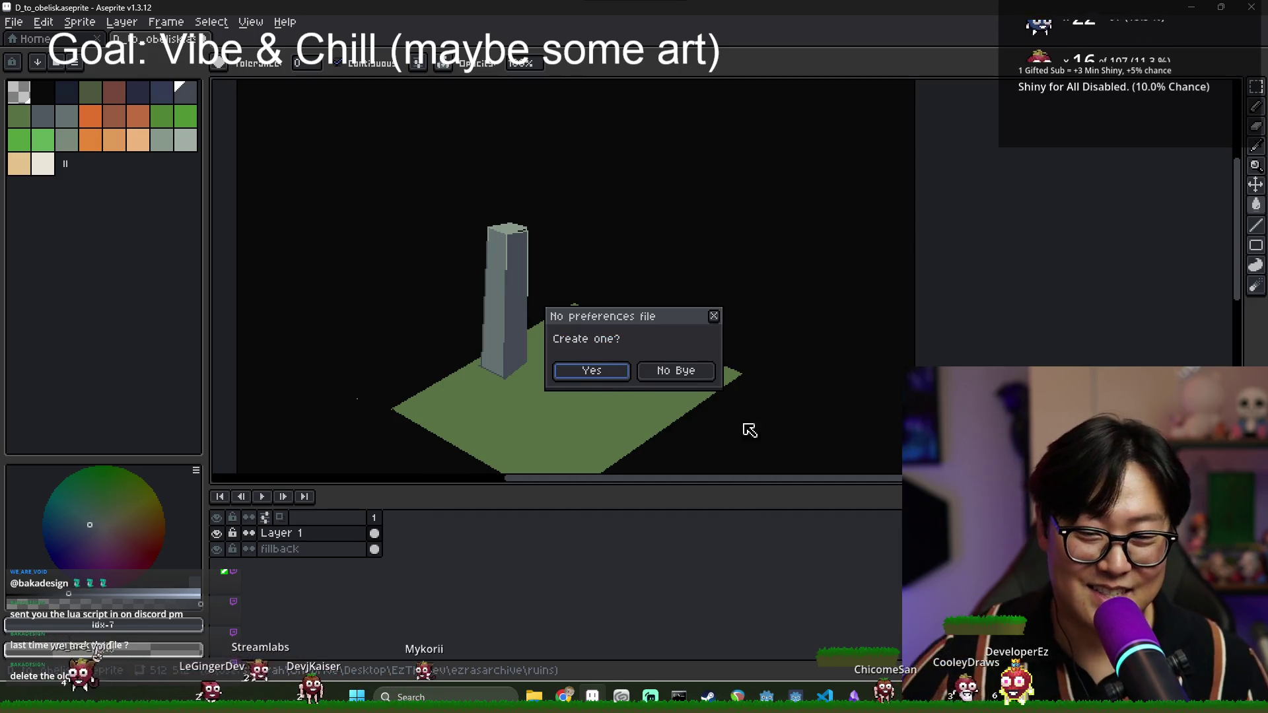
# - Create the preferences file, move the ColorMaker panel left, and set its main colour to black
pyautogui.click(610, 374)
pyautogui.moveTo(1003, 107); pyautogui.dragTo(612, 147)
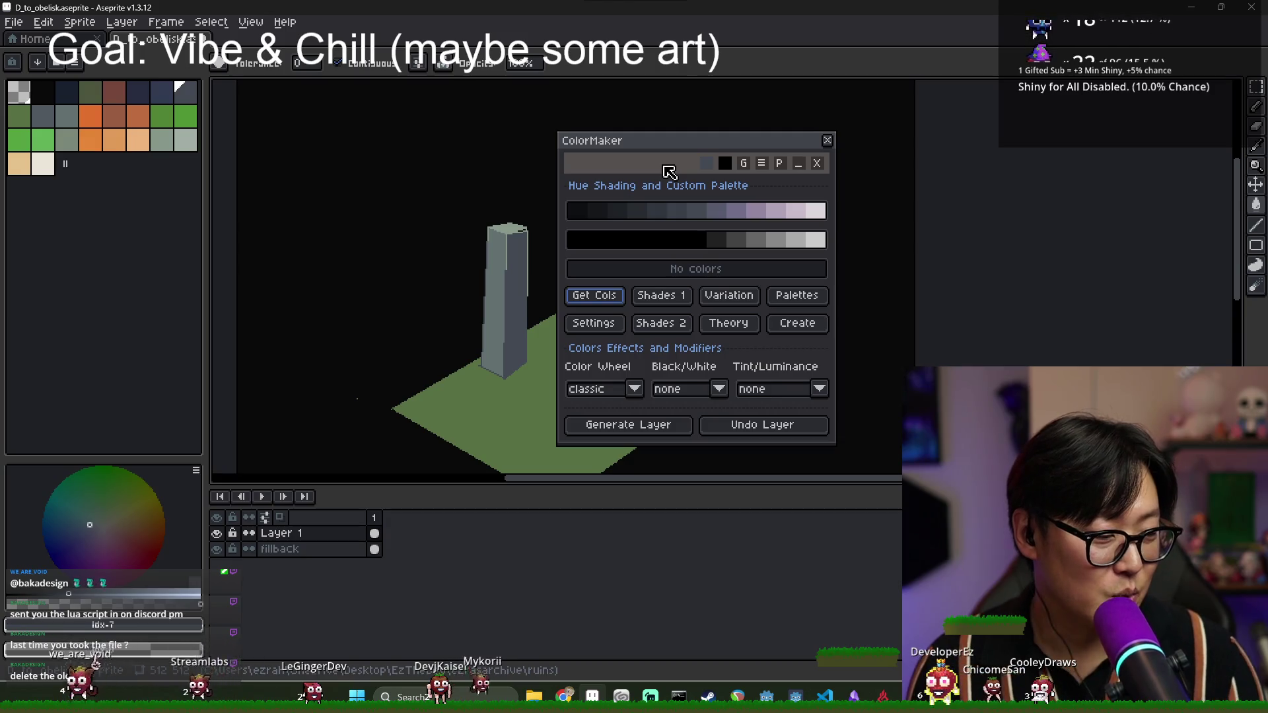
pyautogui.moveTo(708, 161); pyautogui.dragTo(630, 164)
pyautogui.click(646, 167)
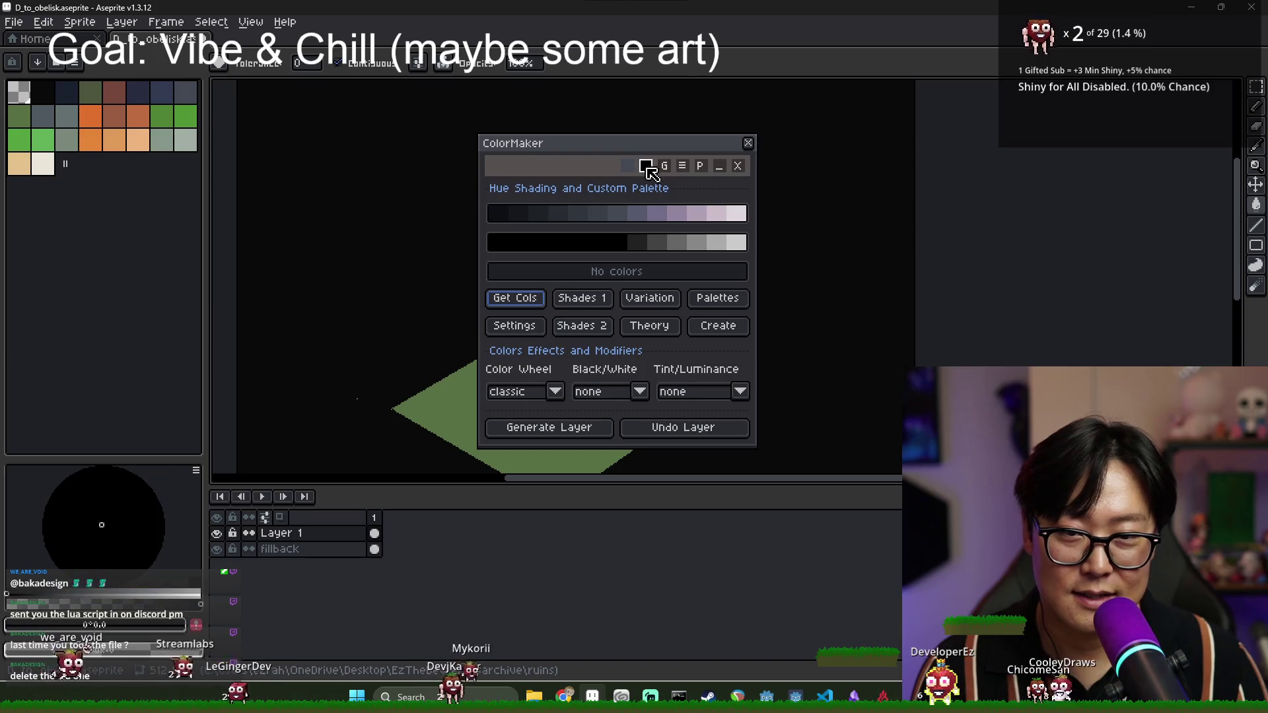
pyautogui.click(647, 169)
# - View Colormaker's settings panel, close ColorMaker, and relaunch it from File > Scripts
pyautogui.click(683, 167)
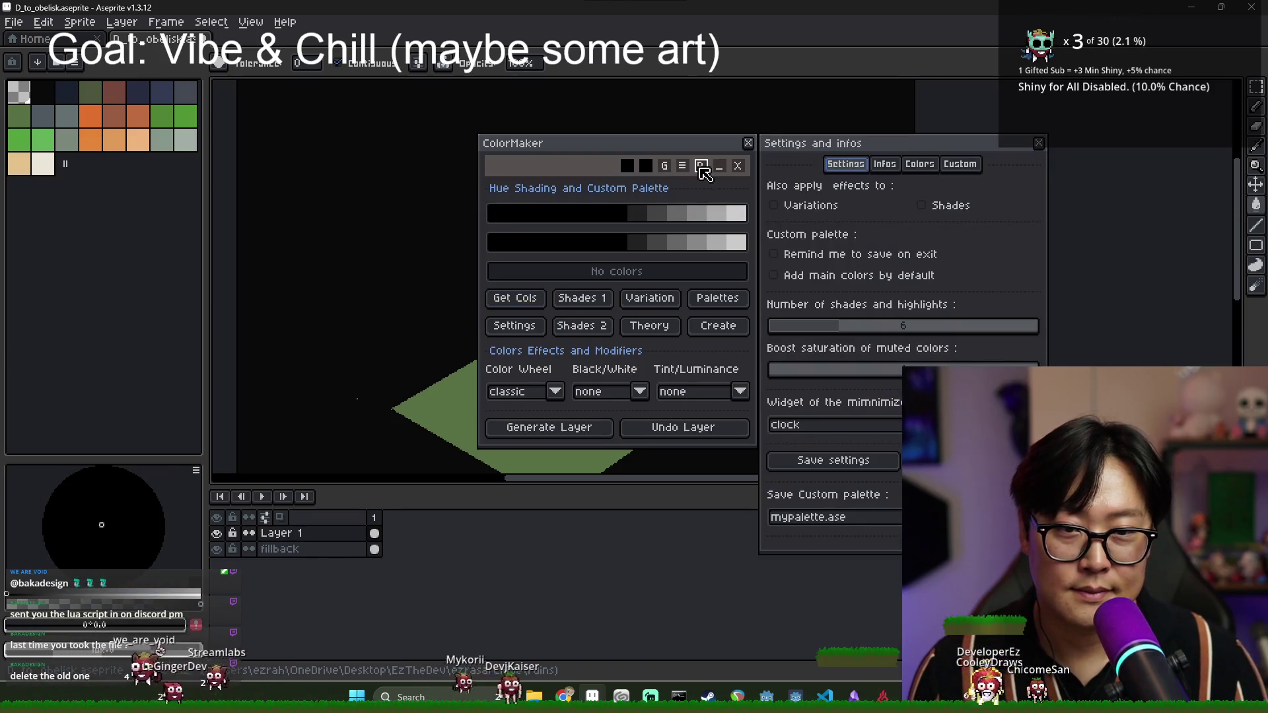
pyautogui.moveTo(821, 153); pyautogui.dragTo(849, 155)
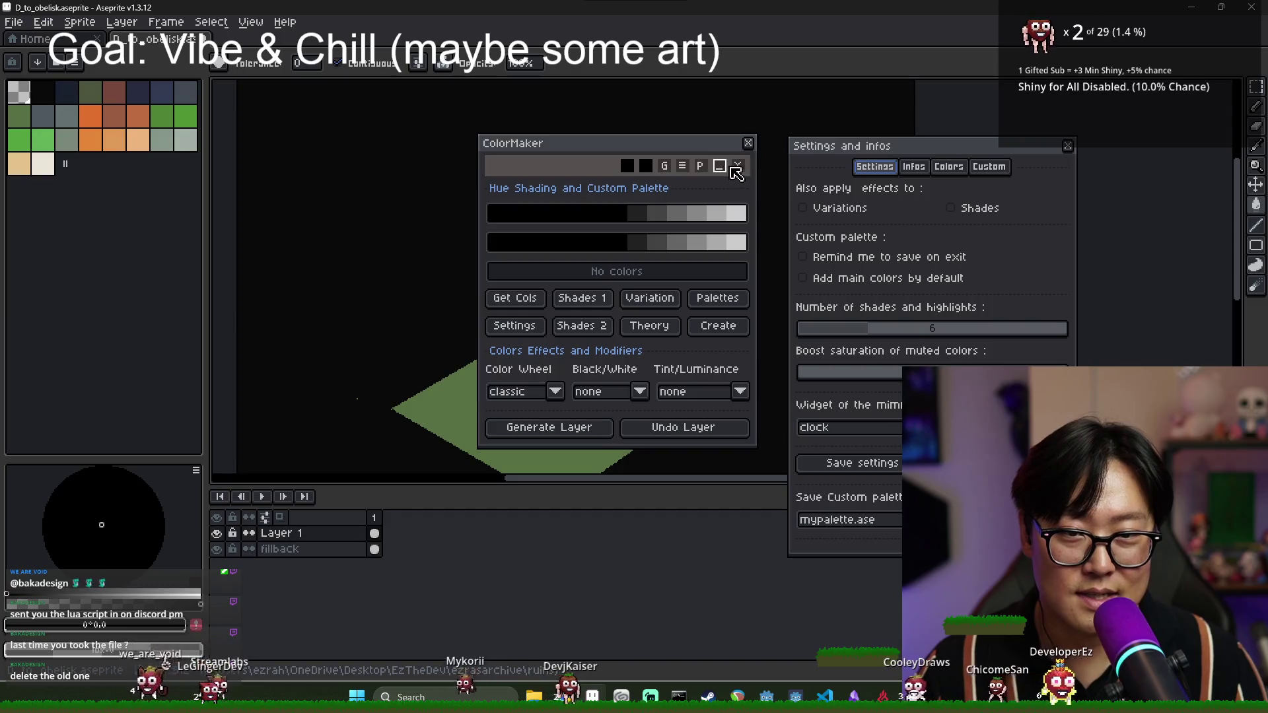
pyautogui.click(730, 169)
pyautogui.click(14, 22)
pyautogui.moveTo(70, 175)
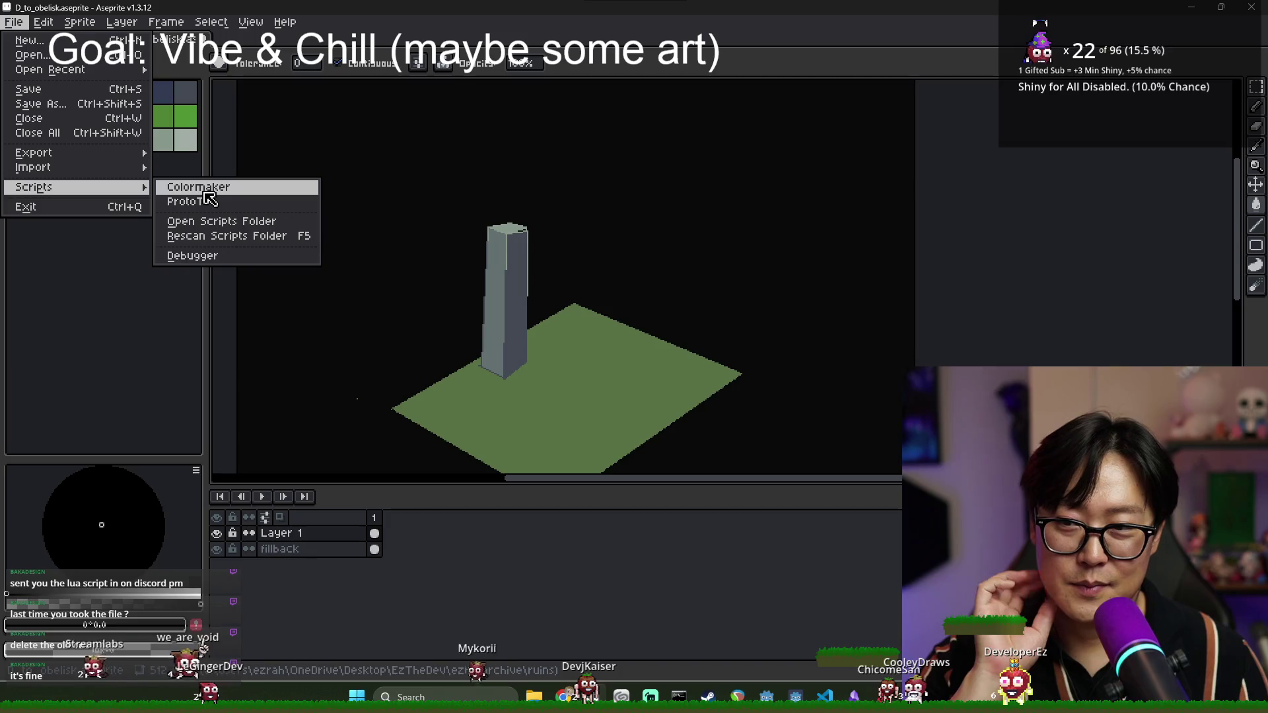
pyautogui.click(198, 187)
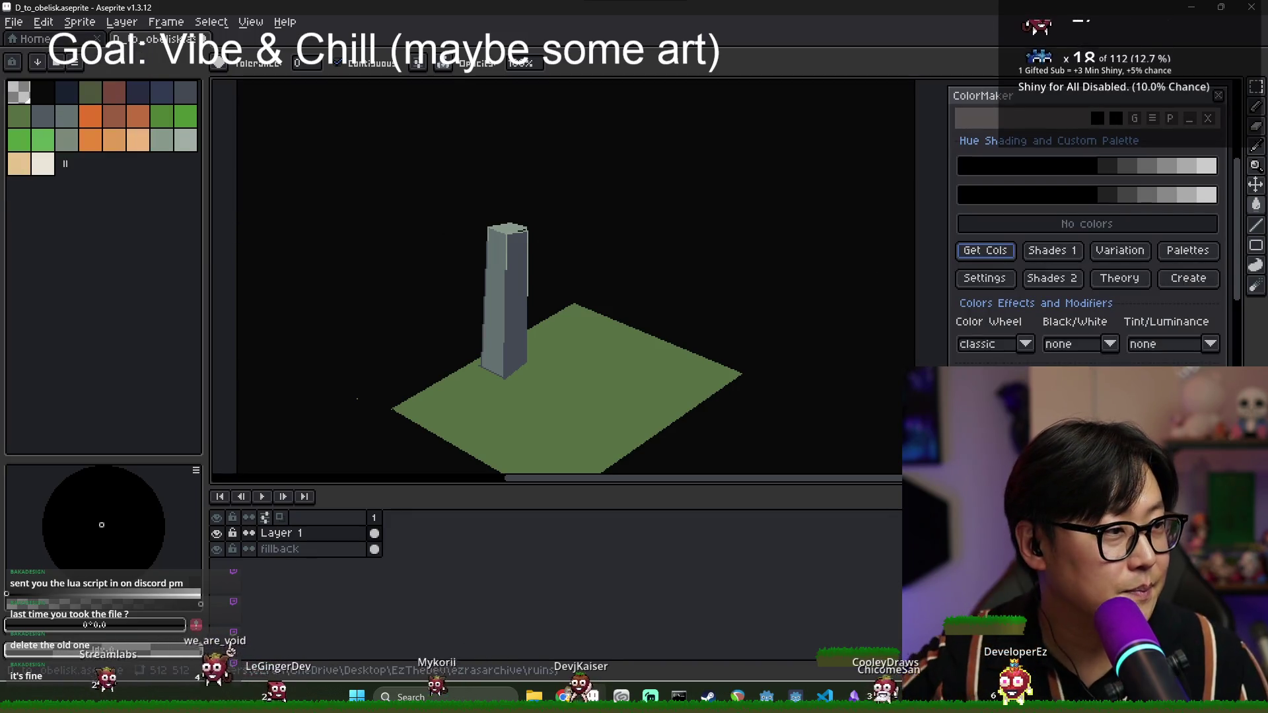
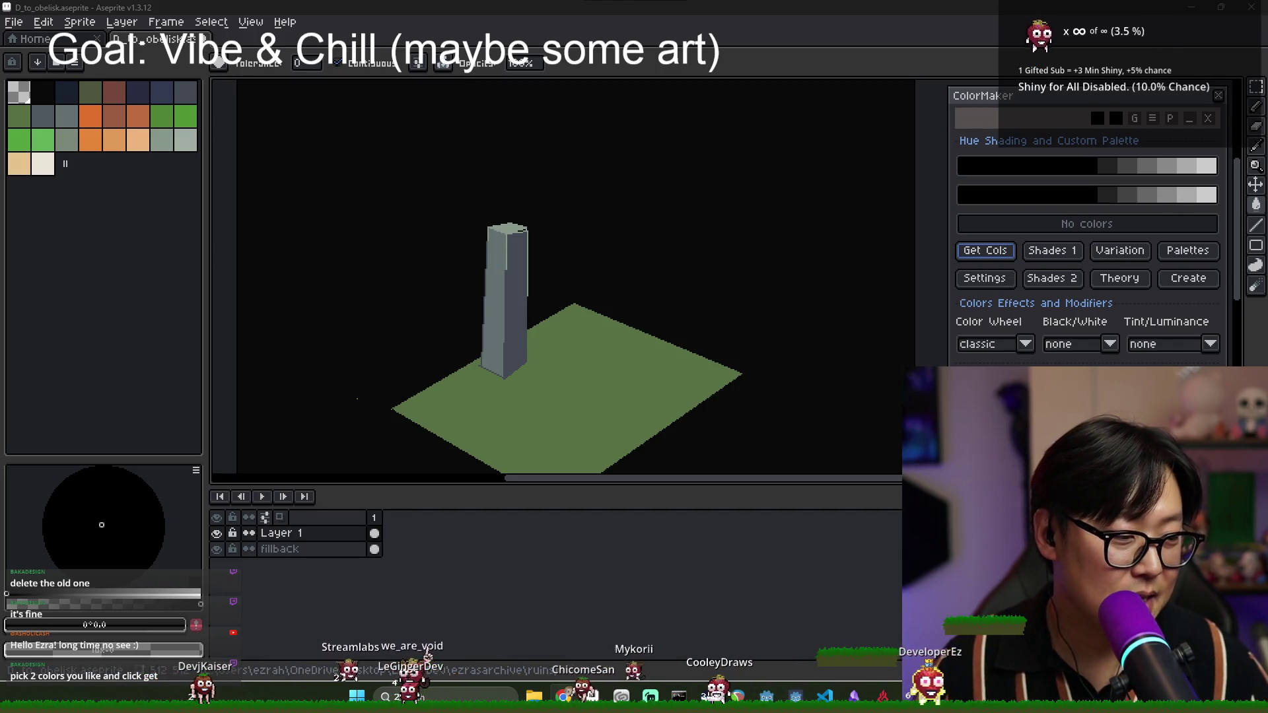
# - Move the ColorMaker panel further left onto the canvas beside the obelisk scene
pyautogui.scroll(1, 596, 352)
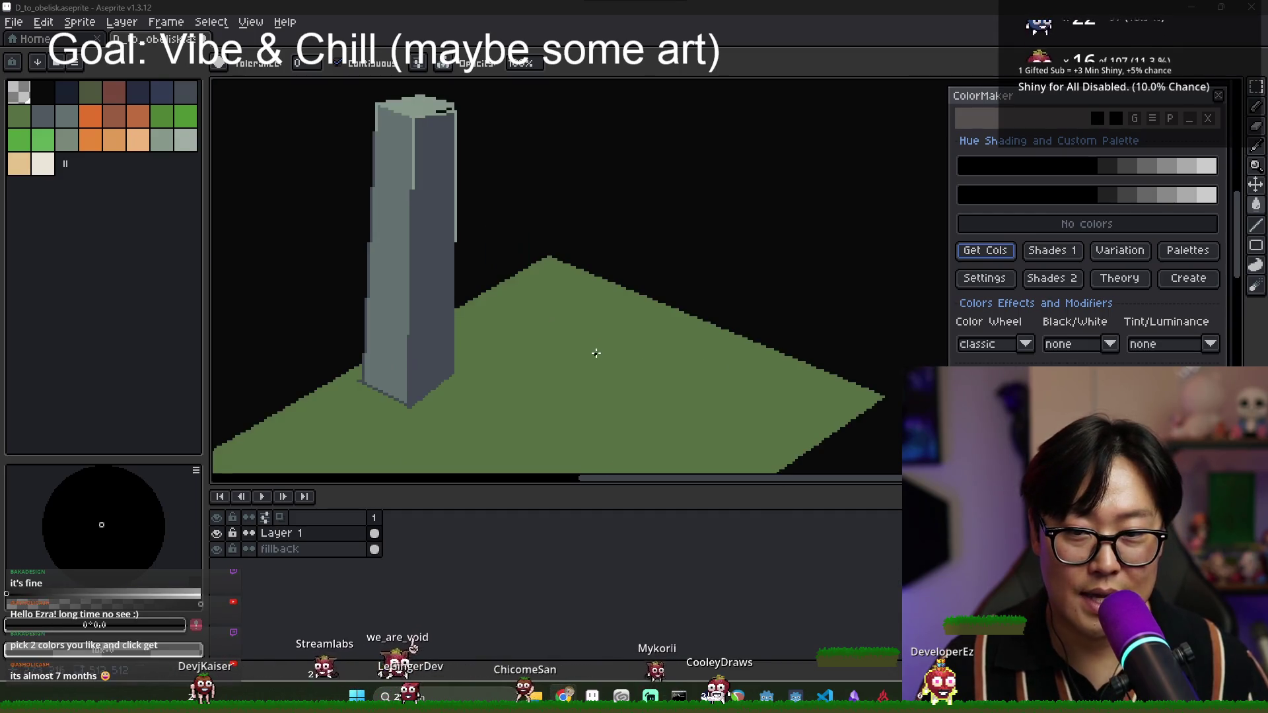
pyautogui.scroll(-1, 595, 361)
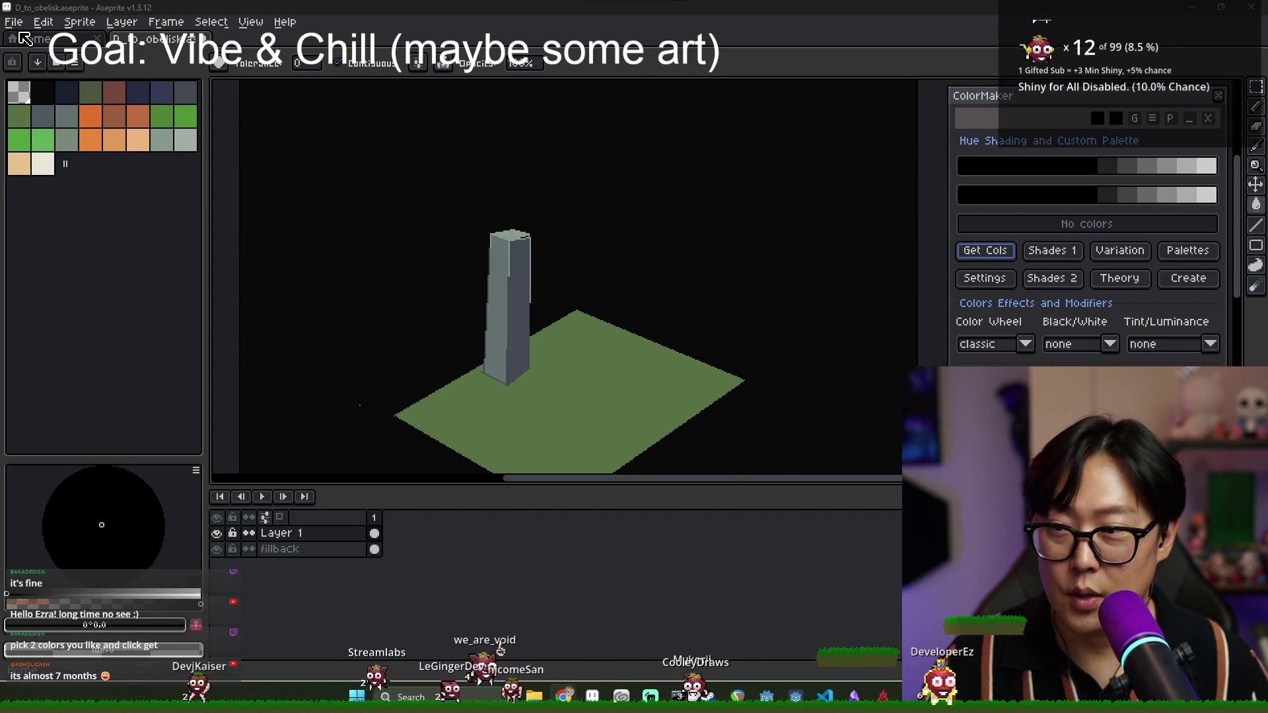
pyautogui.moveTo(1001, 98); pyautogui.dragTo(848, 126)
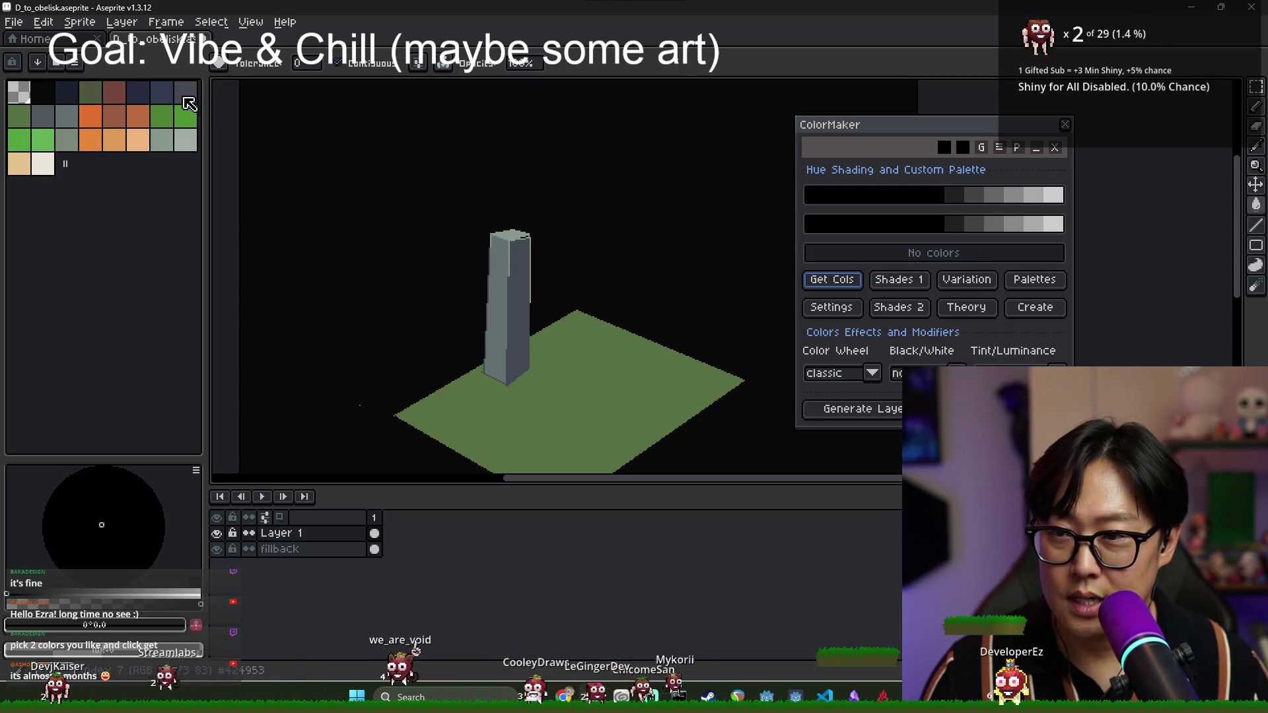
# - Generate ColorMaker shade ramps from a dark grey and a green palette colour, then open Shades 1
pyautogui.click(187, 103)
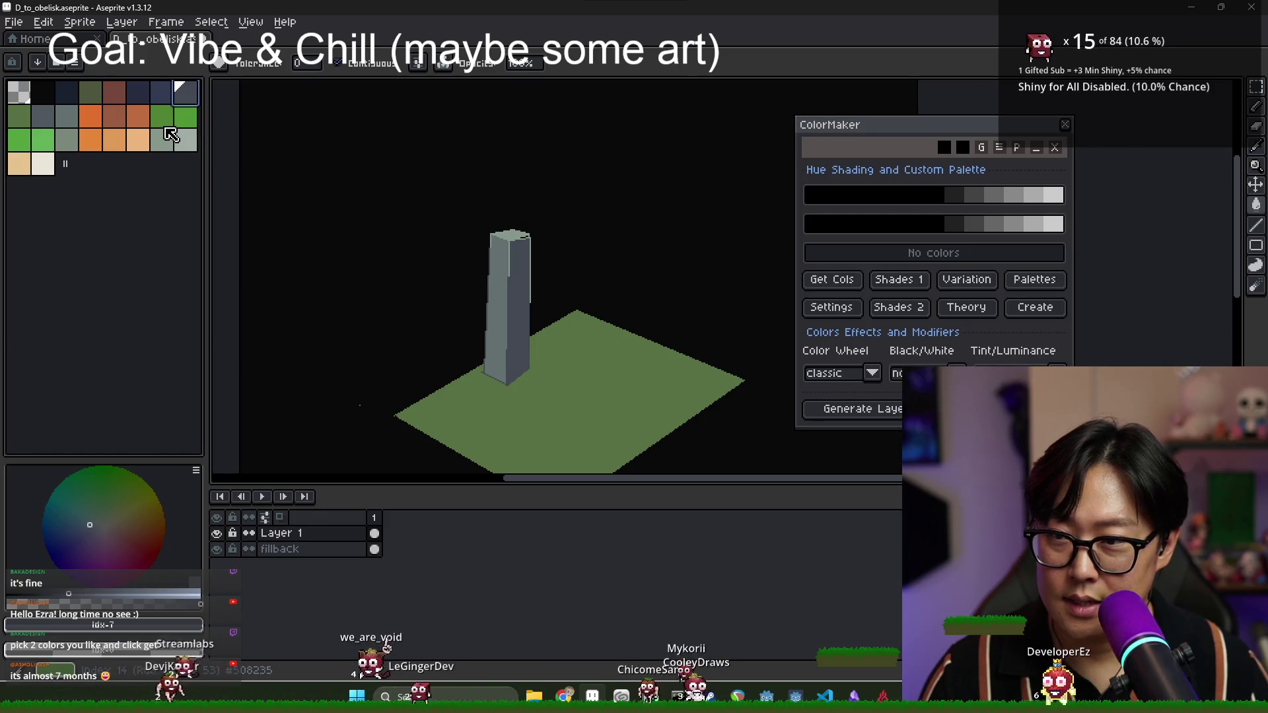
pyautogui.click(183, 124)
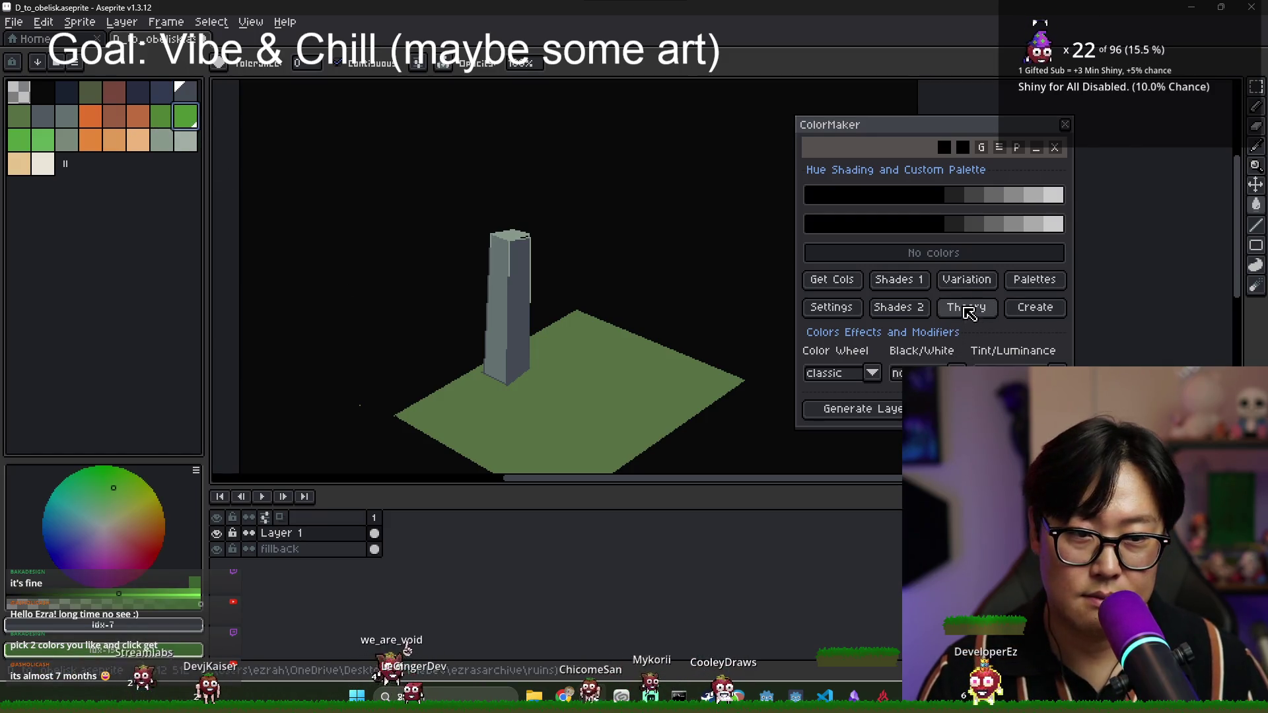
pyautogui.click(839, 285)
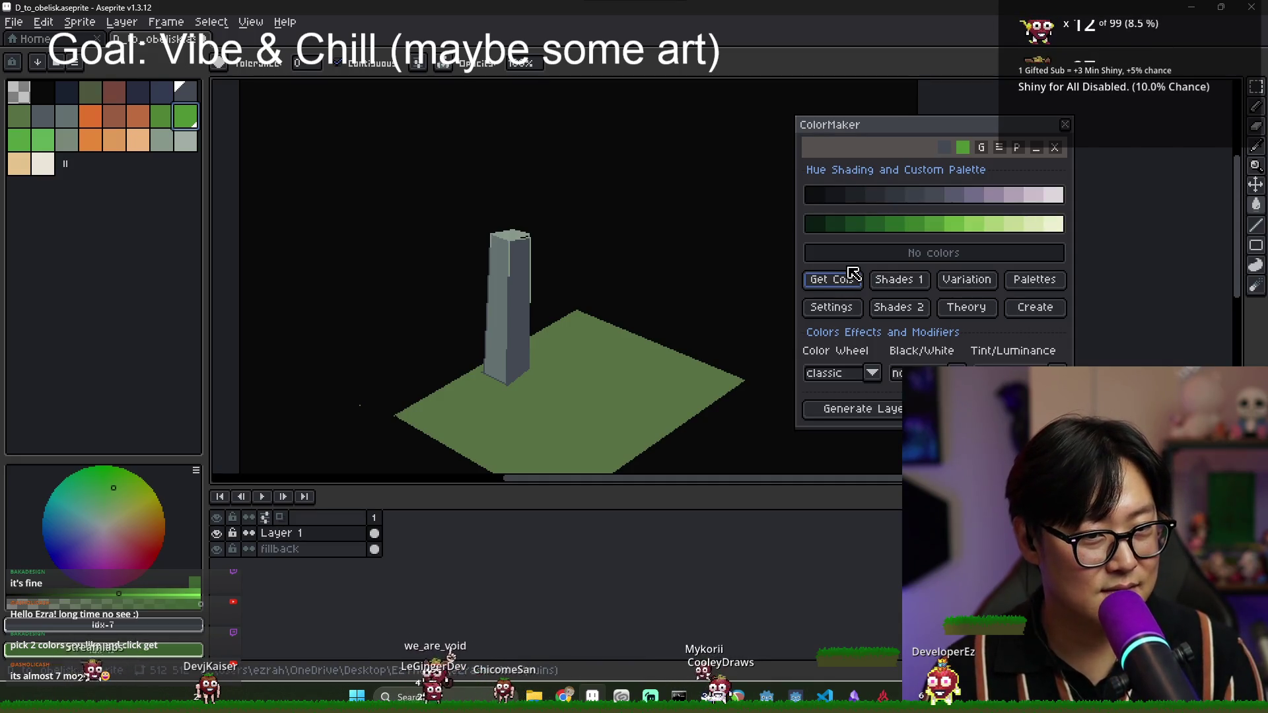
pyautogui.click(901, 290)
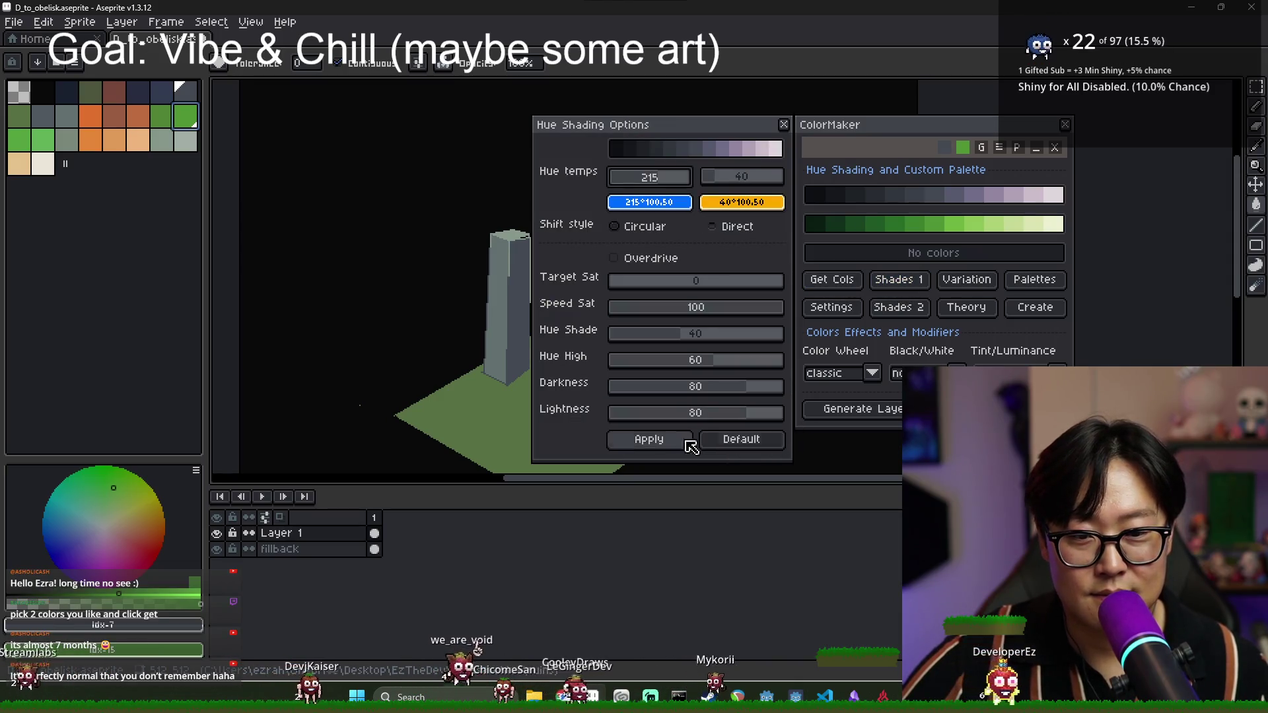
# - Close hue shading options, set the Color Wheel to 'warmer', and show colour variations for both colours
pyautogui.click(783, 126)
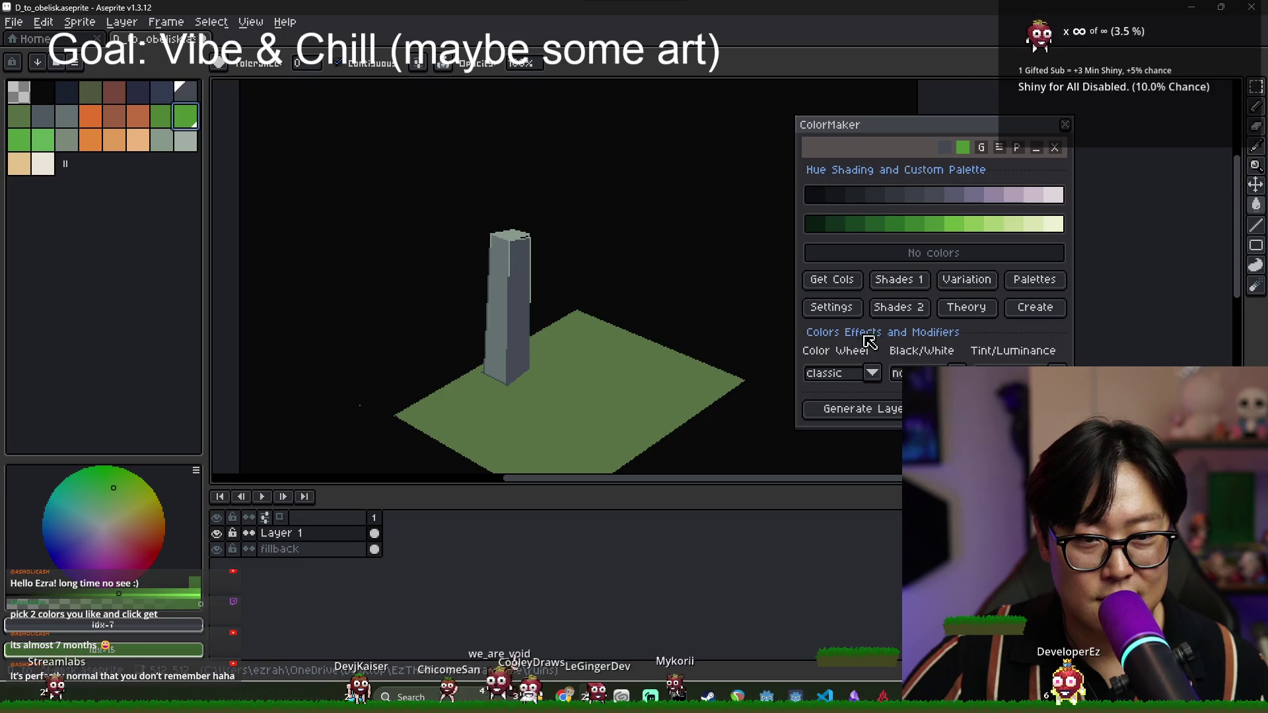
pyautogui.click(872, 374)
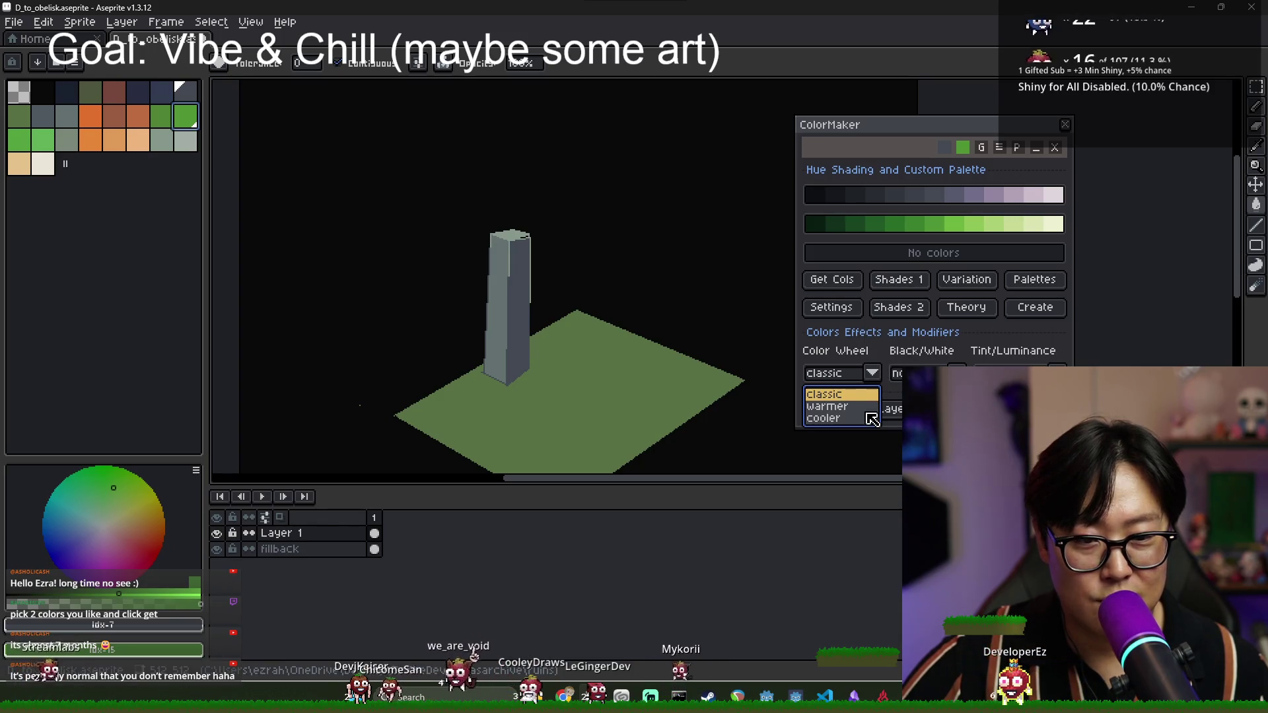
pyautogui.click(825, 406)
pyautogui.click(873, 374)
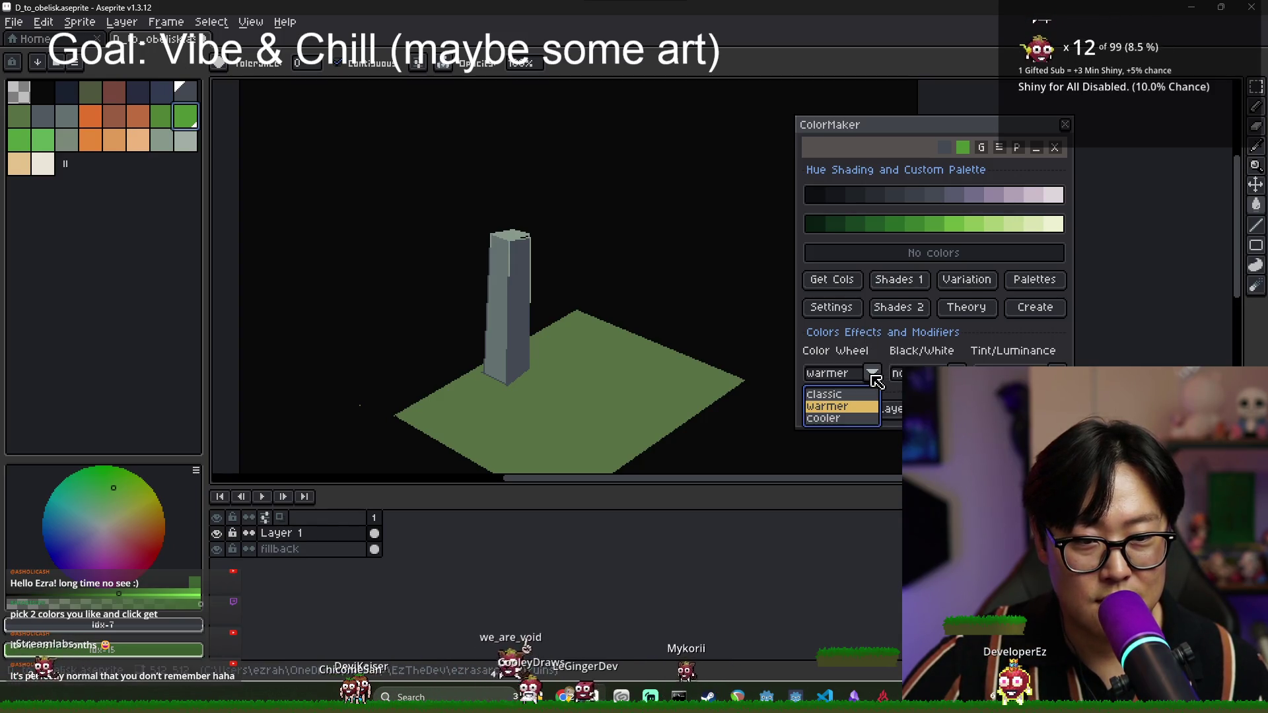
pyautogui.click(862, 409)
pyautogui.click(897, 373)
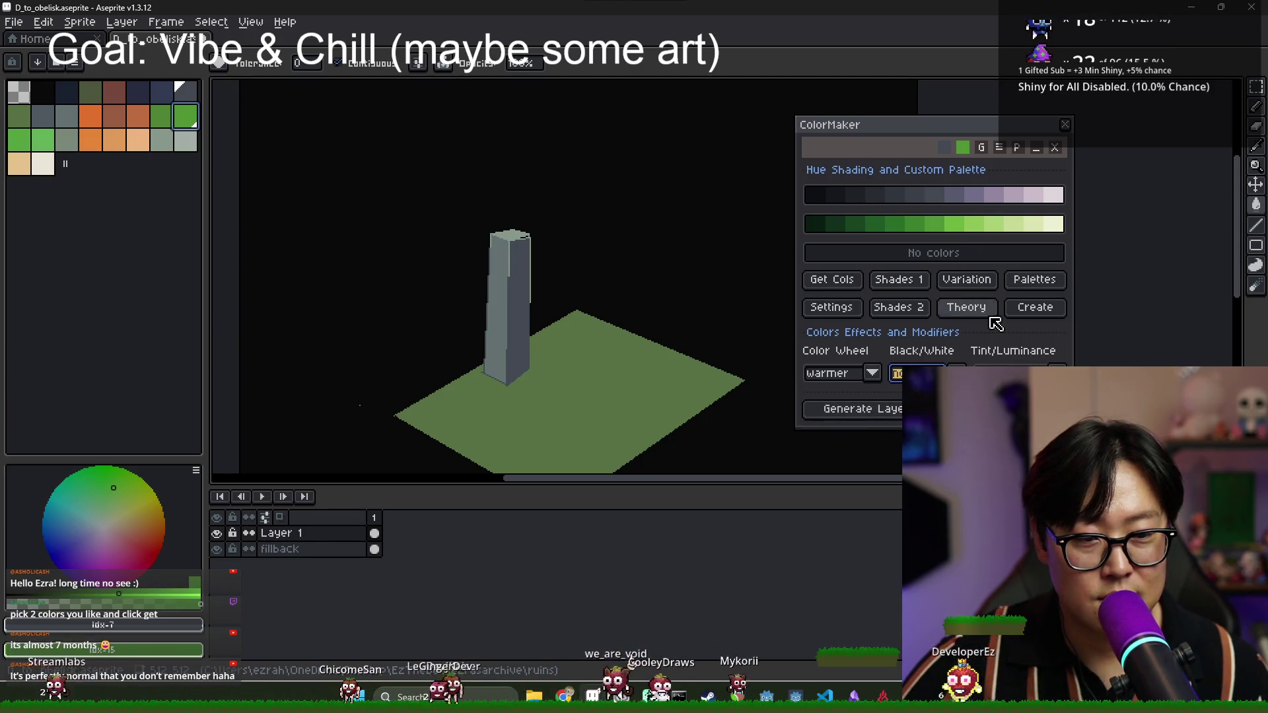
pyautogui.click(968, 283)
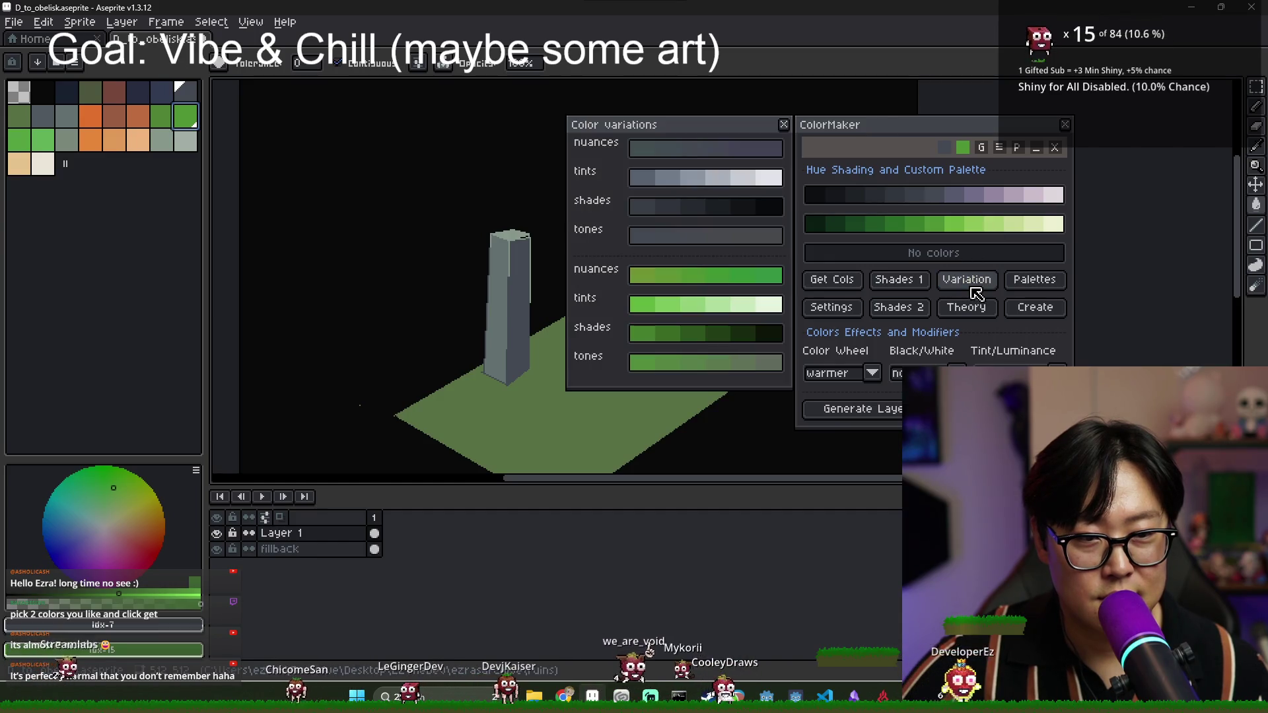
# - Swap the colour variations for generated palettes and sample several swatches, including the purple duotone
pyautogui.click(785, 126)
pyautogui.click(1034, 283)
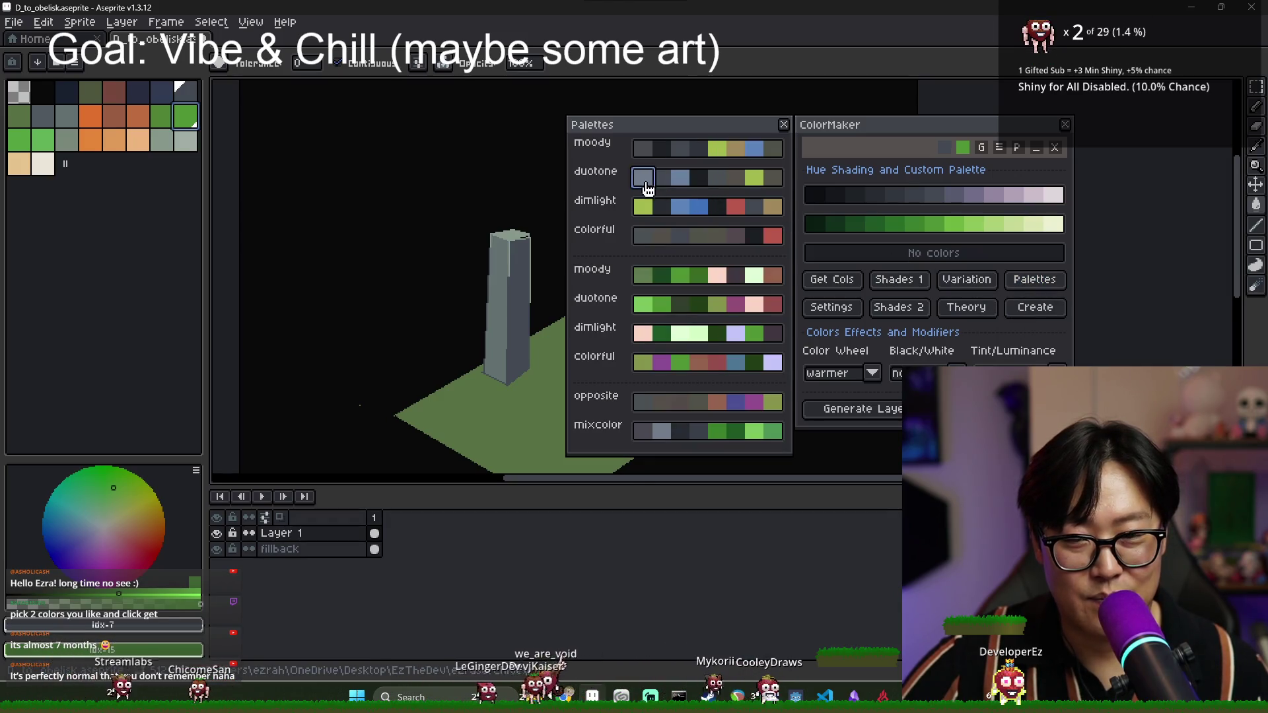
pyautogui.click(658, 185)
pyautogui.click(770, 185)
pyautogui.click(698, 178)
pyautogui.click(698, 178)
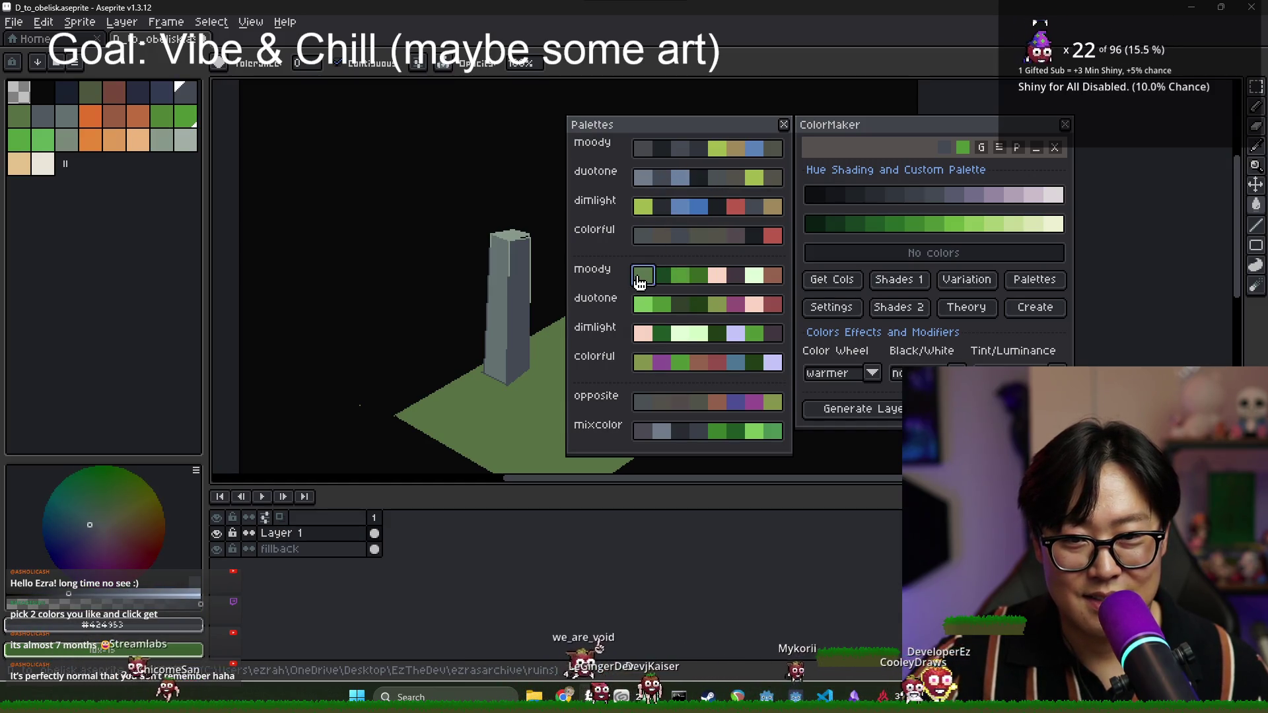
pyautogui.click(639, 280)
pyautogui.click(736, 314)
# - Place ColorMaker on the left with the Palettes window beside it
pyautogui.moveTo(901, 128); pyautogui.dragTo(461, 136)
pyautogui.click(684, 135)
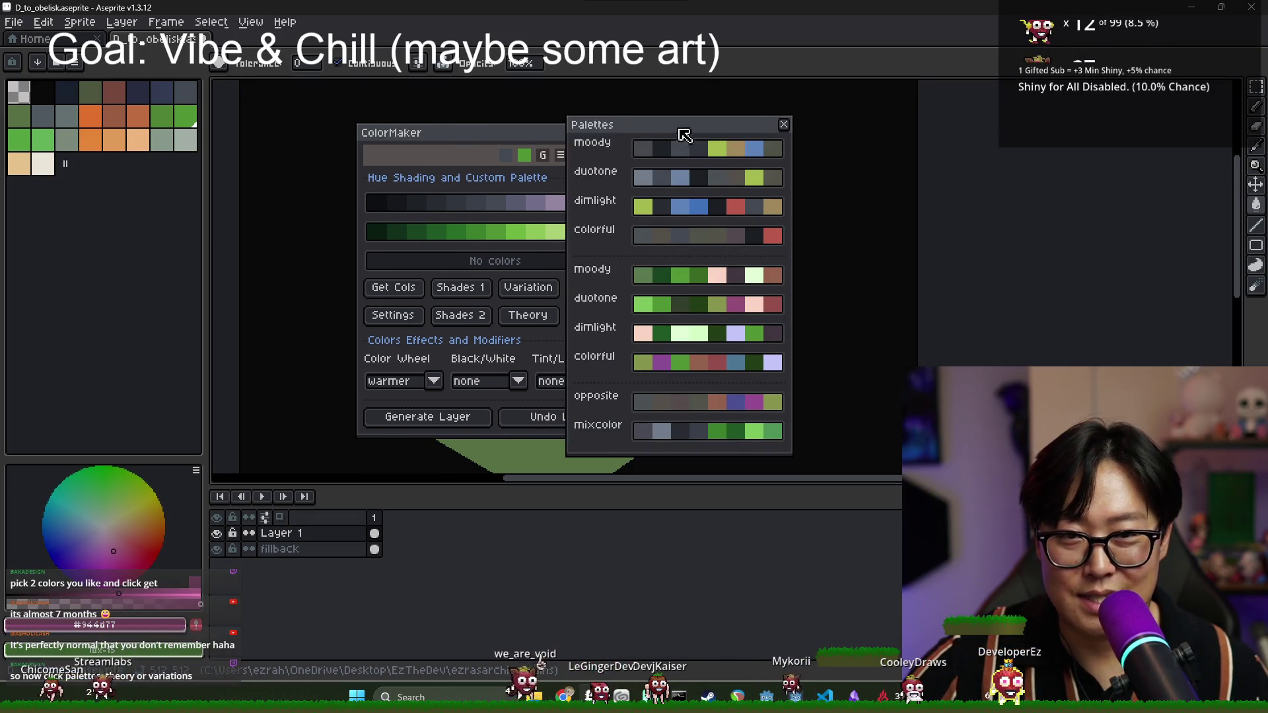
pyautogui.moveTo(684, 135); pyautogui.dragTo(799, 147)
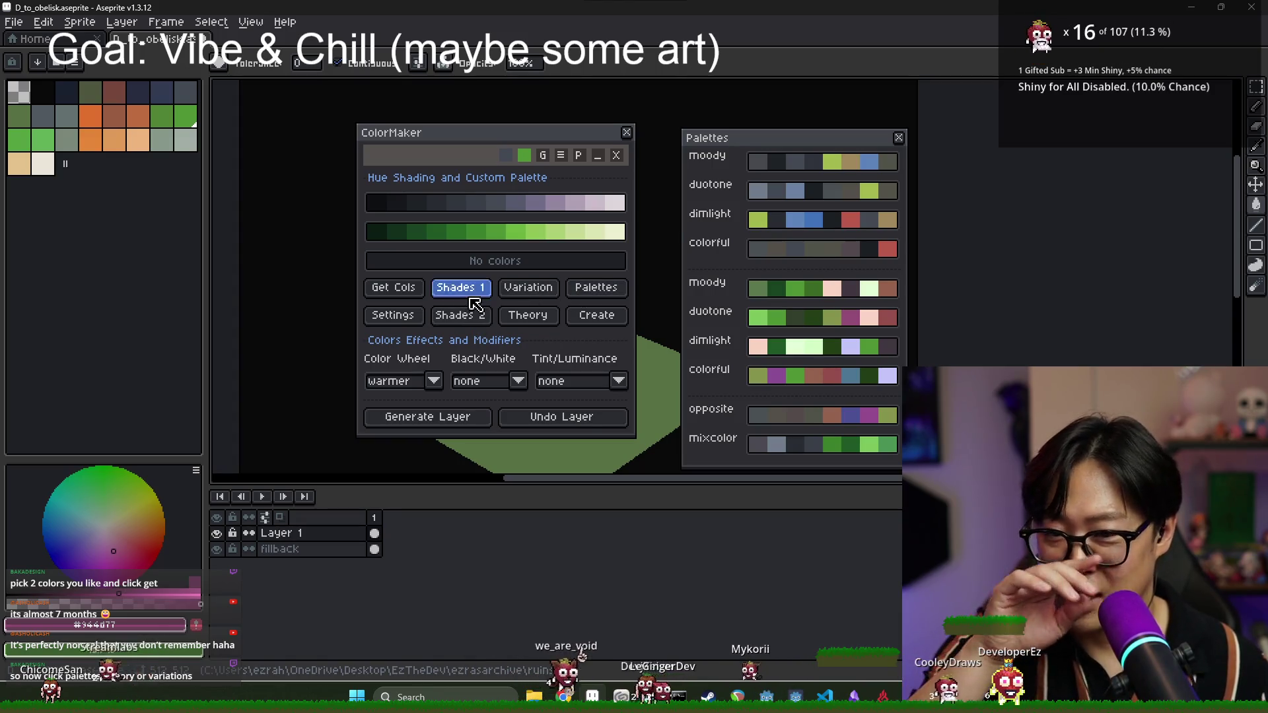
# - In Shades 1, try the Direct shift style, return to Circular, and regenerate the ramps
pyautogui.click(471, 297)
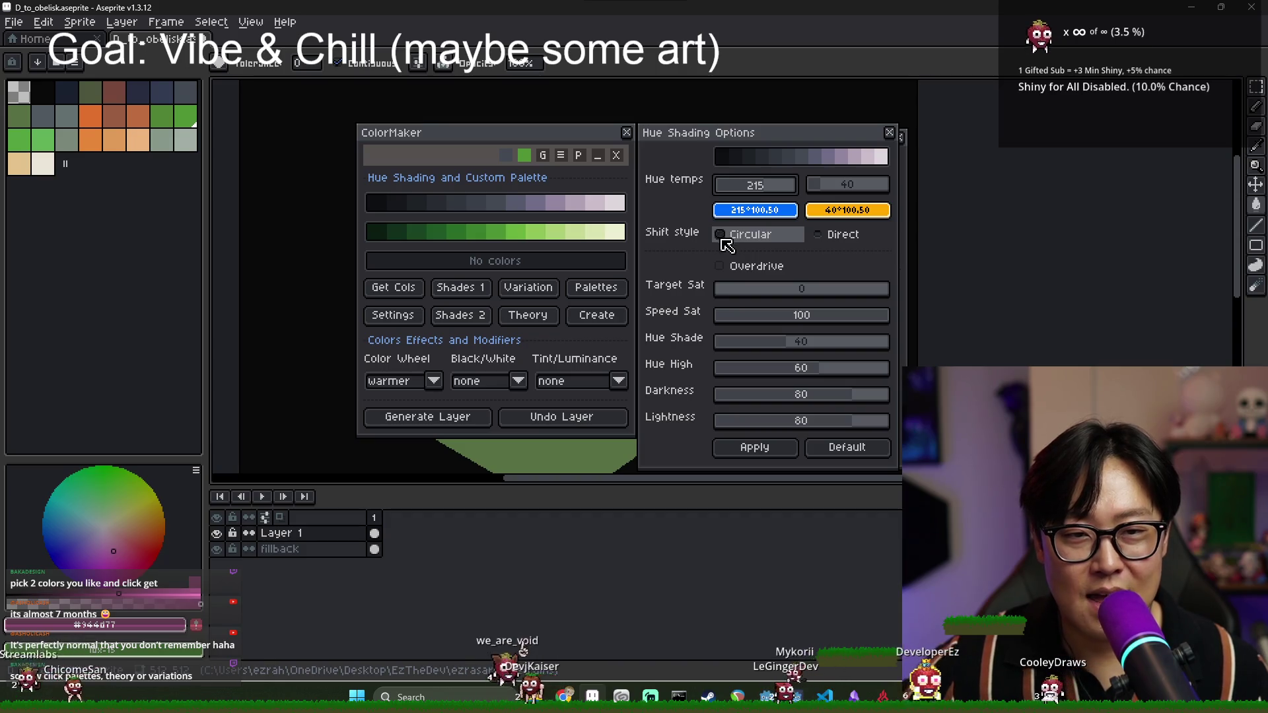
pyautogui.click(744, 243)
pyautogui.click(819, 233)
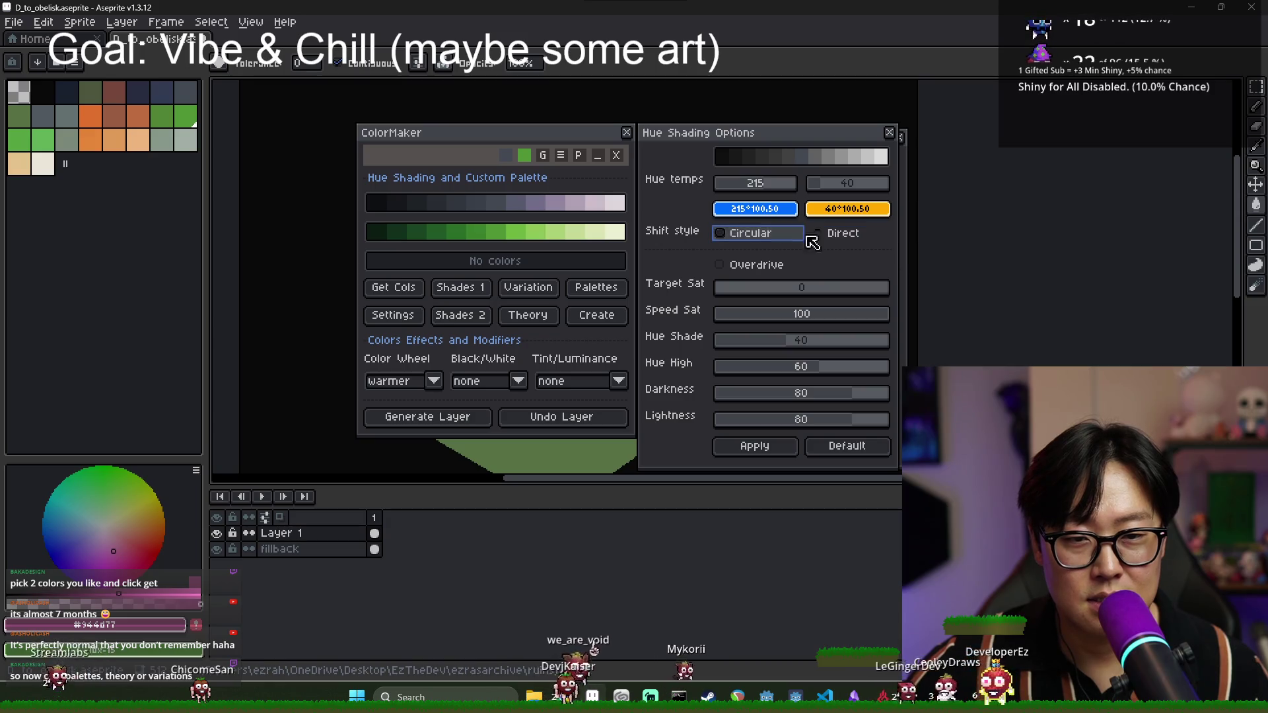
pyautogui.click(722, 234)
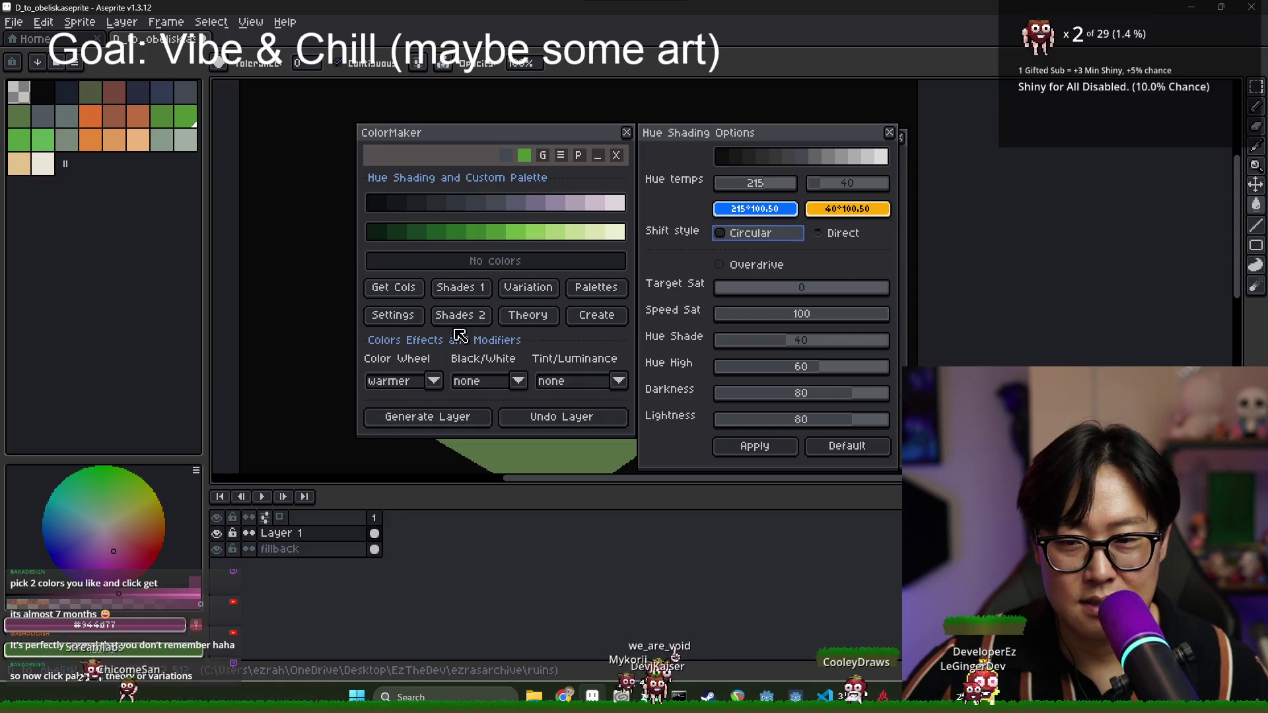
pyautogui.click(480, 323)
pyautogui.click(733, 235)
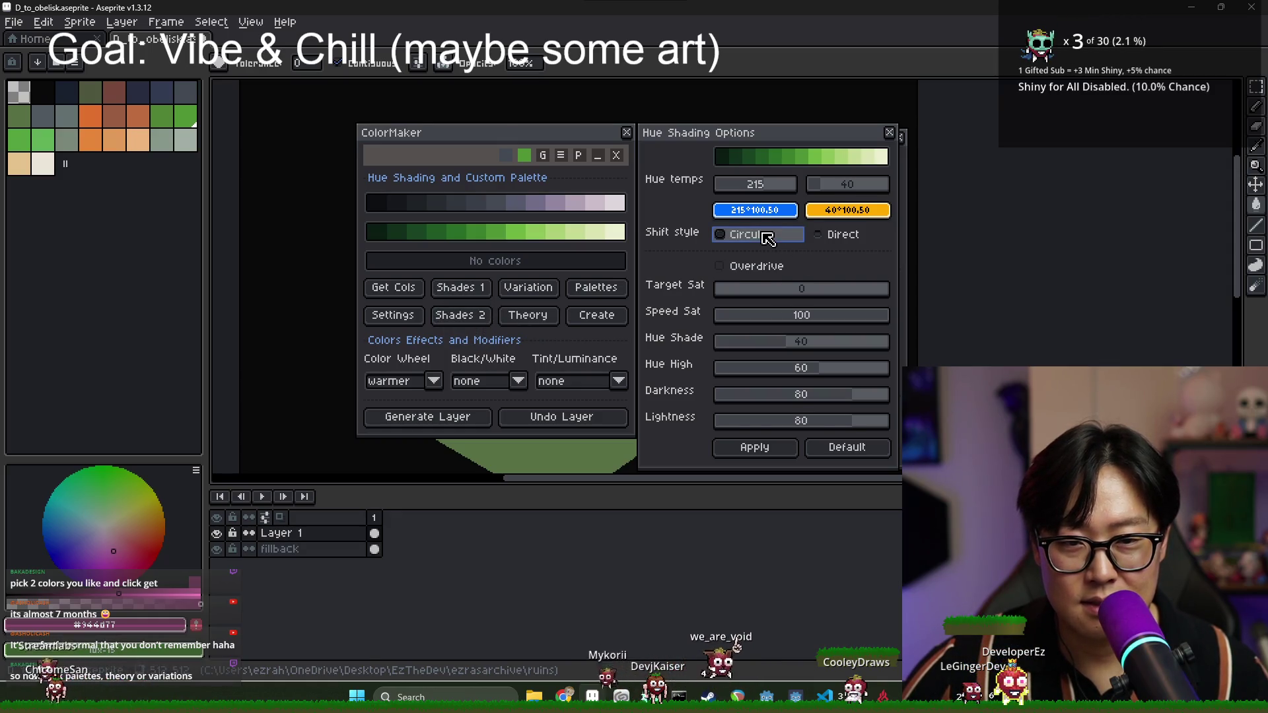
pyautogui.click(409, 297)
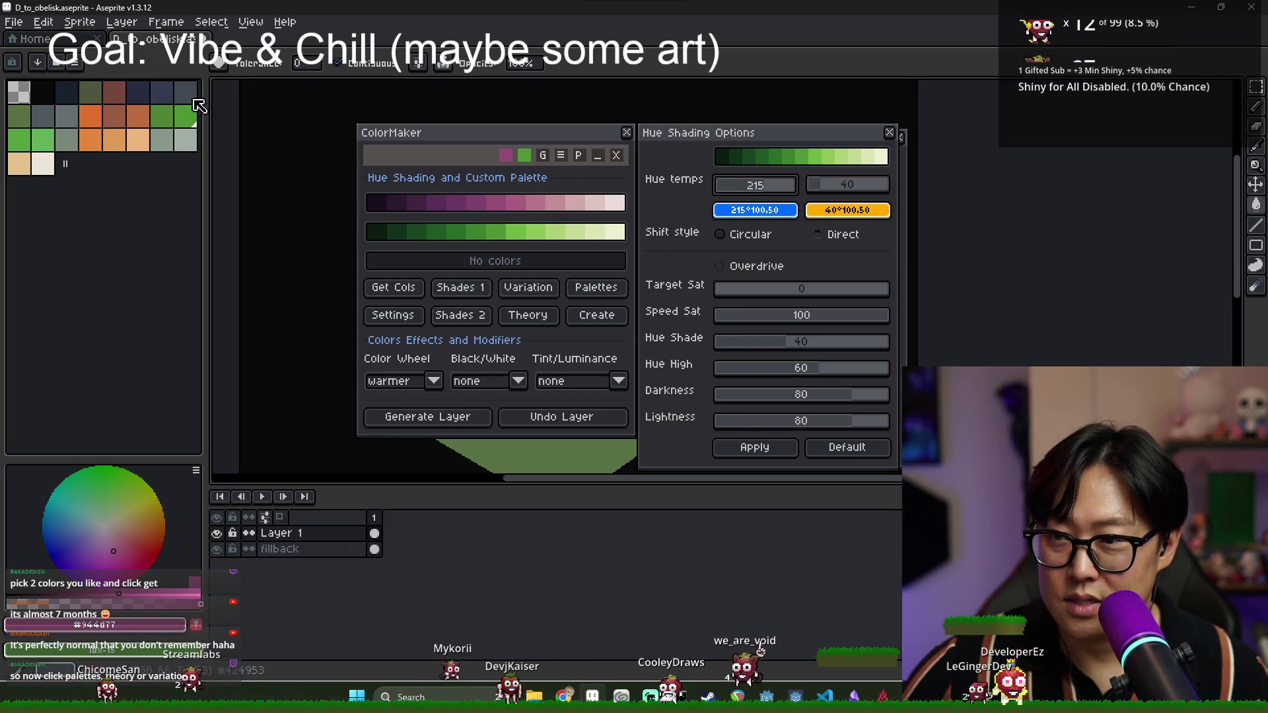
# - Regenerate the first ramp from the dark navy swatch, running navy through purple to pale pink
pyautogui.click(162, 92)
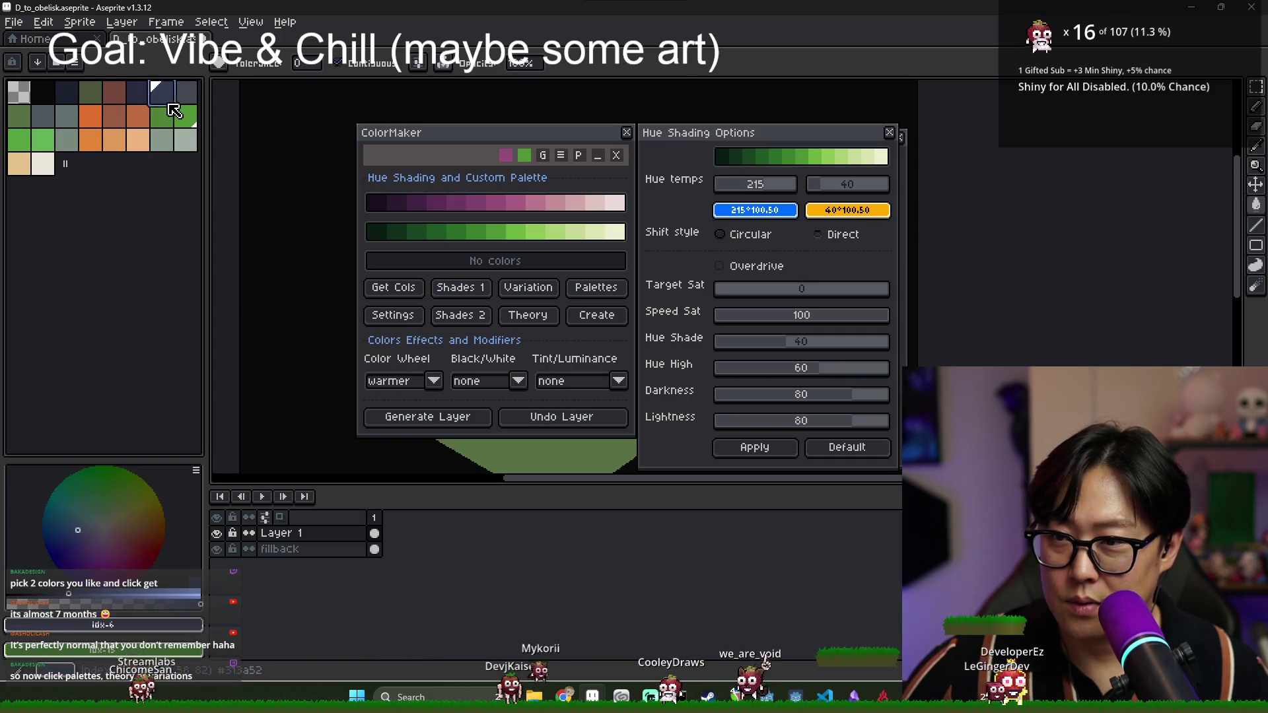
pyautogui.click(410, 286)
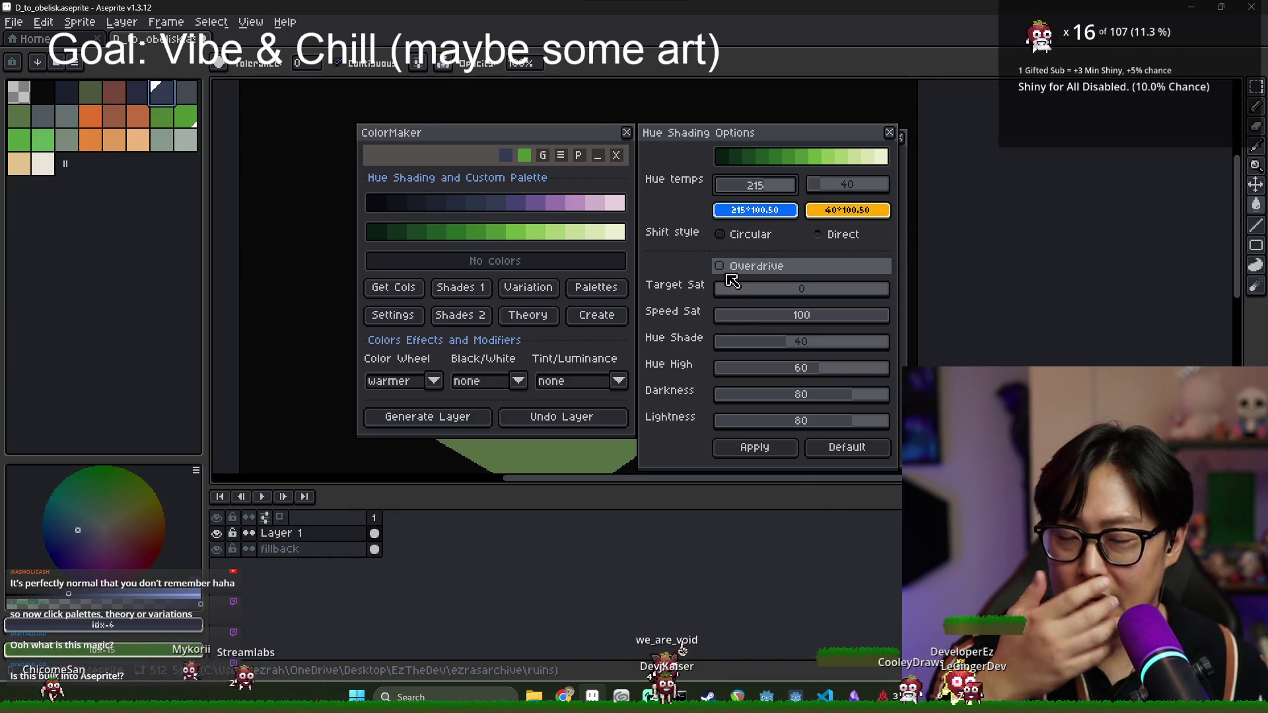
# - Move Hue Shading Options aside, line up ColorMaker and Palettes, then close Hue Shading Options
pyautogui.moveTo(751, 141)
pyautogui.mouseDown()
pyautogui.moveTo(1046, 205)
pyautogui.moveTo(1028, 146)
pyautogui.mouseUp()
pyautogui.moveTo(536, 137); pyautogui.dragTo(567, 141)
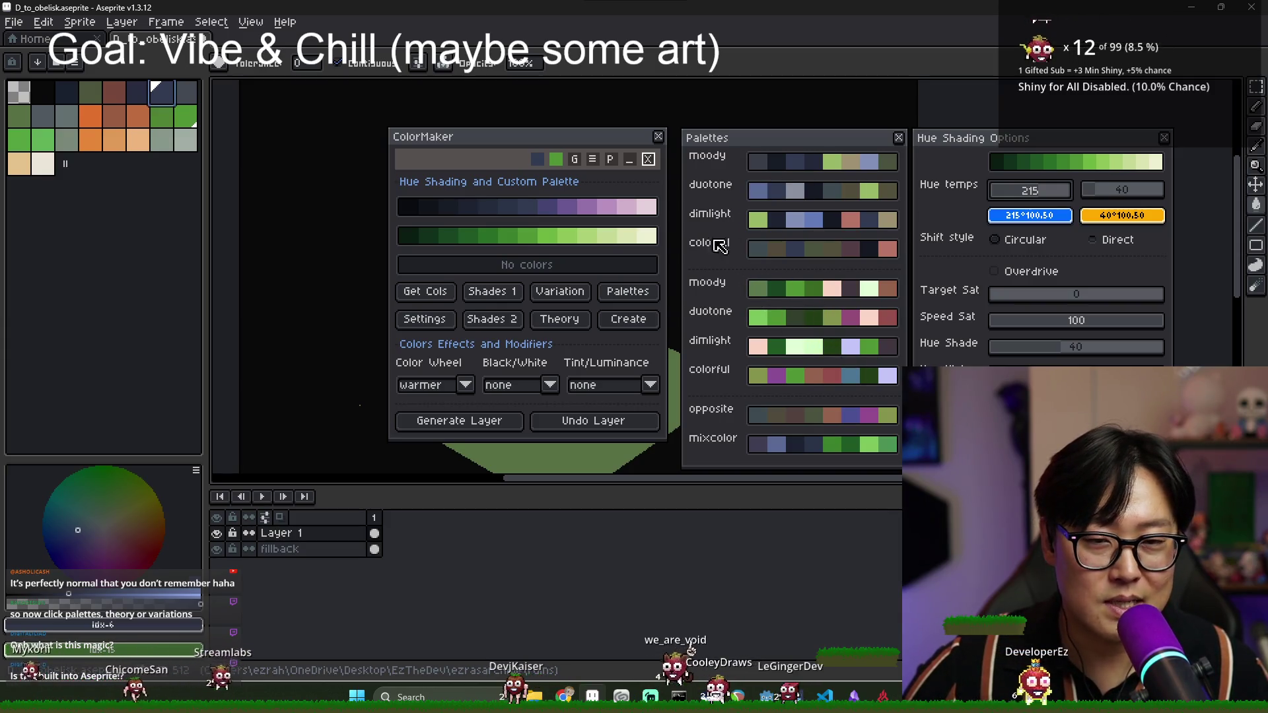
pyautogui.moveTo(794, 160); pyautogui.dragTo(791, 157)
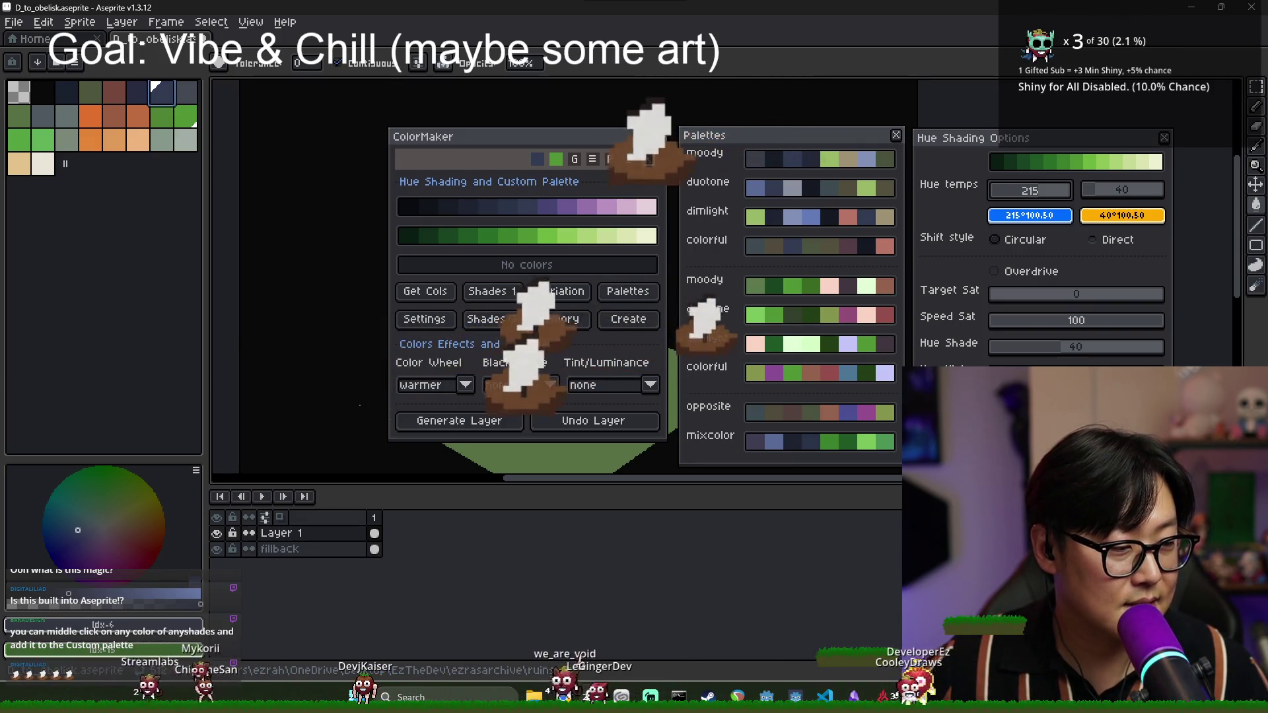
pyautogui.click(896, 135)
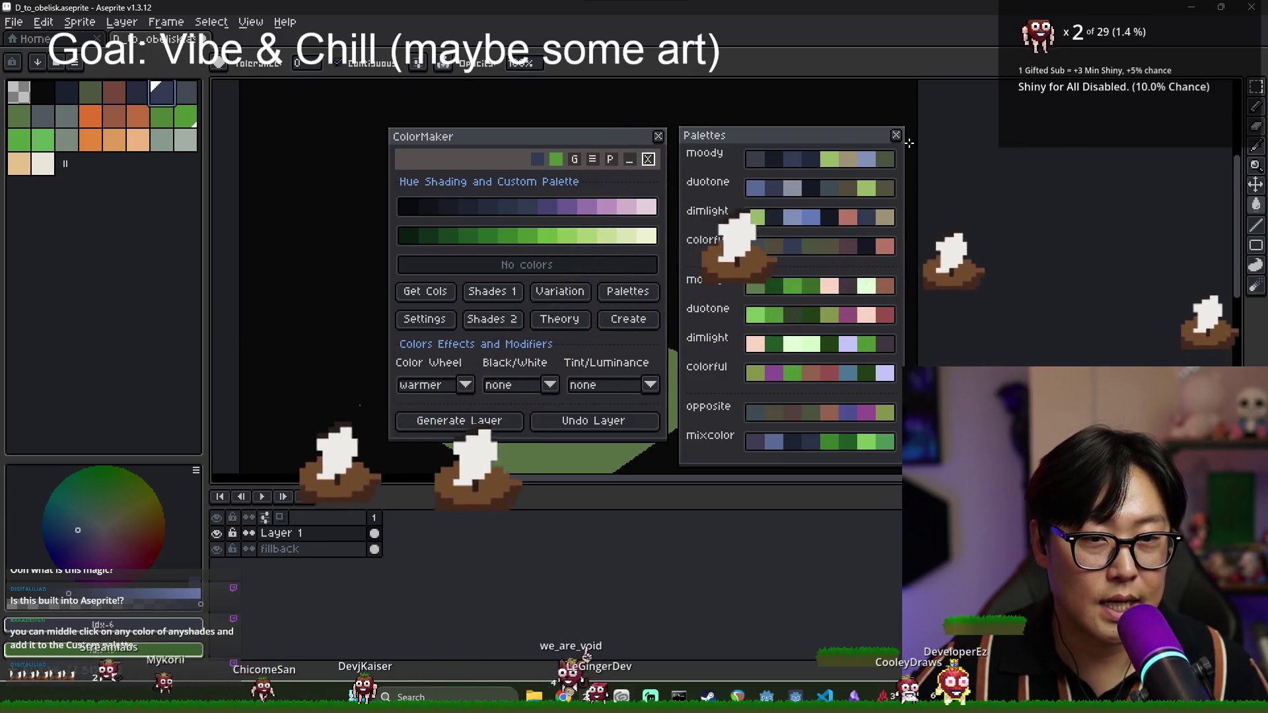
# - Reopen Palettes and try moody, dimlight, colorful and opposite swatches, settling on a dark green foreground
pyautogui.click(896, 135)
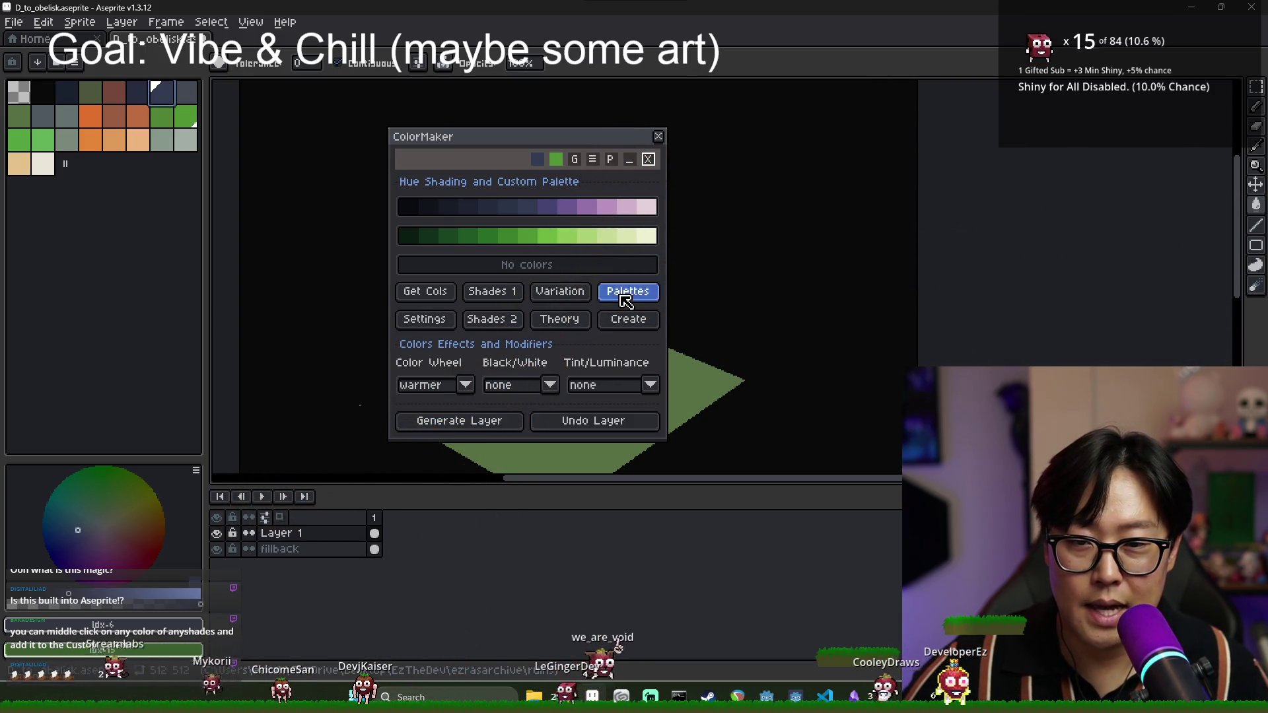
pyautogui.click(625, 299)
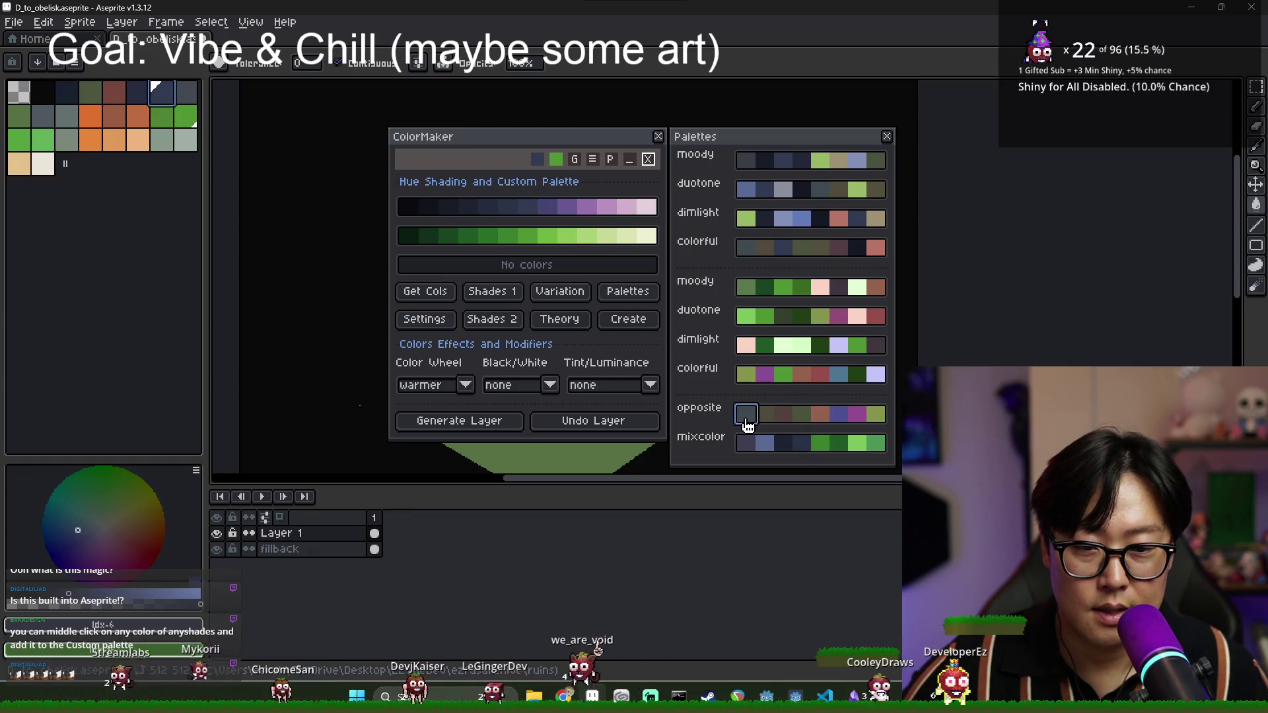
pyautogui.click(762, 422)
pyautogui.click(765, 375)
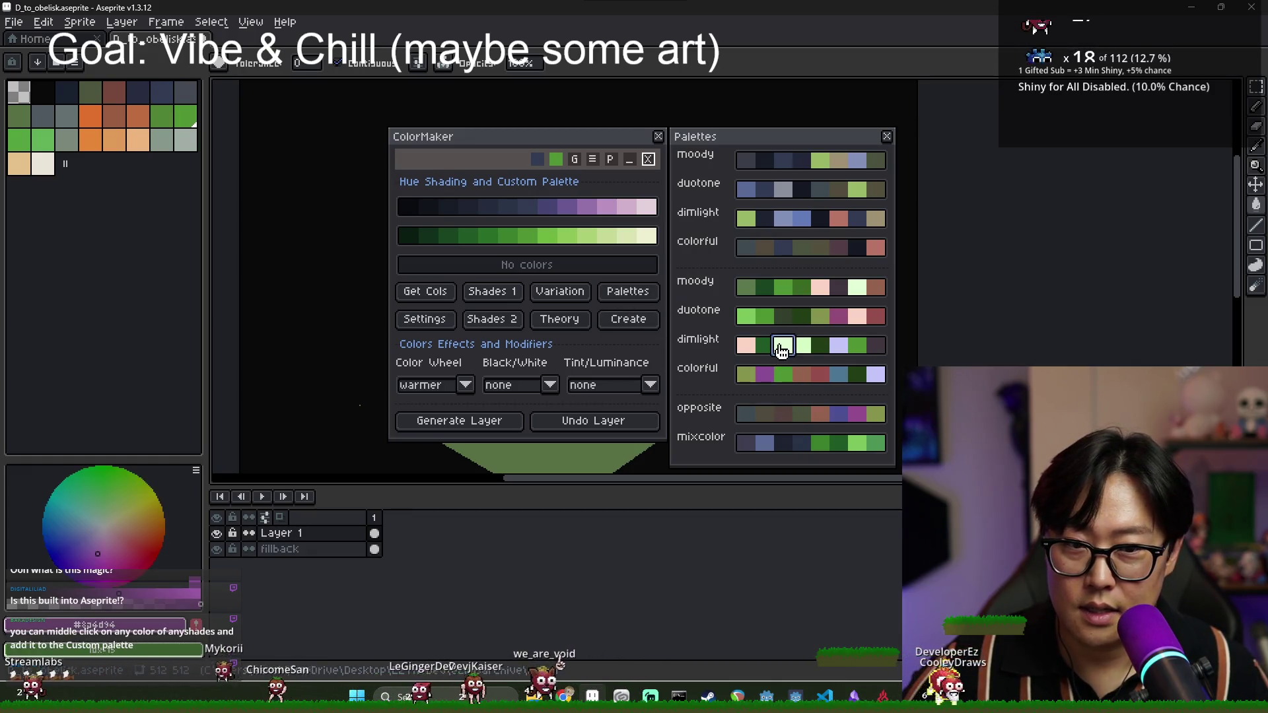
pyautogui.click(781, 349)
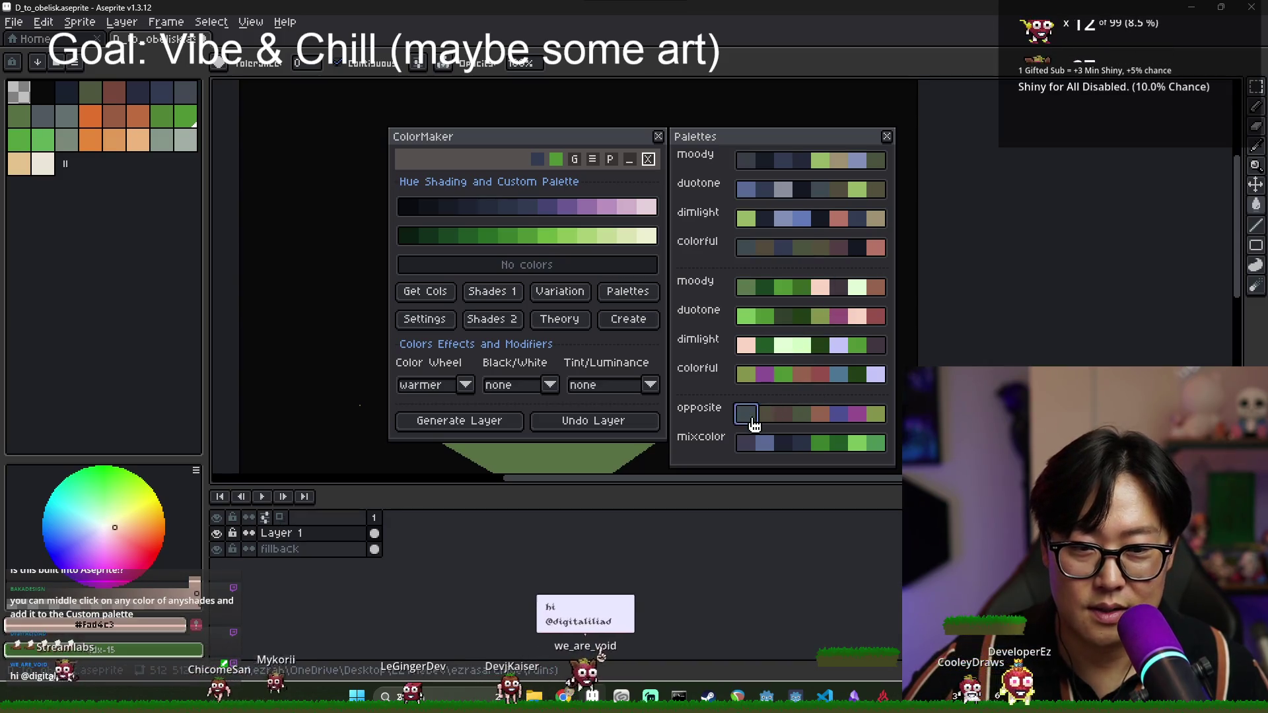
pyautogui.click(783, 421)
pyautogui.click(875, 414)
pyautogui.click(820, 414)
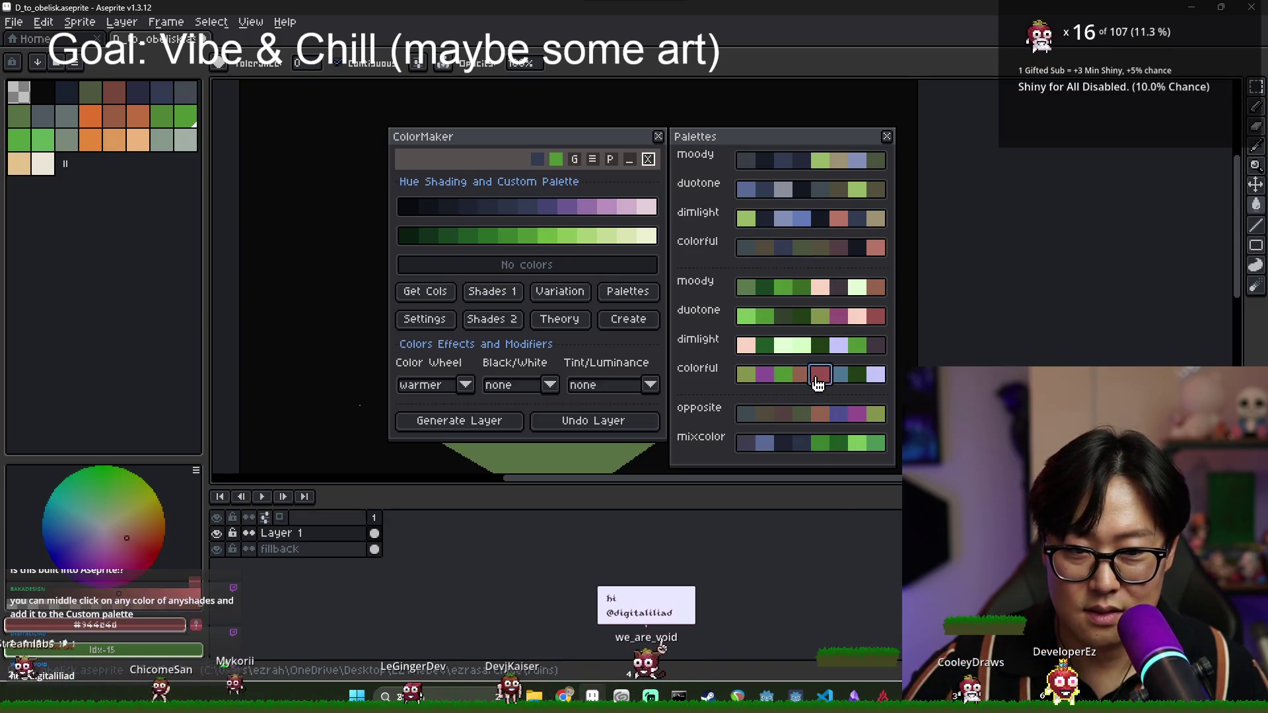
pyautogui.click(740, 169)
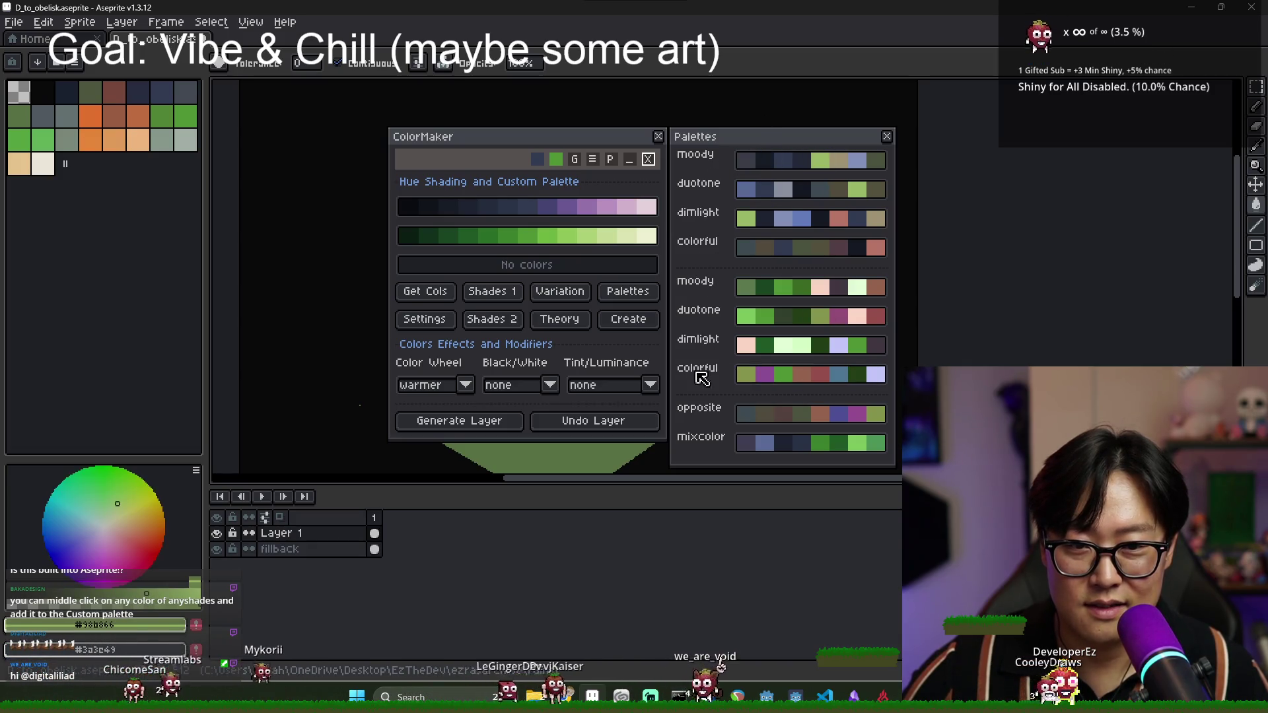
pyautogui.click(742, 316)
pyautogui.click(765, 317)
pyautogui.click(838, 345)
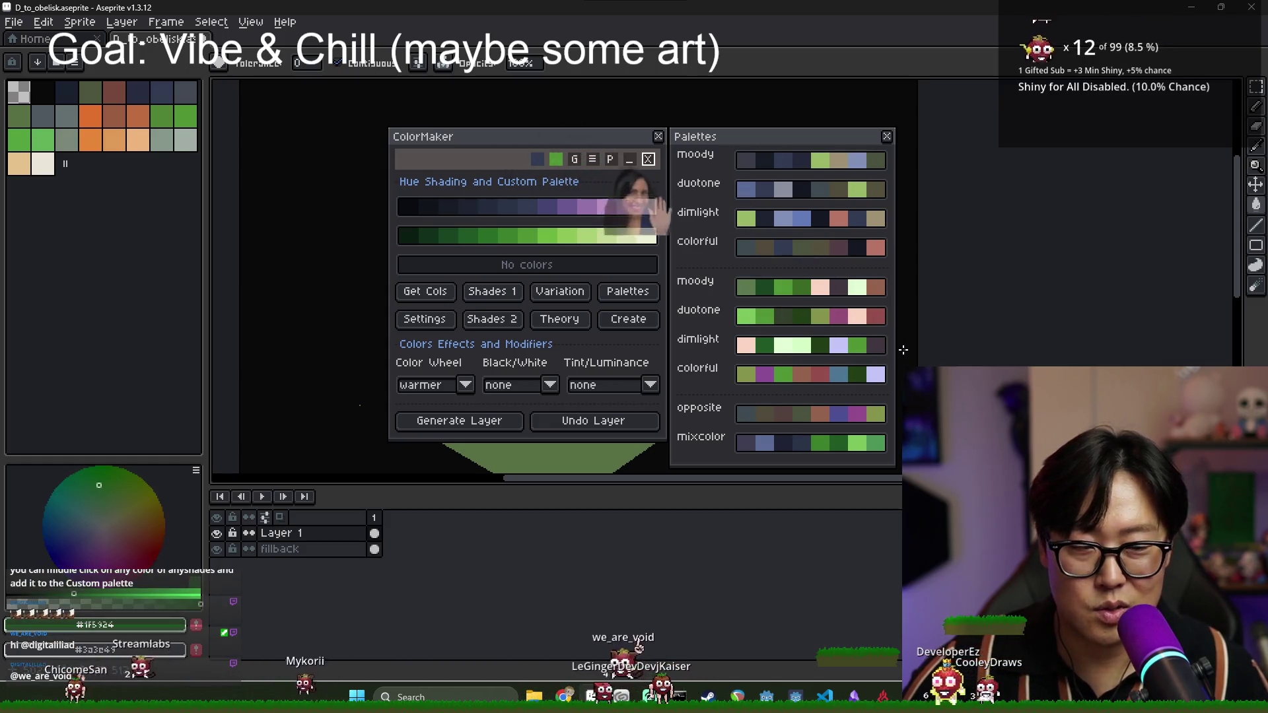
# - Show the Color Variations panel at the upper right with the Palettes panel below it
pyautogui.click(580, 298)
pyautogui.moveTo(823, 138)
pyautogui.mouseDown()
pyautogui.moveTo(1109, 181)
pyautogui.moveTo(1106, 134)
pyautogui.moveTo(1148, 95)
pyautogui.mouseUp()
pyautogui.moveTo(850, 151)
pyautogui.mouseDown()
pyautogui.moveTo(883, 301)
pyautogui.moveTo(858, 165)
pyautogui.moveTo(1179, 357)
pyautogui.moveTo(1148, 362)
pyautogui.mouseUp()
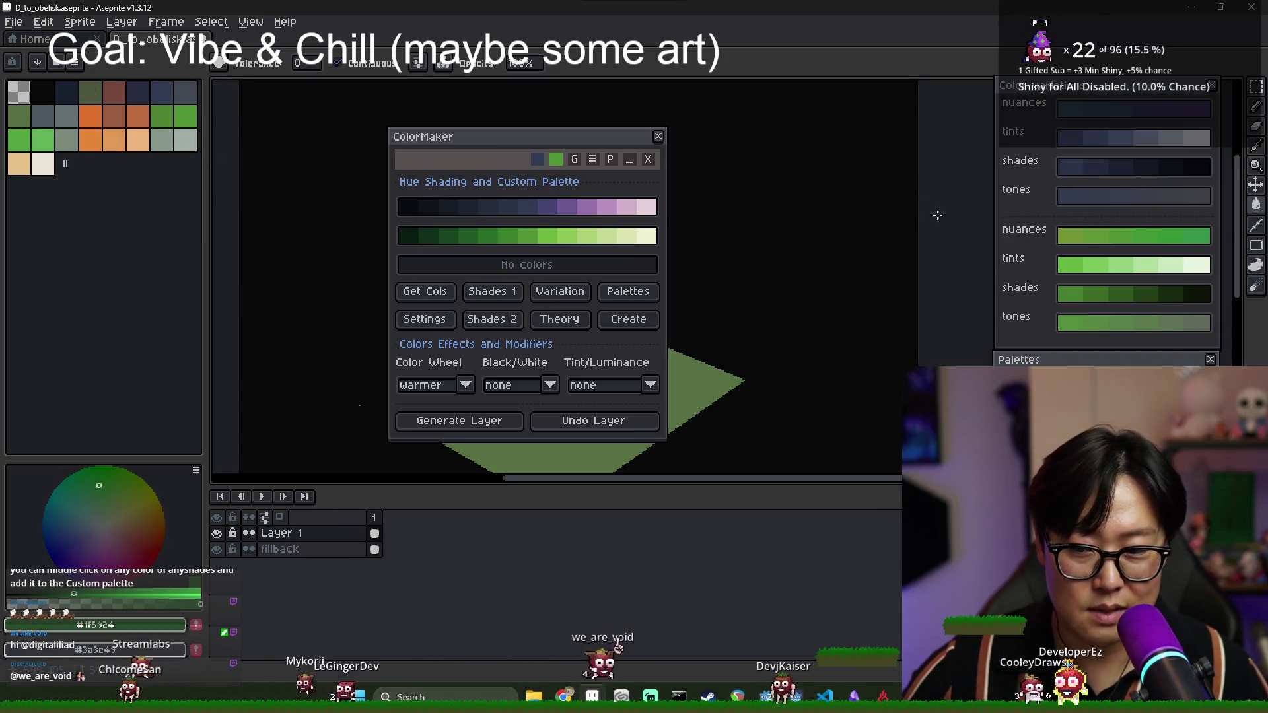
# - Browse the View menu and its submenus, then dismiss the open selection list
pyautogui.click(251, 25)
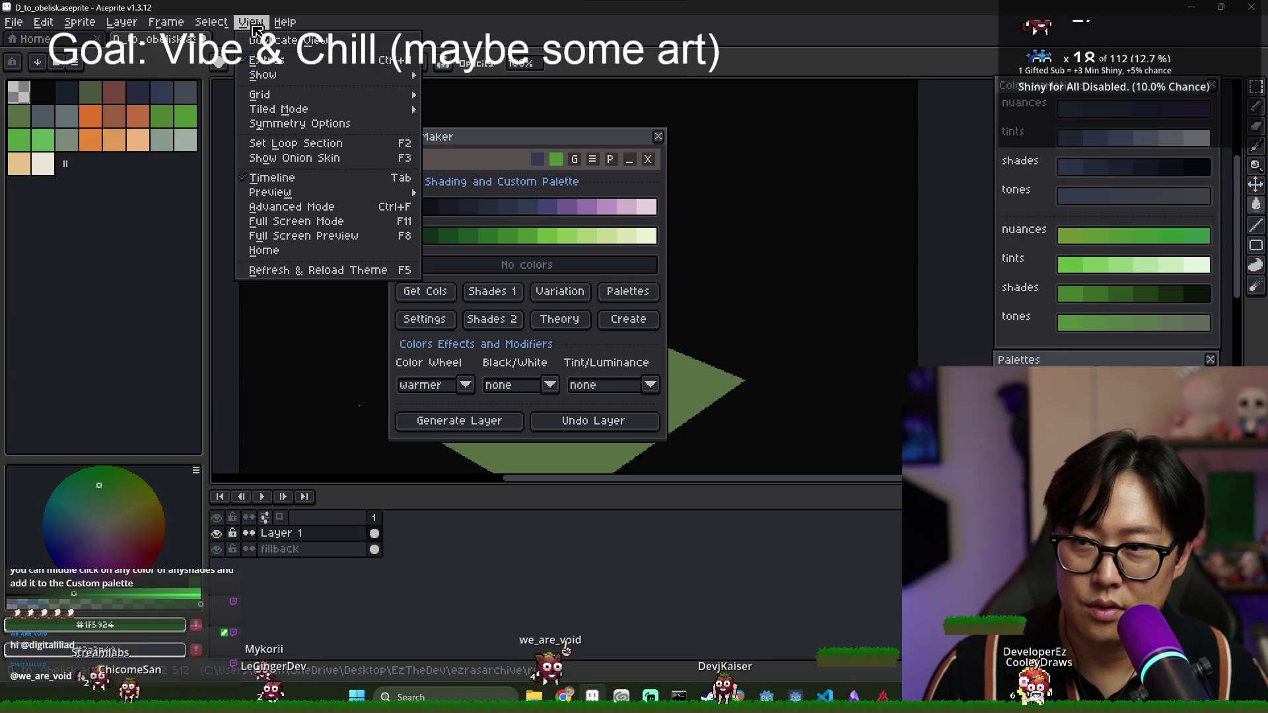
pyautogui.moveTo(307, 114)
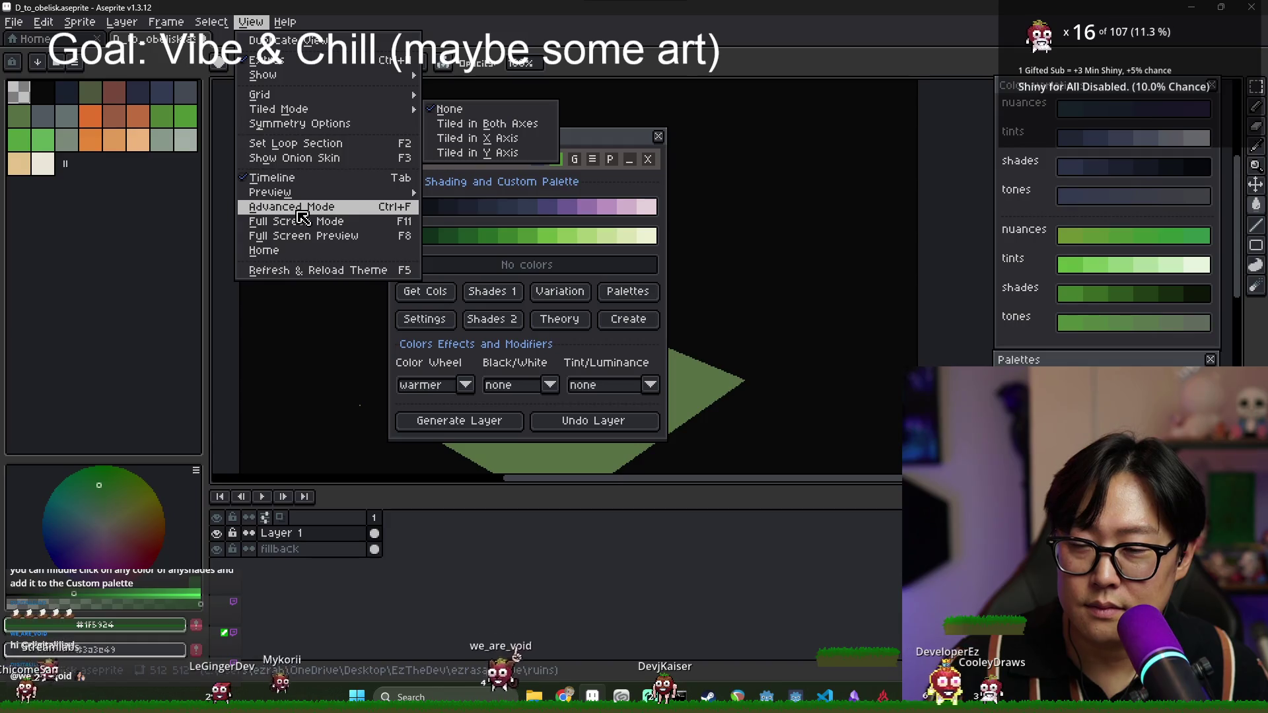
pyautogui.moveTo(301, 78)
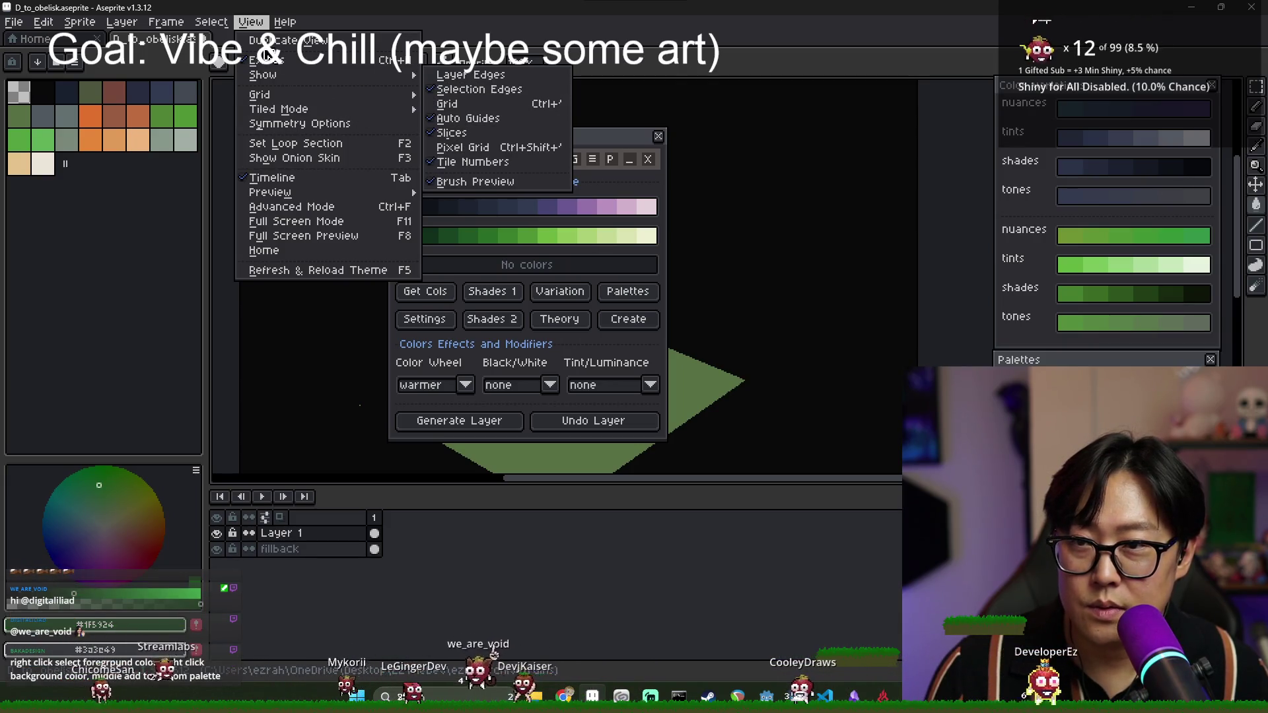
pyautogui.moveTo(173, 27)
pyautogui.moveTo(213, 26)
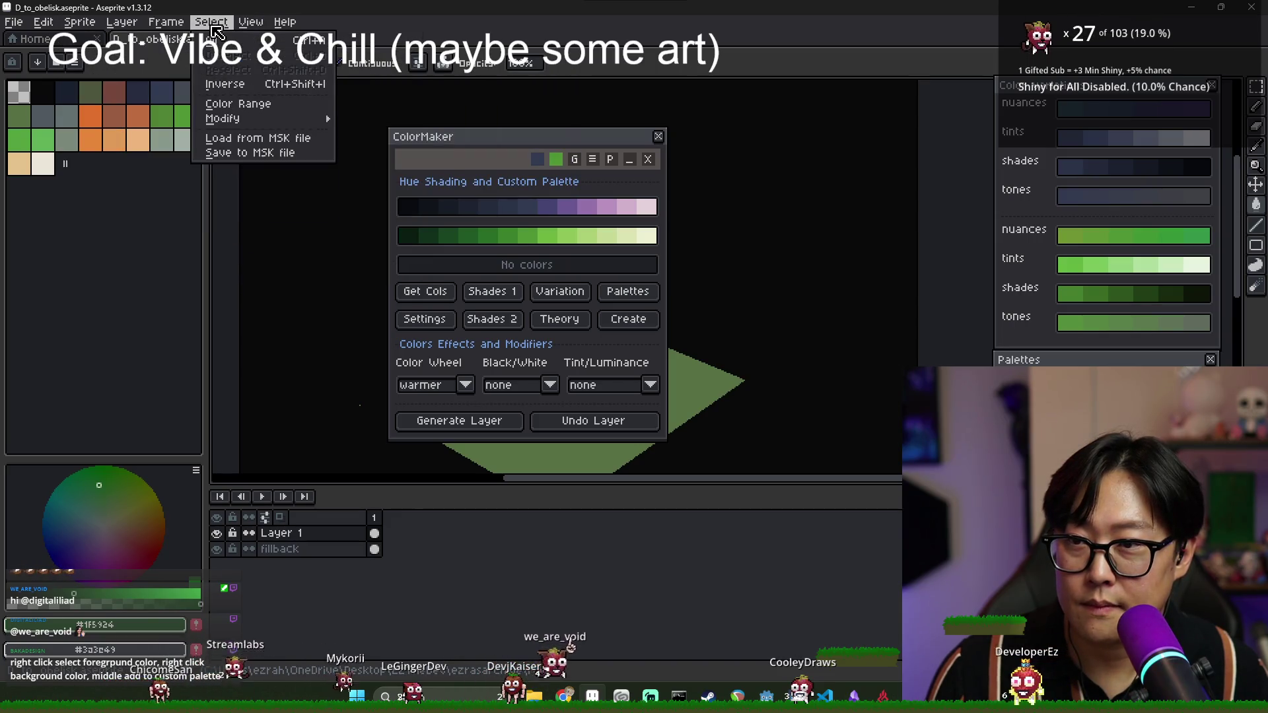
pyautogui.click(860, 63)
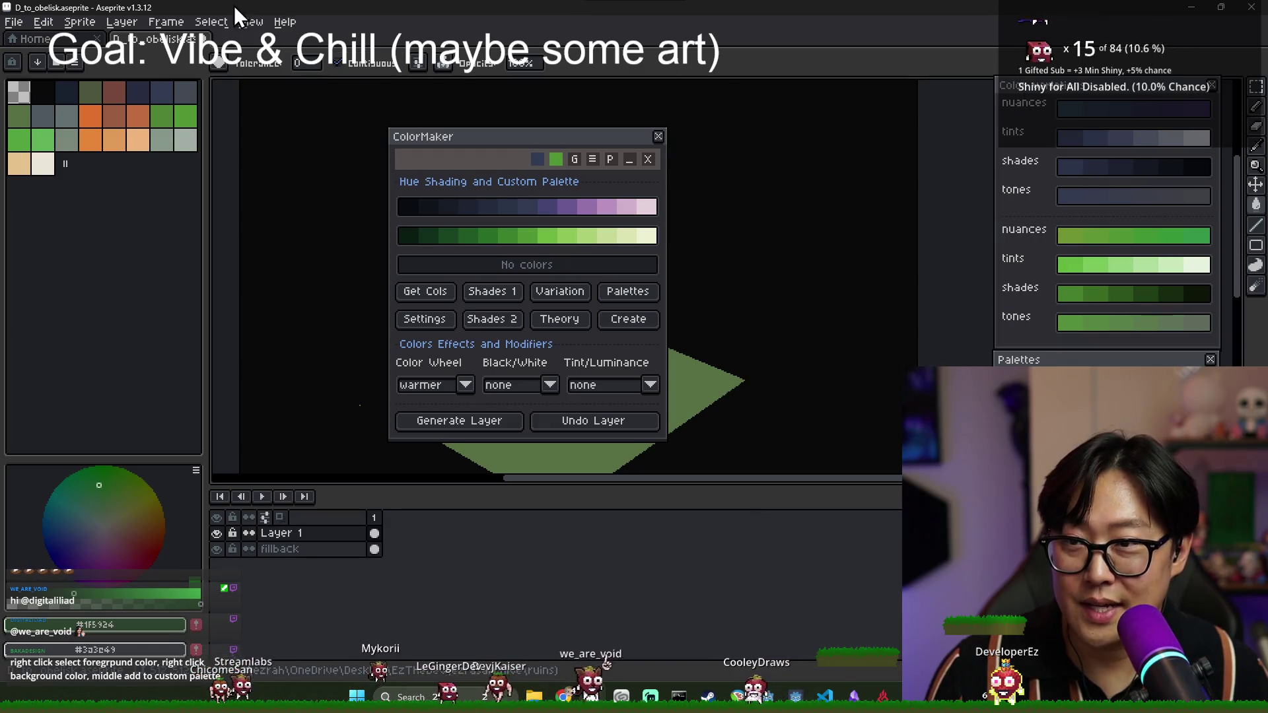
# - Reopen the View menu to look for the Preview option
pyautogui.click(211, 22)
pyautogui.moveTo(250, 22)
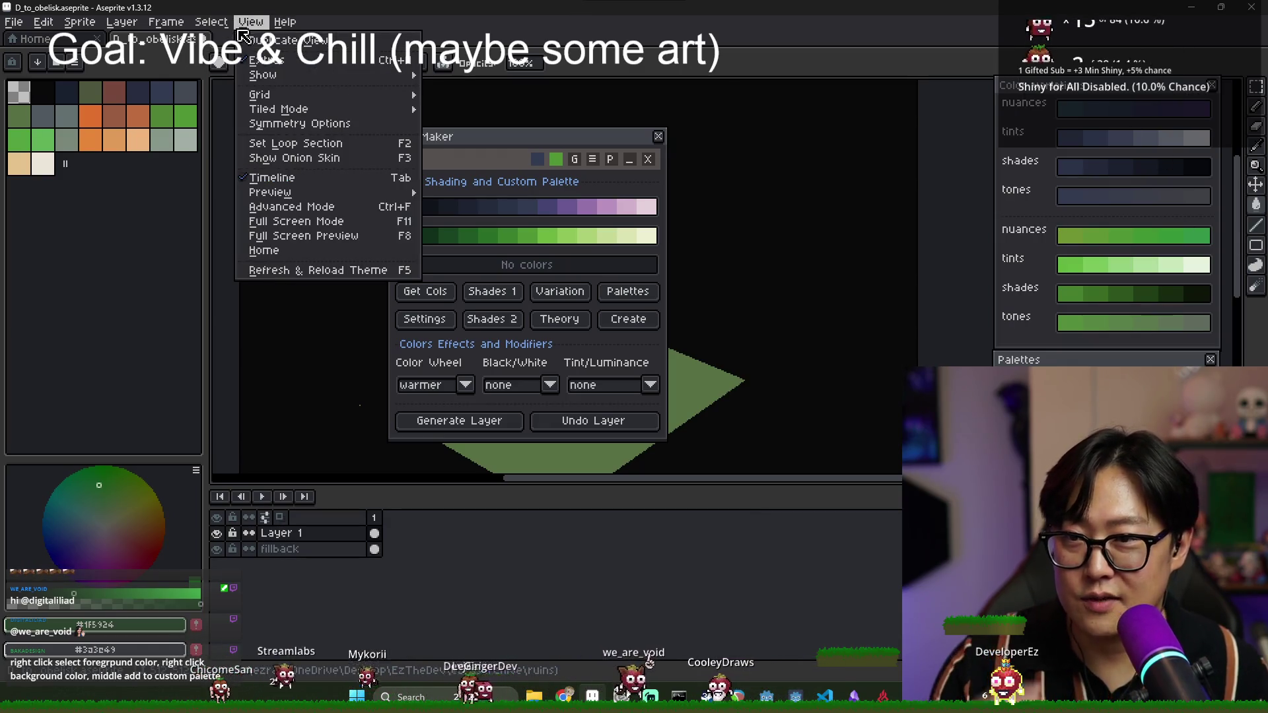
pyautogui.click(289, 60)
pyautogui.click(251, 22)
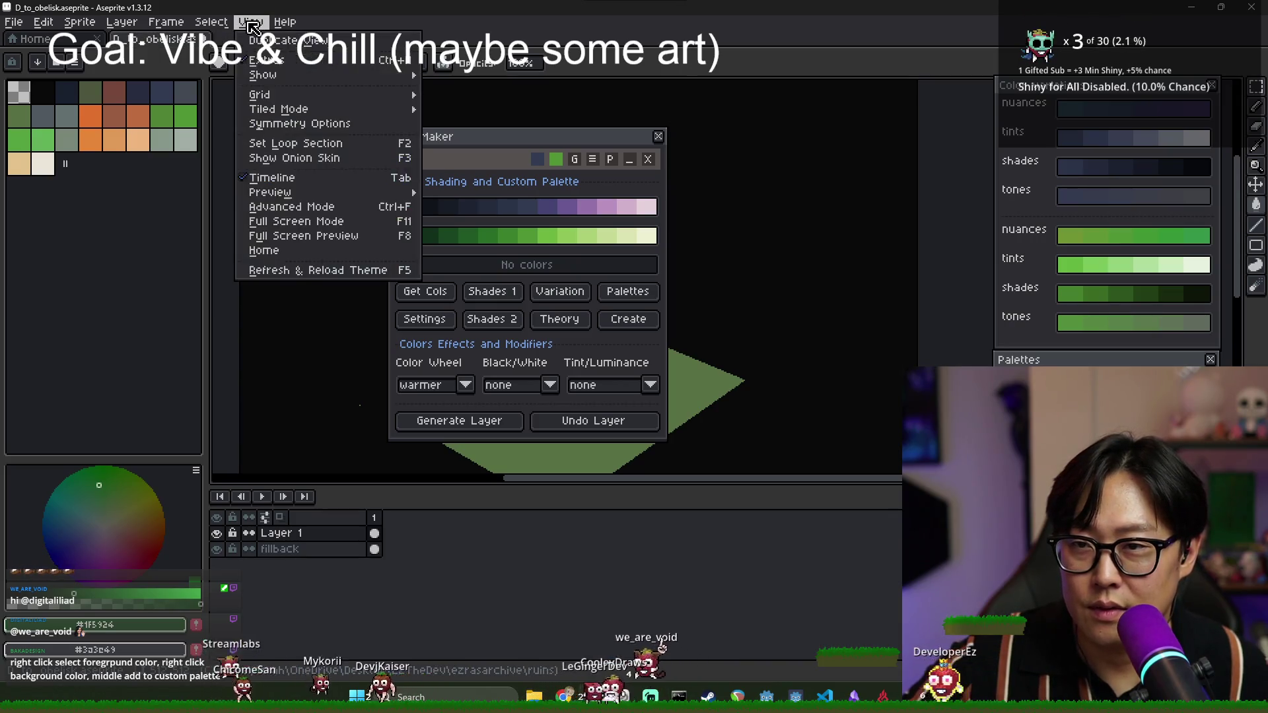
pyautogui.moveTo(277, 74)
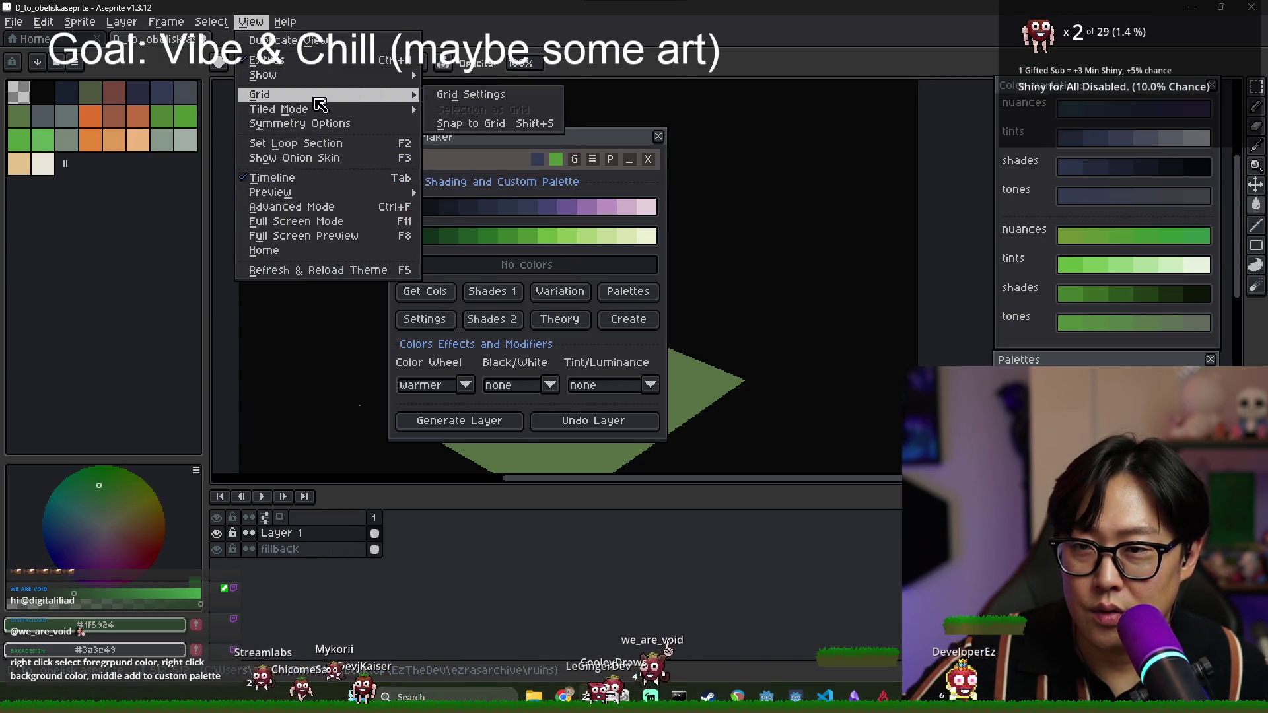
# - Open View > Preview > Preview, shrink the window, and place it at the upper right
pyautogui.moveTo(336, 197)
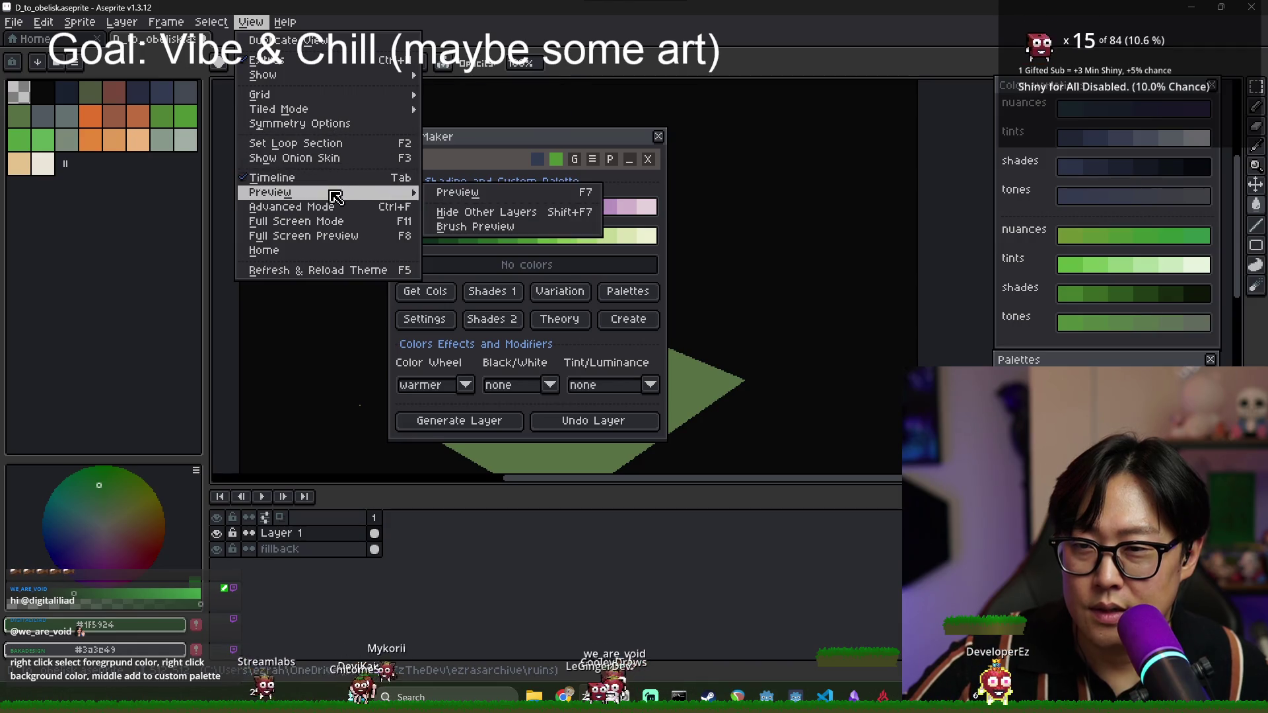
pyautogui.click(462, 193)
pyautogui.moveTo(553, 195)
pyautogui.mouseDown()
pyautogui.moveTo(561, 285)
pyautogui.moveTo(594, 341)
pyautogui.mouseUp()
pyautogui.moveTo(459, 356)
pyautogui.mouseDown()
pyautogui.moveTo(221, 138)
pyautogui.moveTo(419, 116)
pyautogui.moveTo(477, 135)
pyautogui.moveTo(798, 146)
pyautogui.moveTo(801, 126)
pyautogui.mouseUp()
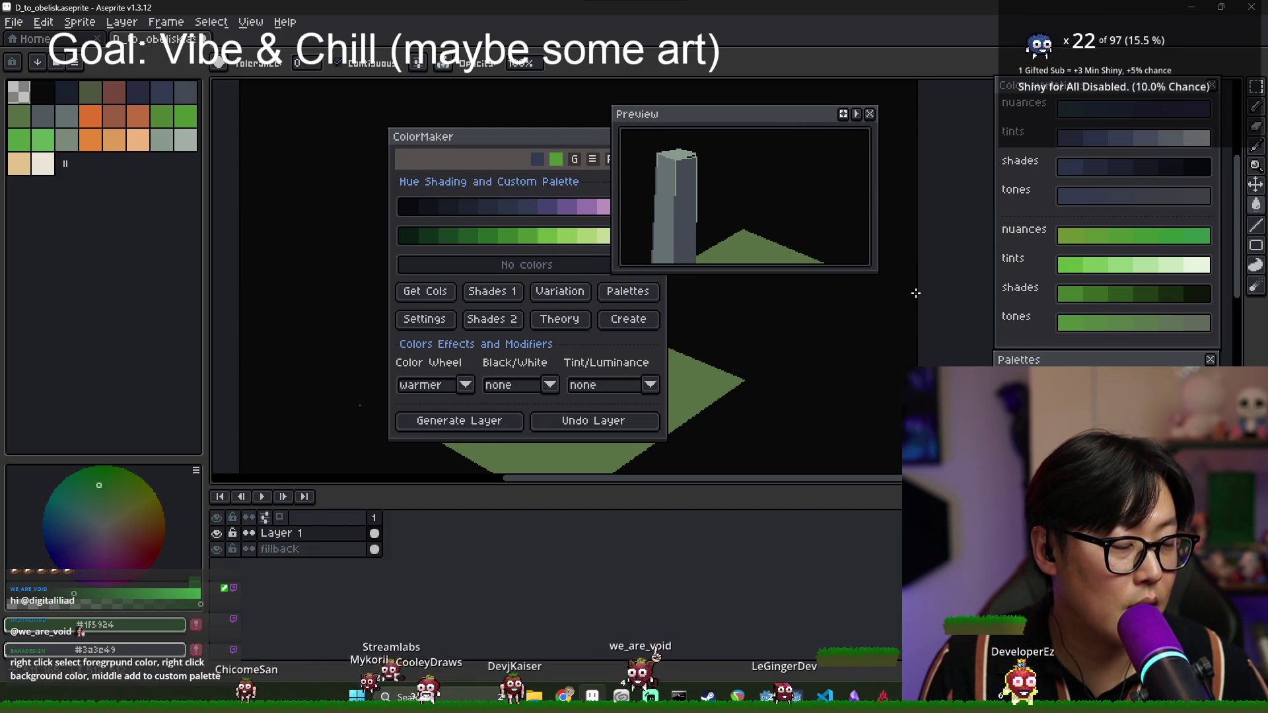
pyautogui.moveTo(696, 109); pyautogui.dragTo(780, 66)
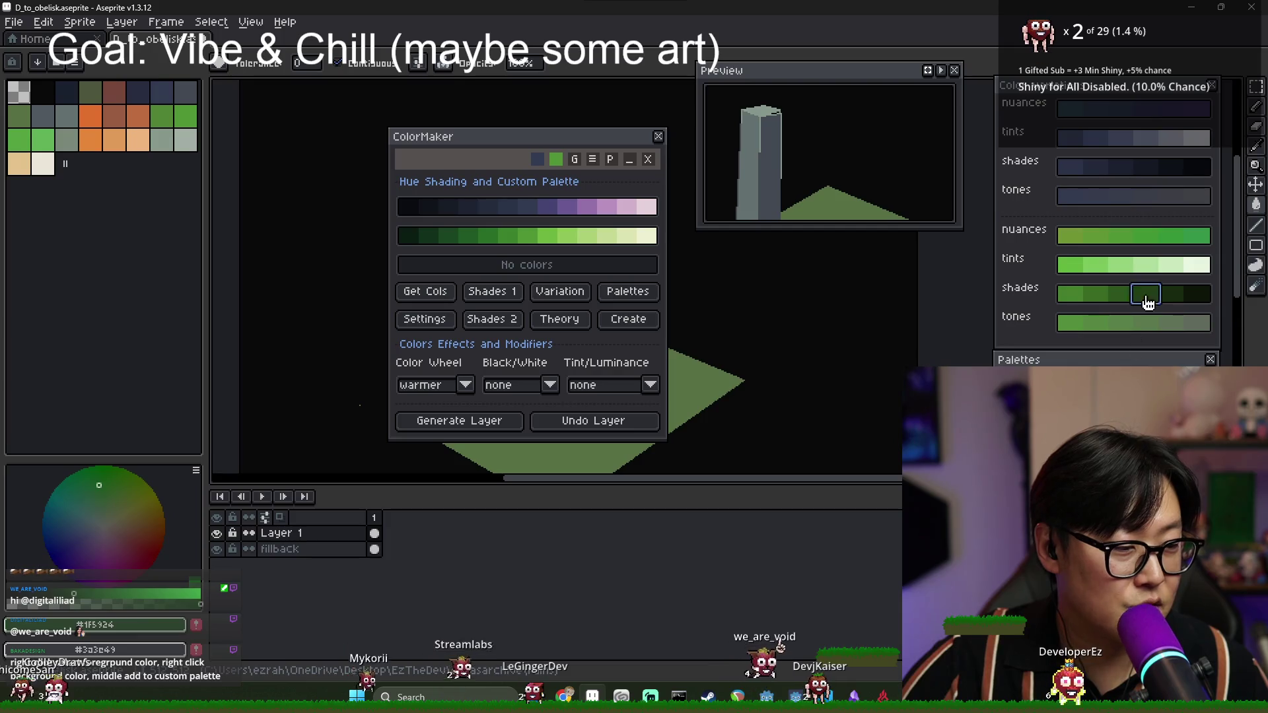
# - Add three green variation swatches to ColorMaker's custom colour row, dismissing each Console popup
pyautogui.click(1066, 265)
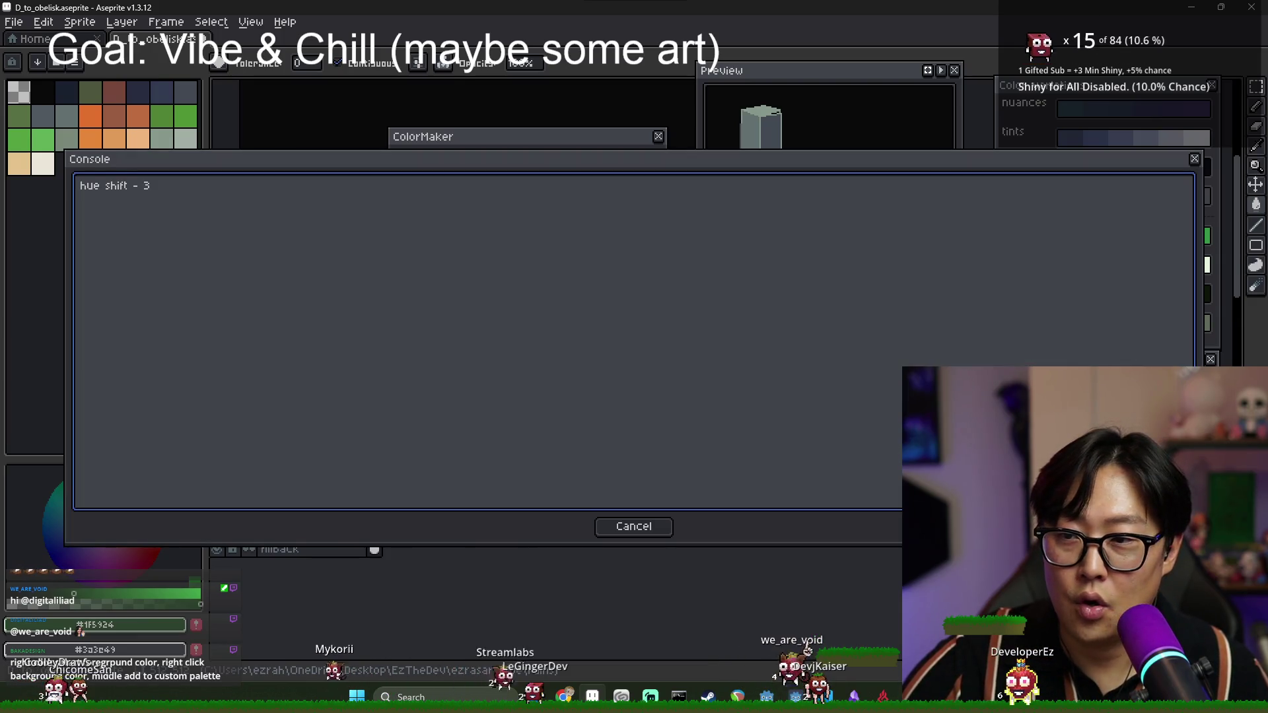
pyautogui.click(655, 529)
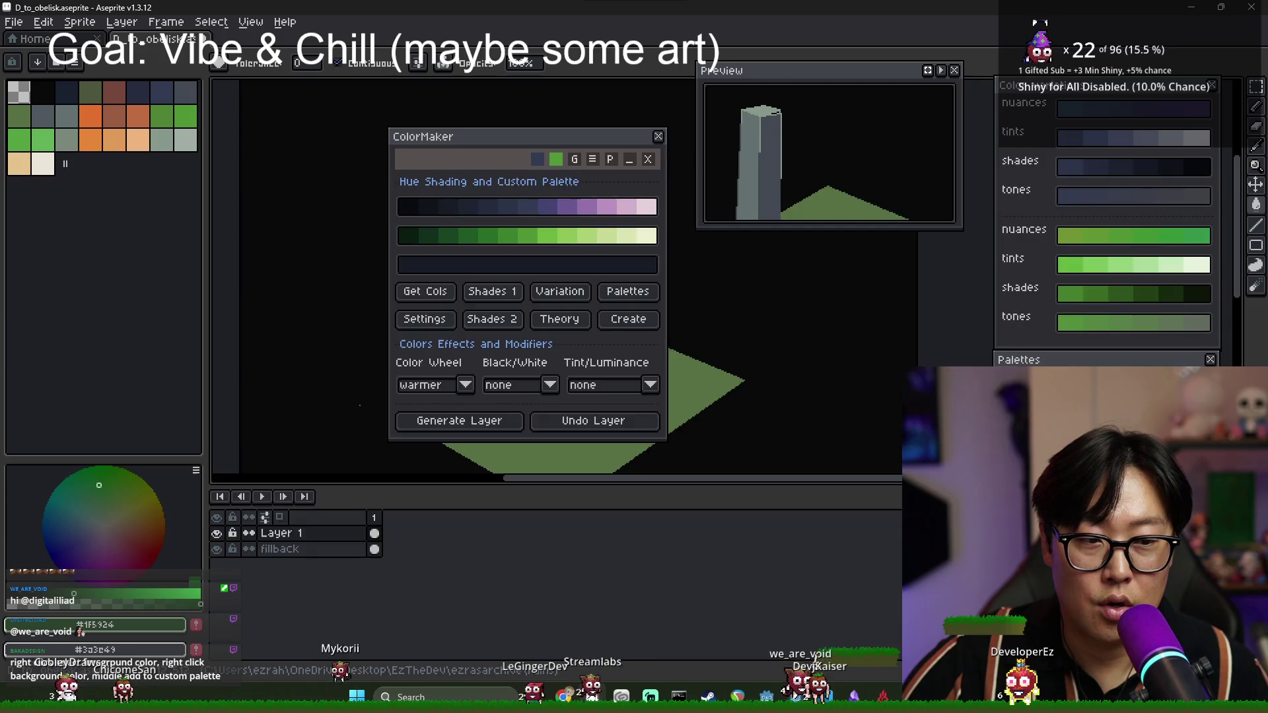
pyautogui.click(1133, 294)
pyautogui.click(651, 528)
pyautogui.click(1133, 250)
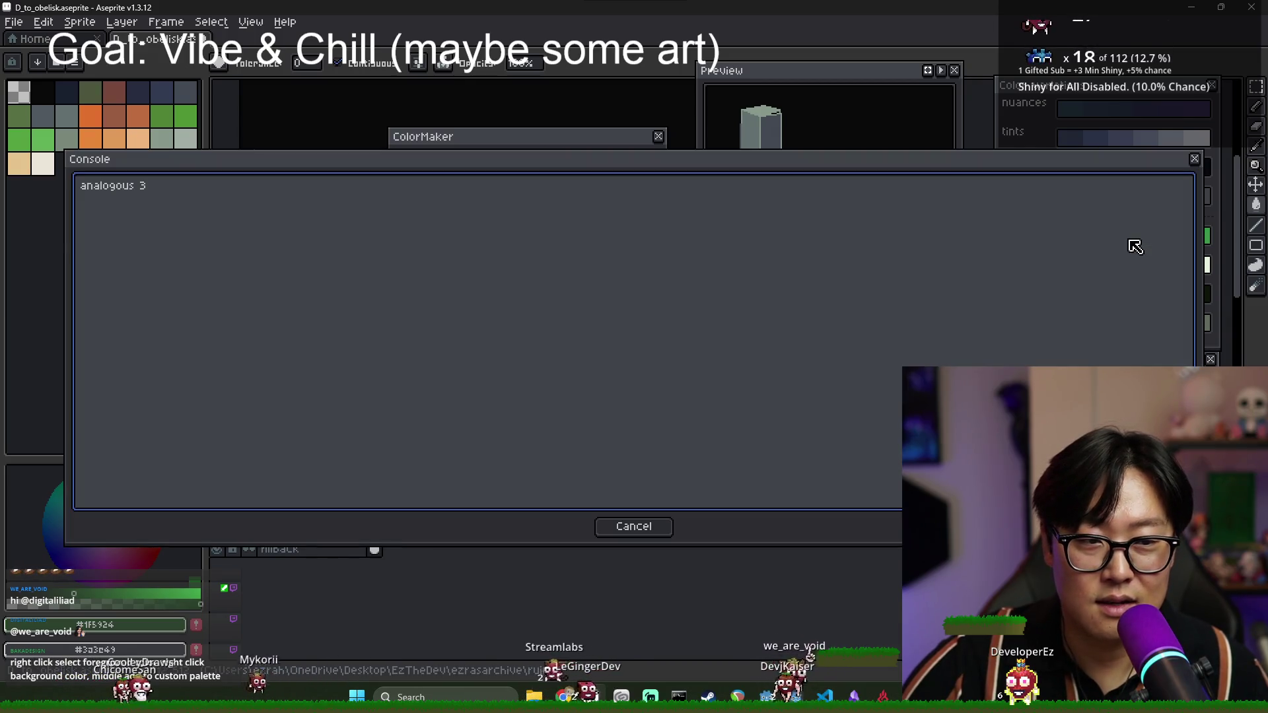
pyautogui.click(636, 528)
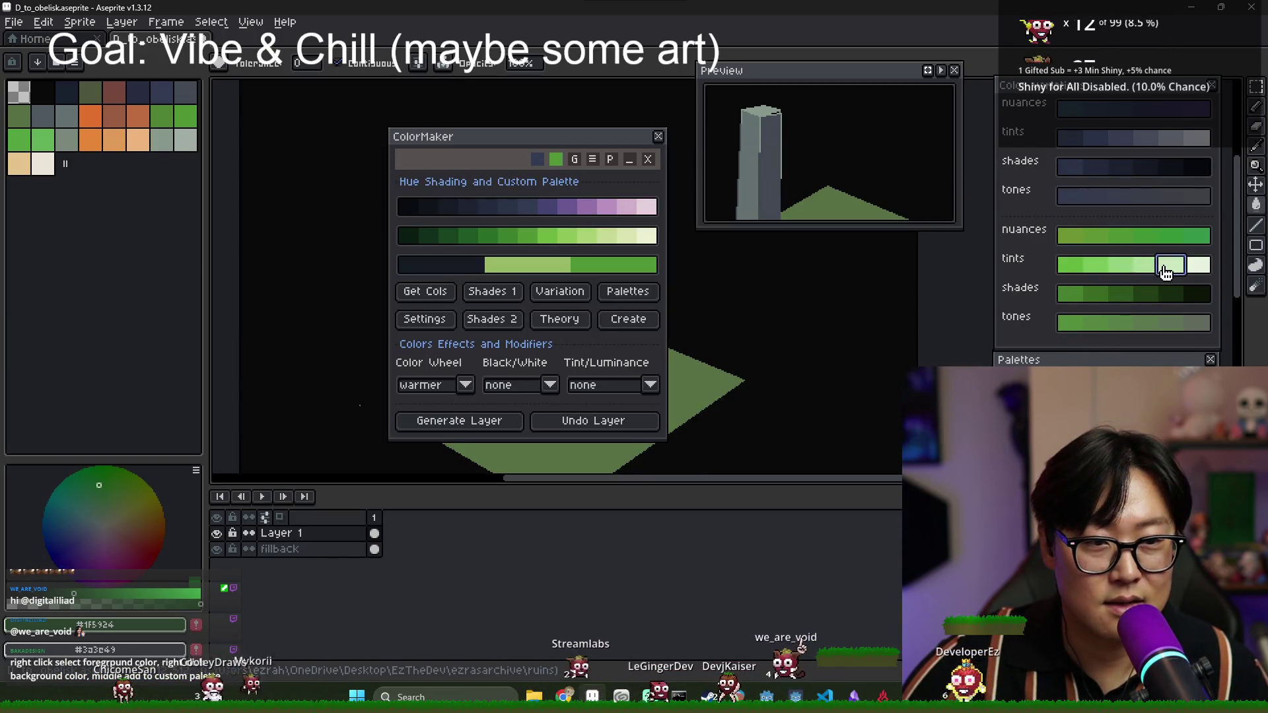
# - Add shades swatches to the custom row until the Console reports shades 4
pyautogui.click(1165, 272)
pyautogui.click(634, 526)
pyautogui.click(1148, 297)
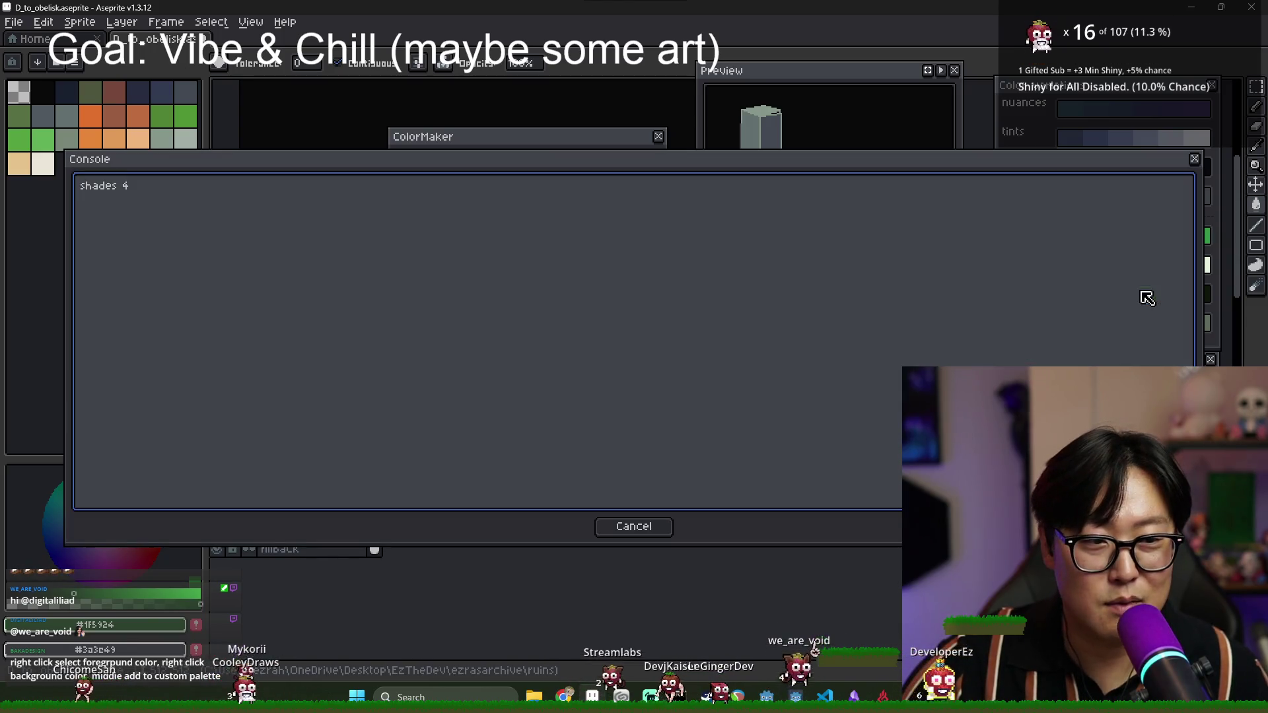